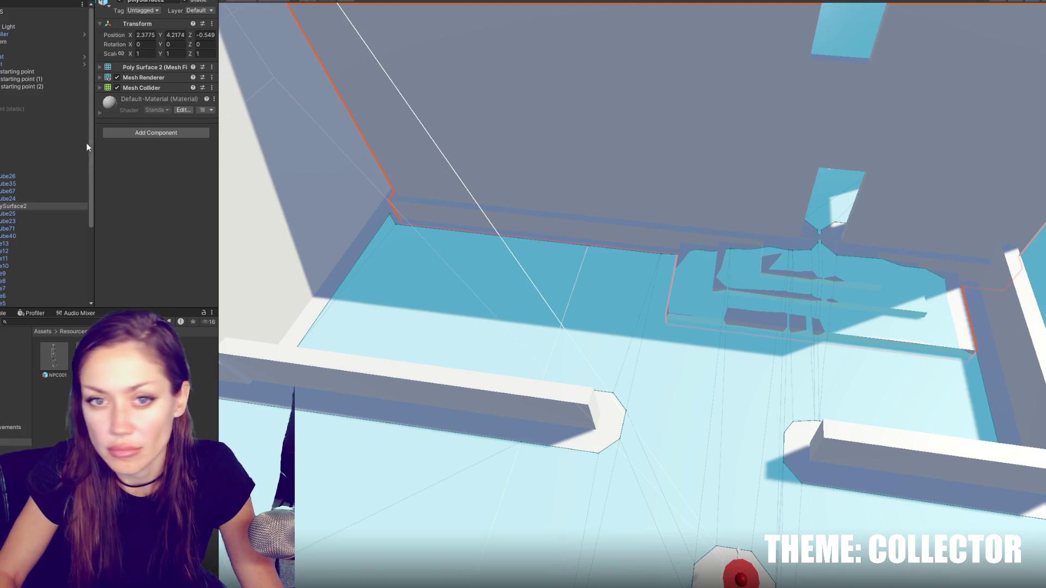
Step: Select the Door objects, walk the player to the blue door, and open the Console's NullReferenceException
click(53, 117)
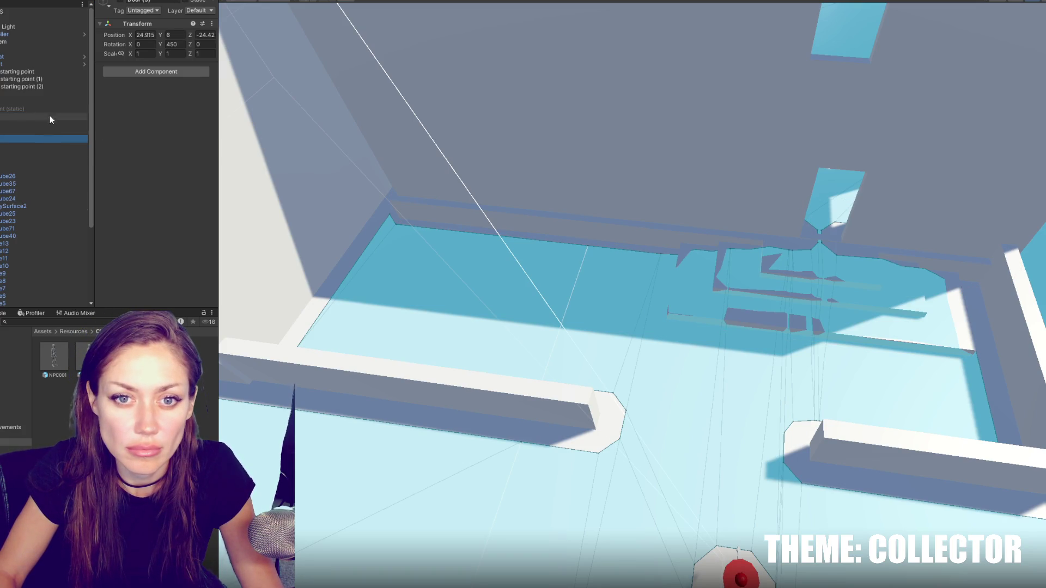
shift+click(42, 139)
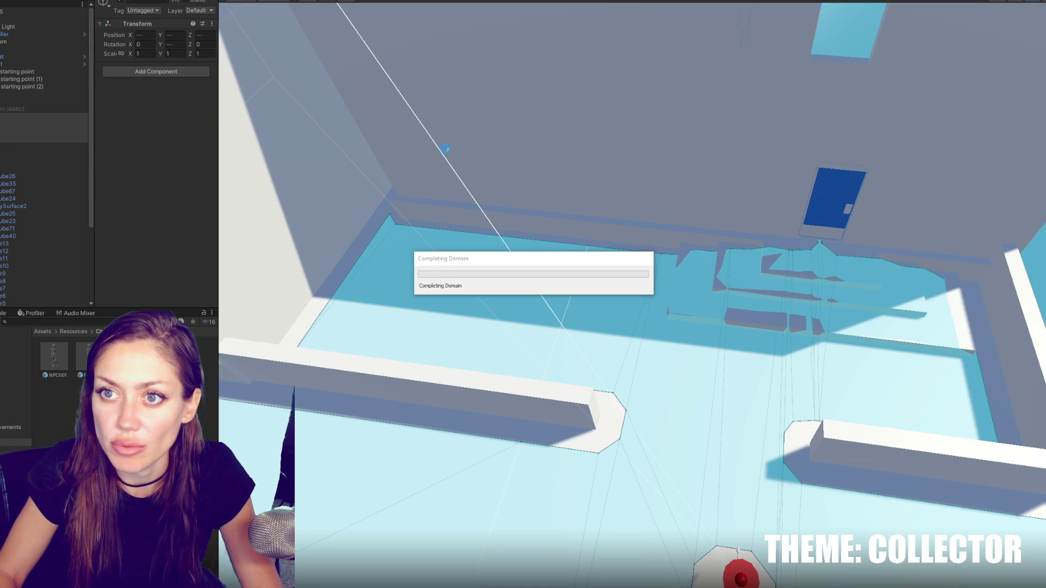
key(w)
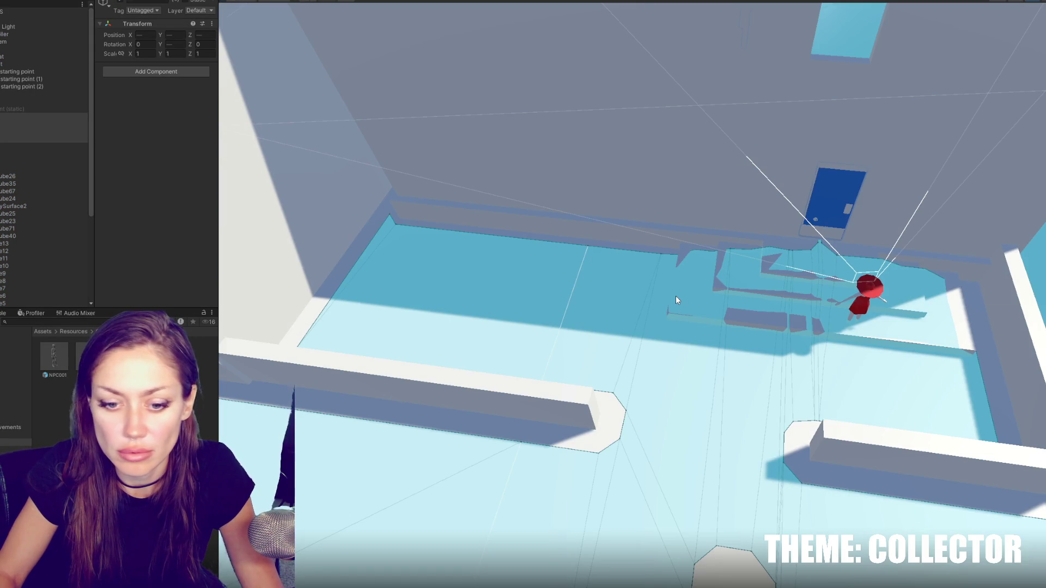
click(2, 314)
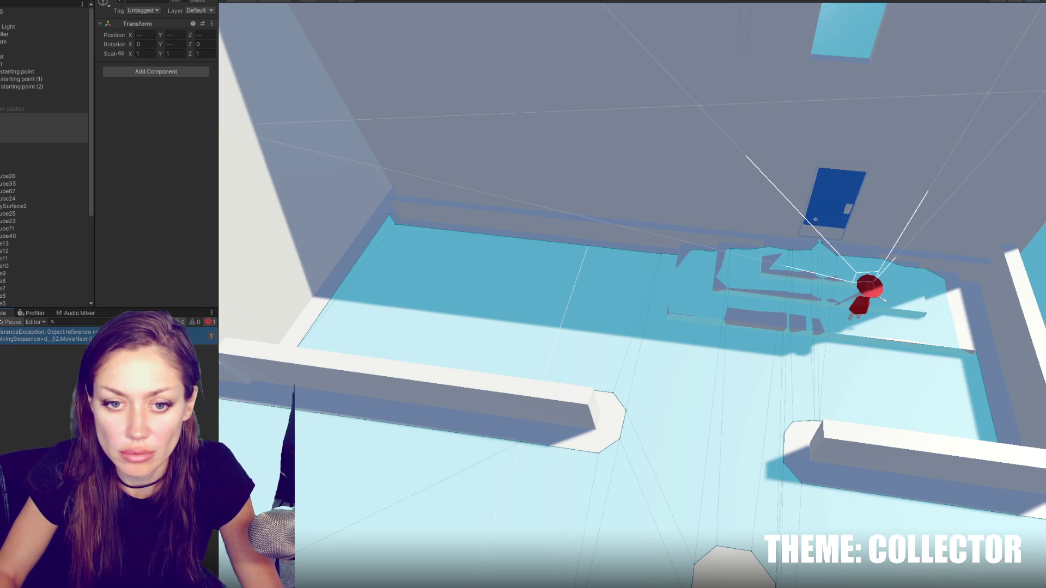
double_click(3, 339)
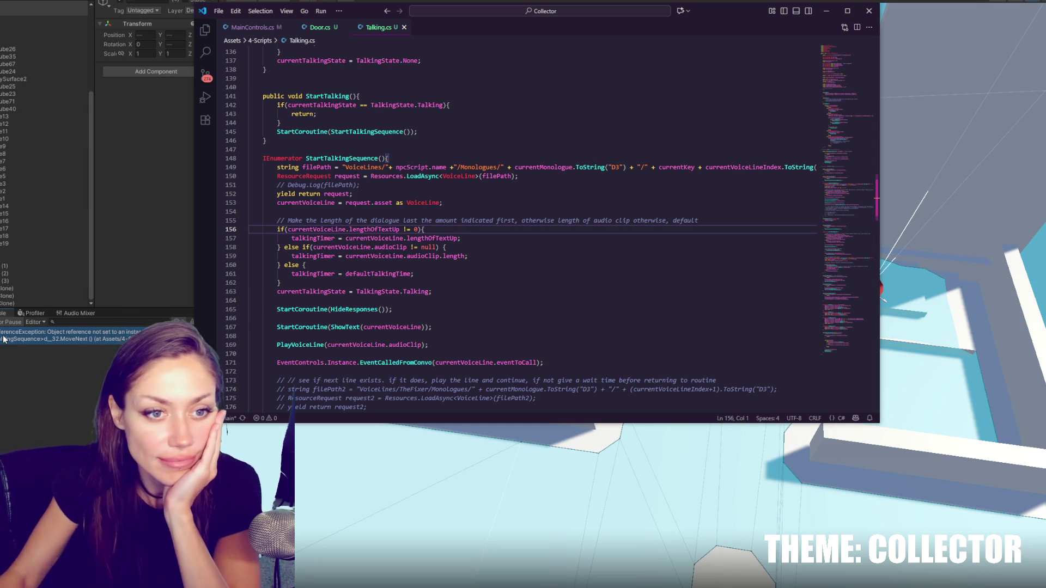
Step: Inspect the StartTalkingSequence code around lines 154–157, checking back with Unity
click(435, 220)
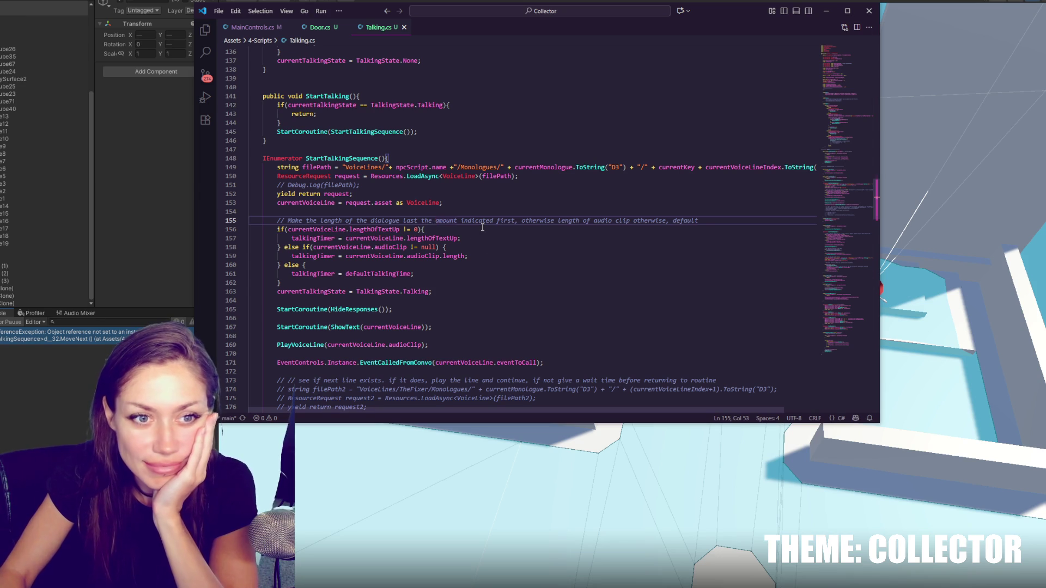
click(476, 211)
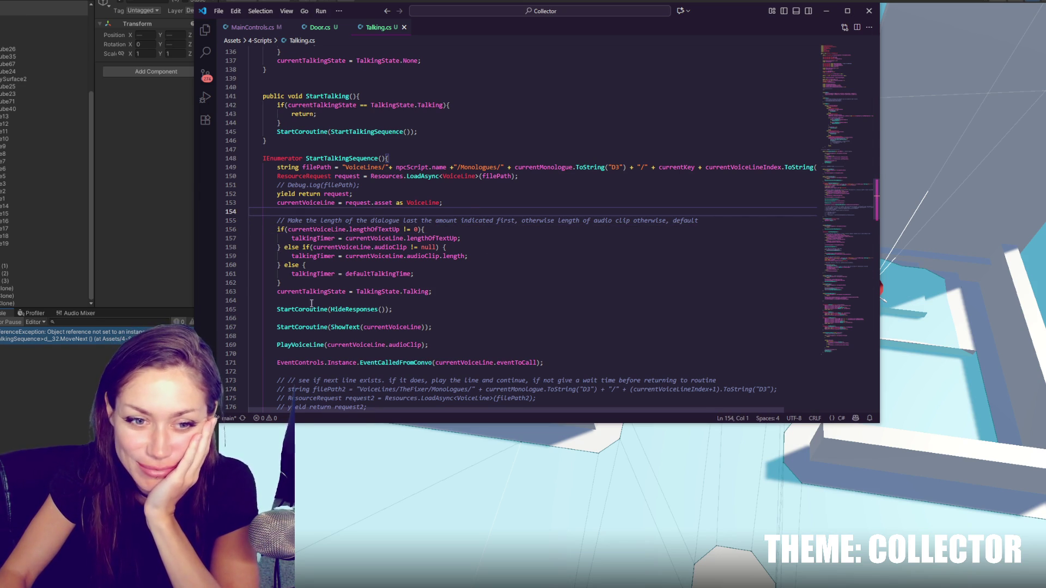
key(Down)
key(Down)
key(Down)
key(End)
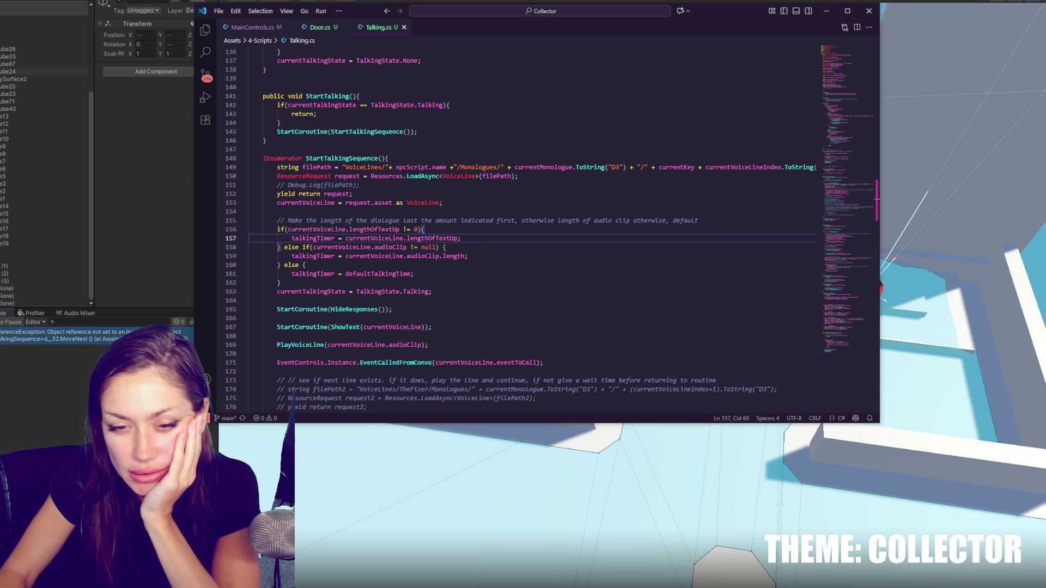
key(alt+Tab)
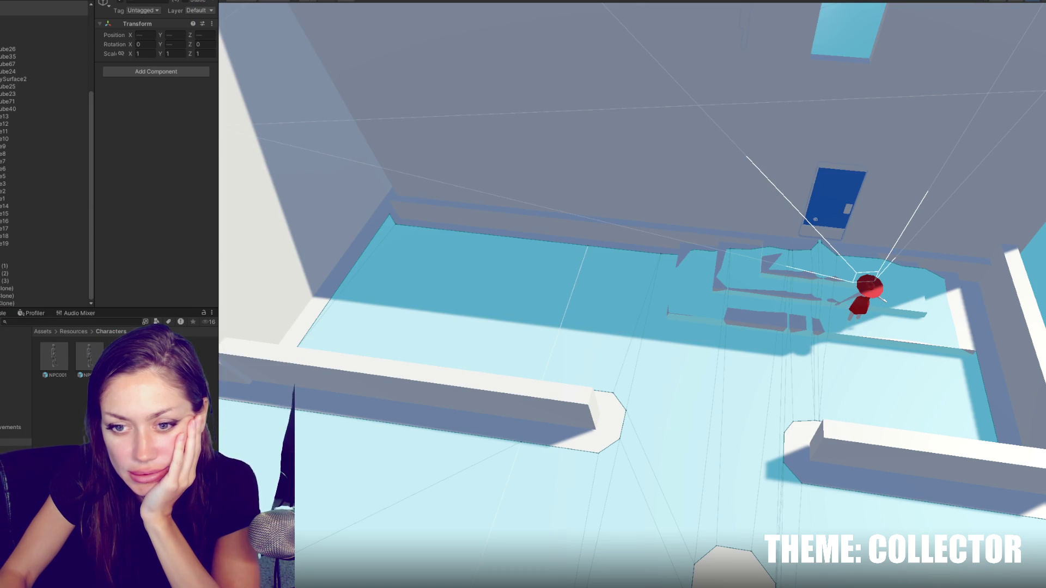
key(alt+Tab)
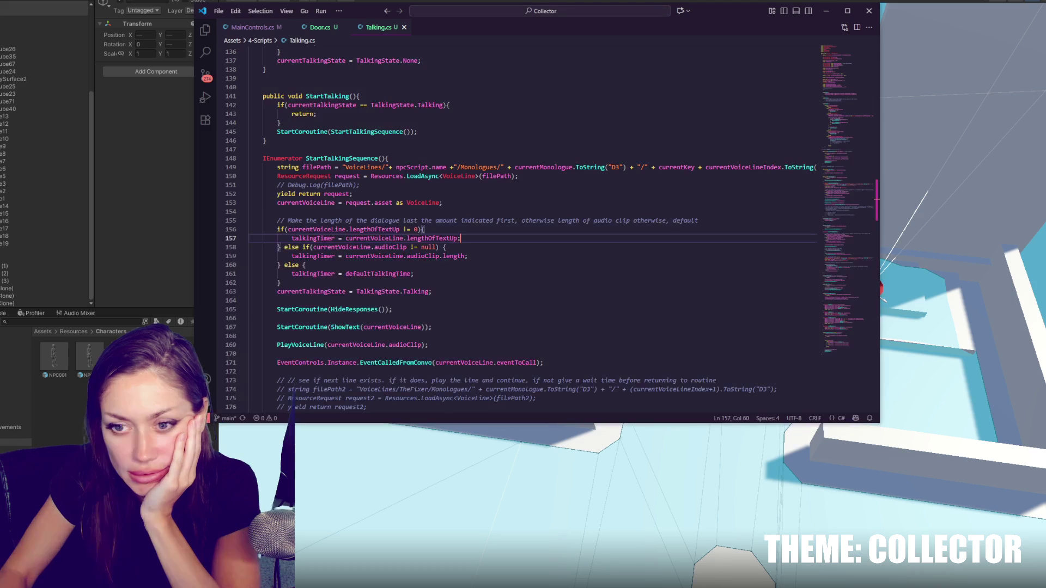
Step: Copy the currentVoiceLine variable name and move to the end of line 153
scroll(640, 280, up, 5)
scroll(639, 281, up, 20)
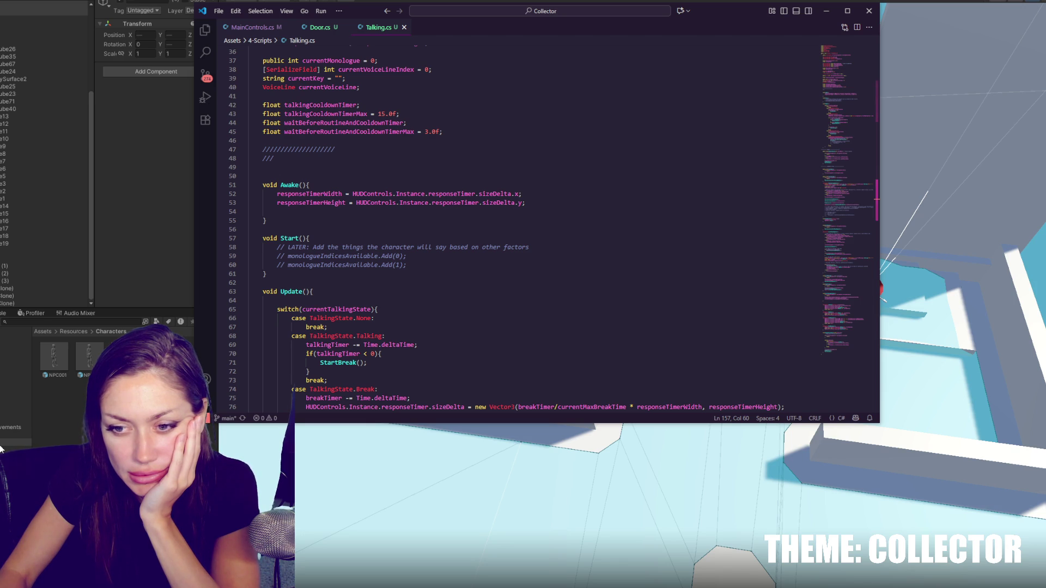
scroll(377, 297, down, 20)
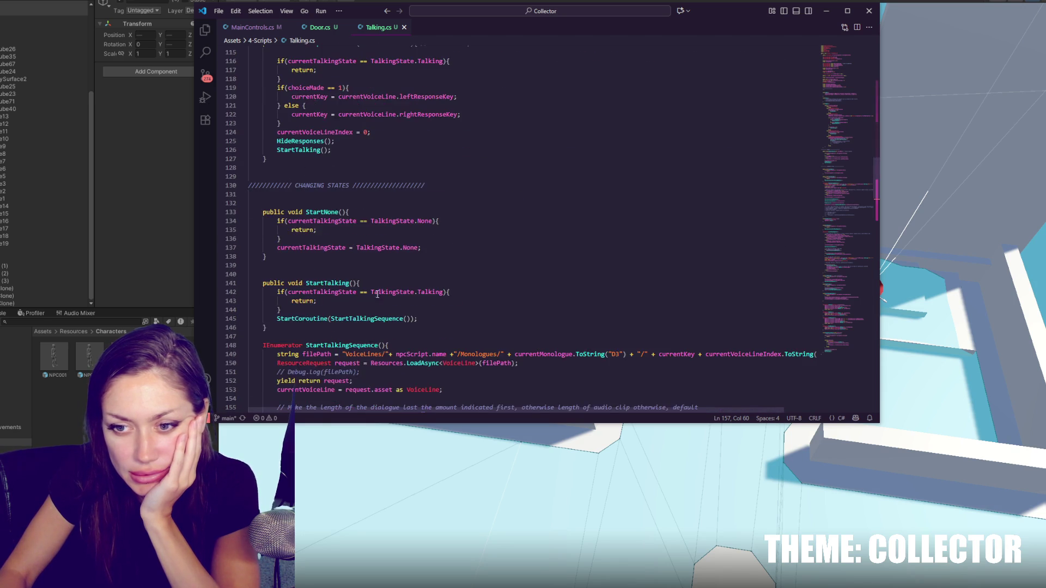
scroll(376, 297, down, 7)
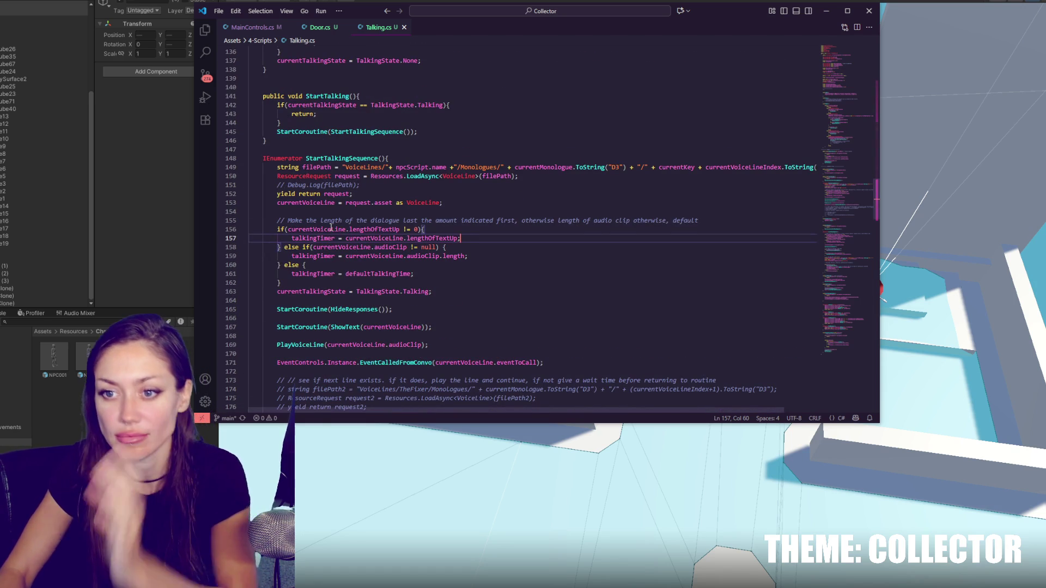
double_click(326, 202)
scroll(381, 208, down, 7)
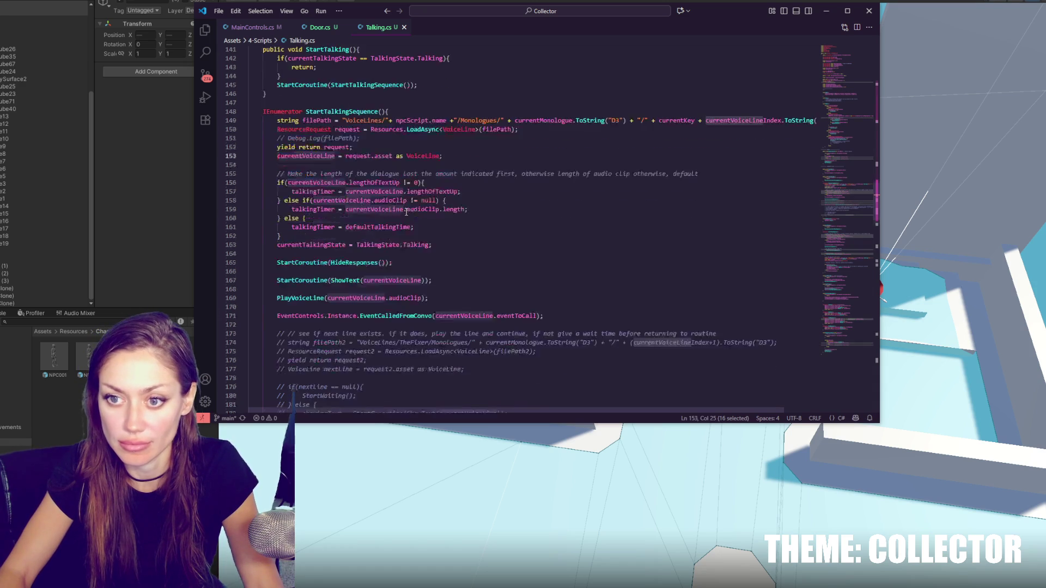
scroll(409, 207, up, 7)
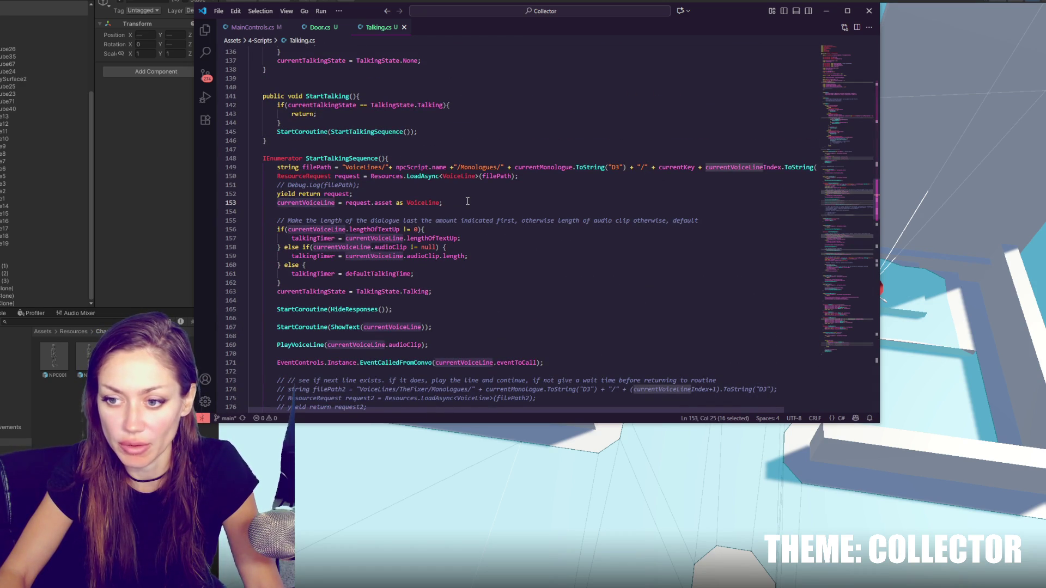
key(ctrl+c)
key(End)
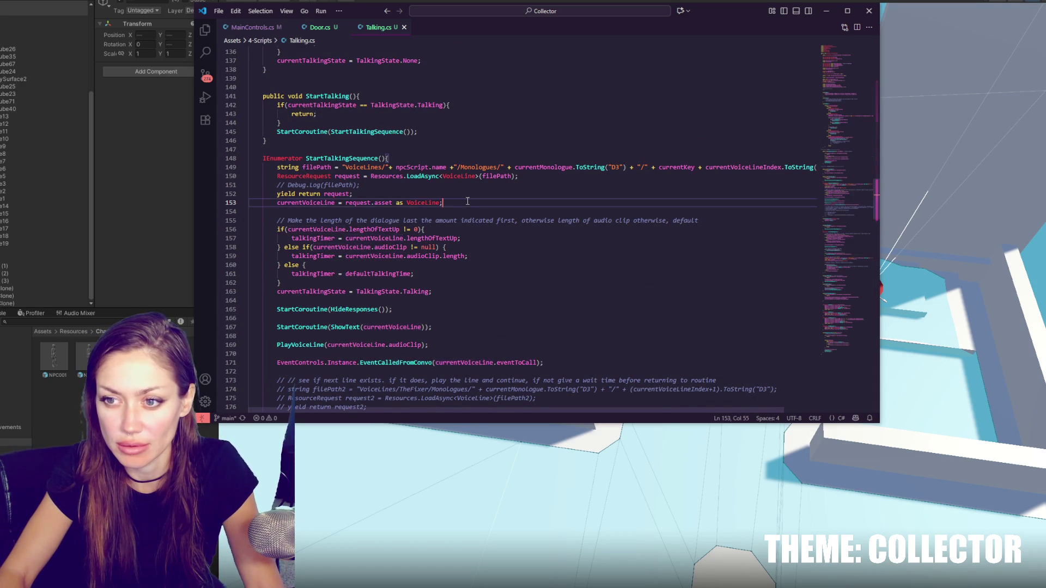
Step: Add a currentVoiceLine block containing 'yield return' after line 153
key(Return)
key(Return)
key(ctrl+v)
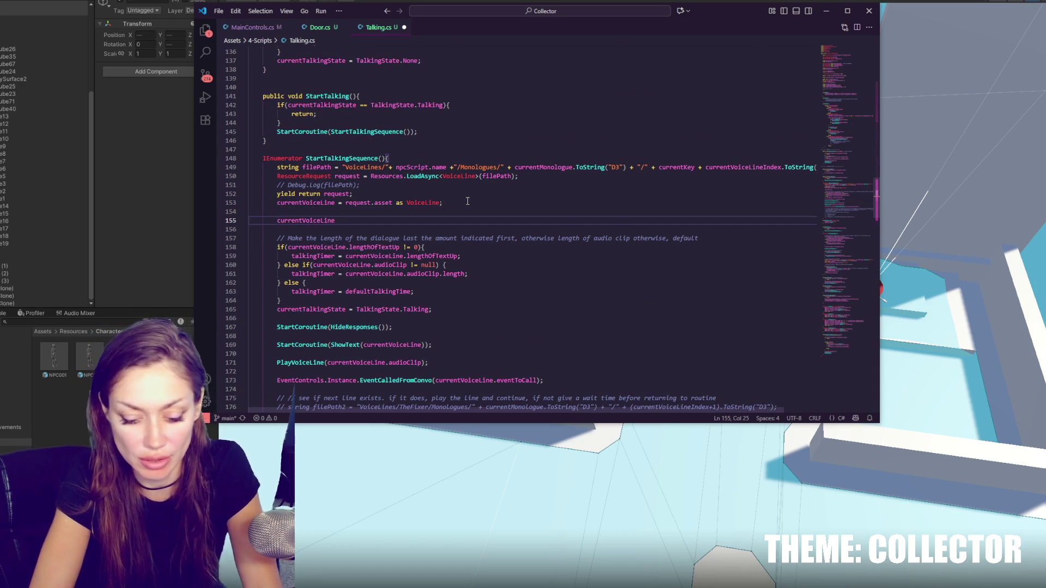
key(Return)
text(return;)
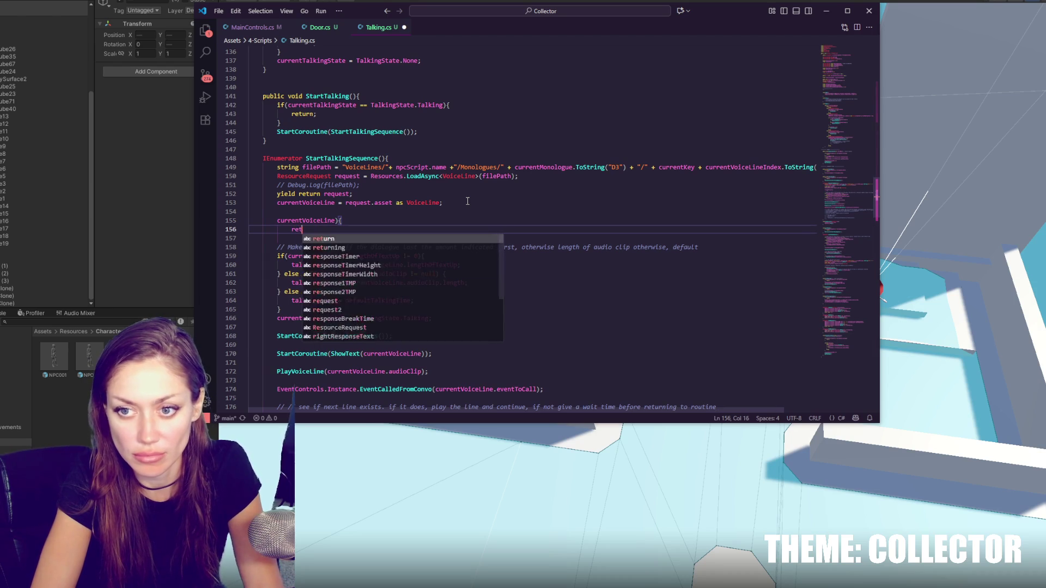
key(Return)
text(})
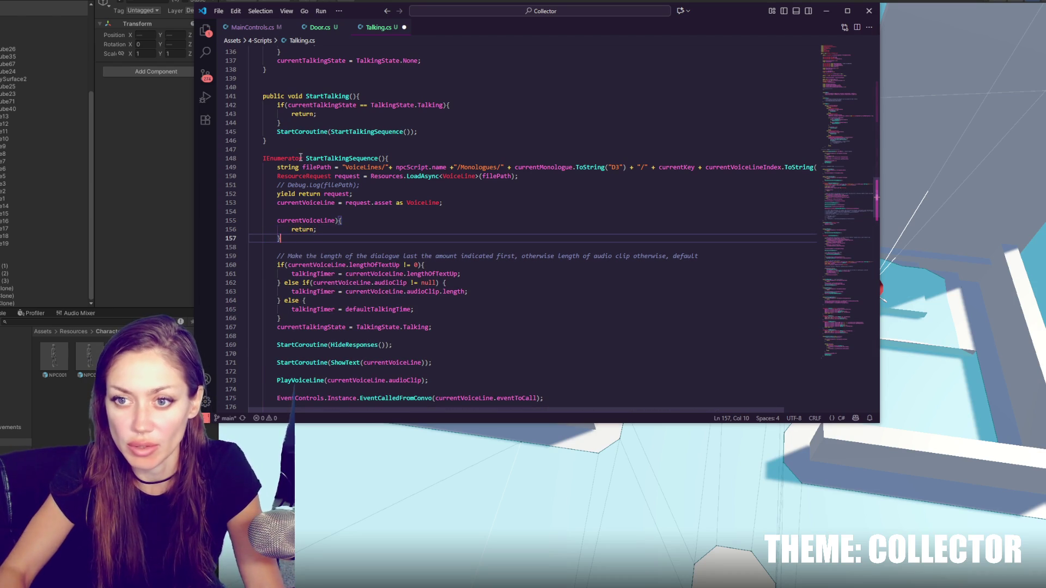
double_click(308, 231)
text(yield )
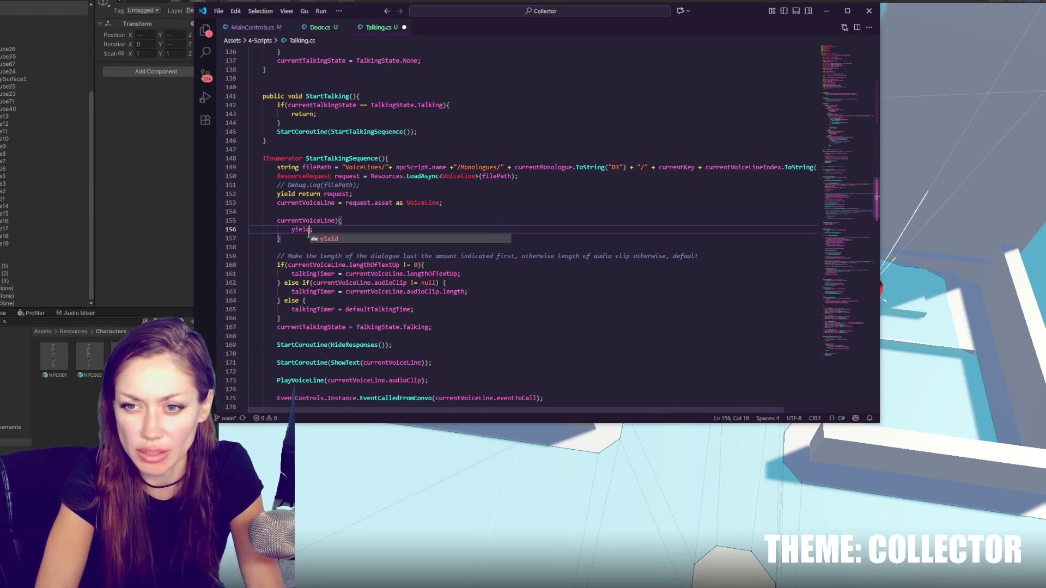
text(return)
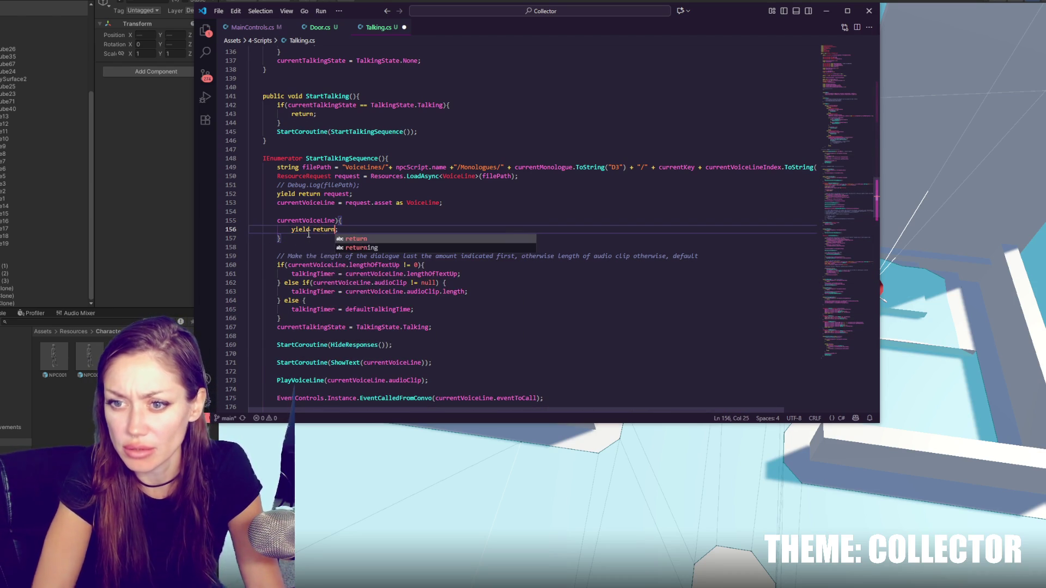
Step: Make the block's condition if(currentVoiceLine==null) and save Talking.cs
click(277, 220)
text(if()
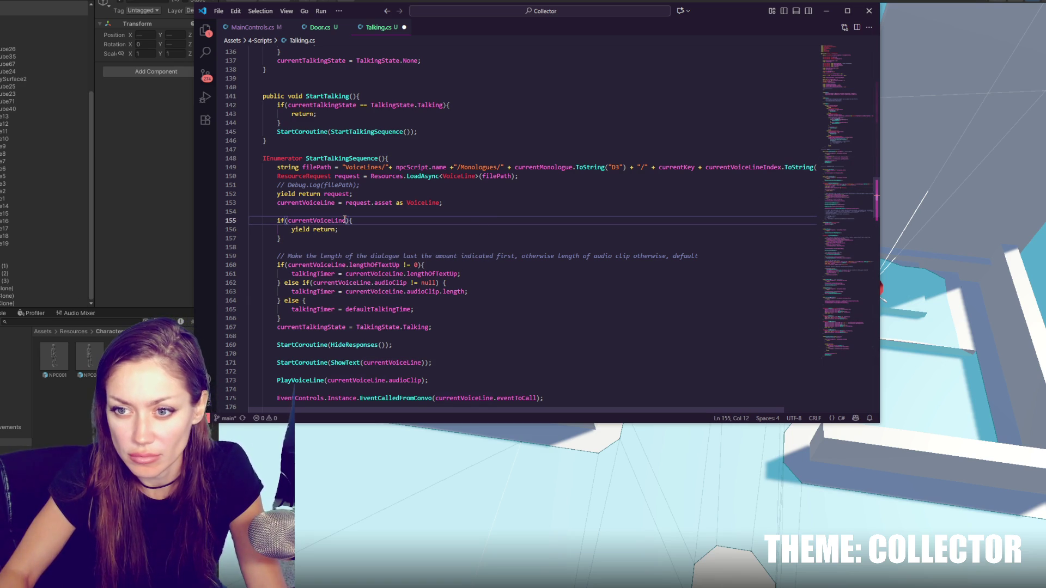
click(345, 220)
text(==null)
key(ctrl+s)
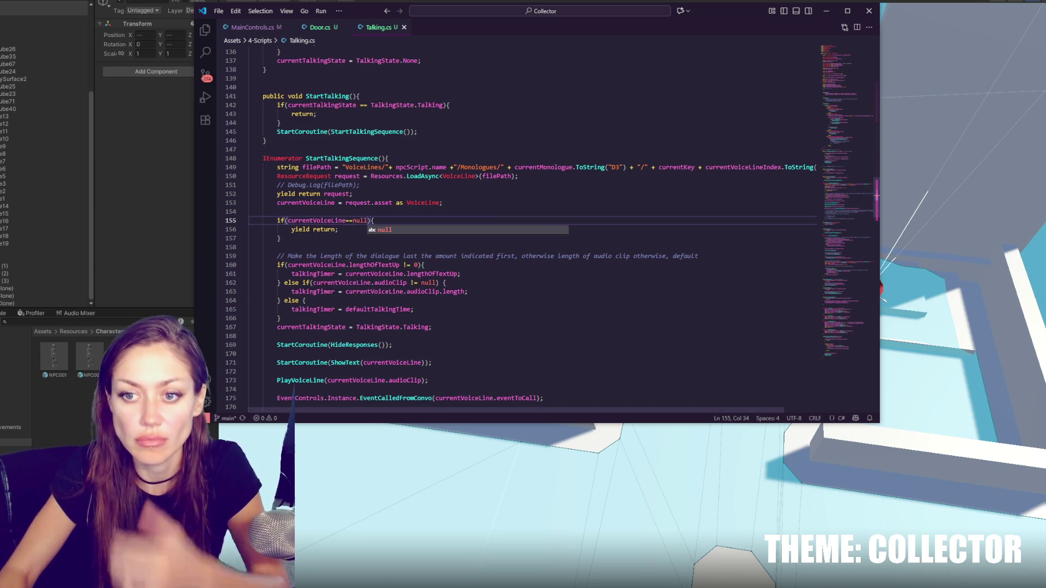
Step: Fix the CS1627 compiler error by changing 'yield return' to 'yield break', then recompile in Unity
key(alt+Tab)
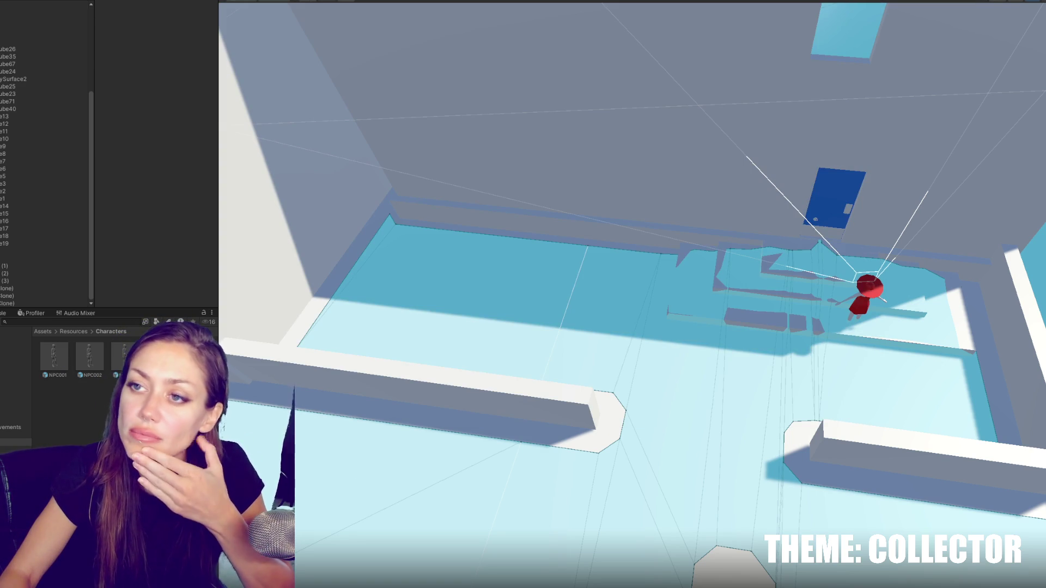
key(ctrl+p)
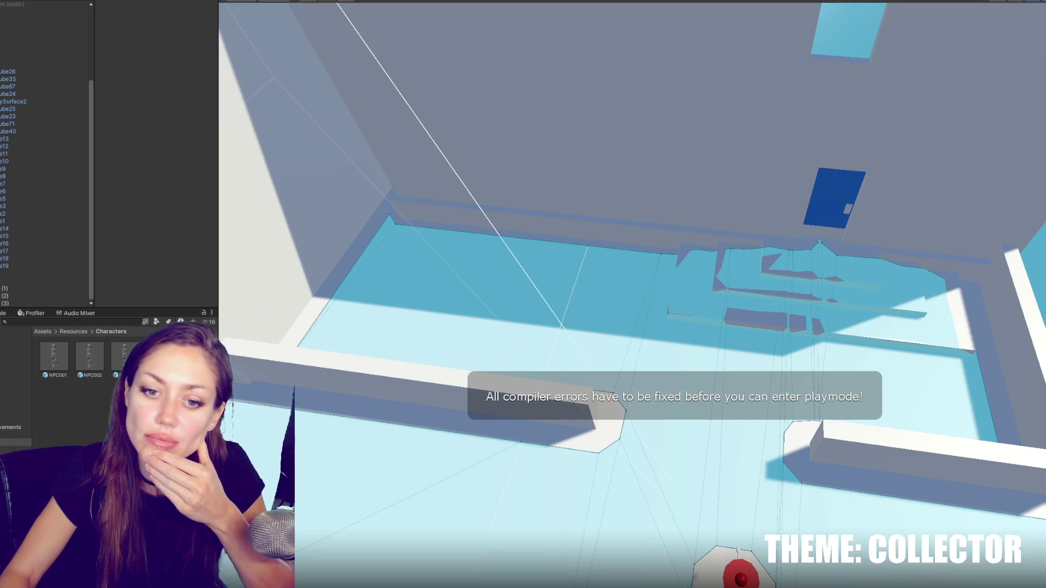
click(3, 313)
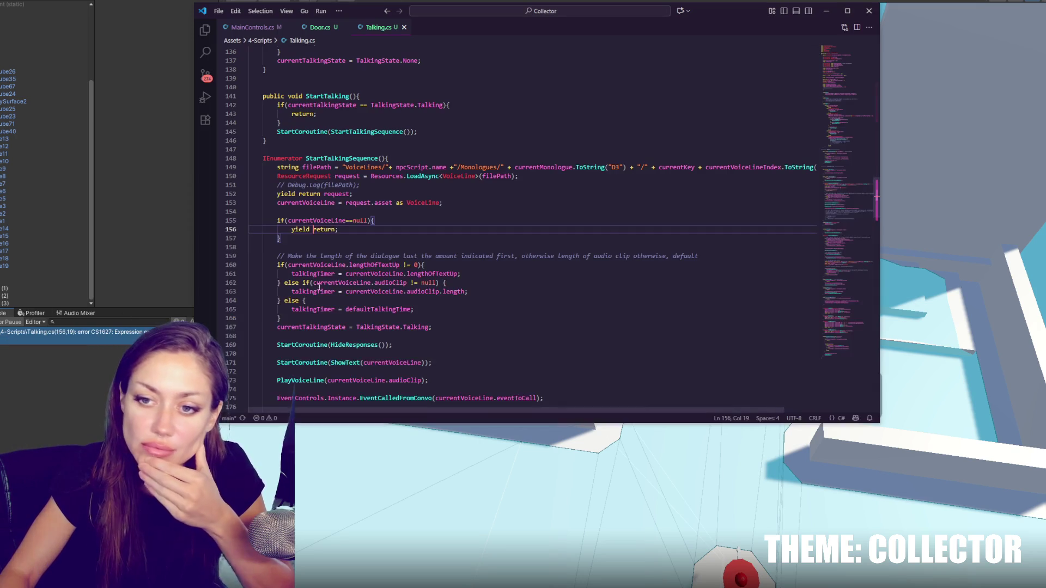
double_click(325, 229)
text(break)
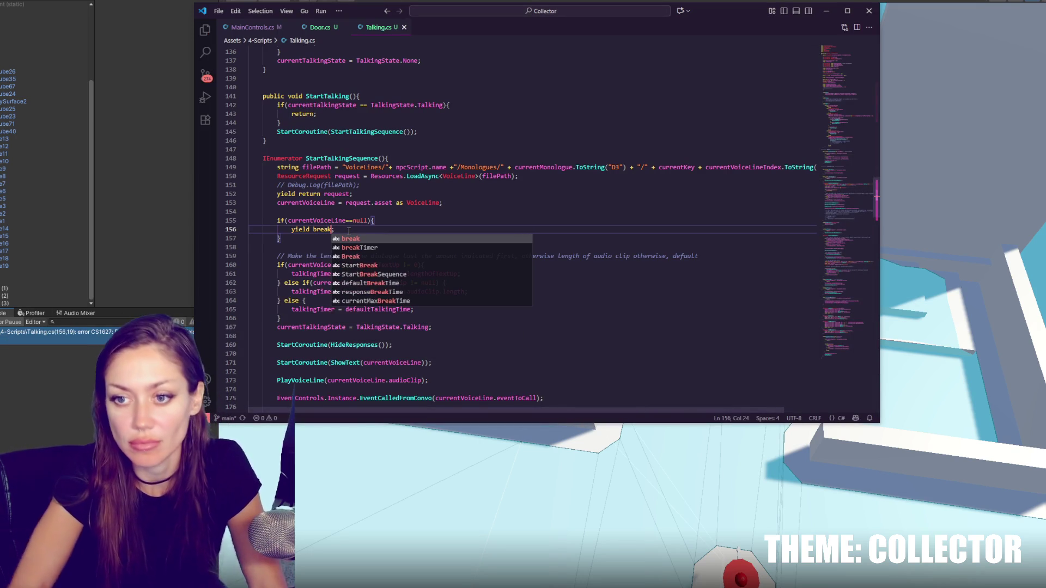
key(alt+Tab)
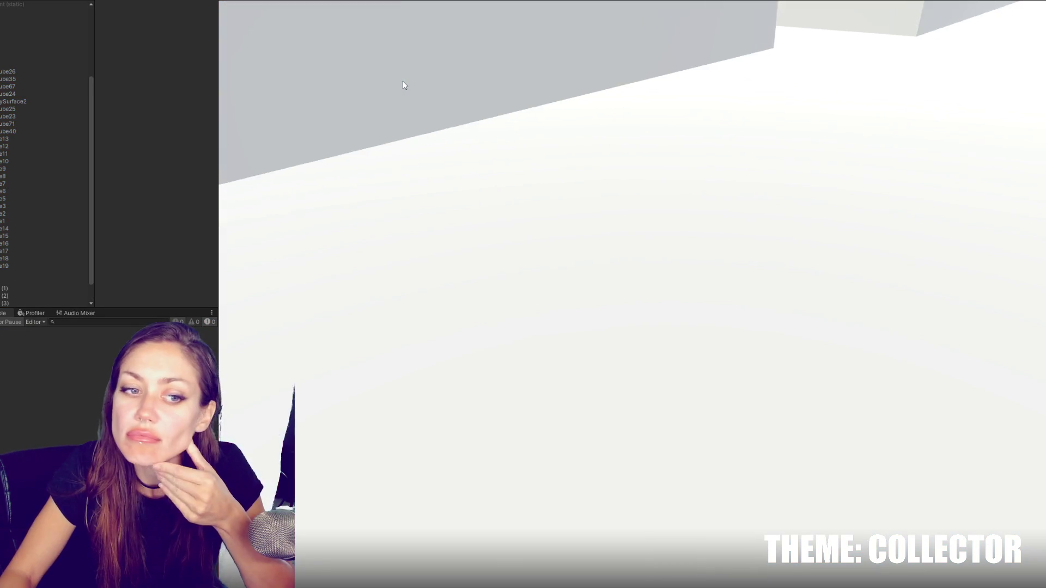
Step: Walk up to the blue door, open it with E, and approach the corridor mannequin
key(w)
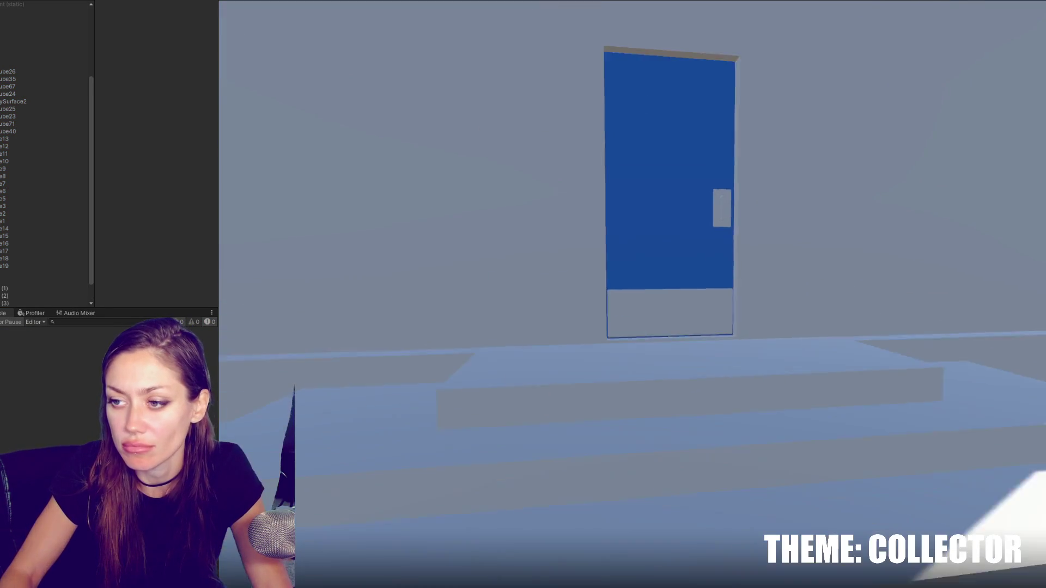
key(e)
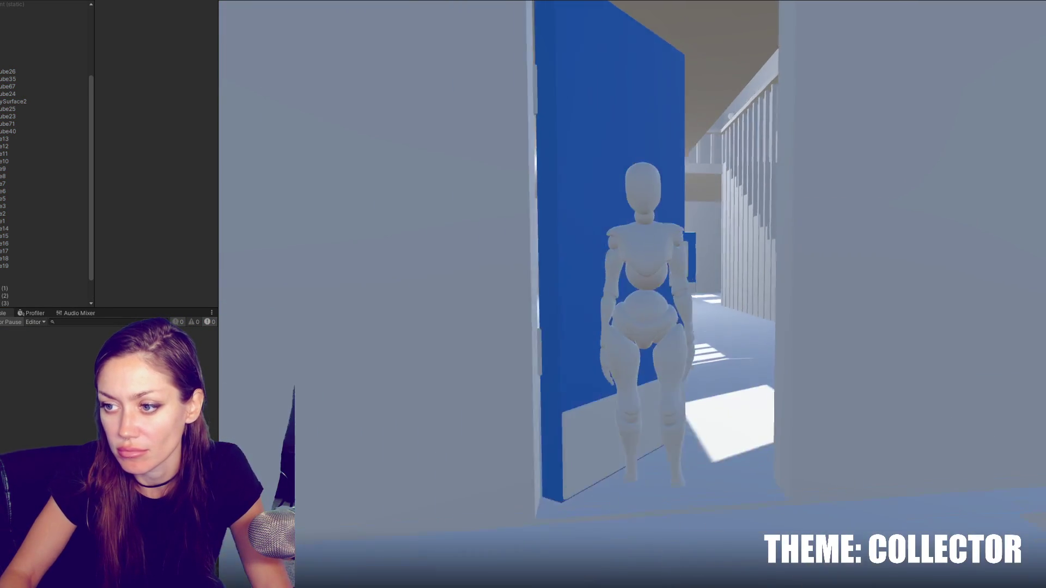
key(w)
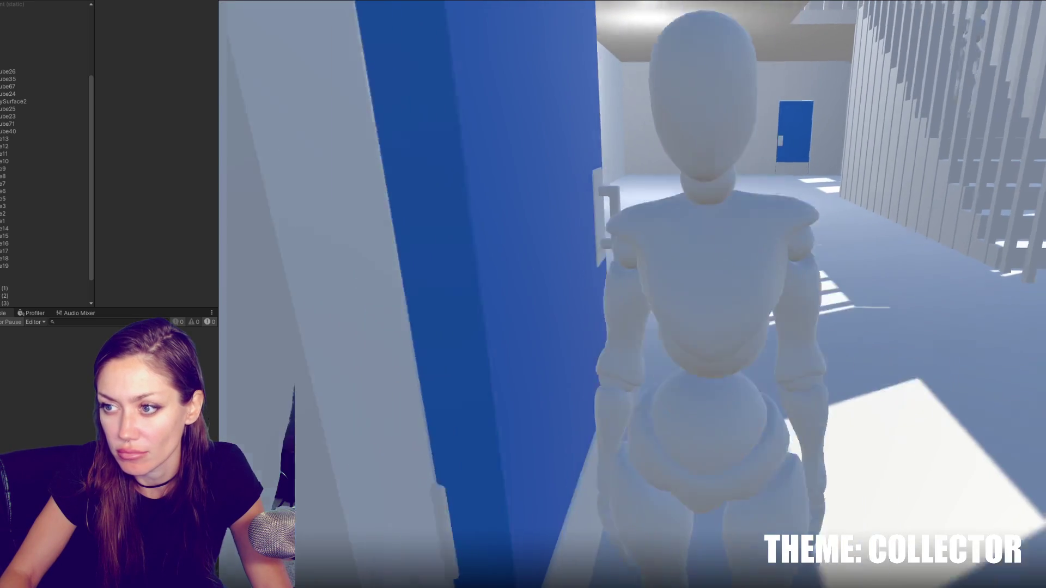
key(s)
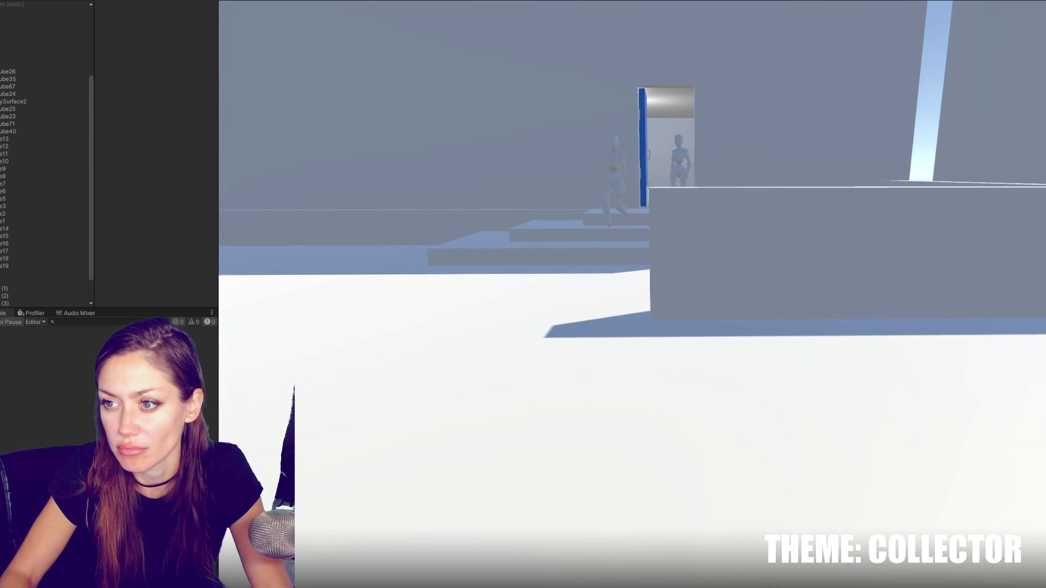
Step: Walk around the two mannequins by the wall, then pause the game with Escape
key(a)
key(w)
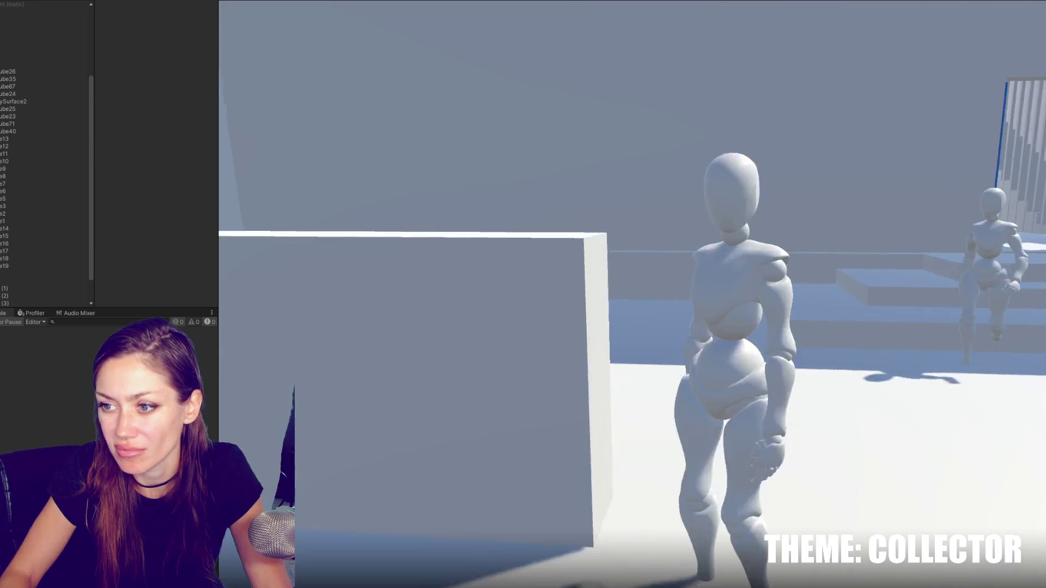
key(s)
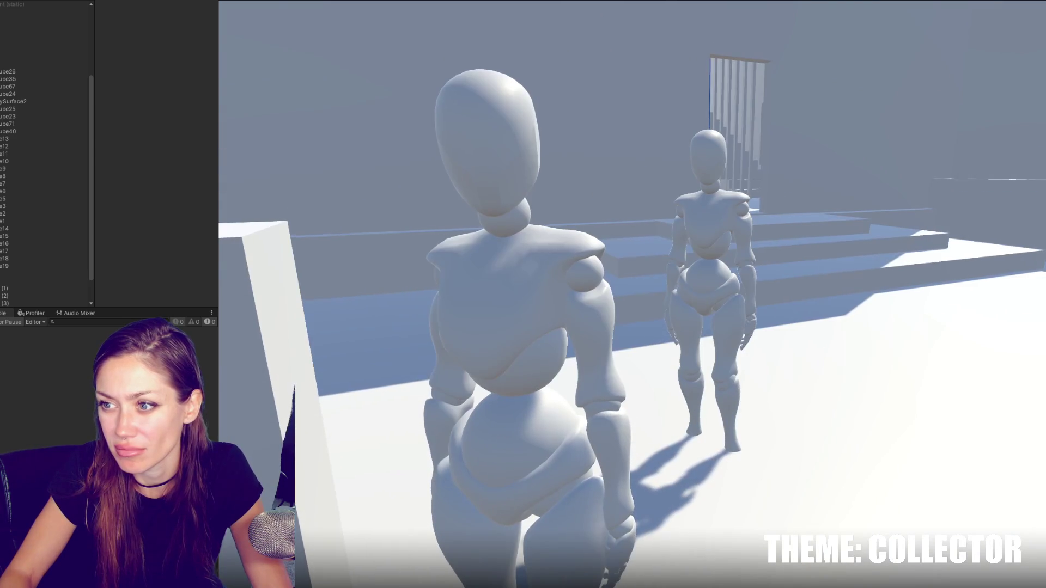
key(s)
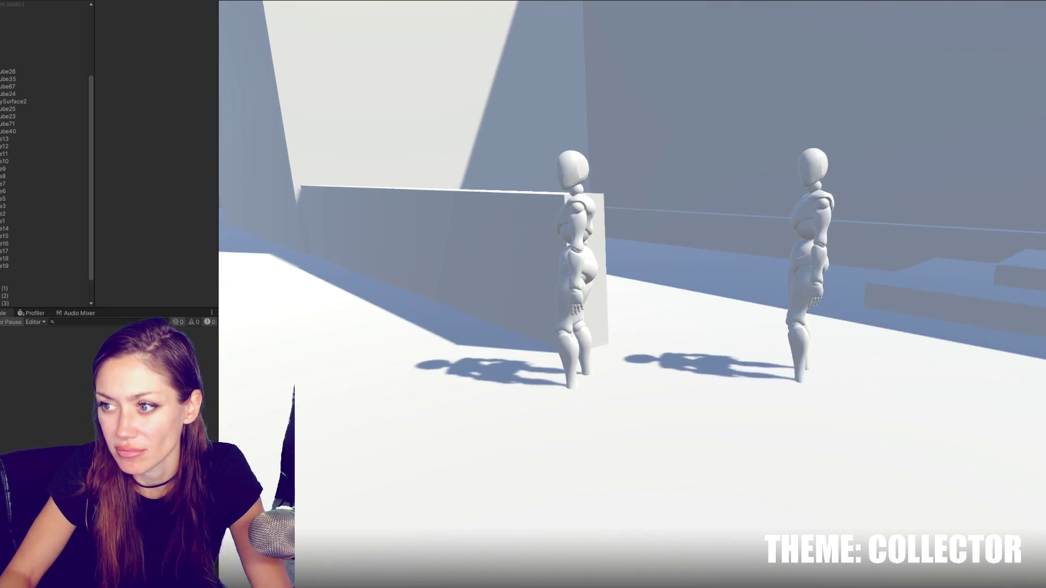
key(w)
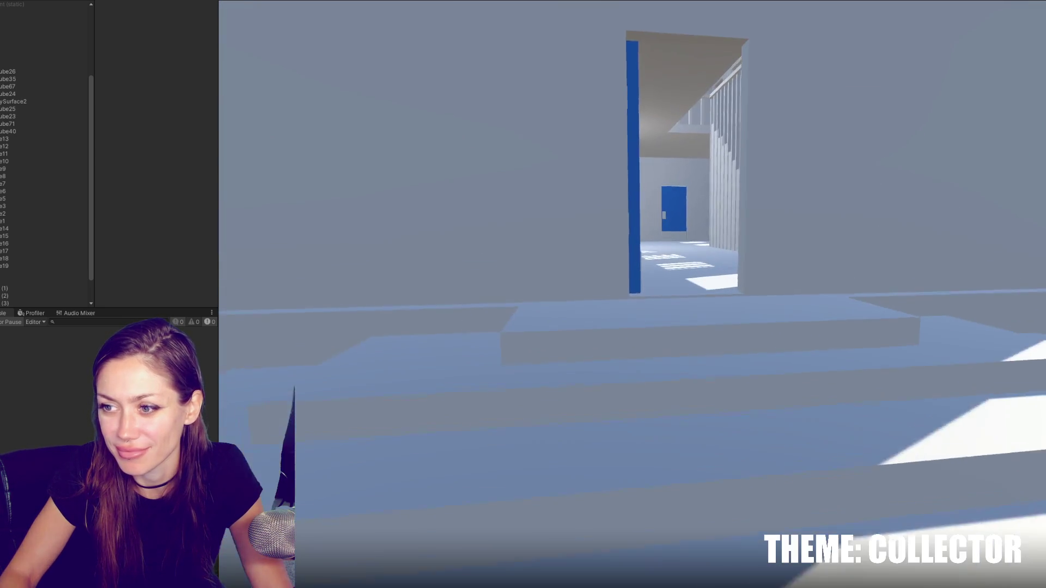
key(Escape)
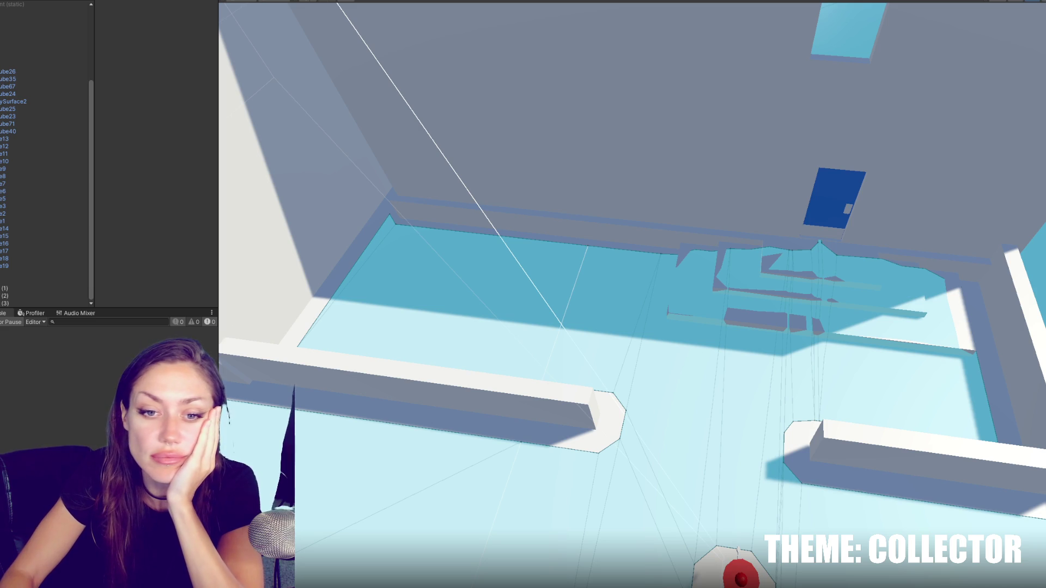
Step: Show the Project tab with Ctrl+5 and browse to Resources/VoiceLines/NPC001/Monologues
key(ctrl+5)
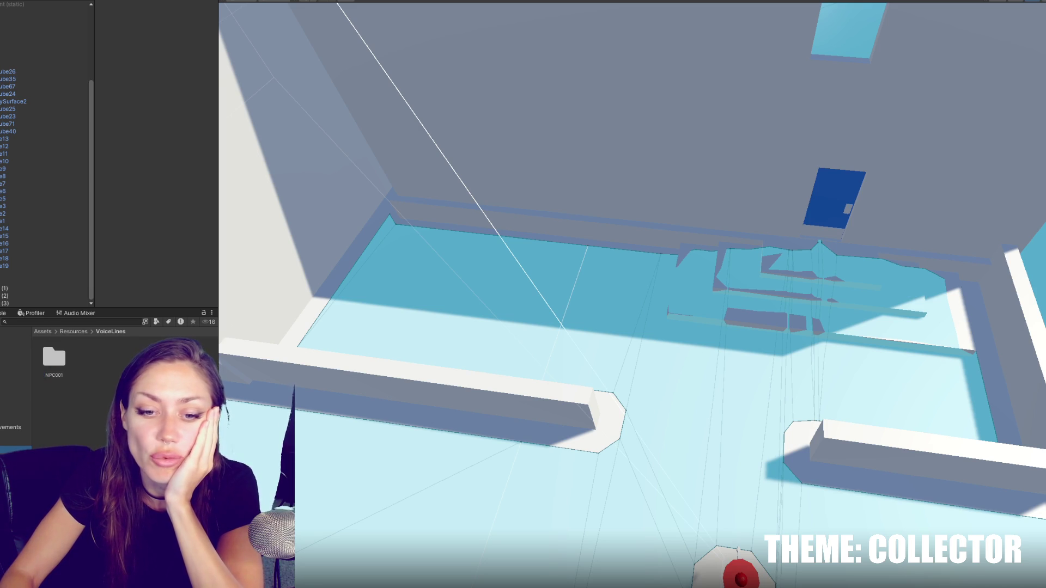
click(16, 479)
key(Down)
key(Down)
key(Down)
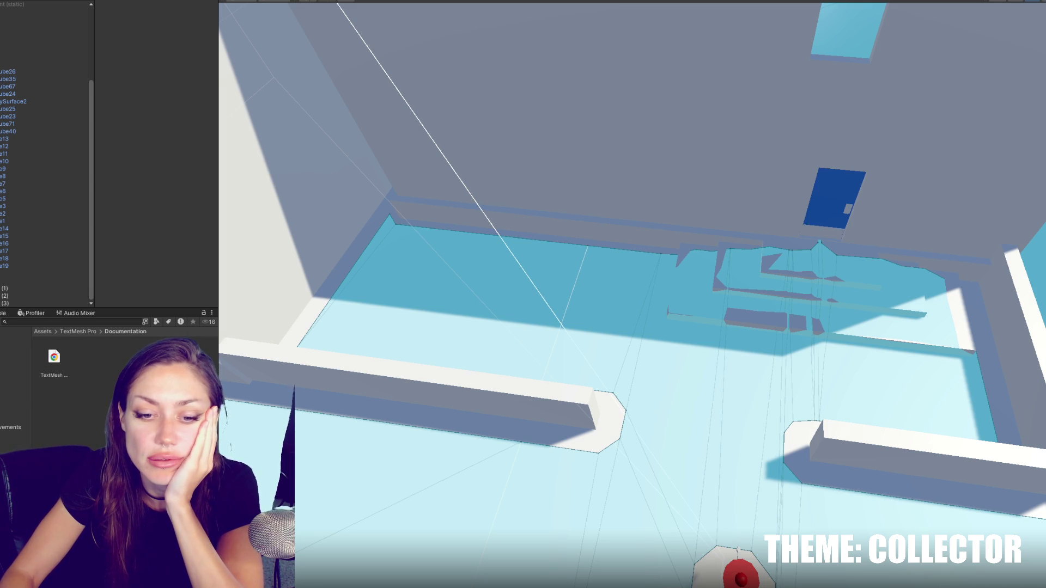
key(Up)
key(Up)
key(Up)
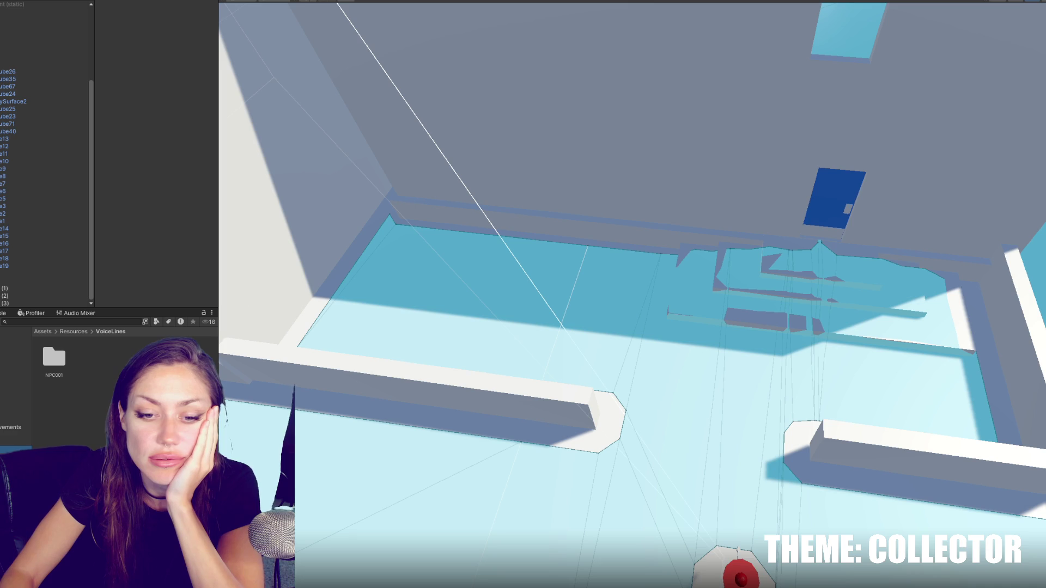
key(Down)
key(Down)
key(Down)
key(Up)
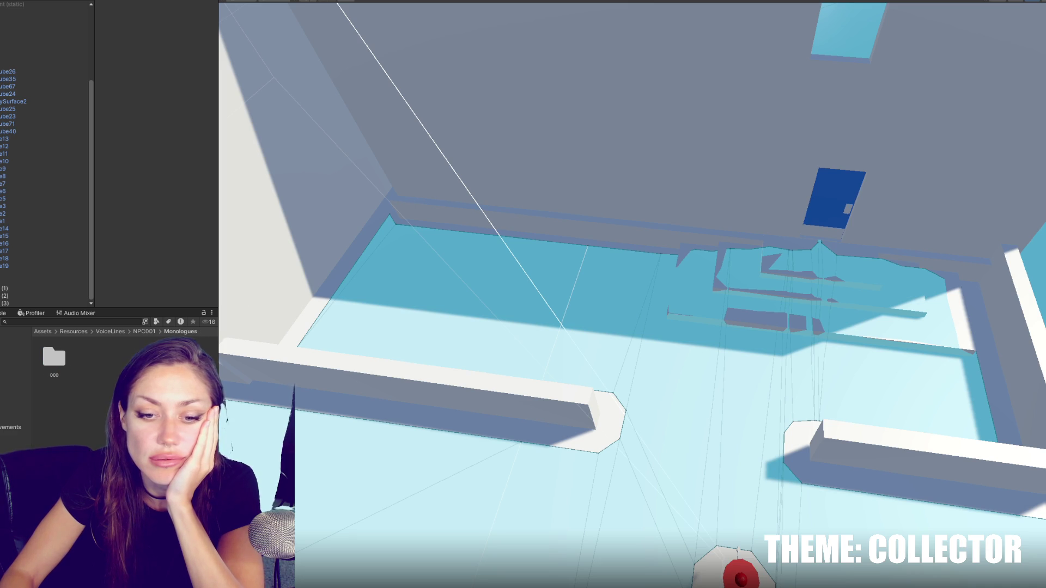
key(Down)
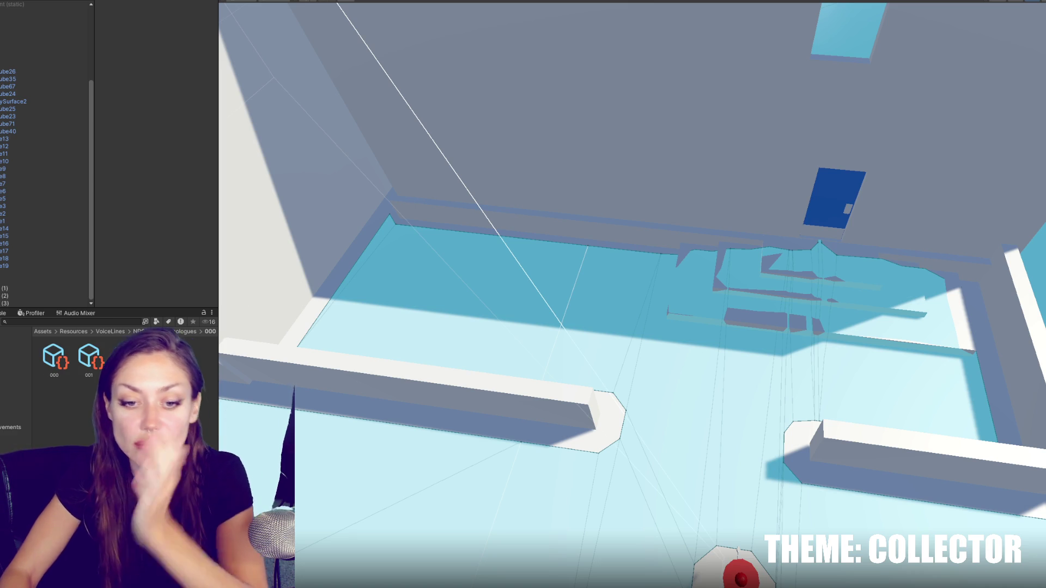
key(Up)
key(Up)
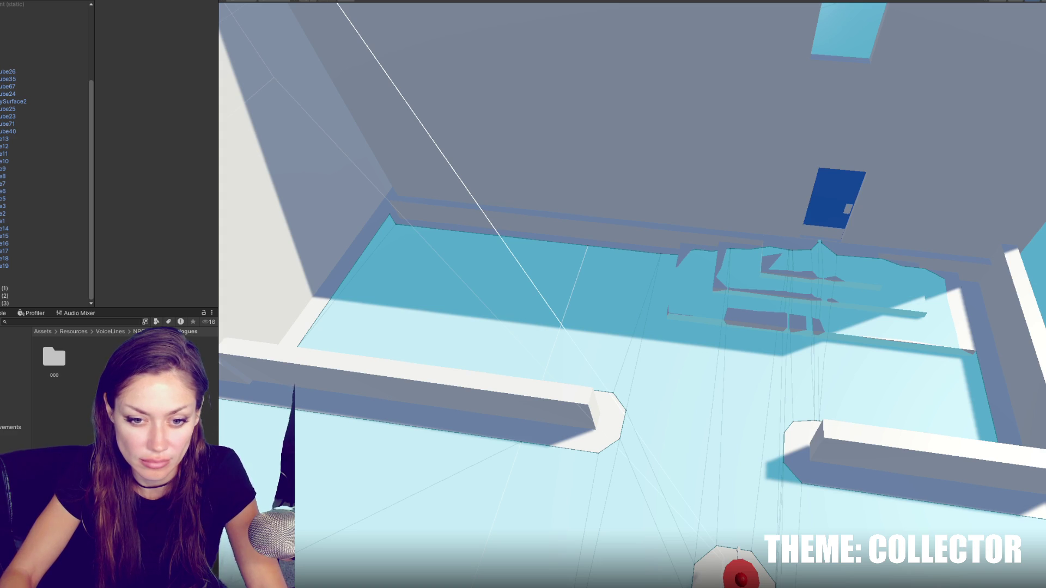
Step: Change voice line 000's text to 'What are you doing in here?'
double_click(54, 357)
click(54, 357)
click(172, 56)
text(What are you doing in here?)
click(183, 156)
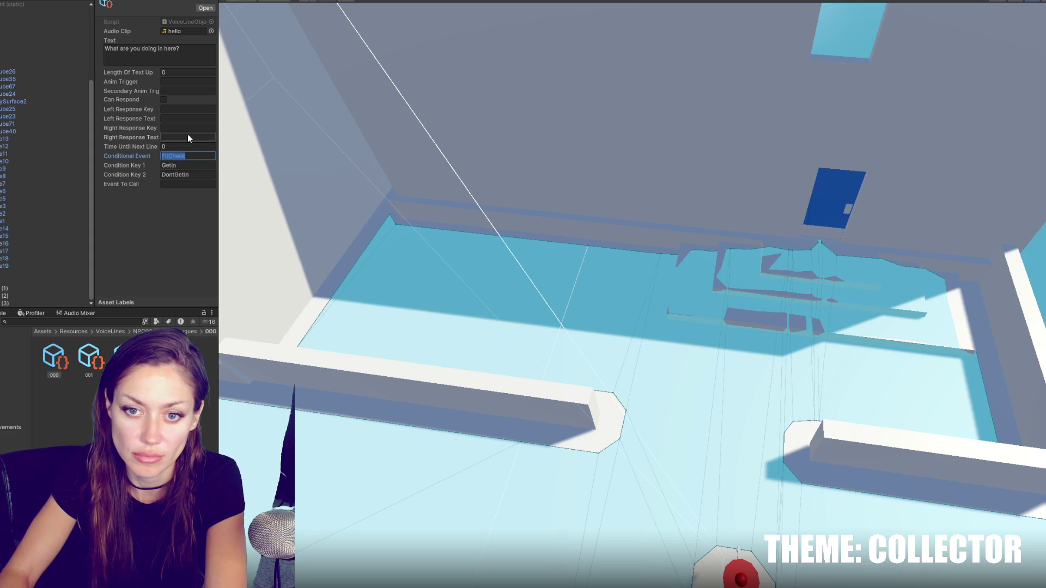
key(Tab)
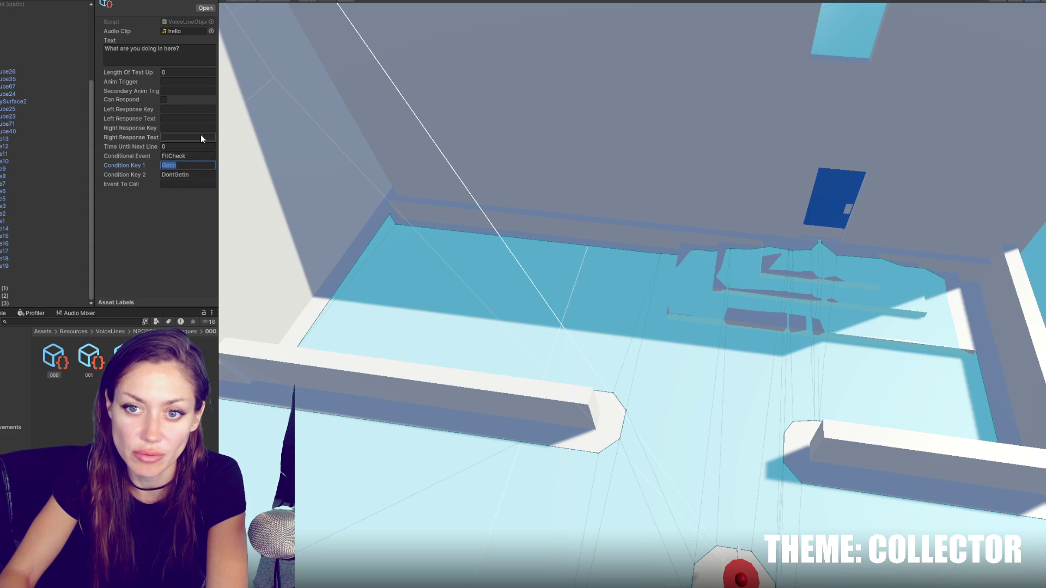
Step: Replace voice line 001's Goodbye text with 'Please Leave,'
click(89, 357)
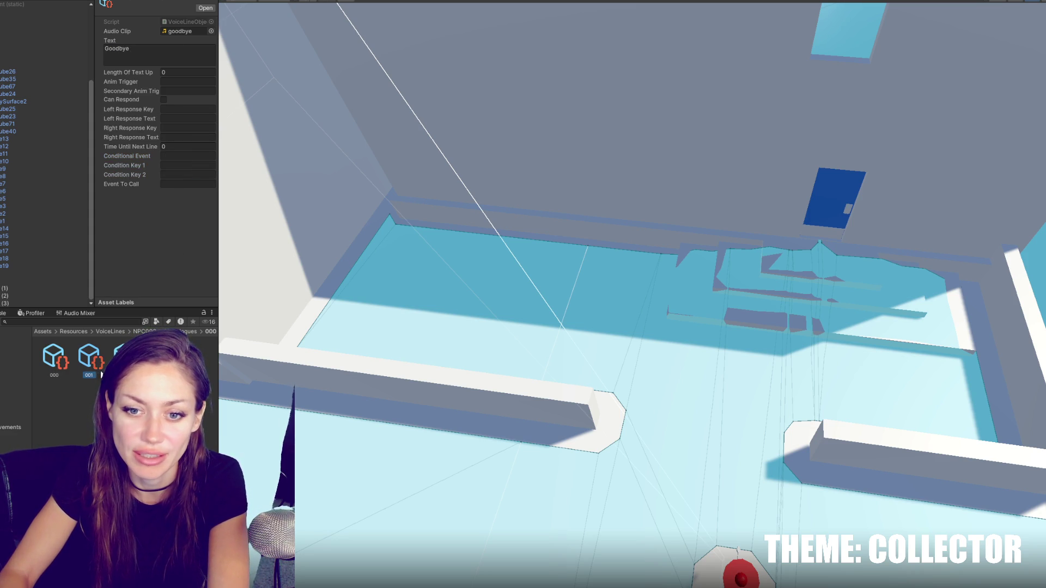
click(208, 61)
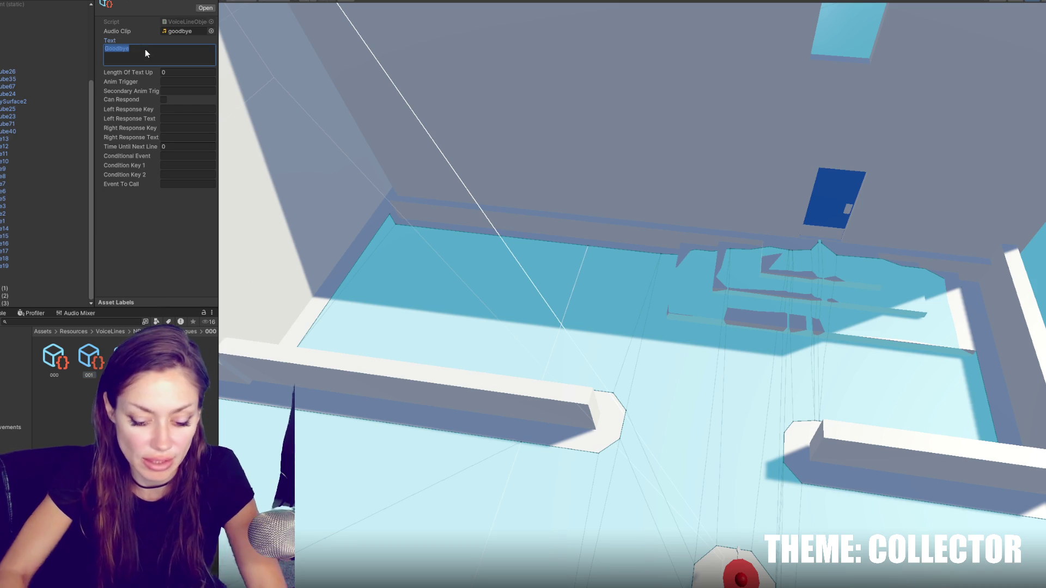
text(Please Leave,)
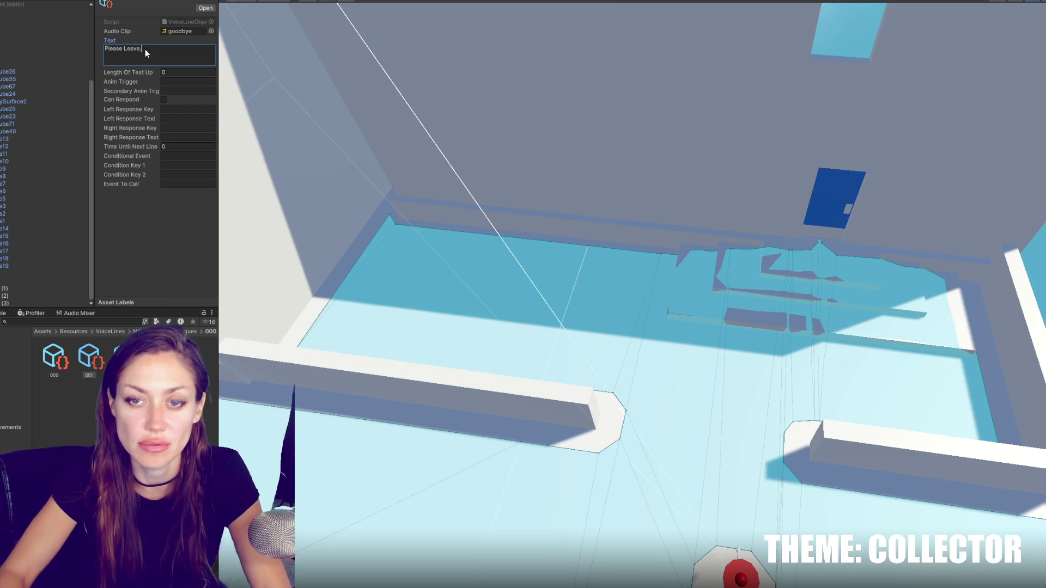
click(123, 357)
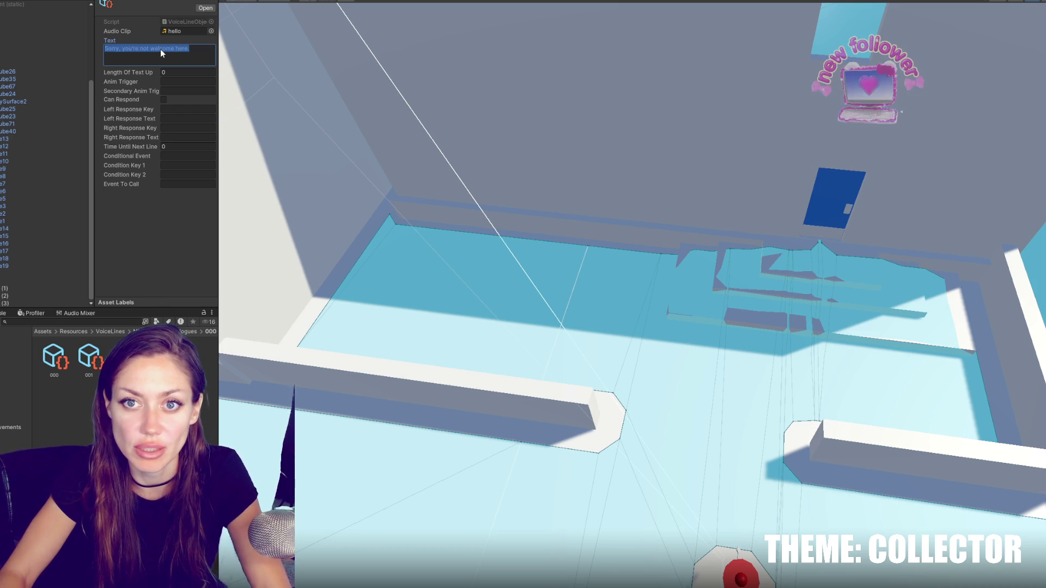
Step: Rewrite the Go-ahead voice line as the new researcher greeting
click(159, 357)
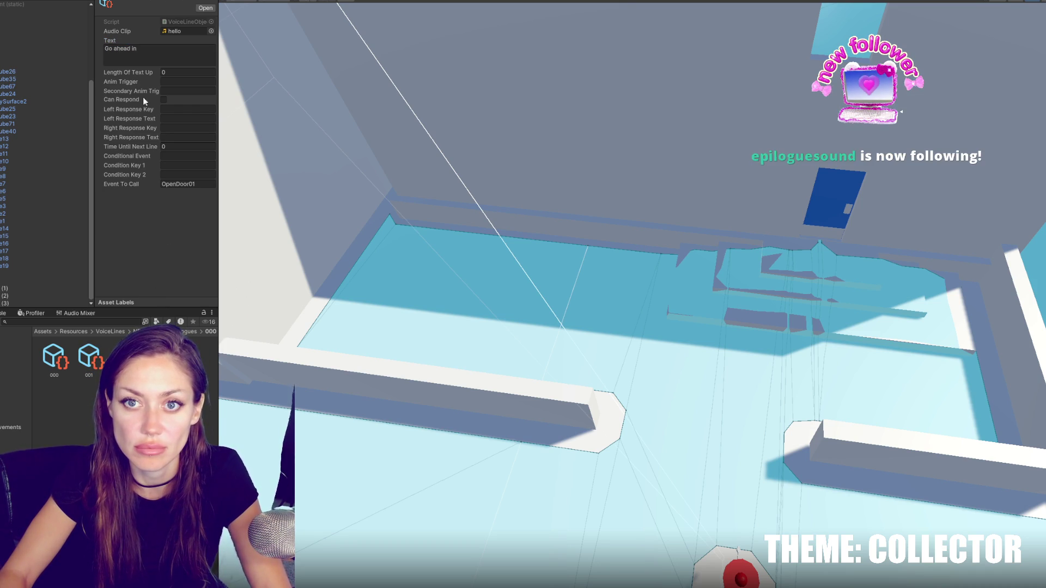
text(Oh, I'm sorry,)
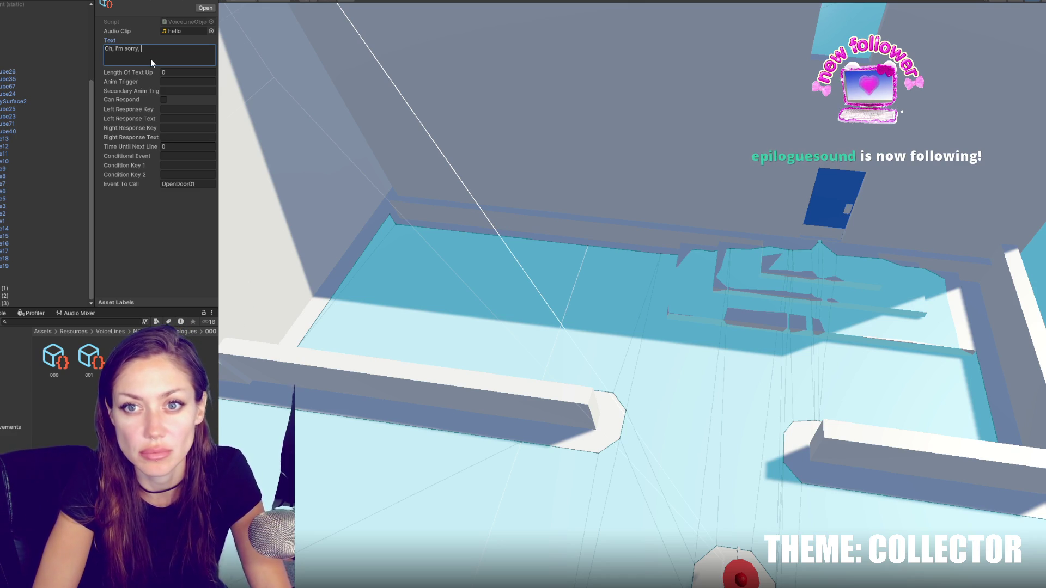
text(must be)
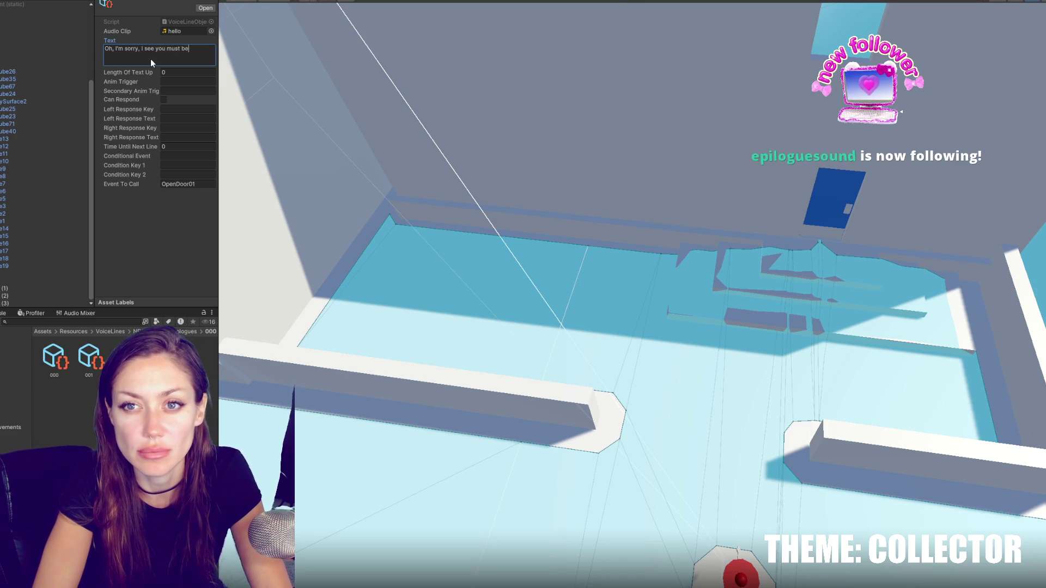
text( the new i)
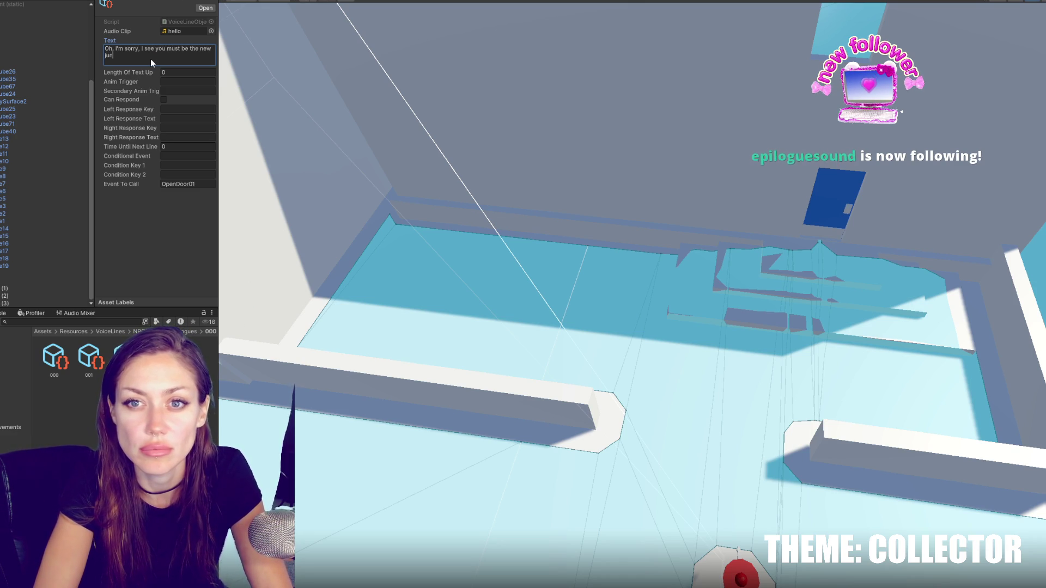
text(juni)
key(BackSpace)
key(BackSpace)
key(BackSpace)
text(cher.)
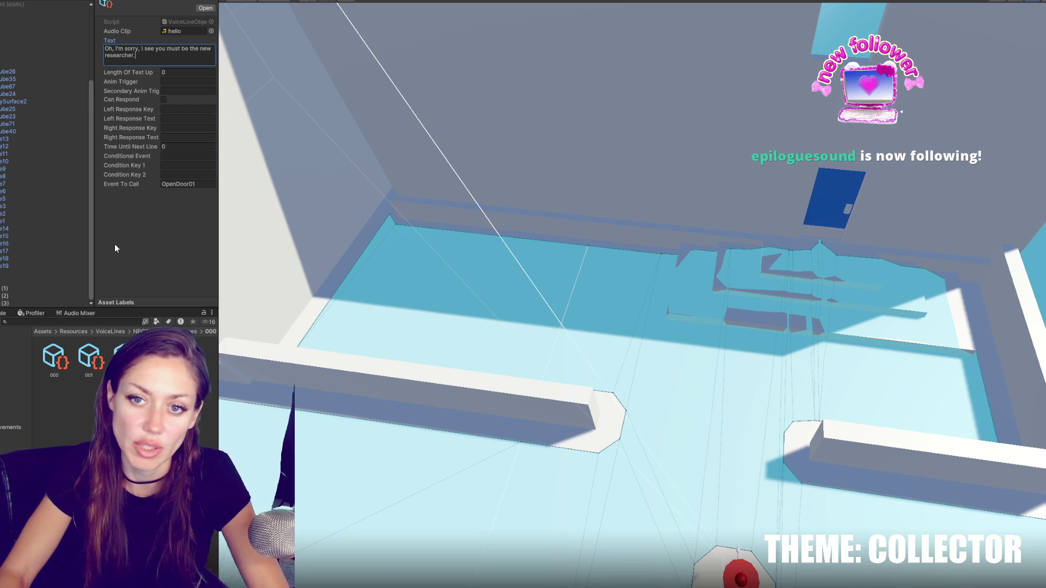
Step: Change that line's Event To Call from OpenDoor01 to OpenDoorLabUpper
click(206, 184)
click(205, 186)
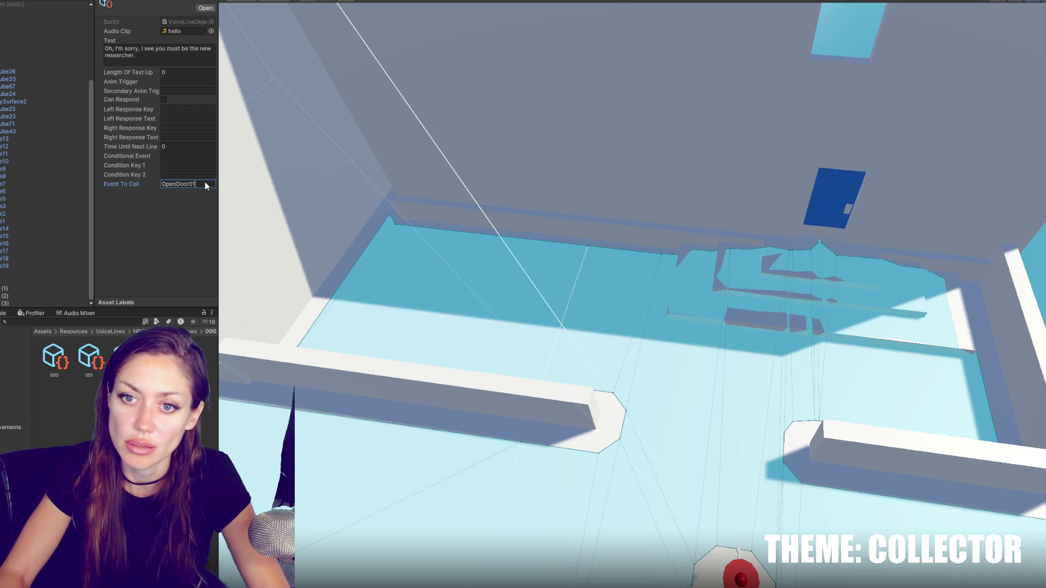
key(BackSpace)
key(BackSpace)
text(LabUpper)
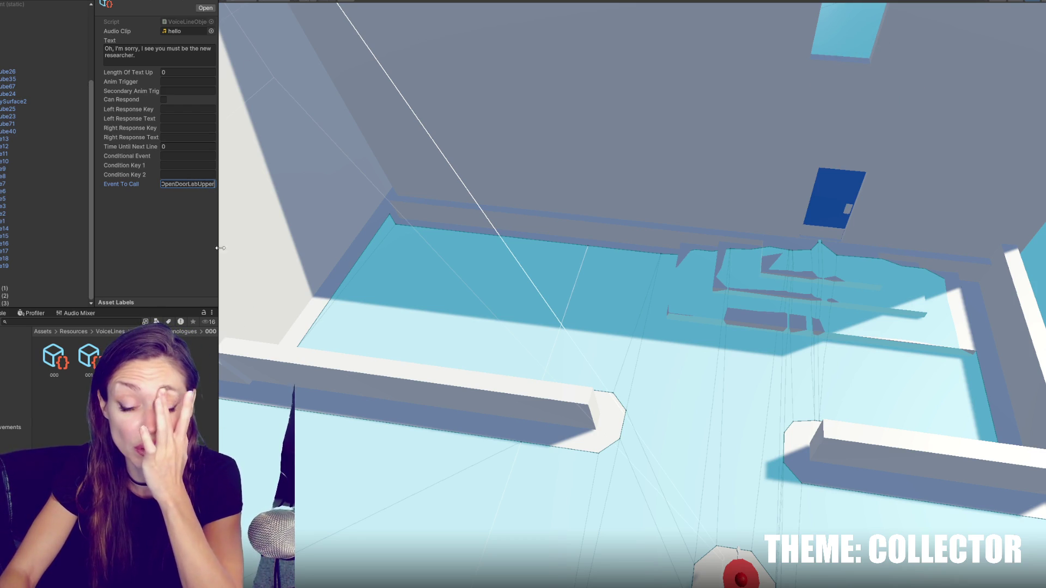
key(alt+Tab)
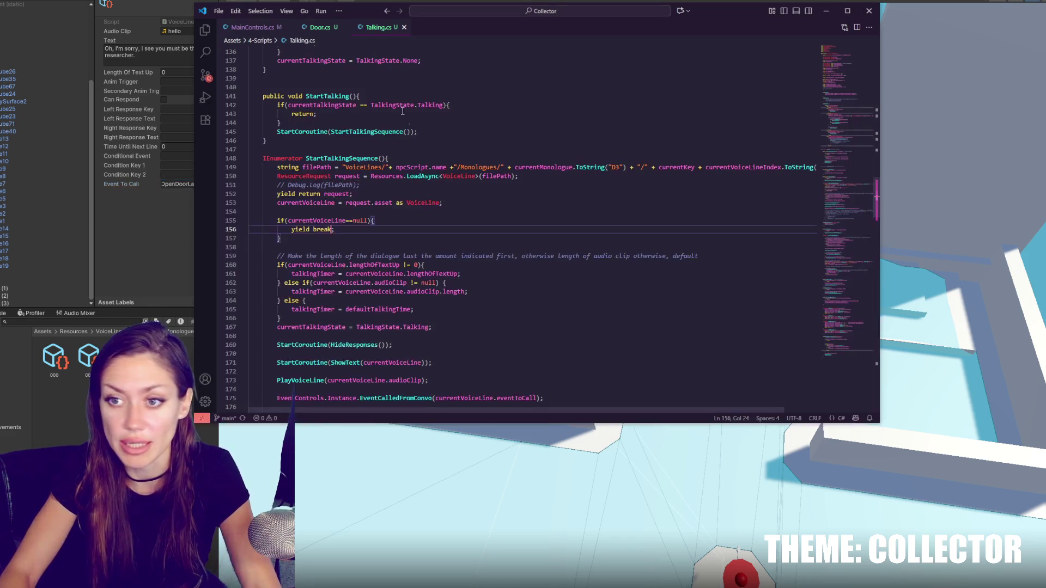
Step: In EventControls.cs, duplicate the OpenDoor01 case and rename the copy OpenDoorLabUpper
key(ctrl+Page_Down)
key(ctrl+Page_Down)
key(ctrl+Page_Down)
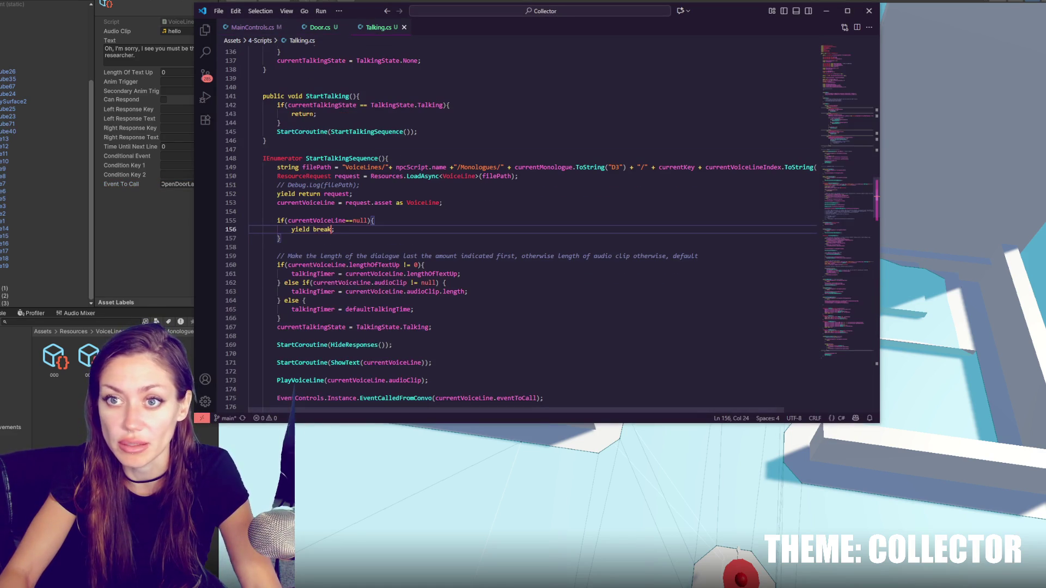
key(alt+Tab)
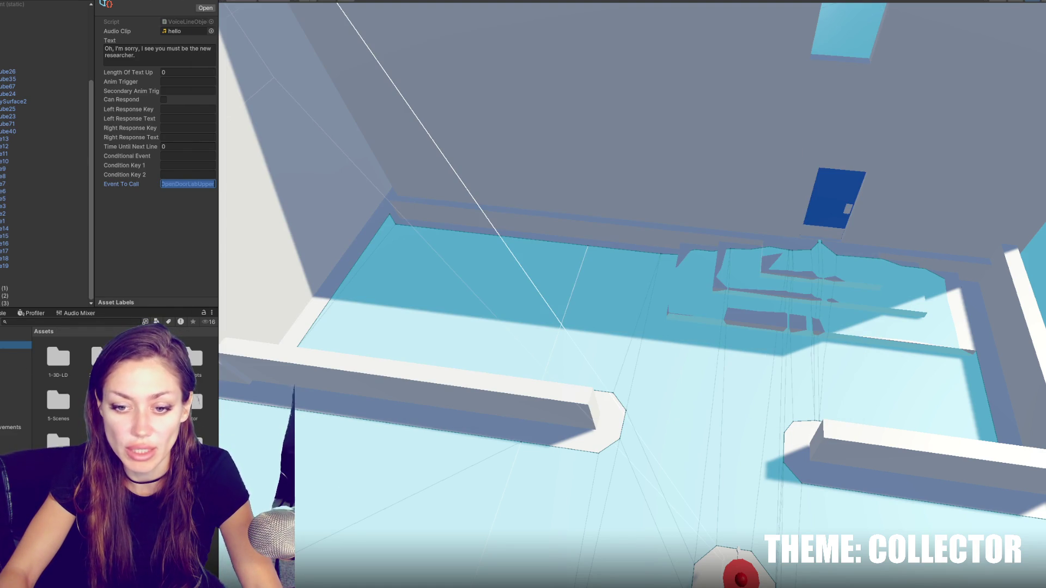
double_click(154, 406)
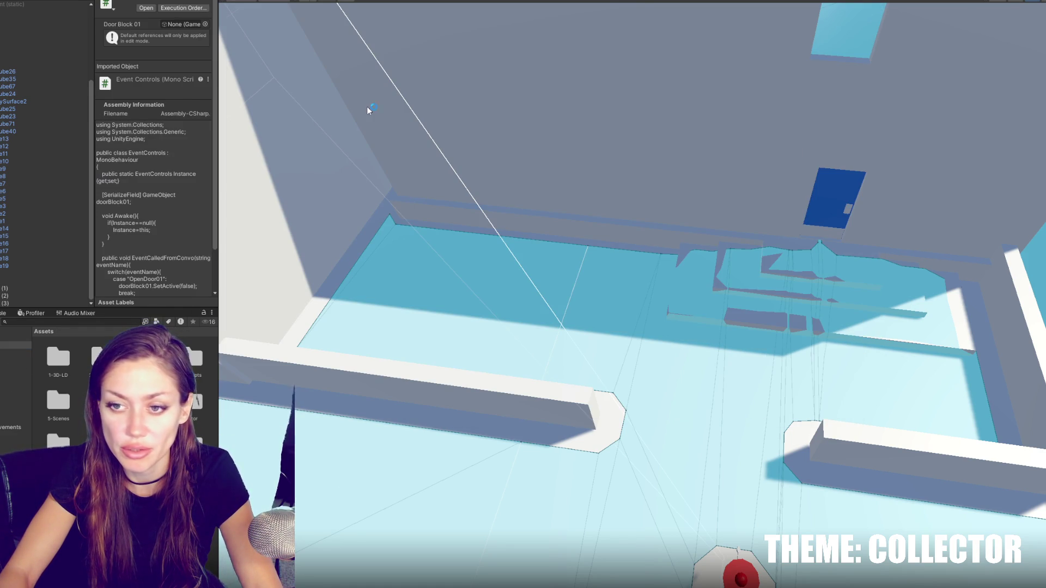
drag(354, 230, 361, 204)
key(ctrl+c)
key(Right)
key(ctrl+v)
double_click(344, 236)
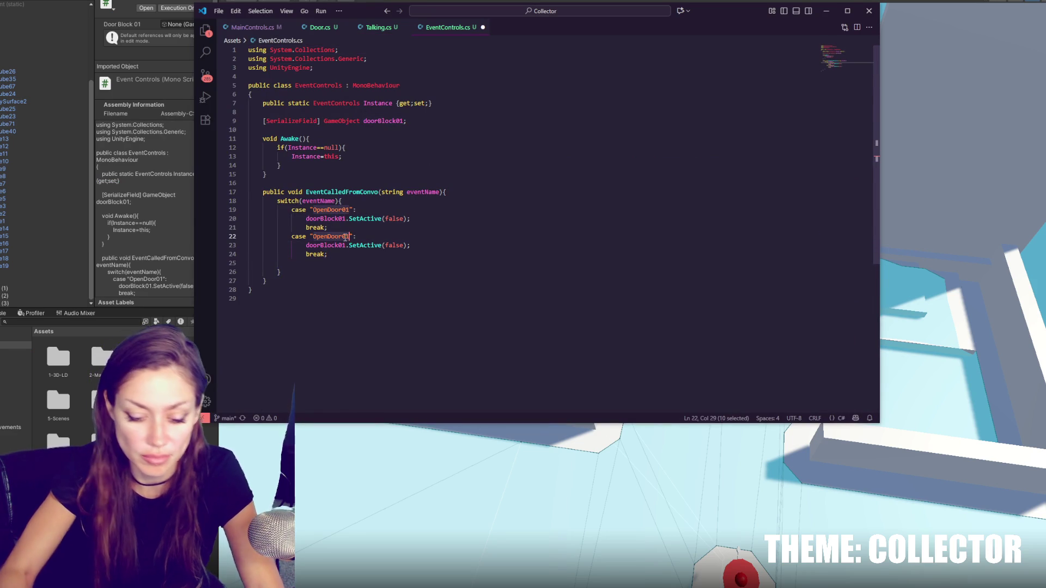
text(OpenD)
text(oorLabUpper)
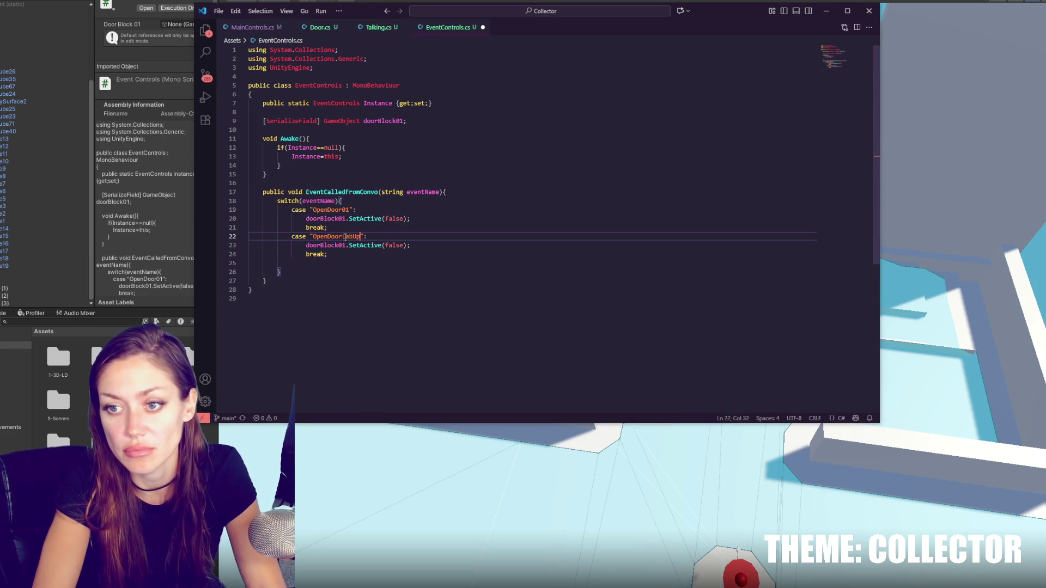
Step: Use the new name for the case's door object and add it as a second SerializeField door
double_click(356, 236)
key(ctrl+c)
double_click(326, 246)
key(ctrl+v)
double_click(397, 121)
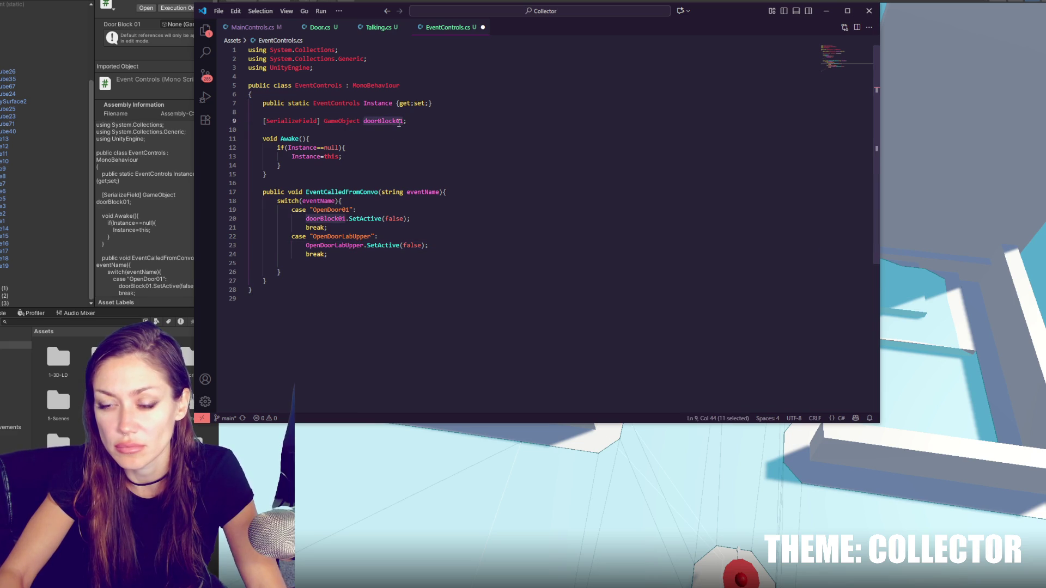
click(403, 121)
text(,)
key(ctrl+v)
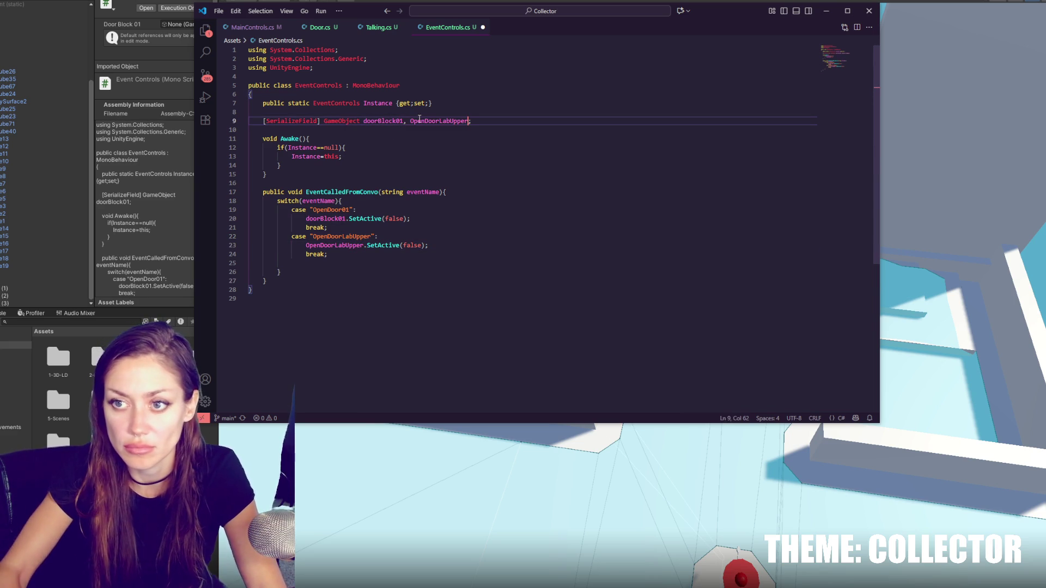
Step: Rename the new field to doorLabUpper in both places and save EventControls.cs
drag(410, 121, 429, 121)
text(d)
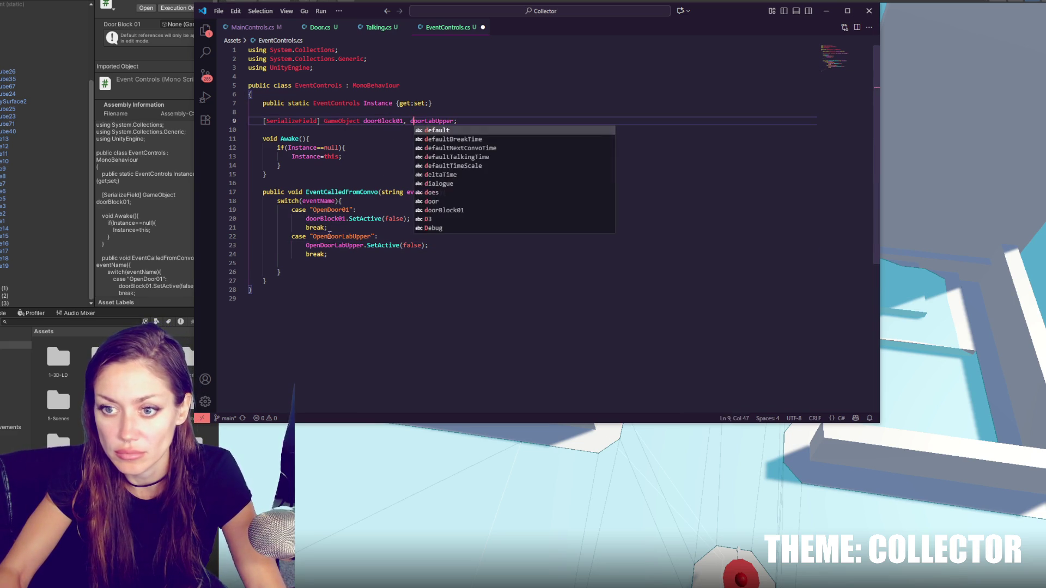
drag(306, 245, 324, 245)
text(d)
key(ctrl+s)
click(265, 281)
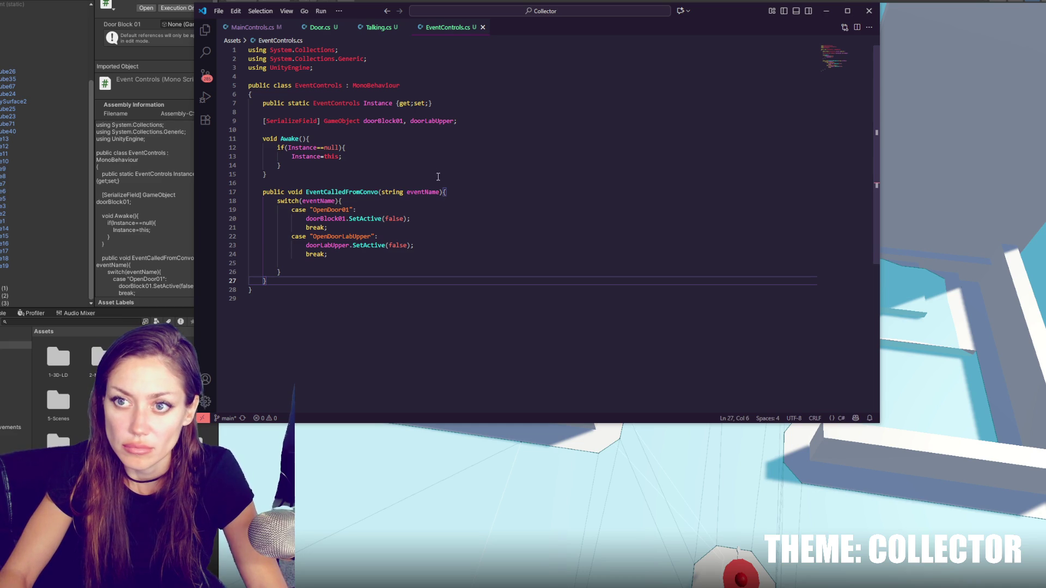
key(alt+Tab)
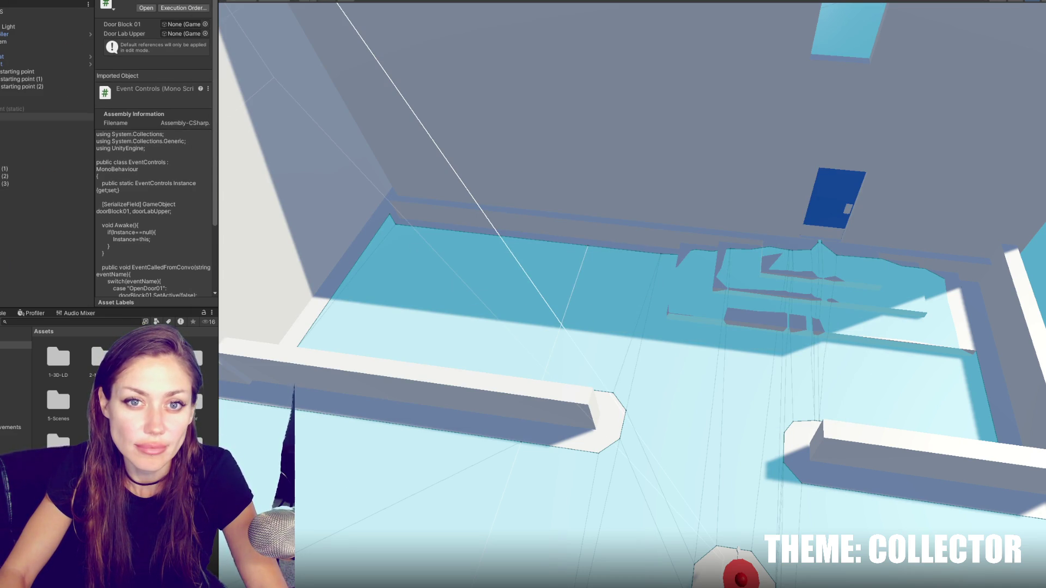
Step: Review Event Controls' door fields on CONTROLS and locate the lab door objects in the scene
click(30, 11)
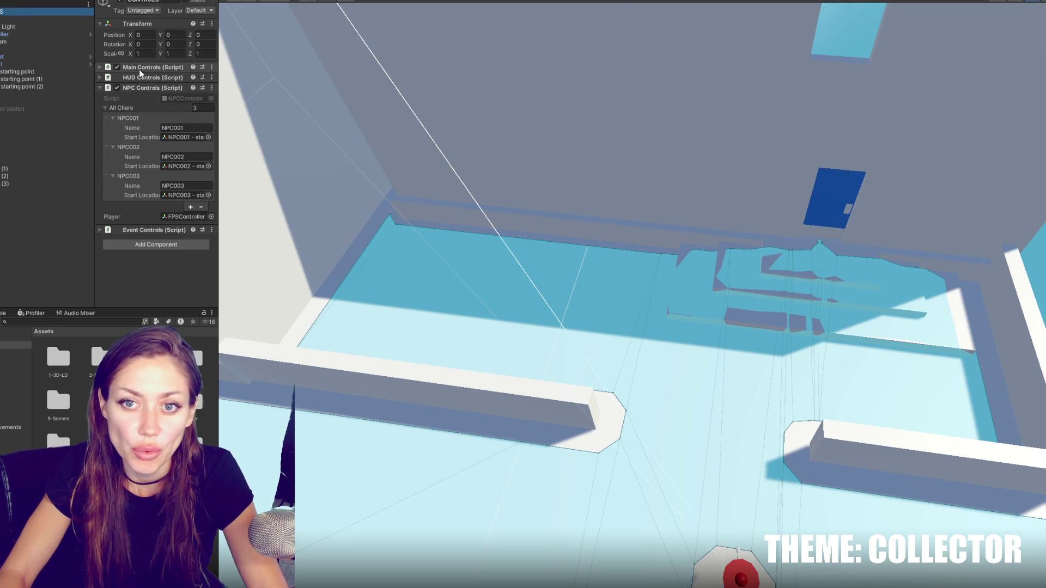
click(142, 230)
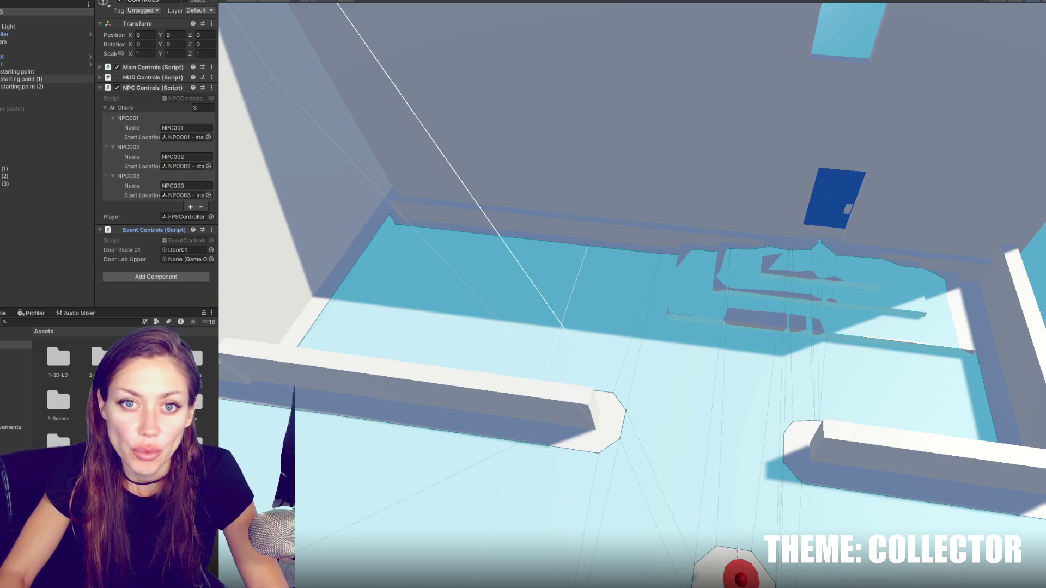
click(25, 87)
right_drag(490, 163, 708, 85)
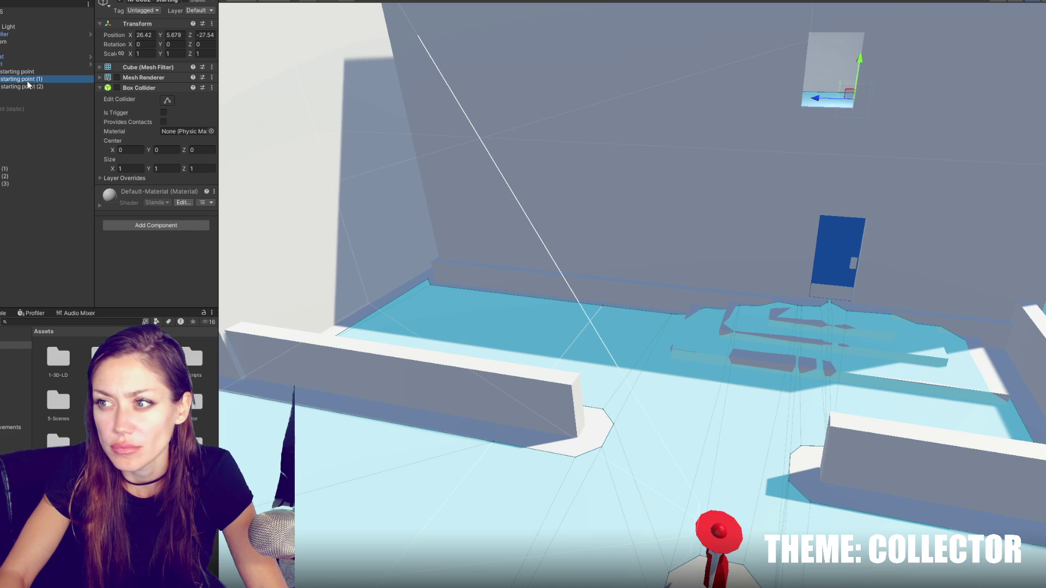
click(23, 133)
click(25, 124)
click(22, 140)
mouse_move(657, 170)
right_down()
mouse_move(627, 180)
mouse_move(657, 170)
right_up()
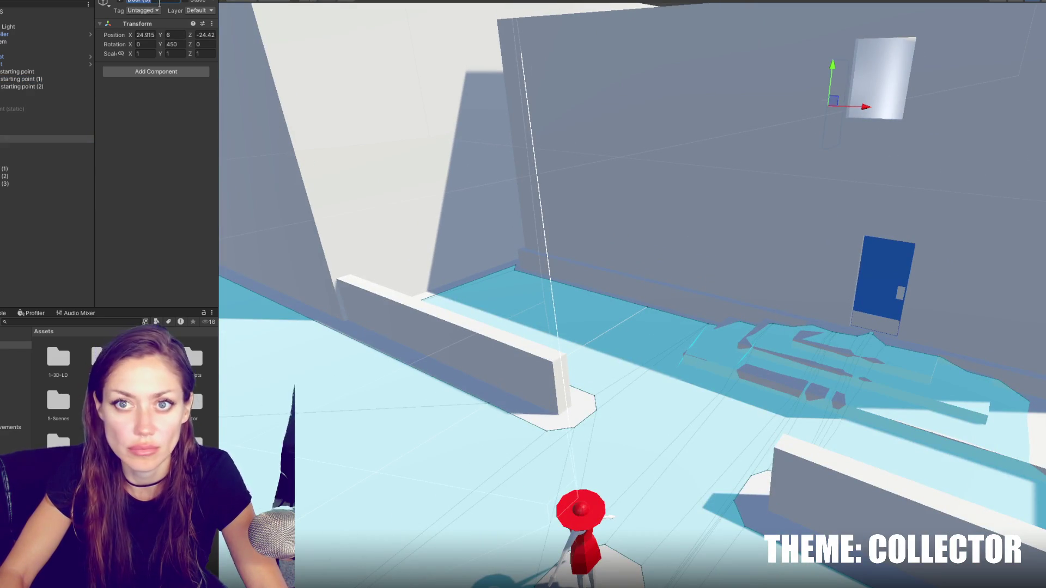
text(Door)
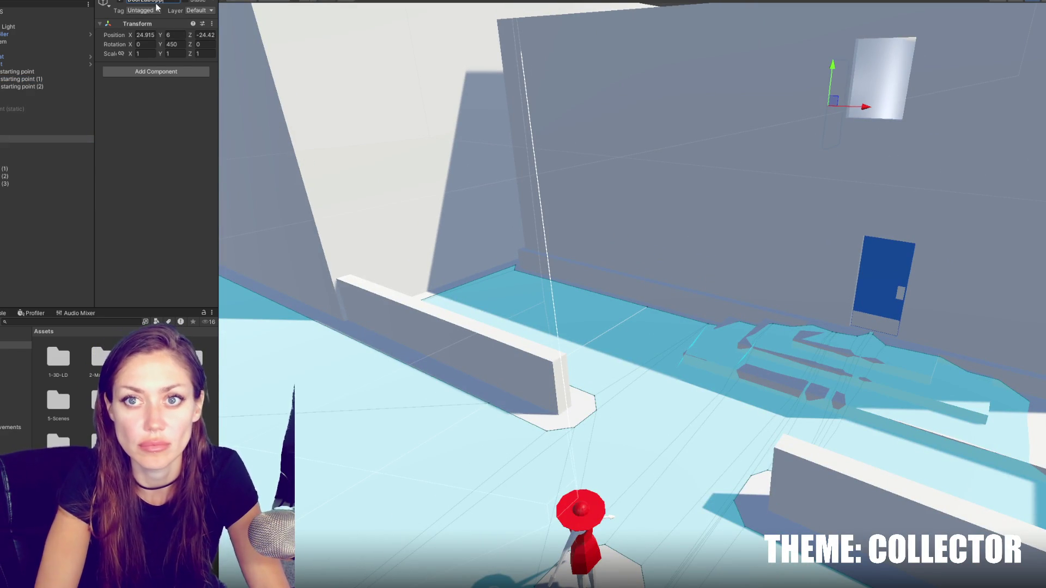
click(21, 146)
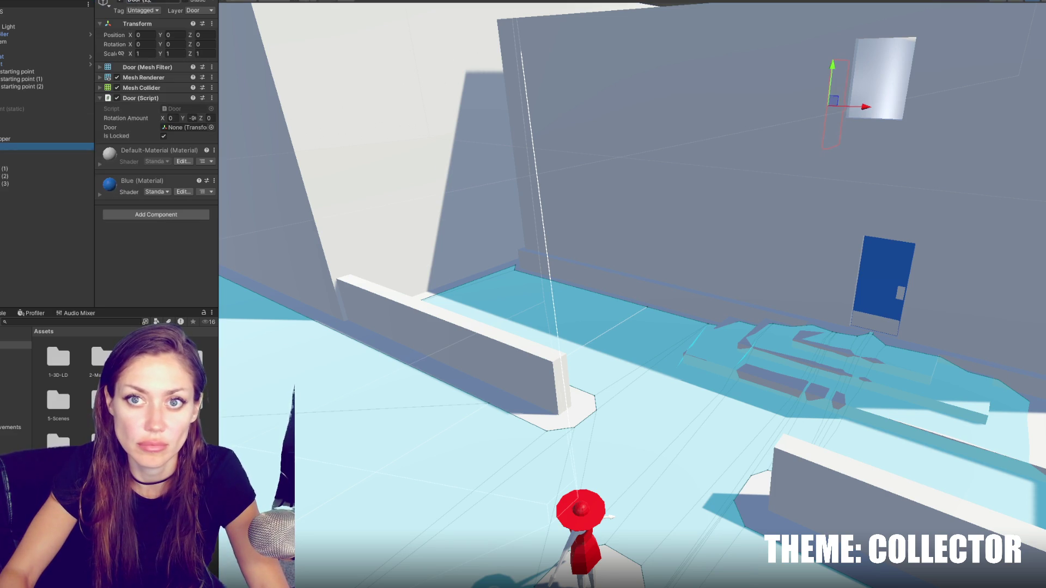
click(43, 12)
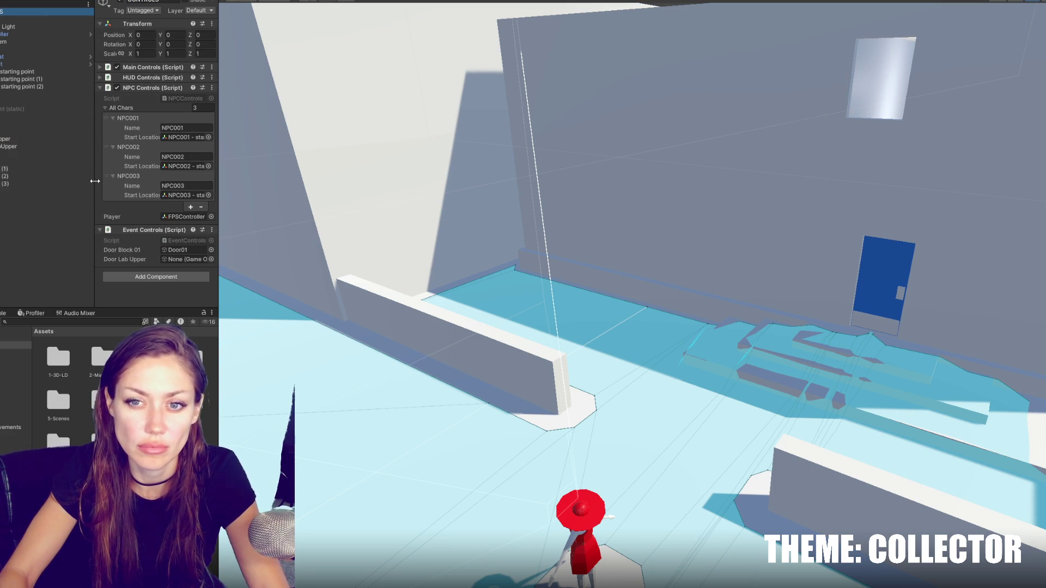
drag(22, 146, 114, 219)
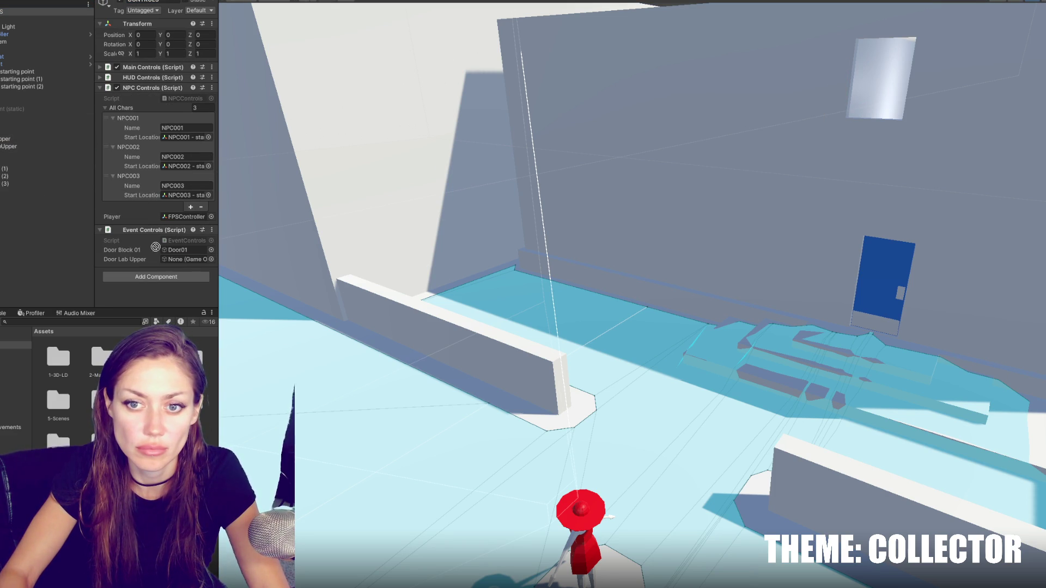
Step: Rename the lower lab door object to DoorLabLower, then edit Door (1)'s name
click(7, 134)
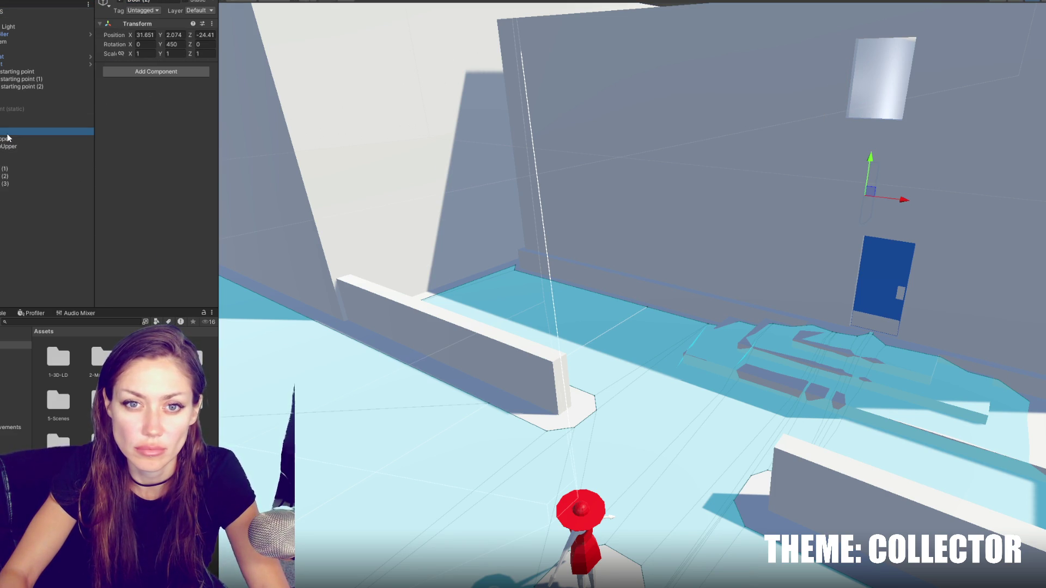
click(8, 135)
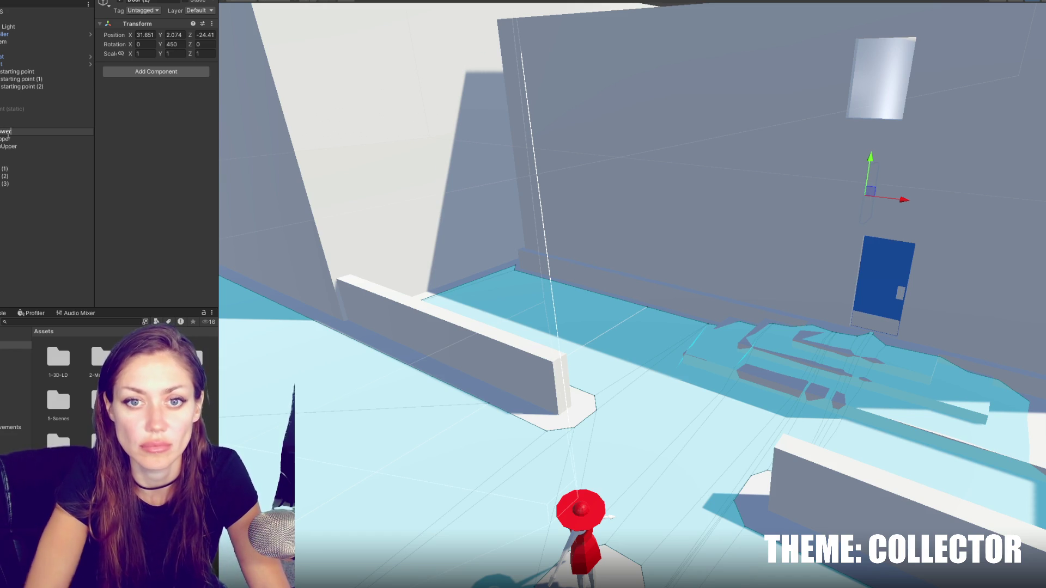
key(Return)
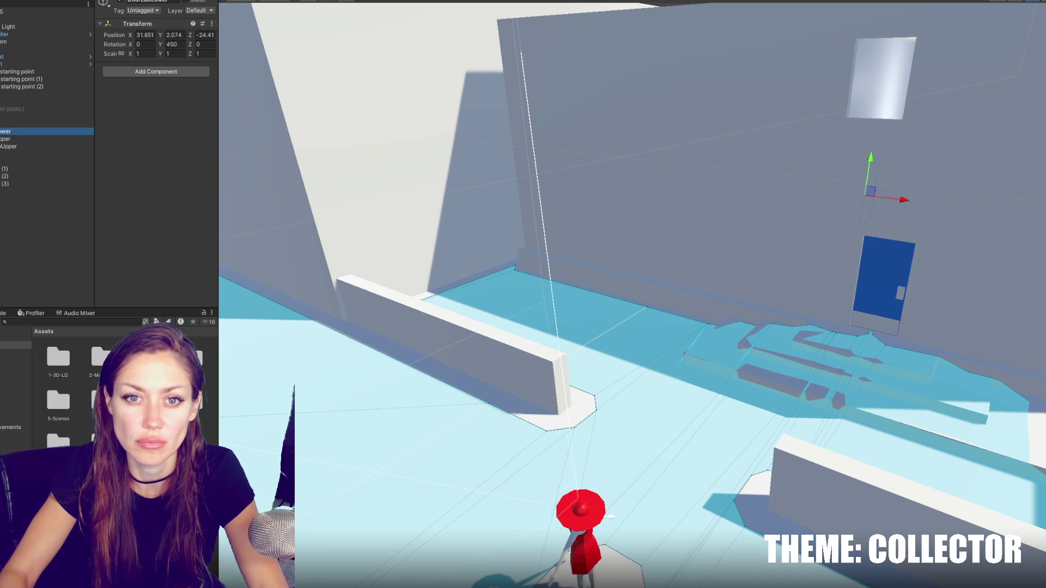
click(22, 140)
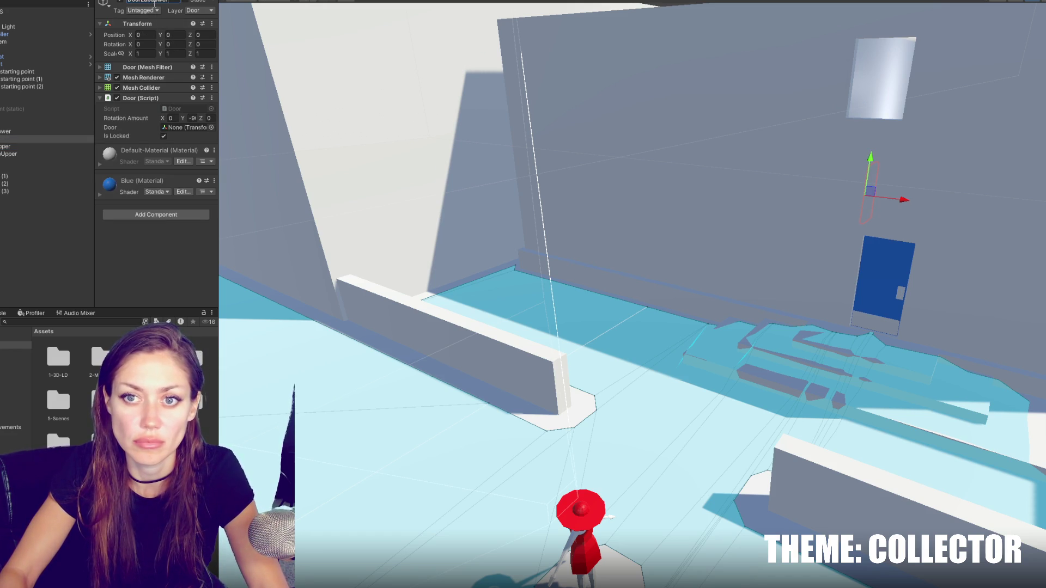
click(5, 125)
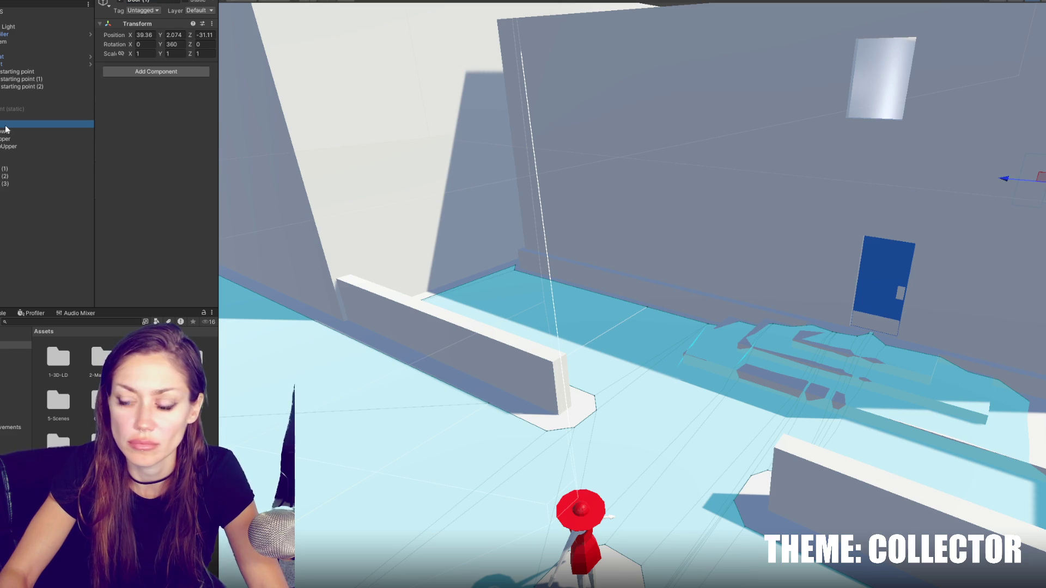
click(141, 1)
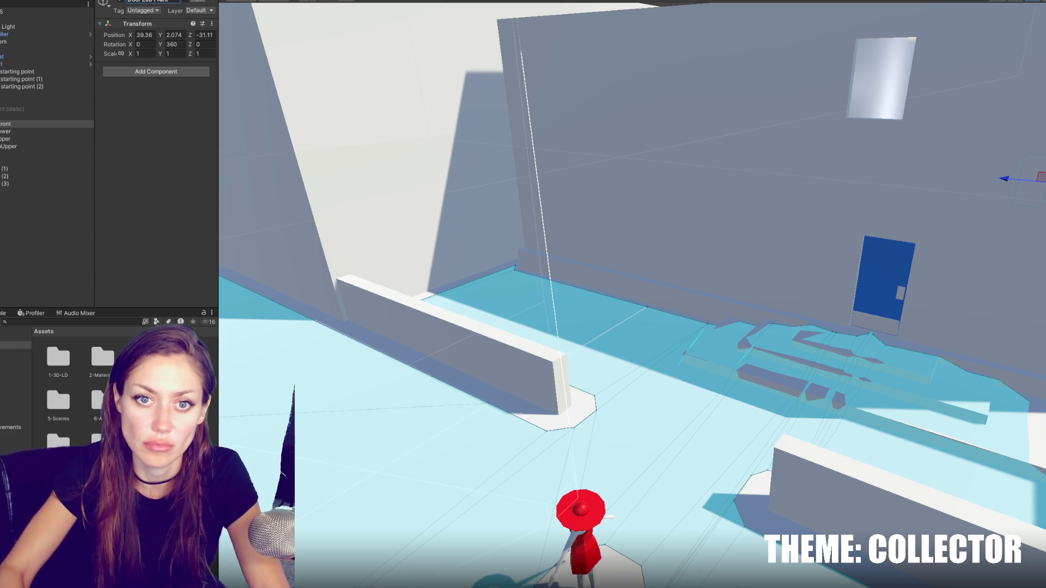
Step: Rename the blue door at the lab's back to 'Door Lab Back'
click(48, 116)
click(171, 3)
text(Lab Back)
key(Return)
click(48, 123)
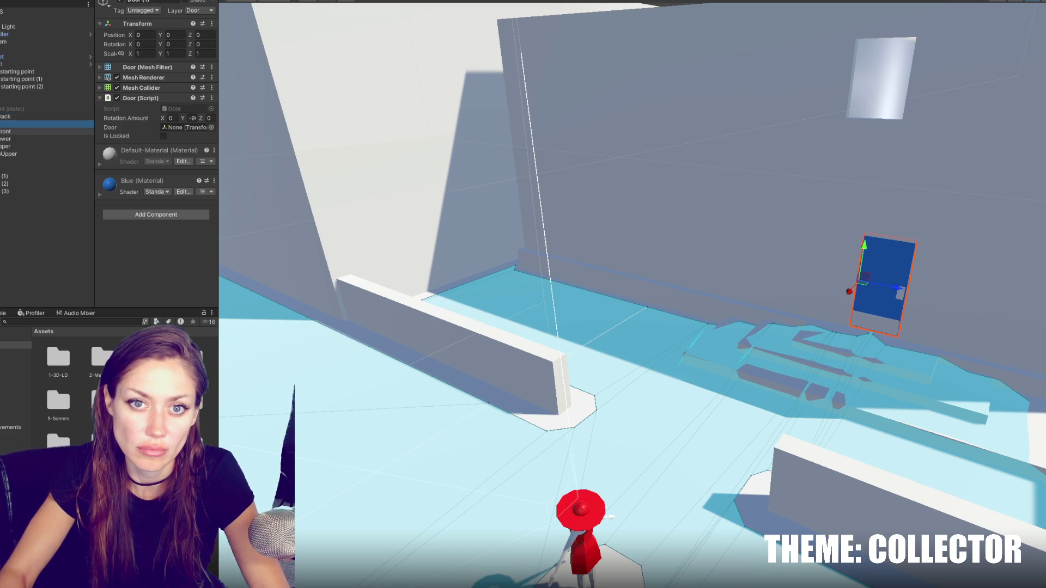
Step: Check Door Lab Front, the upper and lower lab doors, and their mesh children
click(5, 132)
click(33, 139)
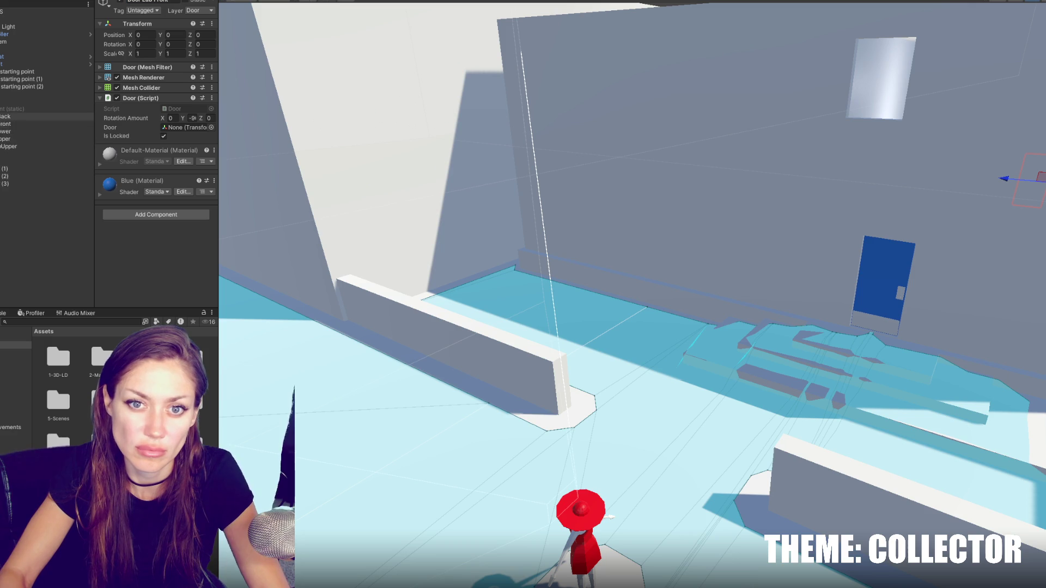
click(16, 140)
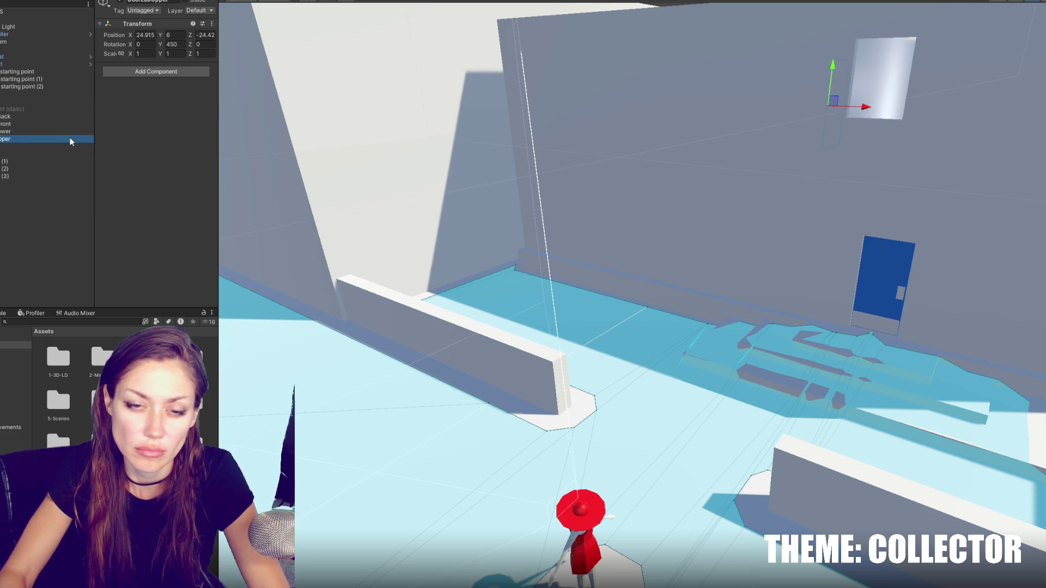
click(22, 131)
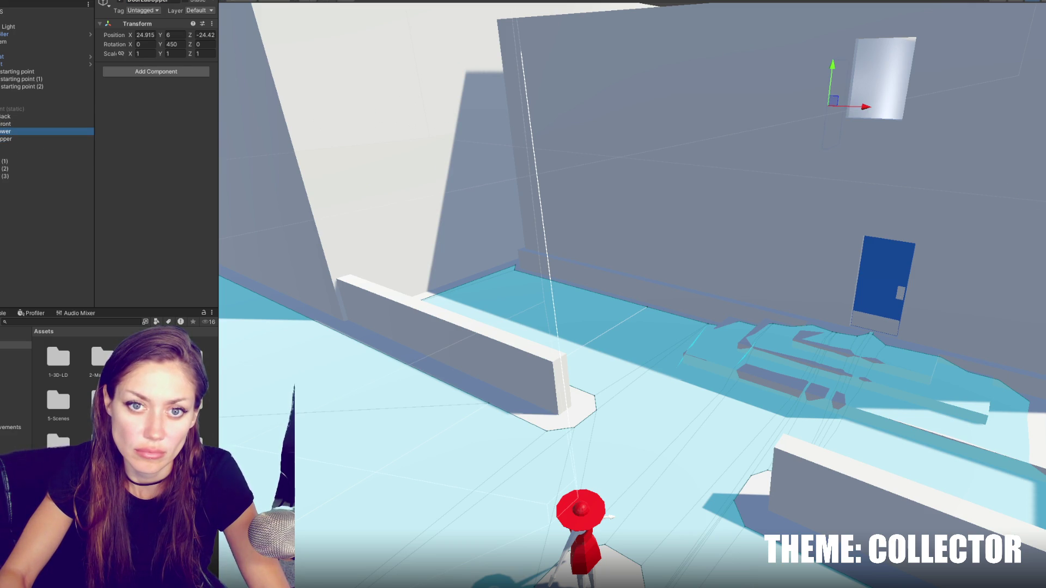
click(3, 139)
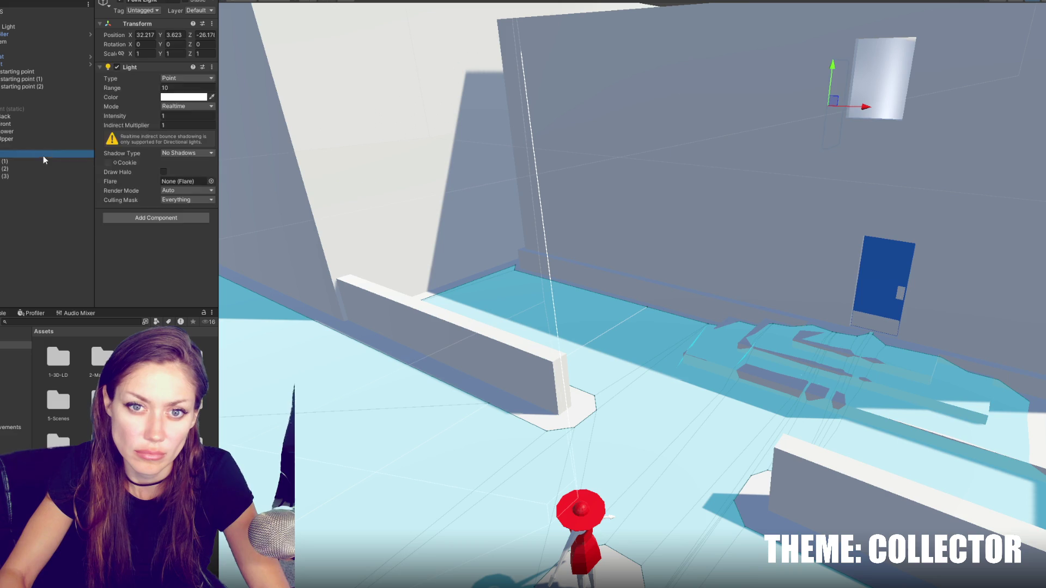
Step: Append ', doorLabLower' to the door field declaration on line 9
key(Up)
key(Up)
key(Up)
key(alt+Tab)
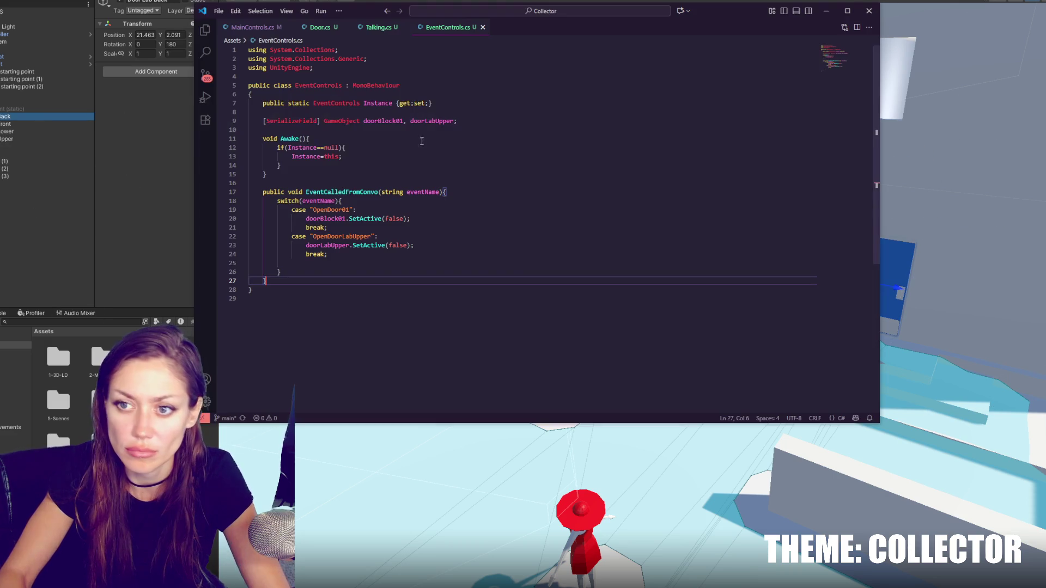
double_click(454, 121)
key(Right)
text(, doorLabLower)
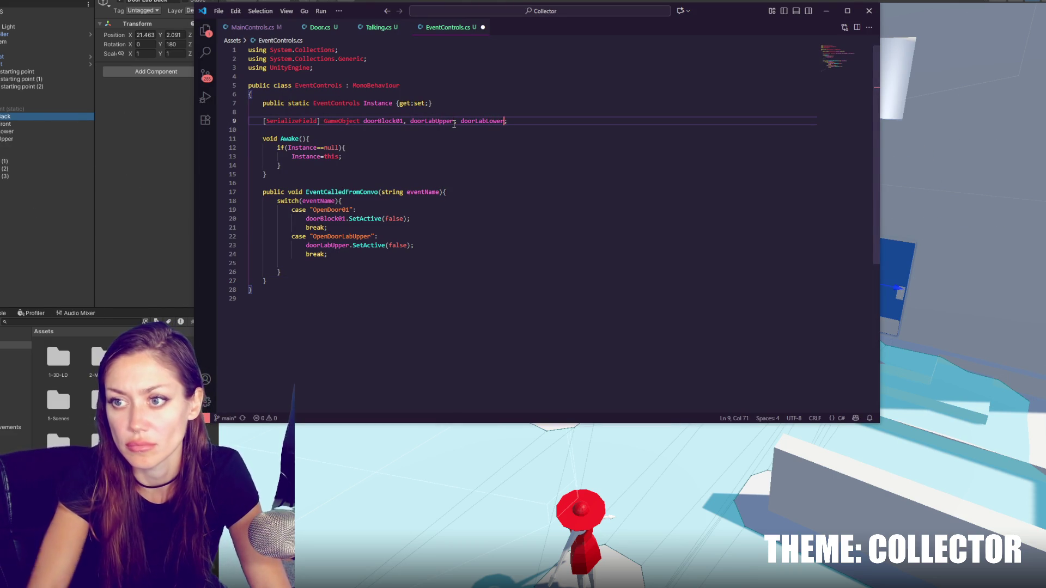
Step: Duplicate the OpenDoorLabUpper case as an OpenDoorLabLower case and save EventControls.cs
mouse_move(329, 254)
mouse_down()
mouse_move(347, 230)
mouse_move(371, 264)
mouse_move(329, 272)
mouse_up()
key(ctrl+c)
click(329, 255)
key(ctrl+v)
text(Lower)
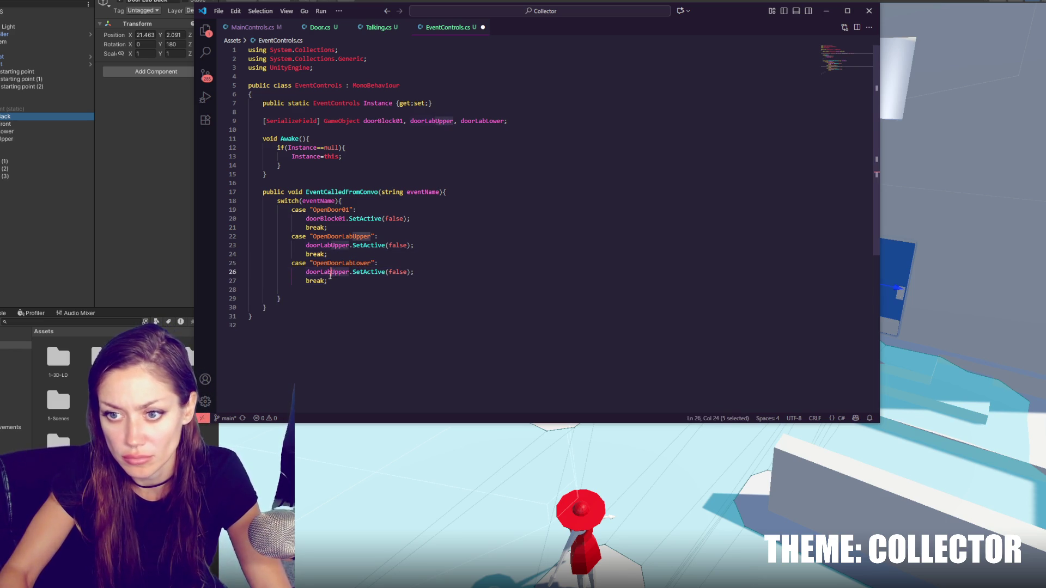
text(Lower)
key(ctrl+s)
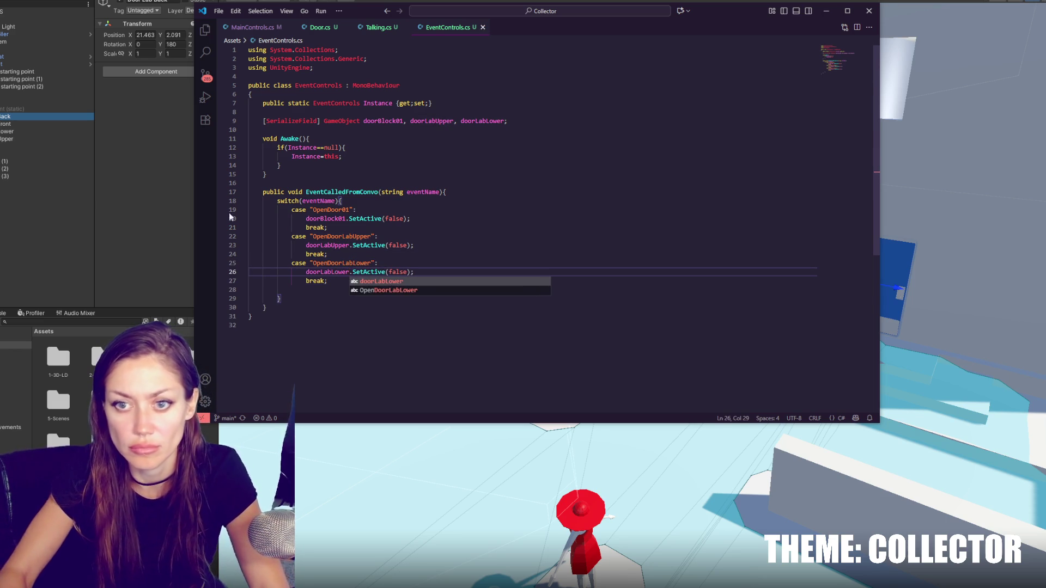
click(97, 194)
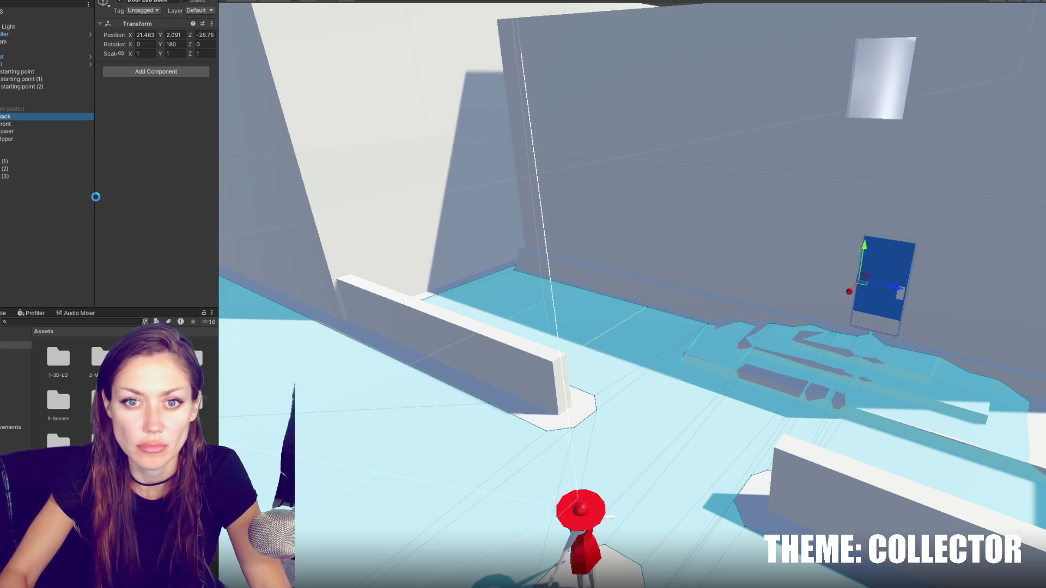
Step: Drag DoorLabLower into the Door Lab Lower slot of CONTROLS' Event Controls component
click(35, 12)
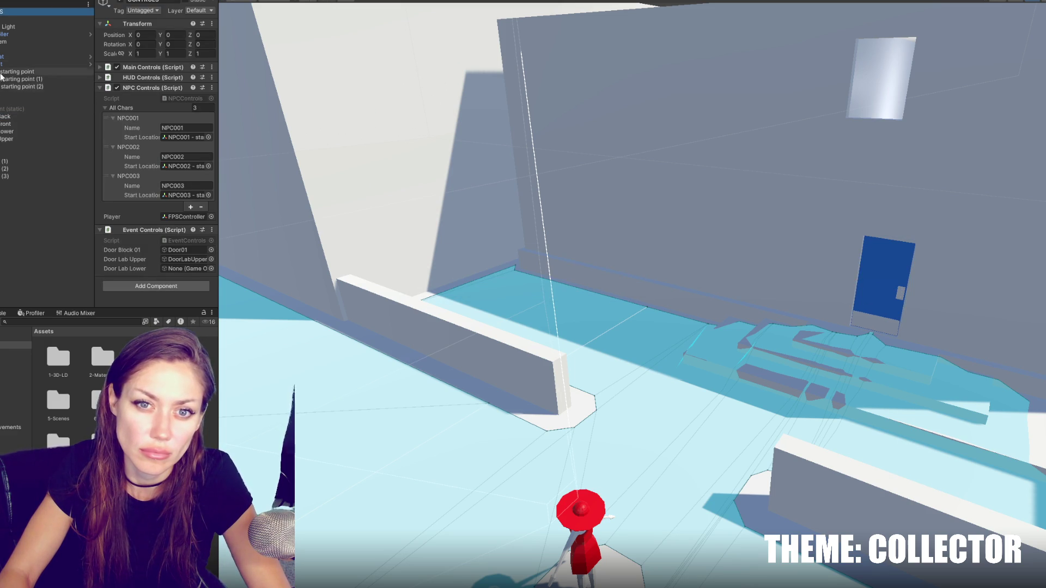
drag(2, 135, 174, 273)
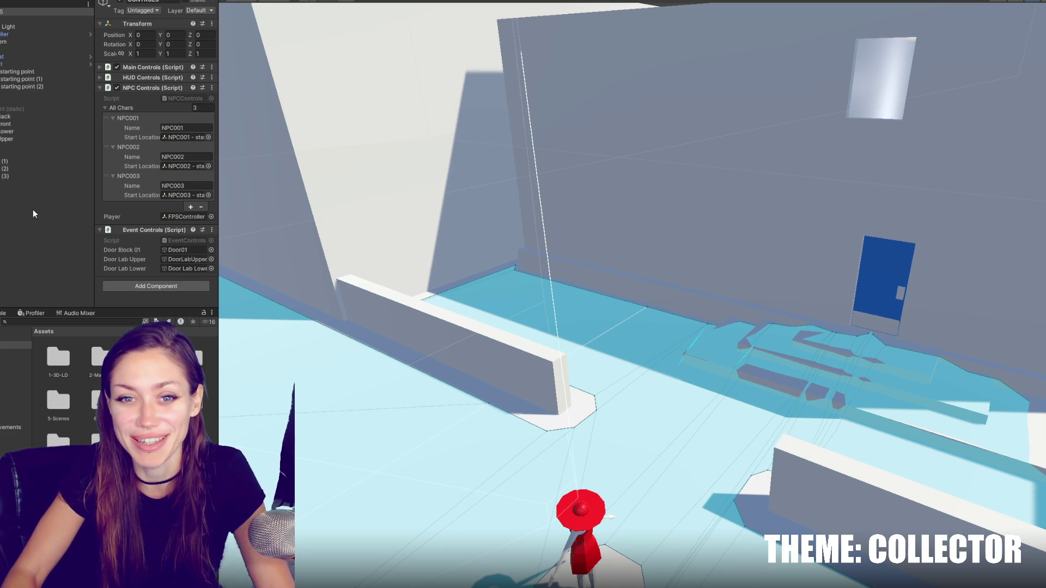
click(30, 132)
click(40, 64)
click(36, 86)
Step: Look over the starting point and Red Sunhat objects, then fly the scene view into the room
click(25, 72)
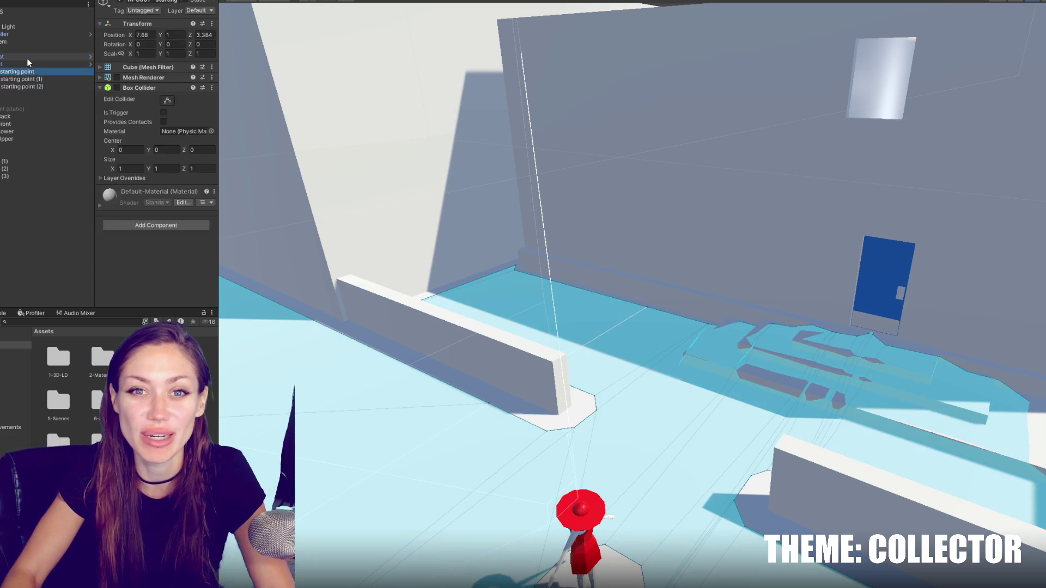
click(22, 67)
click(33, 131)
click(14, 72)
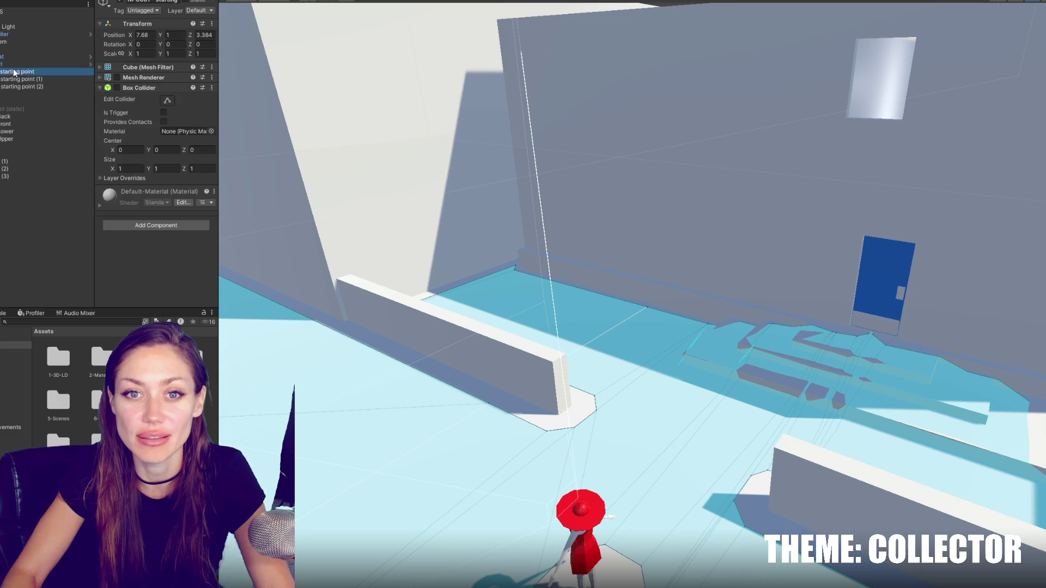
click(15, 64)
mouse_move(822, 260)
right_down()
mouse_move(763, 250)
mouse_move(800, 186)
mouse_move(385, 222)
mouse_move(782, 268)
mouse_move(525, 234)
mouse_move(796, 392)
mouse_move(381, 218)
mouse_move(276, 145)
mouse_move(257, 168)
mouse_move(670, 40)
mouse_move(637, 245)
mouse_move(724, 261)
mouse_move(654, 259)
mouse_move(720, 282)
mouse_move(670, 292)
mouse_move(693, 250)
mouse_move(784, 258)
mouse_move(538, 248)
mouse_move(805, 245)
mouse_move(712, 235)
mouse_move(605, 276)
mouse_move(759, 250)
mouse_move(653, 262)
mouse_move(853, 304)
mouse_move(799, 256)
mouse_move(538, 255)
mouse_move(632, 208)
mouse_move(663, 177)
mouse_move(558, 201)
mouse_move(556, 192)
mouse_move(705, 168)
mouse_move(758, 246)
mouse_move(689, 180)
mouse_move(688, 199)
mouse_move(751, 229)
right_up()
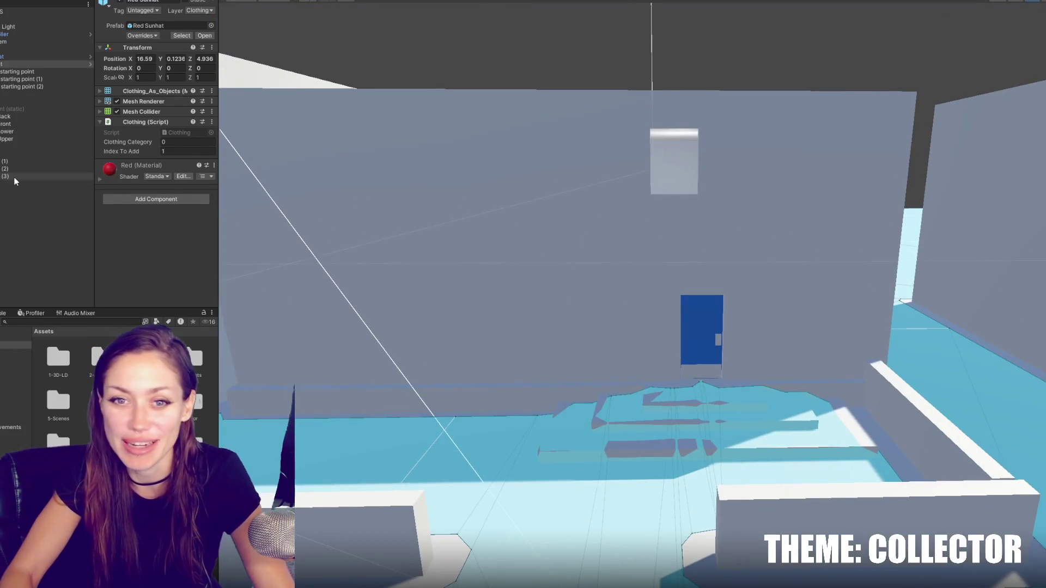
Step: Select the cITY prefab and fly the scene view up above the city building
click(37, 92)
click(34, 86)
click(29, 101)
click(31, 108)
click(28, 139)
click(19, 147)
right_drag(551, 221, 551, 222)
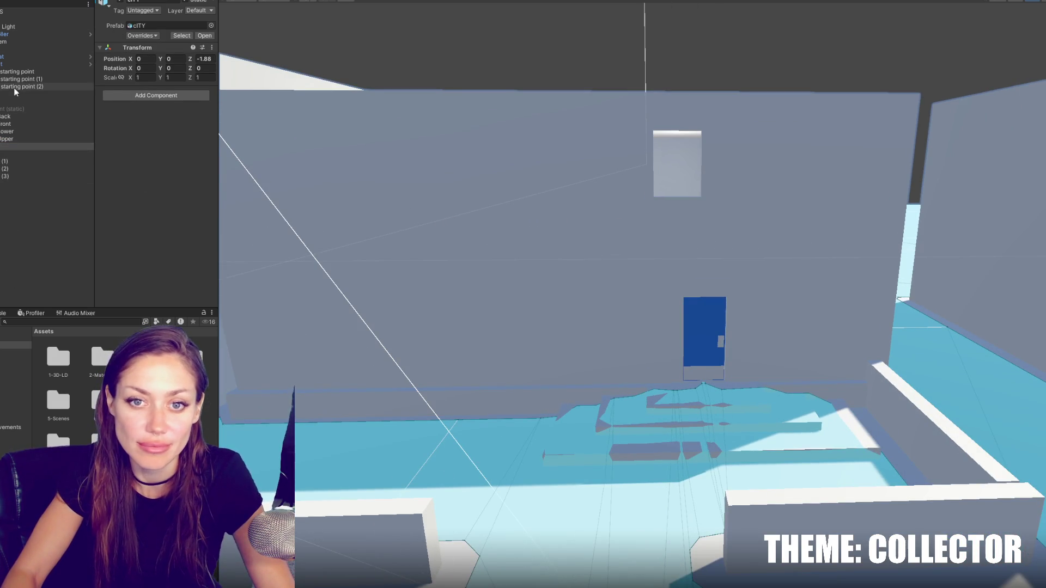
right_drag(817, 289, 541, 352)
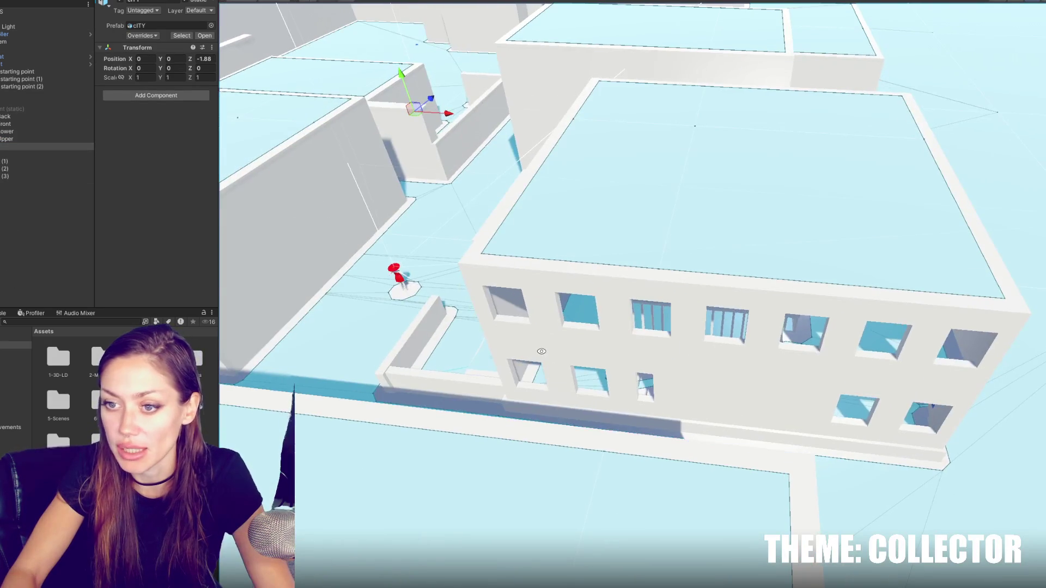
Step: Select LD Char 001 (1), toggle FPSController's active state, and frame FPSController with F
click(399, 281)
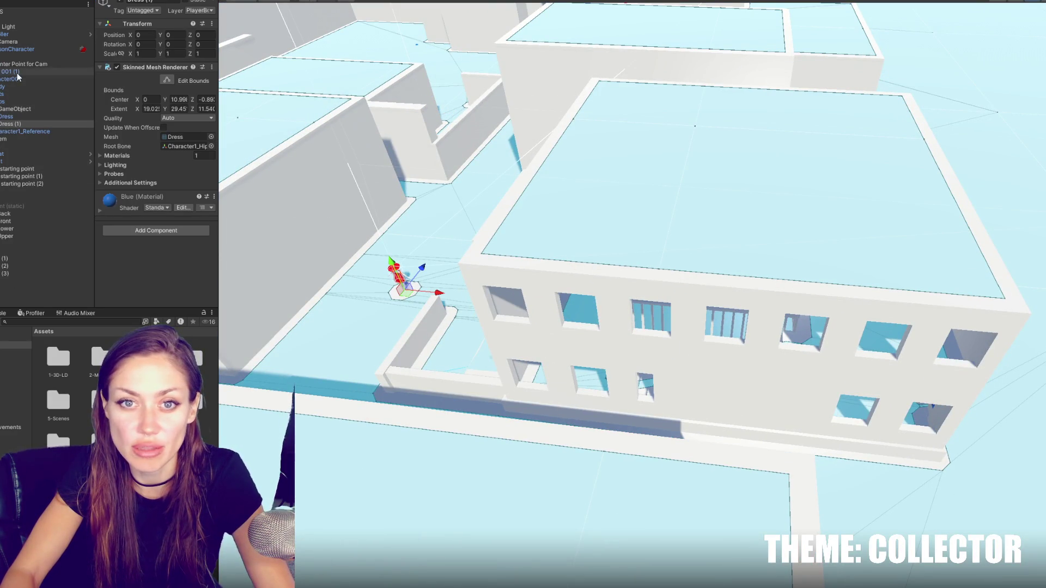
click(399, 280)
click(33, 34)
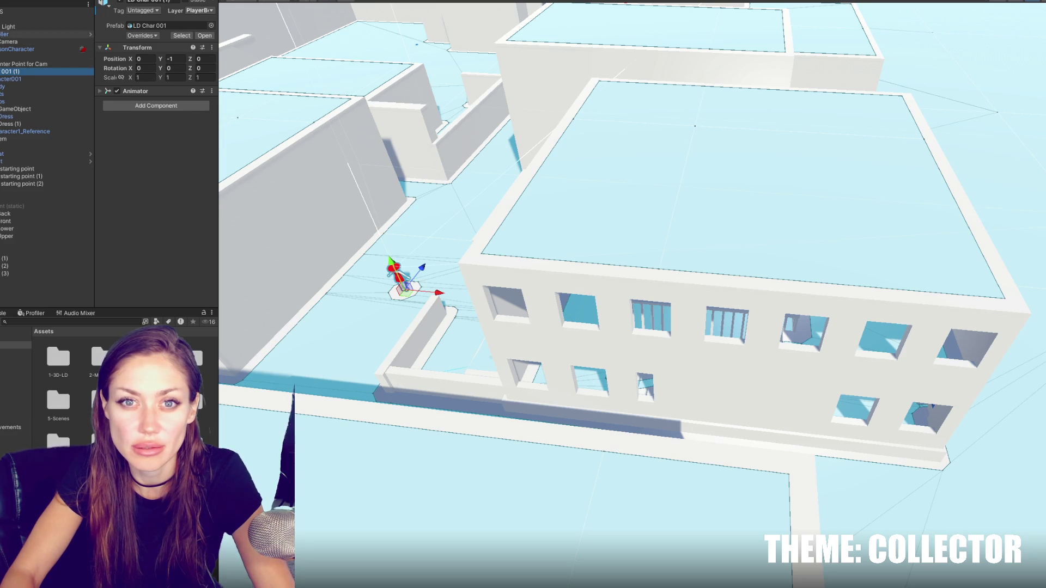
click(1, 35)
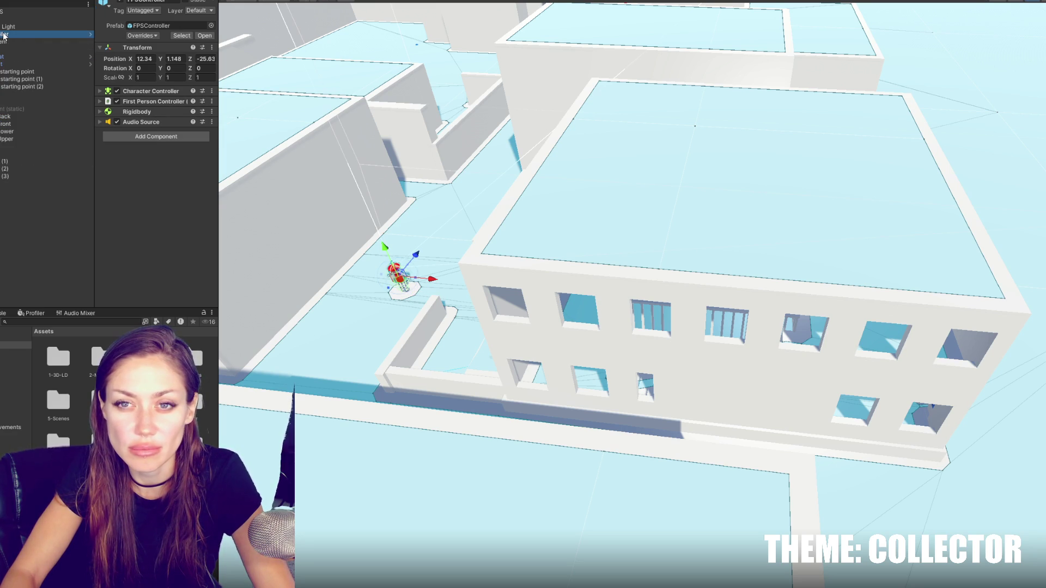
click(120, 1)
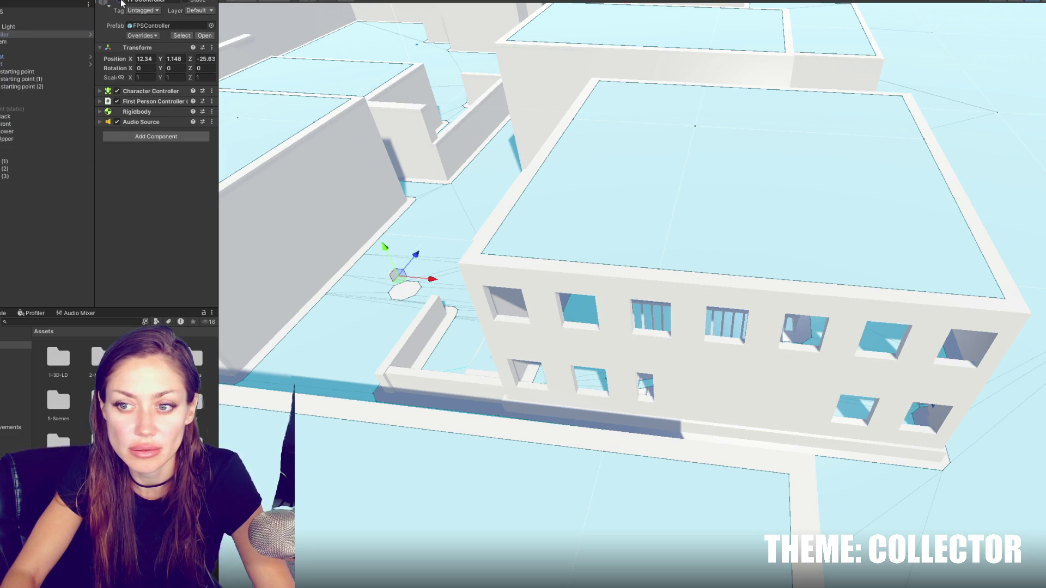
click(38, 169)
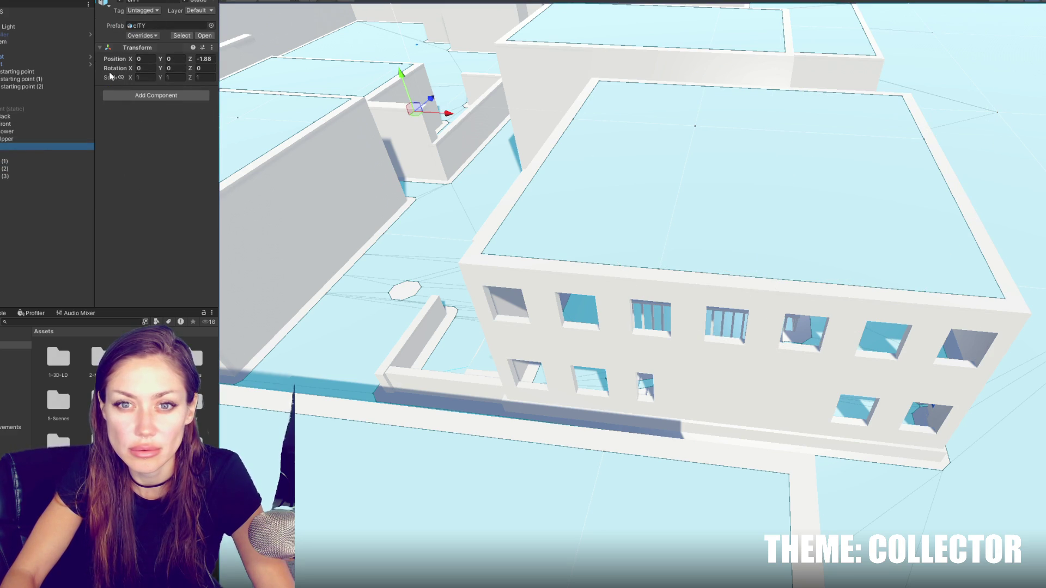
click(47, 95)
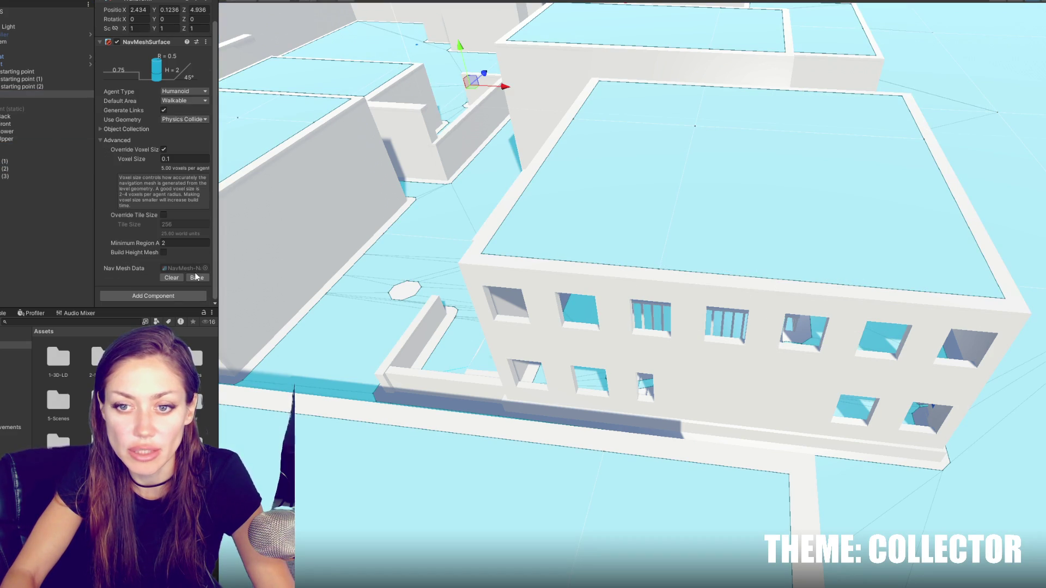
click(38, 36)
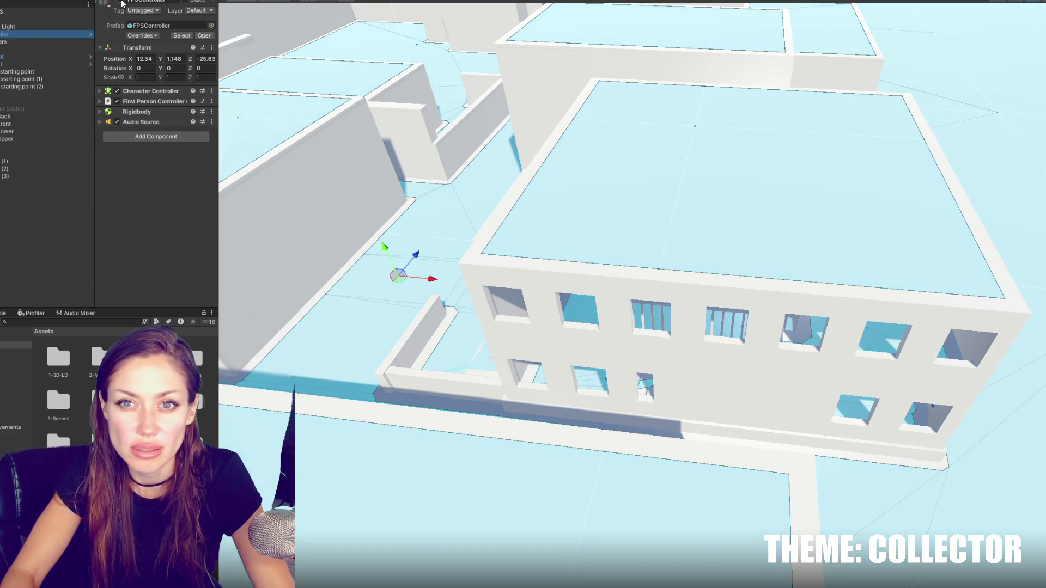
key(f)
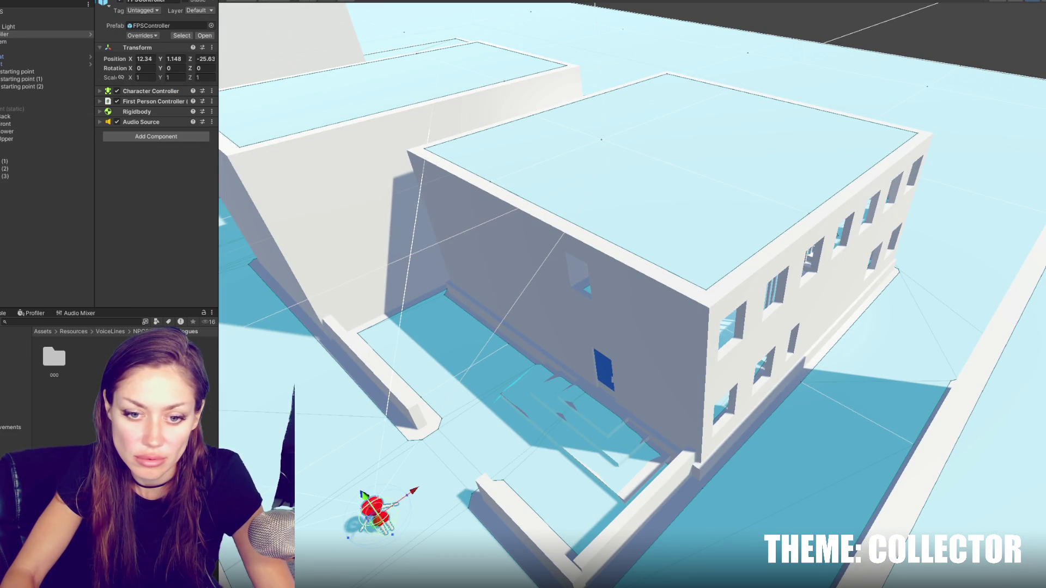
Step: Change the NPC002 Monologues 000 voice line's Event To Call to OpenDoorLabLower
click(64, 373)
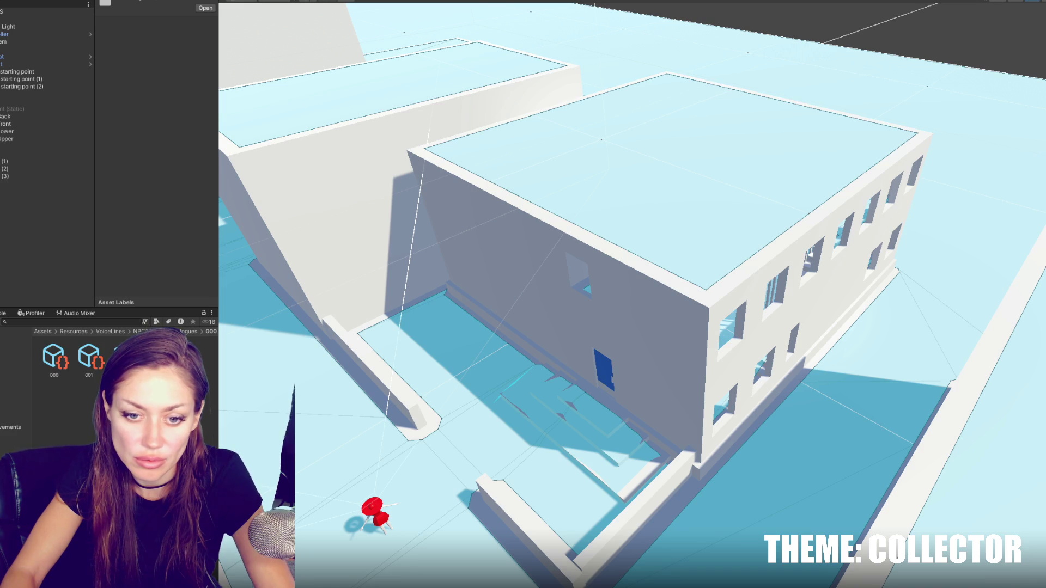
click(54, 354)
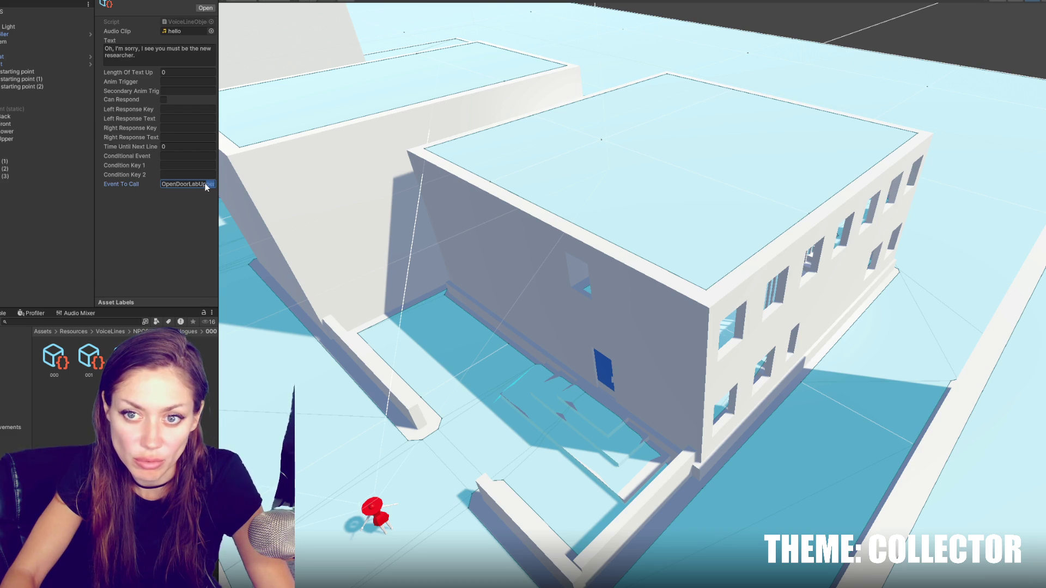
text(Lower)
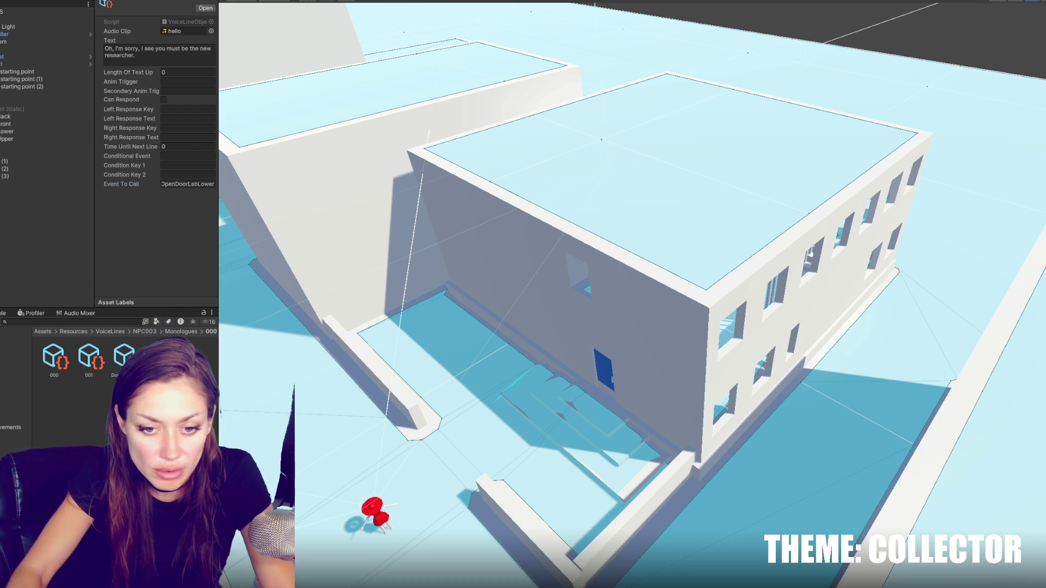
click(14, 381)
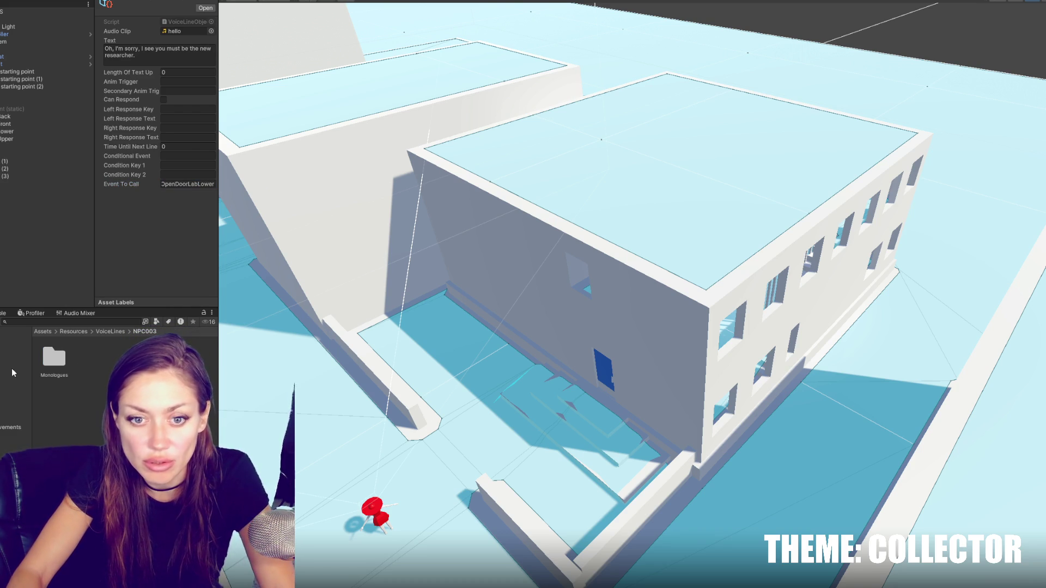
click(36, 88)
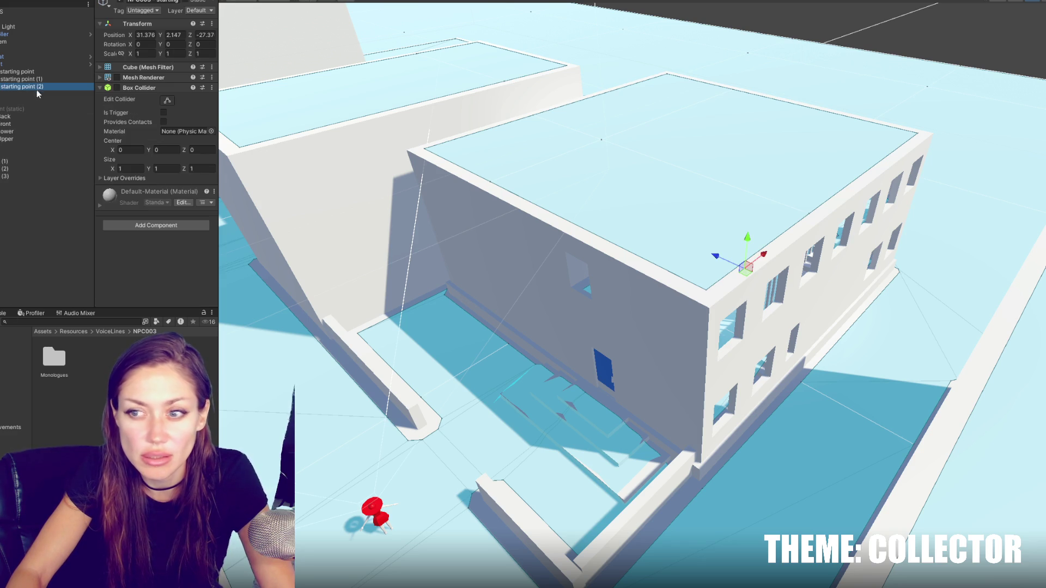
Step: Frame starting point (2) and drag its Position X to 31.376 beside the blue door
key(f)
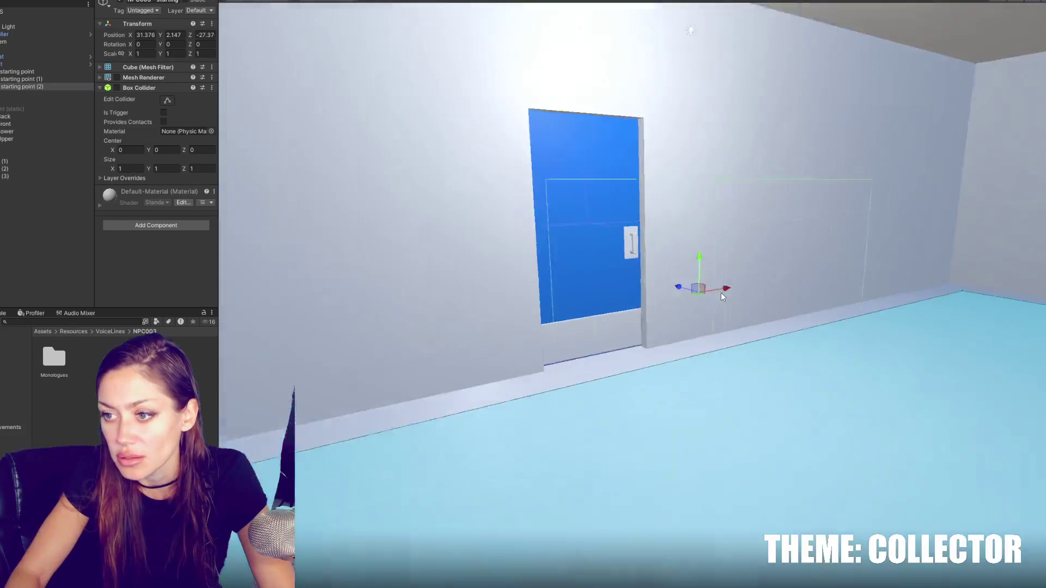
mouse_move(721, 297)
alt+mouse_down()
mouse_move(626, 299)
mouse_move(724, 297)
mouse_move(587, 287)
alt+mouse_up()
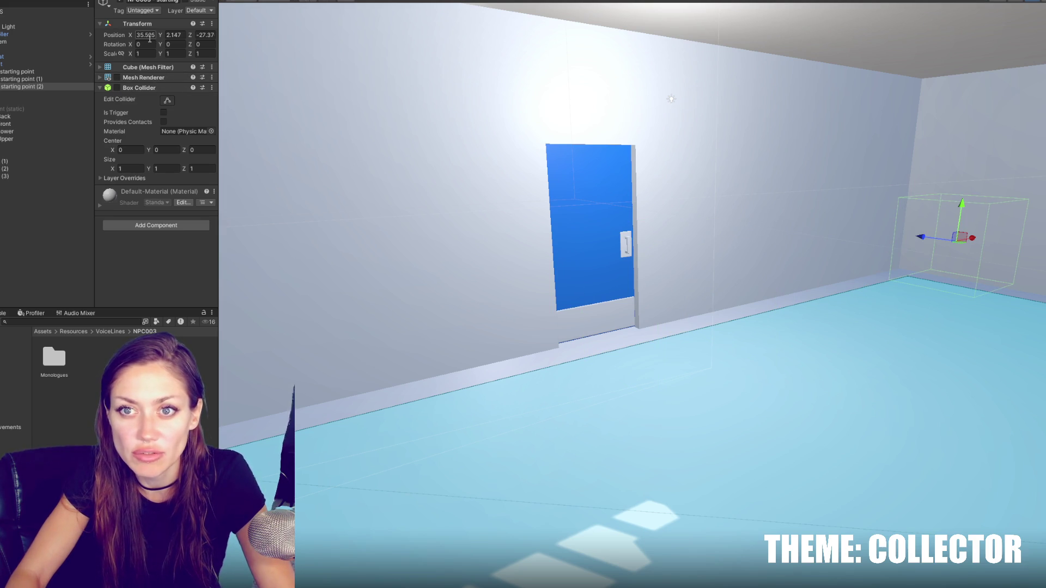
drag(150, 40, 131, 39)
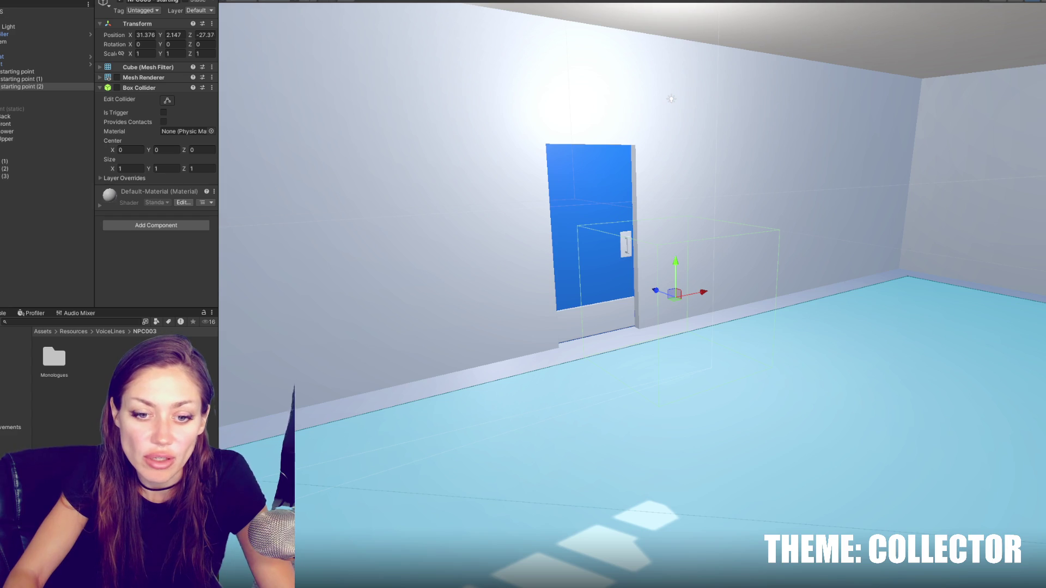
click(21, 442)
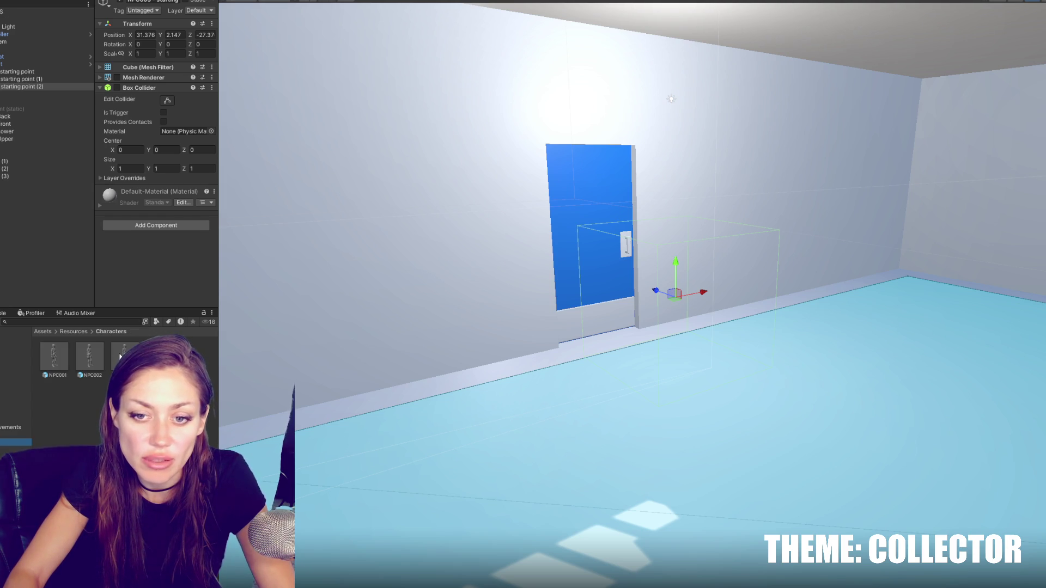
Step: In NPC003's Routine, enter 35 and 227 for the Standing destination and 0 rotation
click(121, 357)
scroll(186, 178, down, 5)
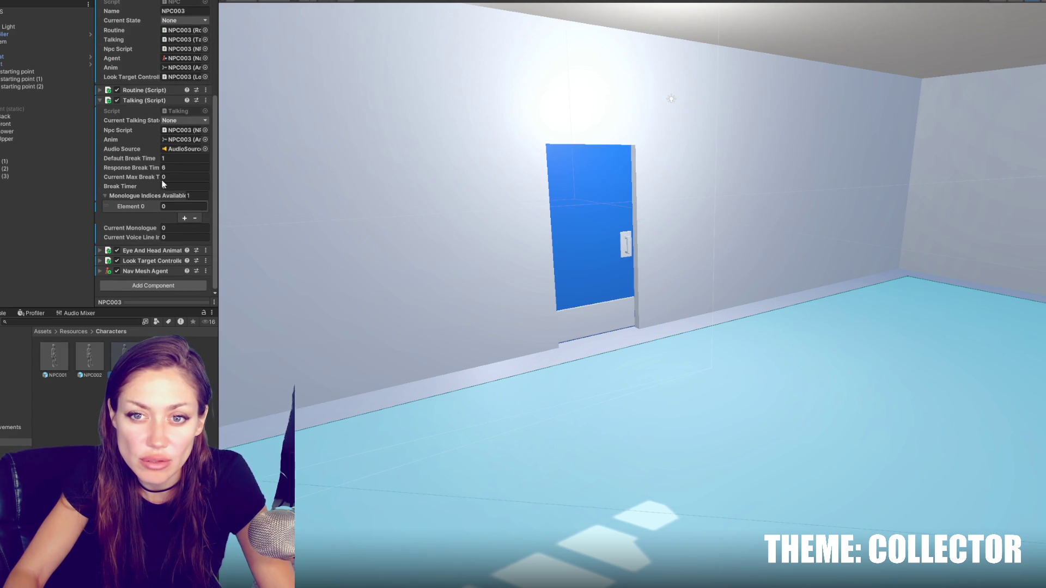
click(126, 101)
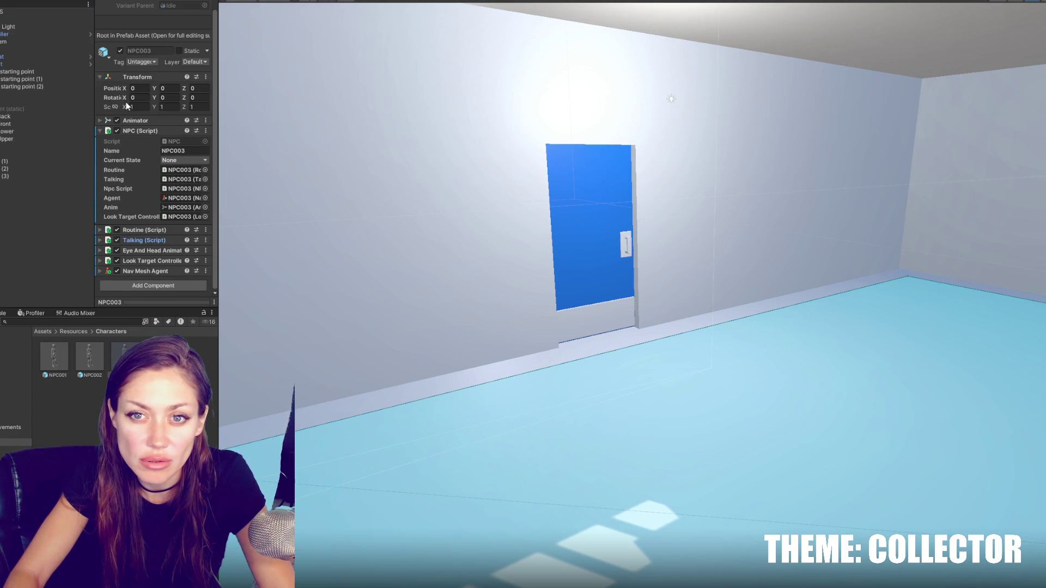
click(147, 232)
scroll(176, 188, down, 5)
drag(217, 174, 410, 163)
scroll(370, 150, up, 3)
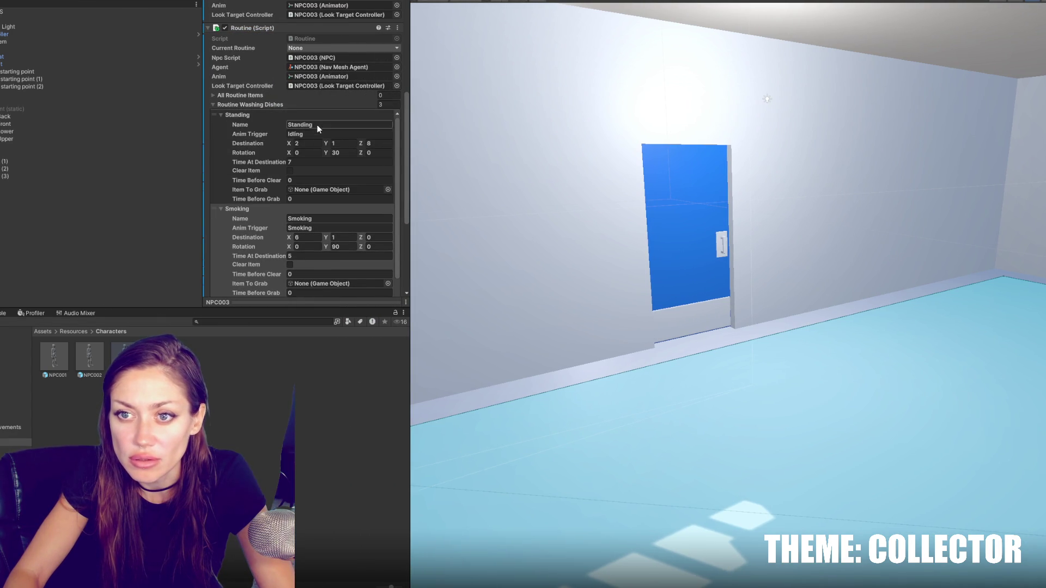
click(313, 143)
text(35)
key(Tab)
text(2)
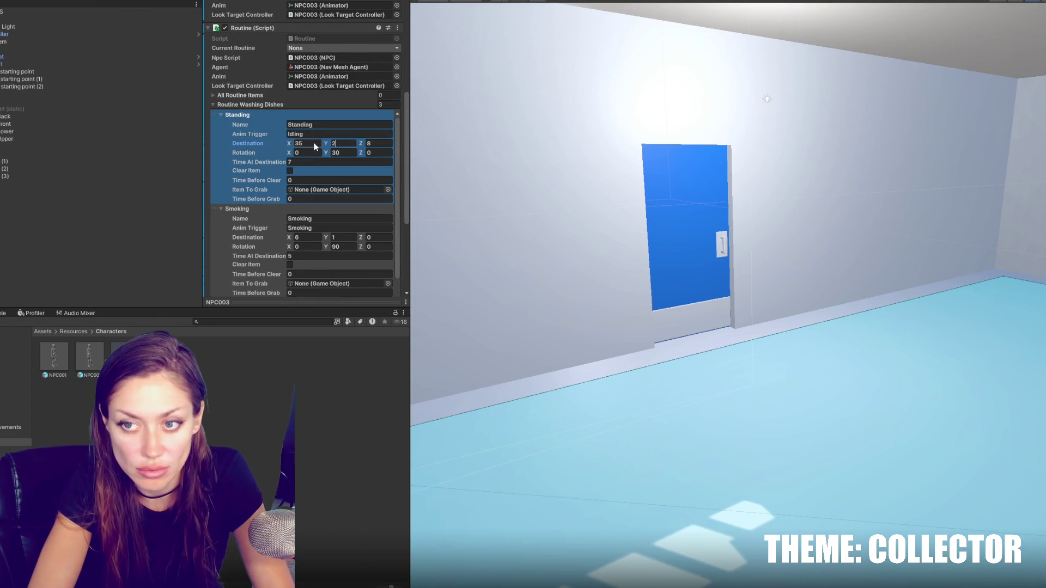
text(27)
key(Tab)
key(Tab)
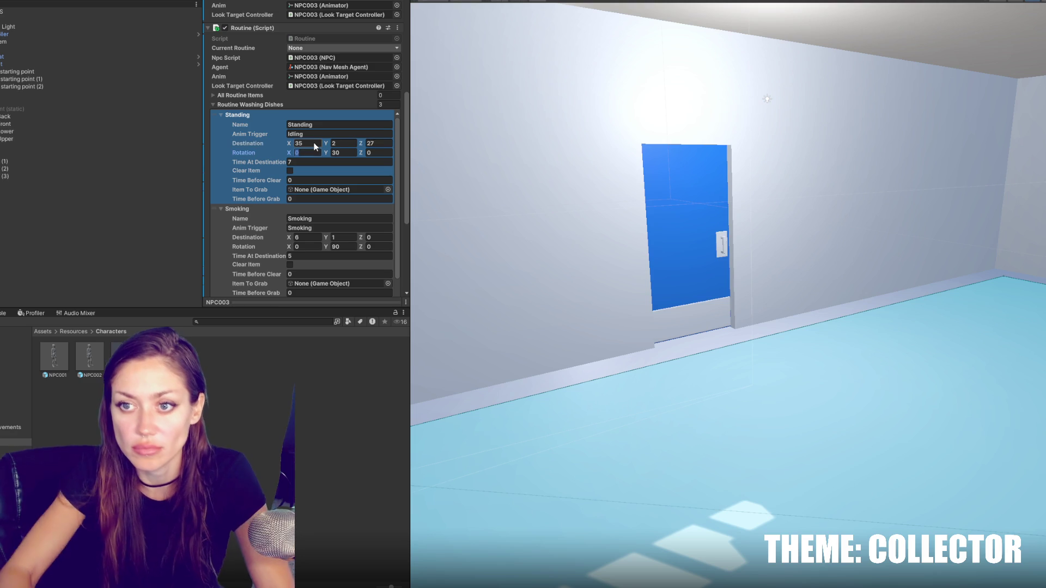
text(0)
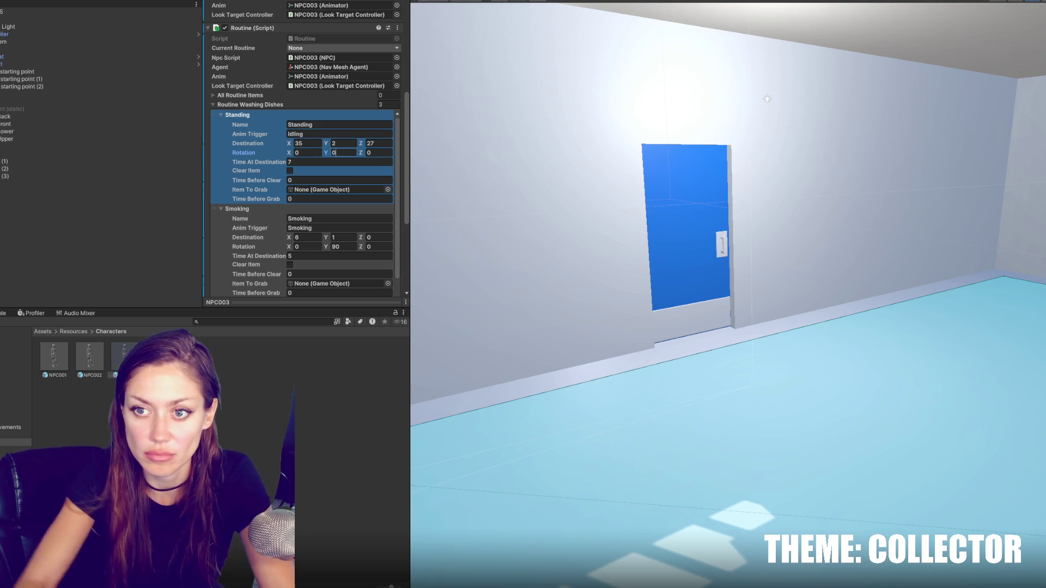
Step: Remove the Dancing and Smoking steps from NPC003's routine and add a new step
click(283, 210)
scroll(371, 206, down, 3)
click(369, 169)
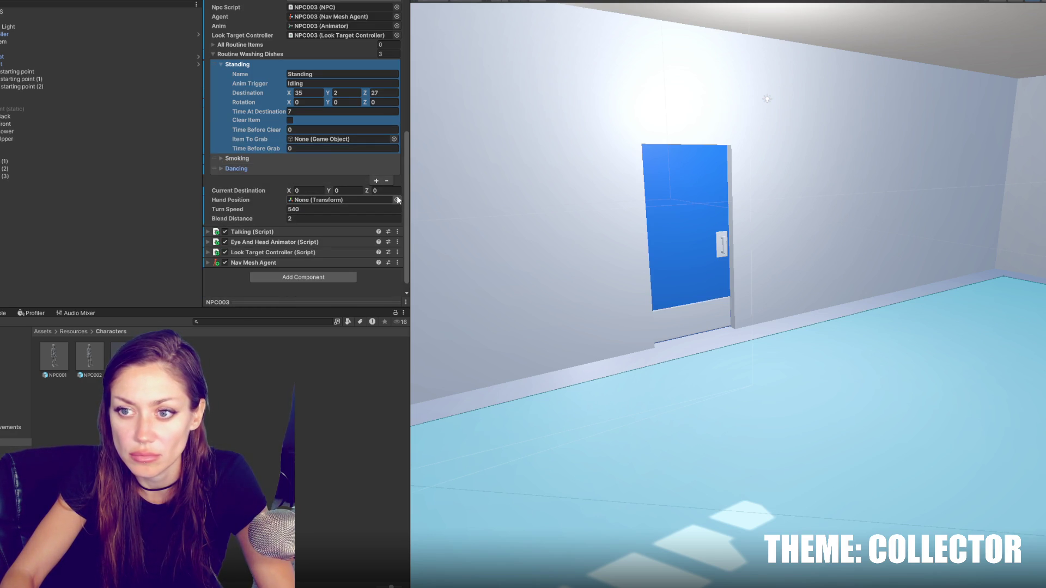
click(376, 170)
click(386, 264)
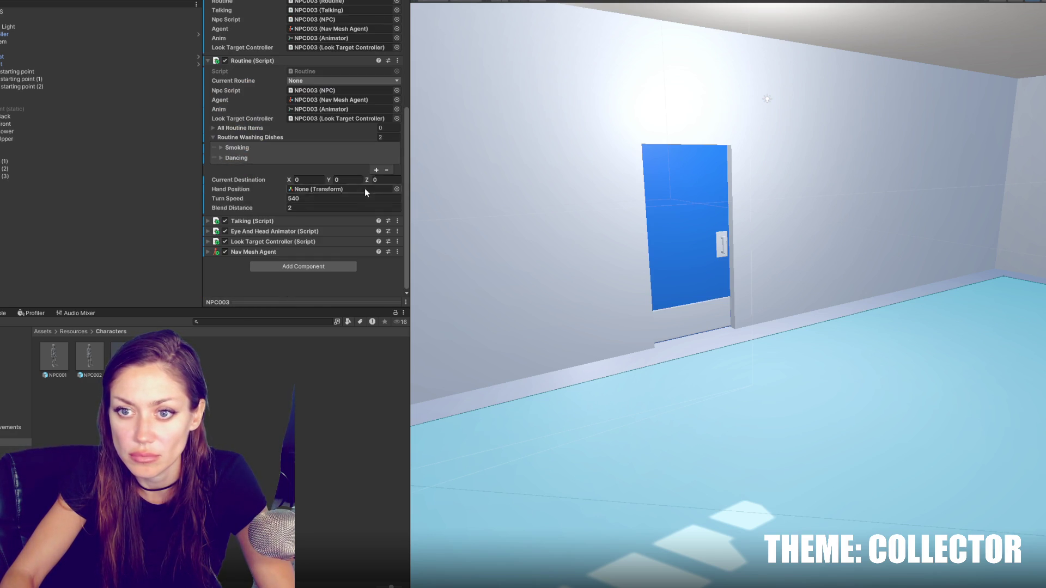
click(358, 157)
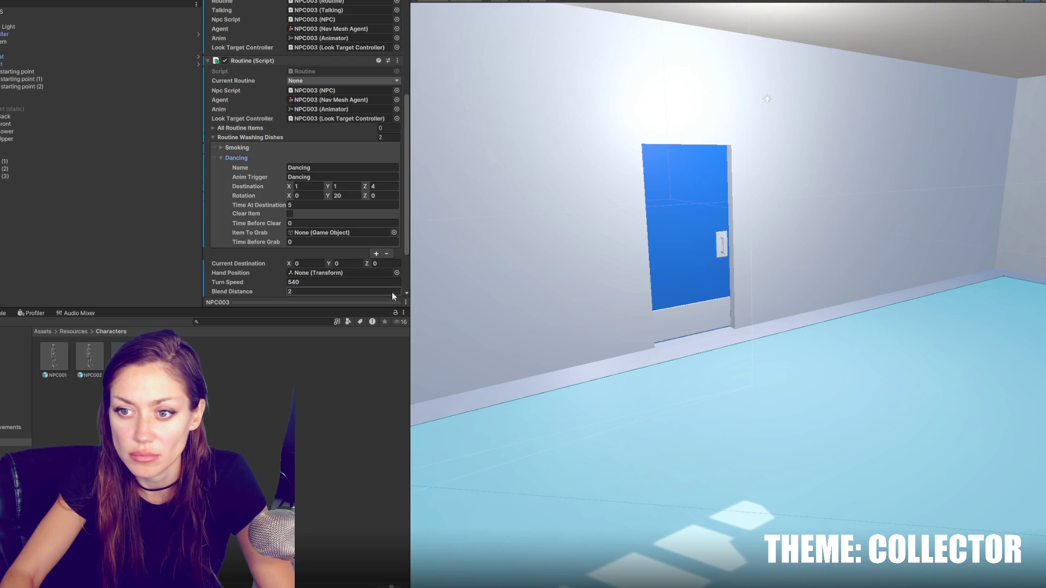
click(387, 254)
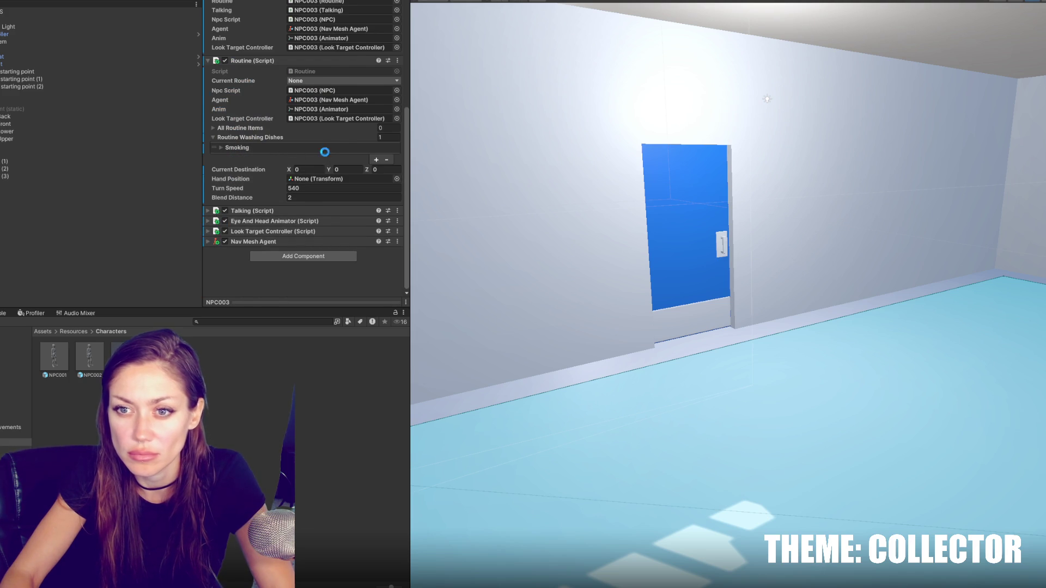
key(ctrl+z)
key(ctrl+z)
key(ctrl+z)
key(ctrl+z)
key(ctrl+z)
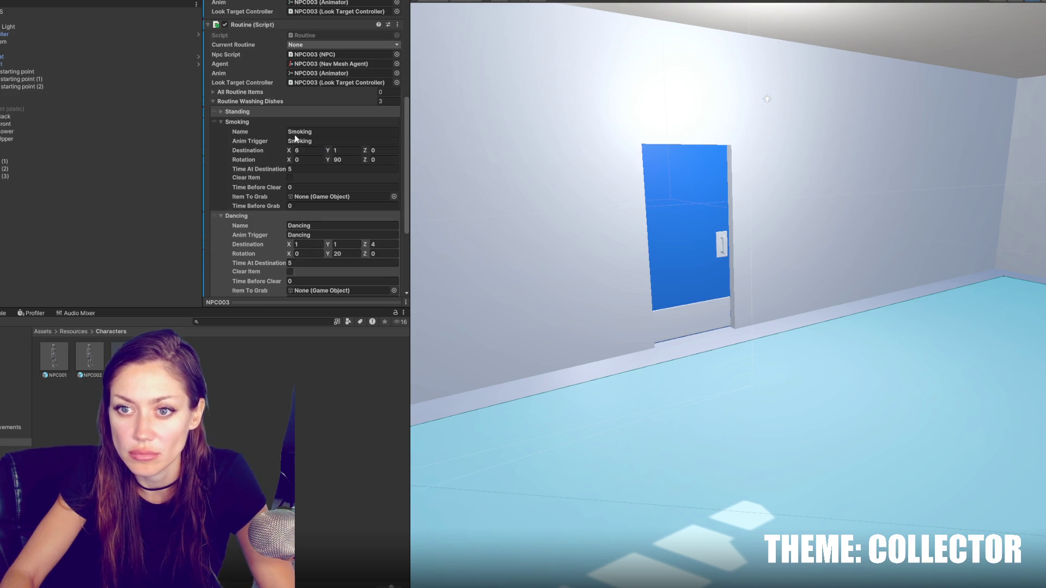
click(327, 158)
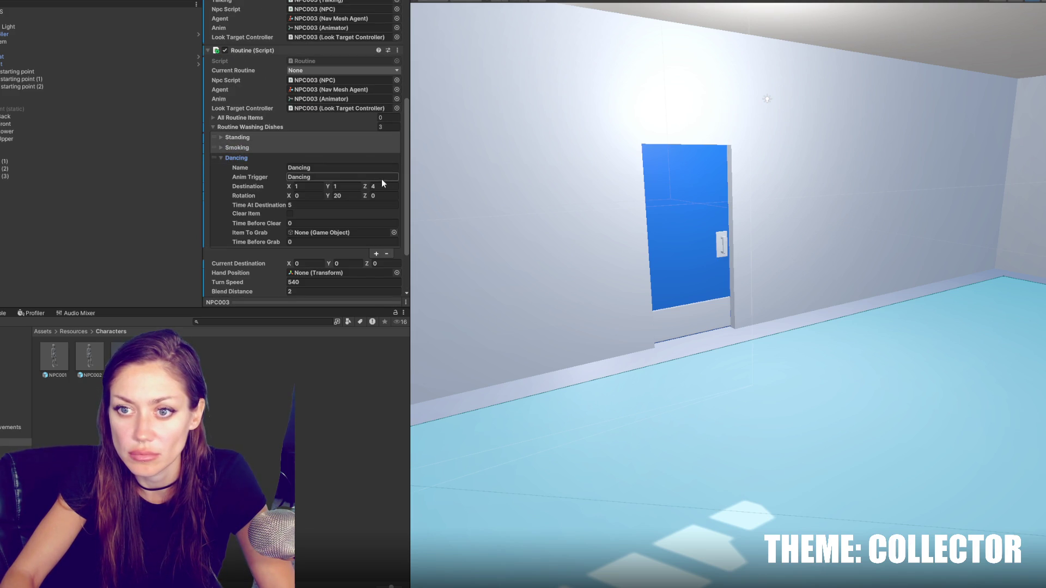
click(389, 250)
click(327, 147)
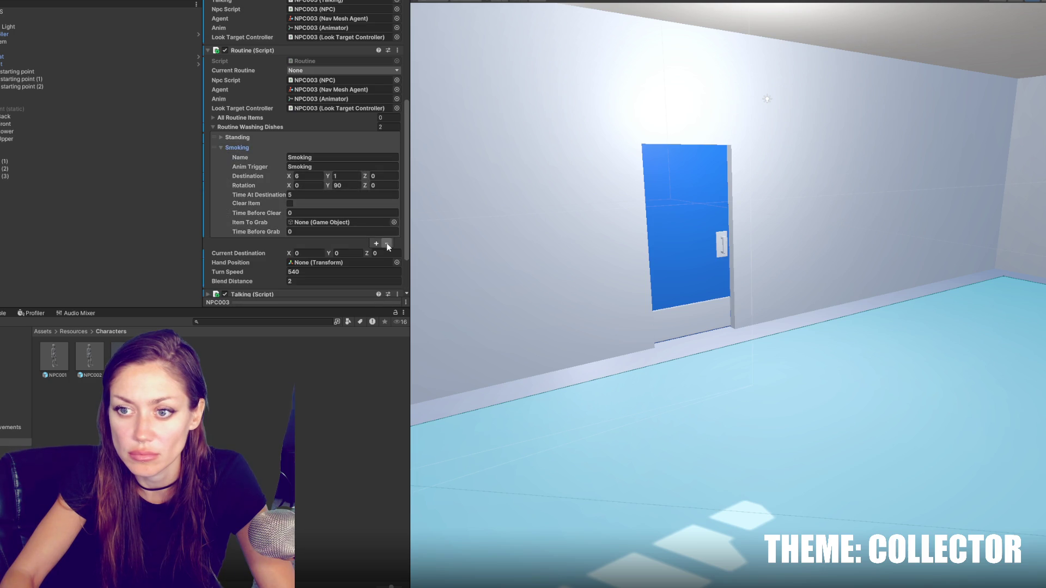
click(389, 247)
click(376, 160)
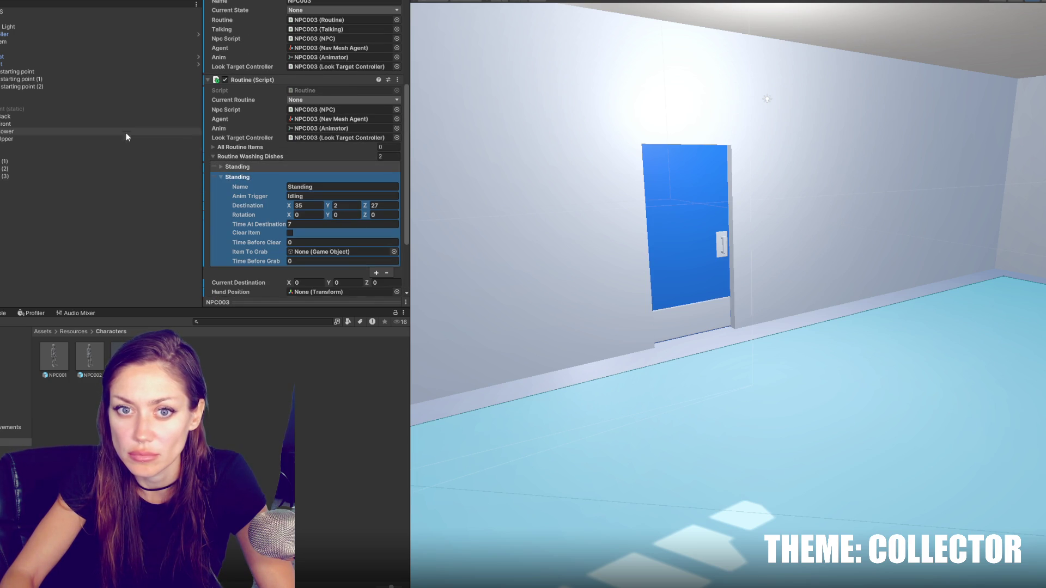
Step: Check starting point (2)'s position, undo the move, and revisit the second Standing destination Z
click(130, 71)
click(131, 86)
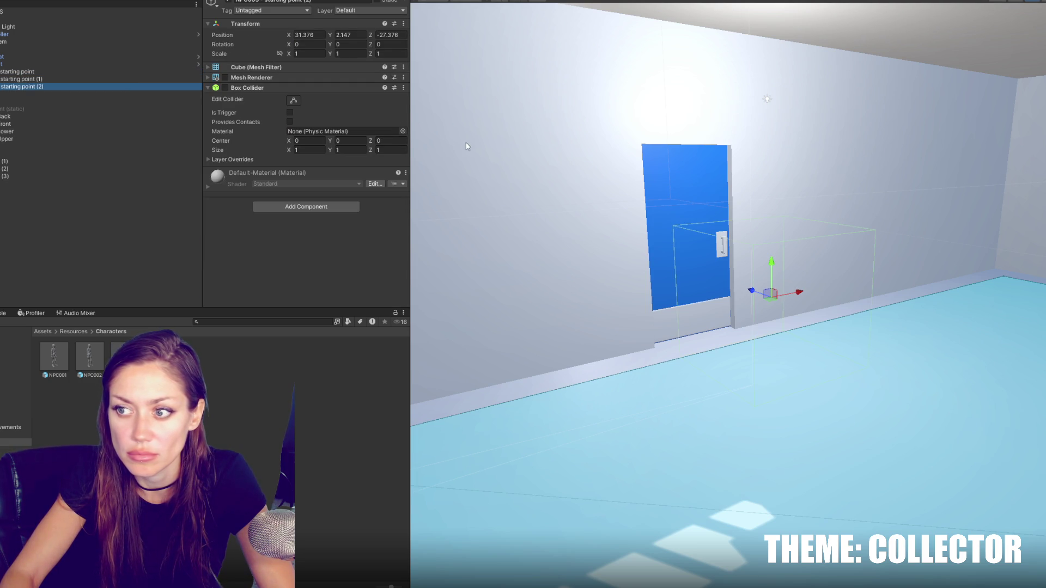
scroll(745, 294, down, 1)
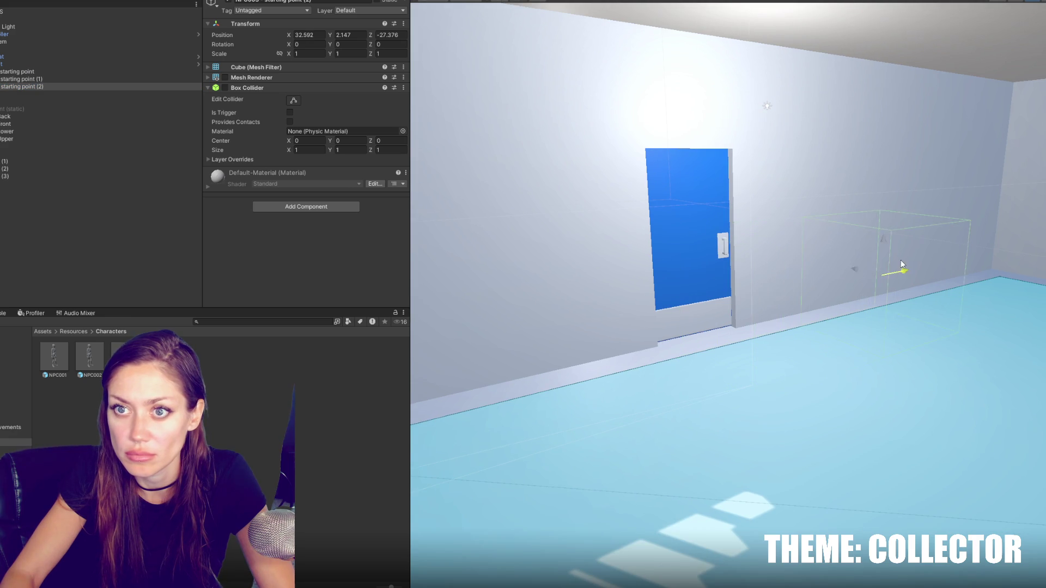
drag(548, 323, 632, 310)
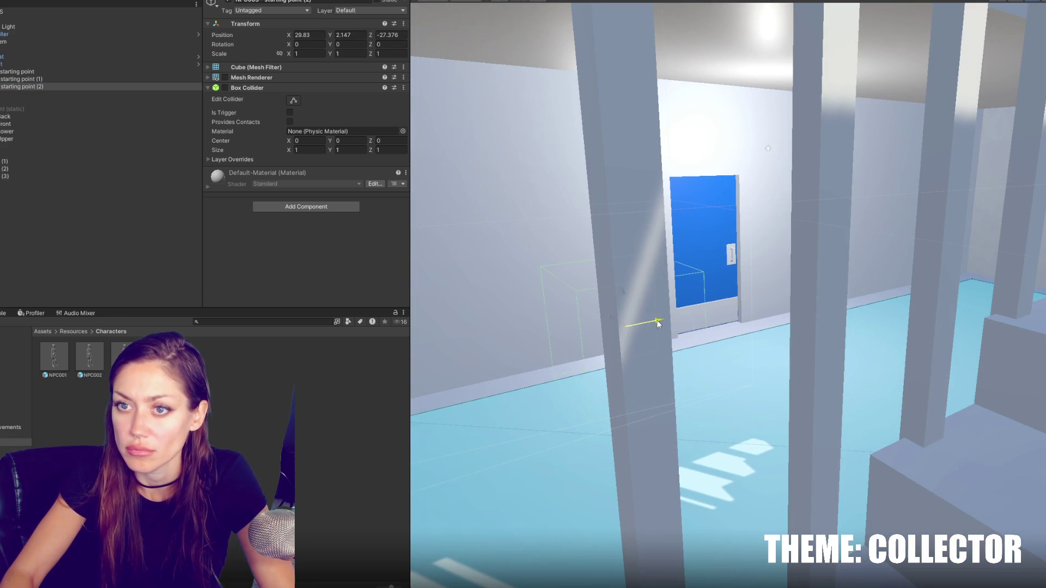
key(ctrl+z)
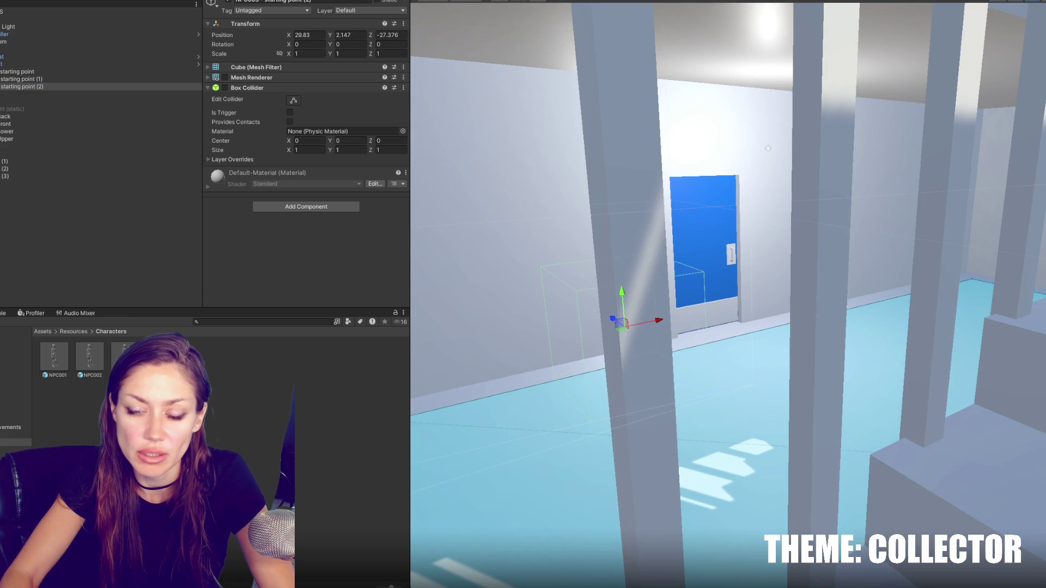
key(ctrl+z)
scroll(280, 238, down, 5)
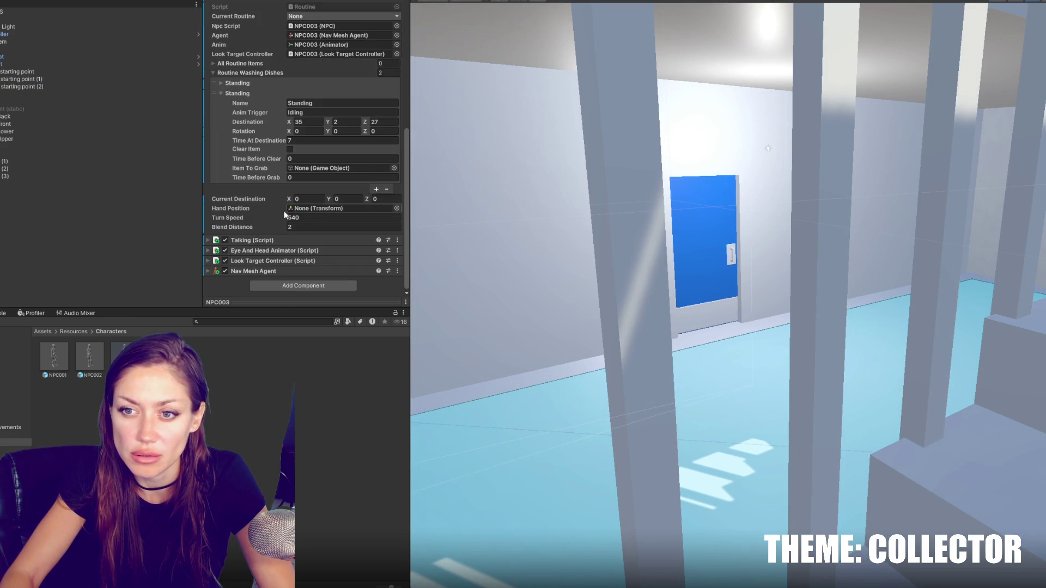
click(378, 122)
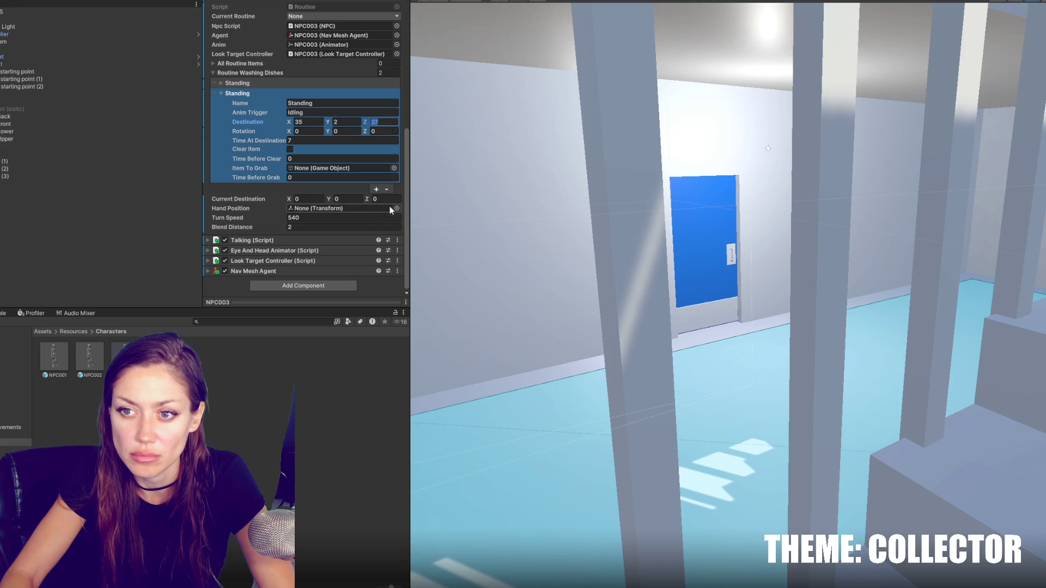
key(Tab)
key(Tab)
key(Tab)
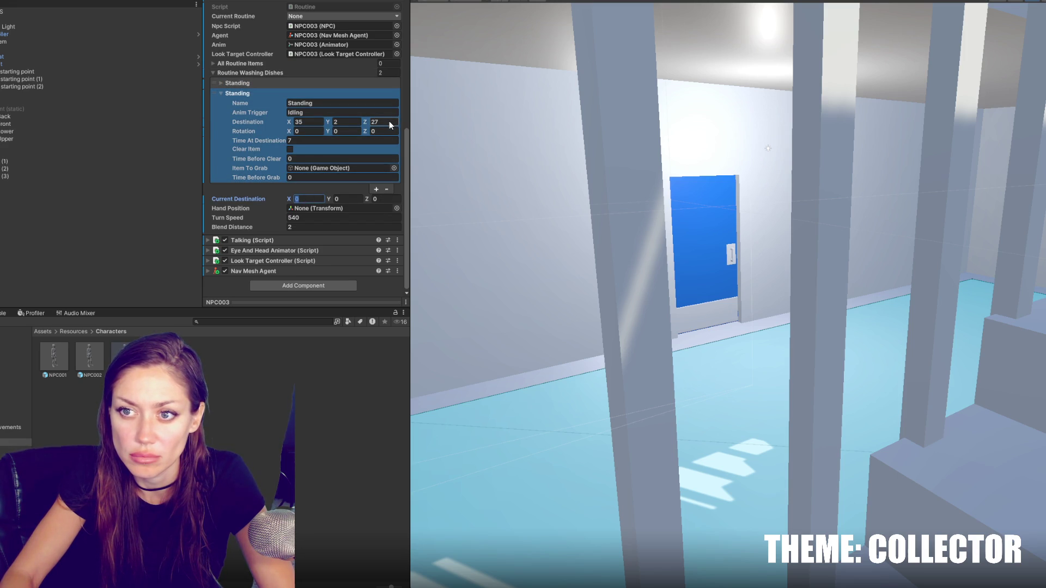
click(312, 85)
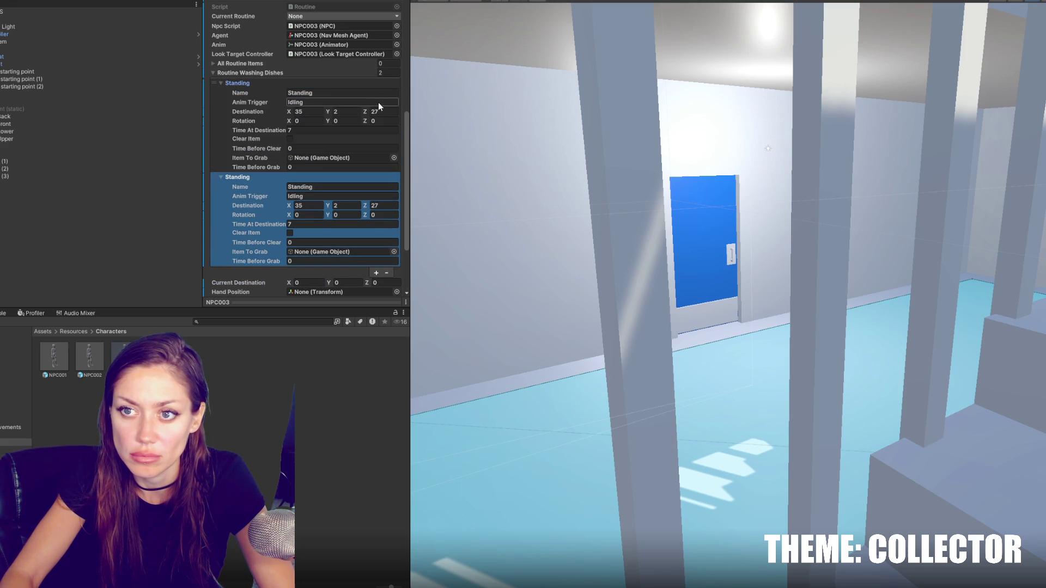
Step: Return starting point (2) to X 29.83, then enter -27 for both Standing destination Z values
click(73, 87)
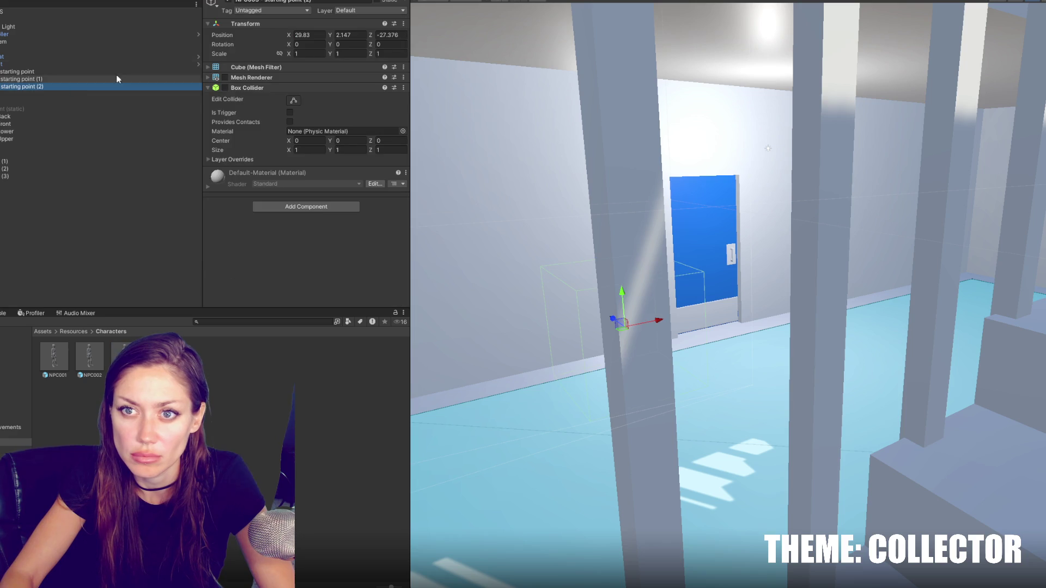
drag(370, 37, 307, 44)
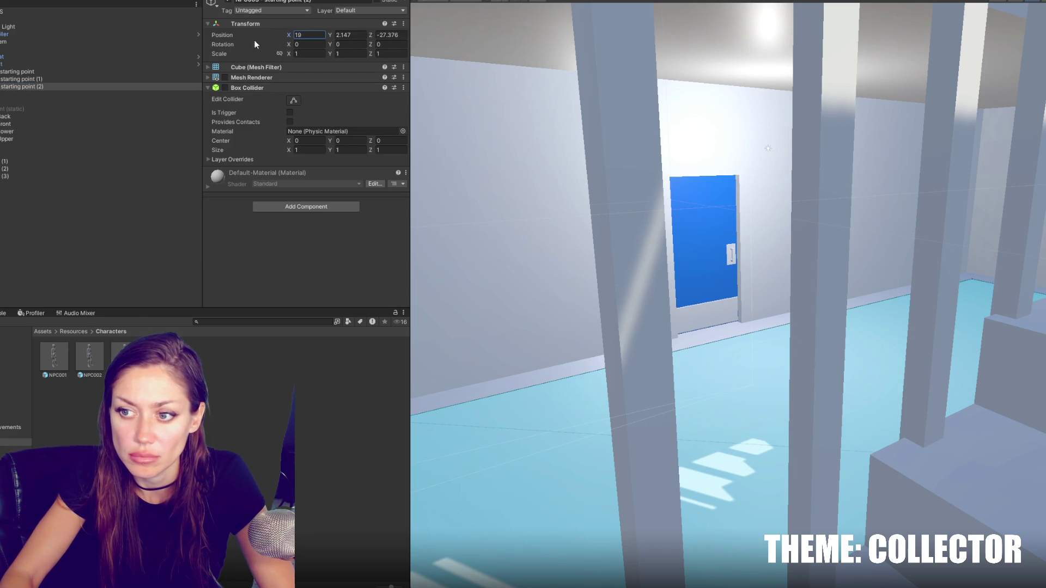
drag(263, 62, 69, 261)
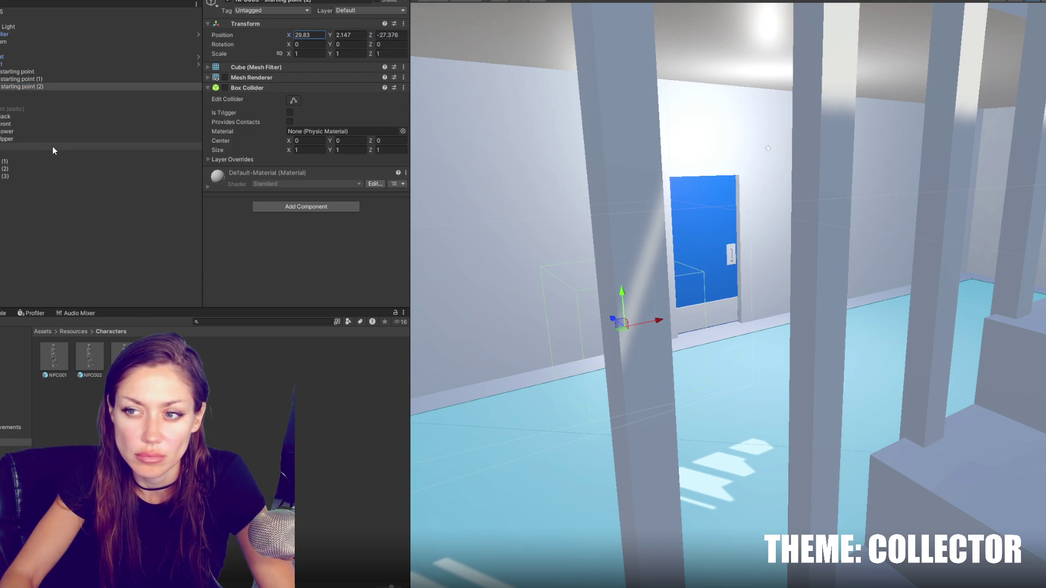
click(124, 357)
scroll(359, 168, down, 5)
click(385, 206)
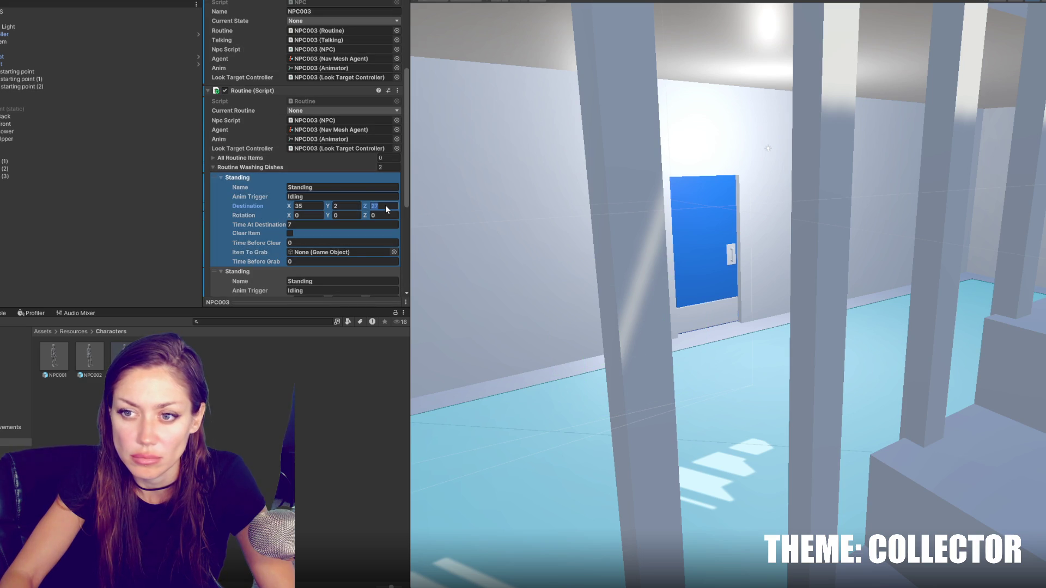
text(-27)
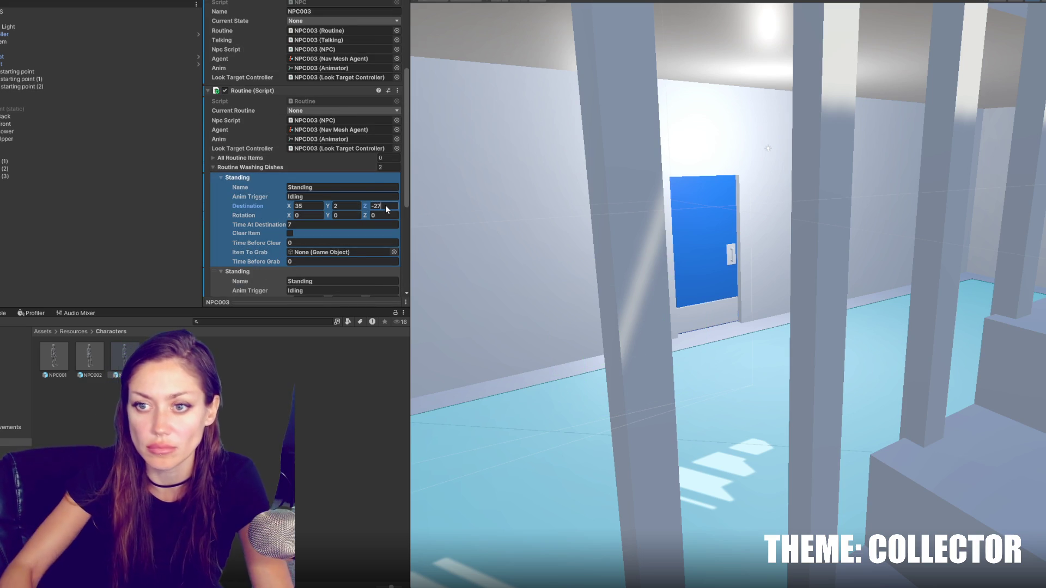
scroll(384, 205, down, 3)
click(384, 224)
text(-27)
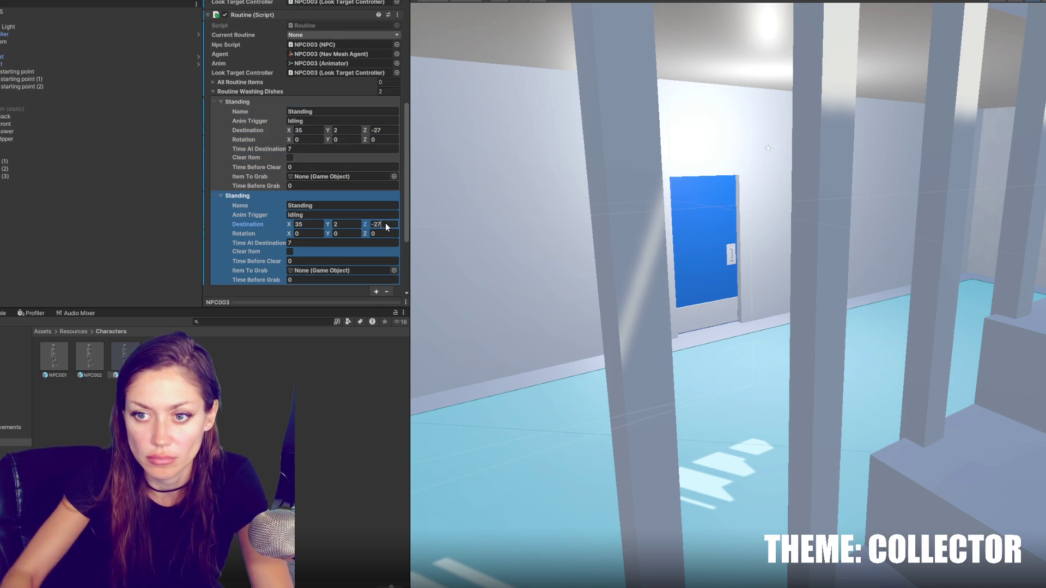
click(314, 222)
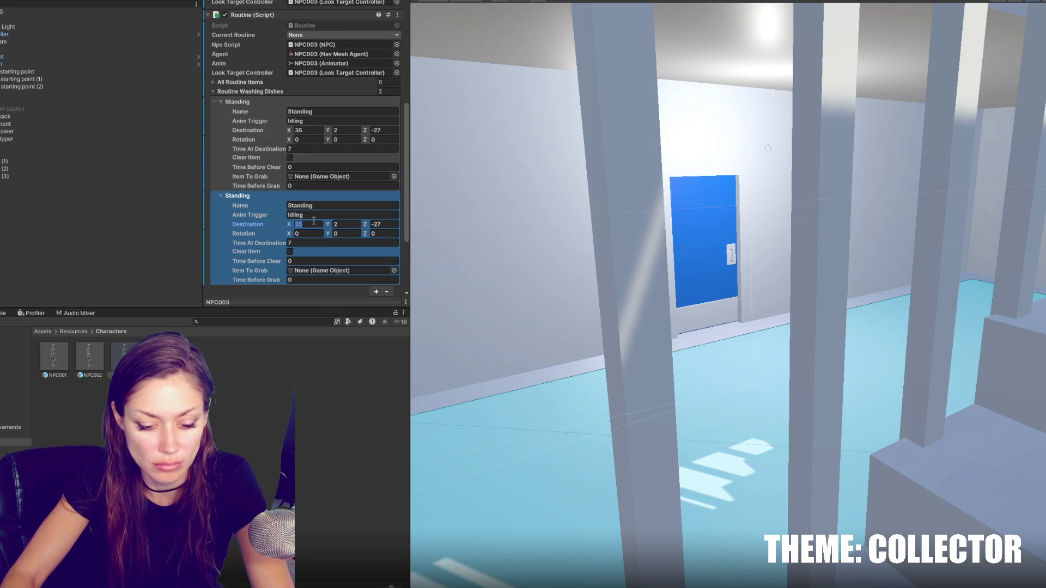
text(25)
scroll(328, 204, up, 3)
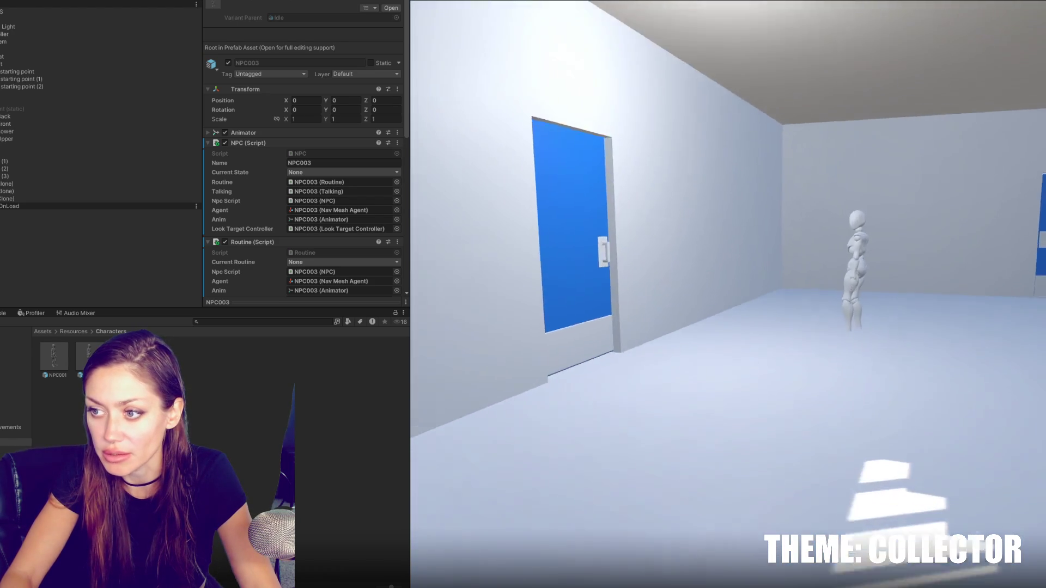
Step: Pause and exit the previous run, then walk the white corridor and collect the blue dome
key(Escape)
key(ctrl+p)
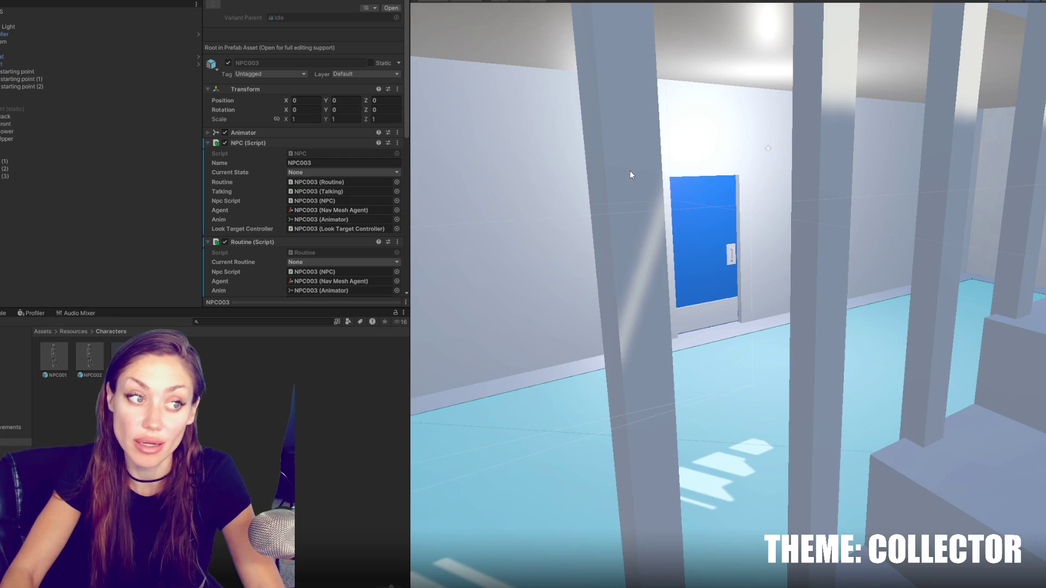
key(s)
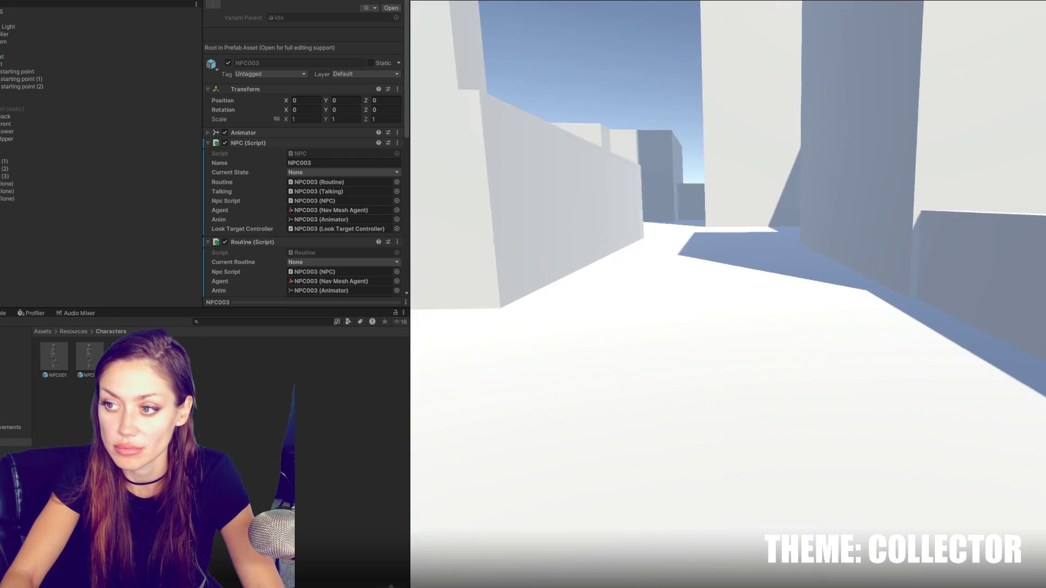
key(w)
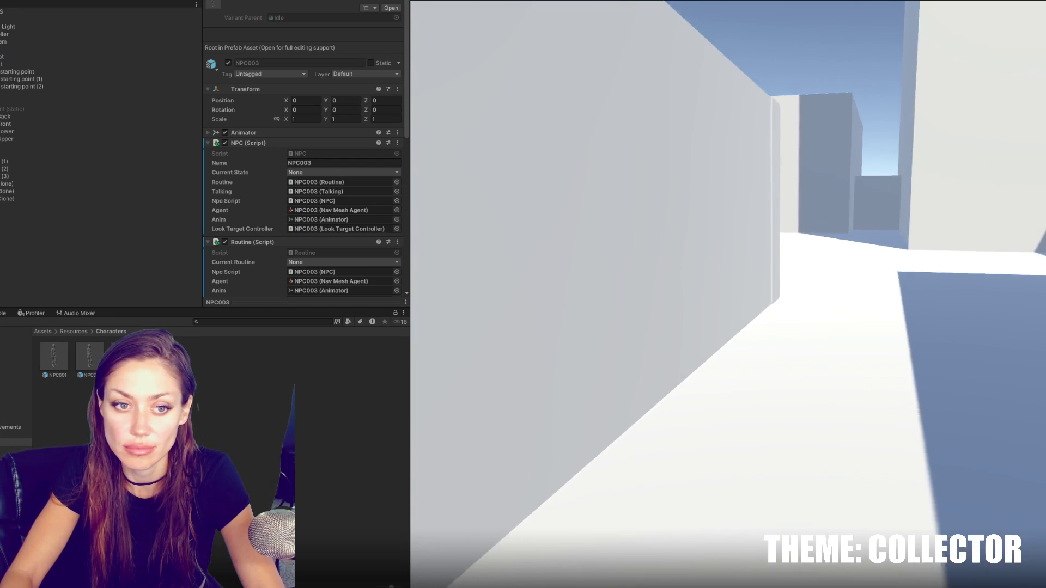
key(w)
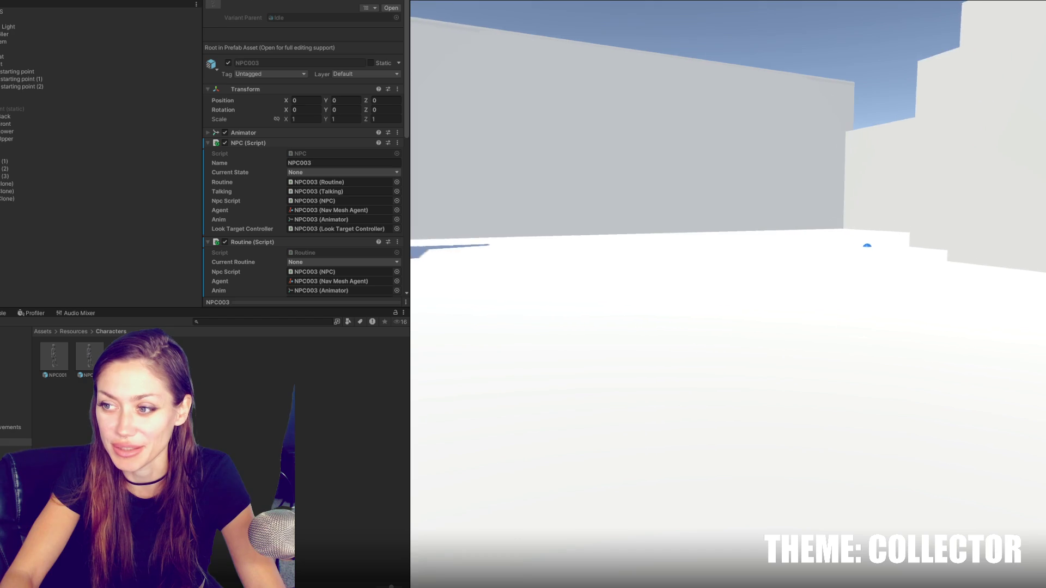
key(w)
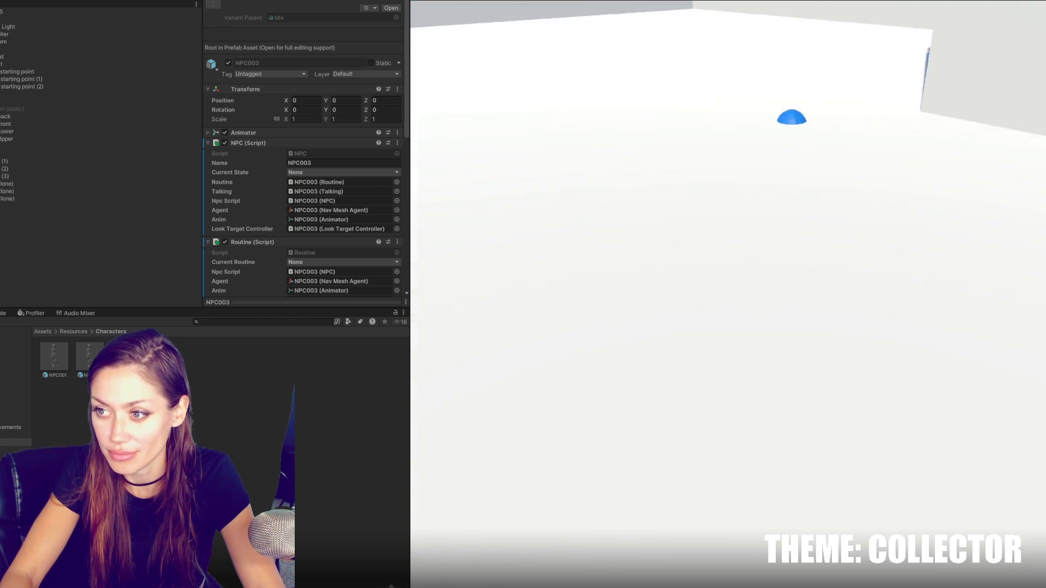
Step: Walk to the blue door, then pause and stop Play after NPC003's warning
key(w)
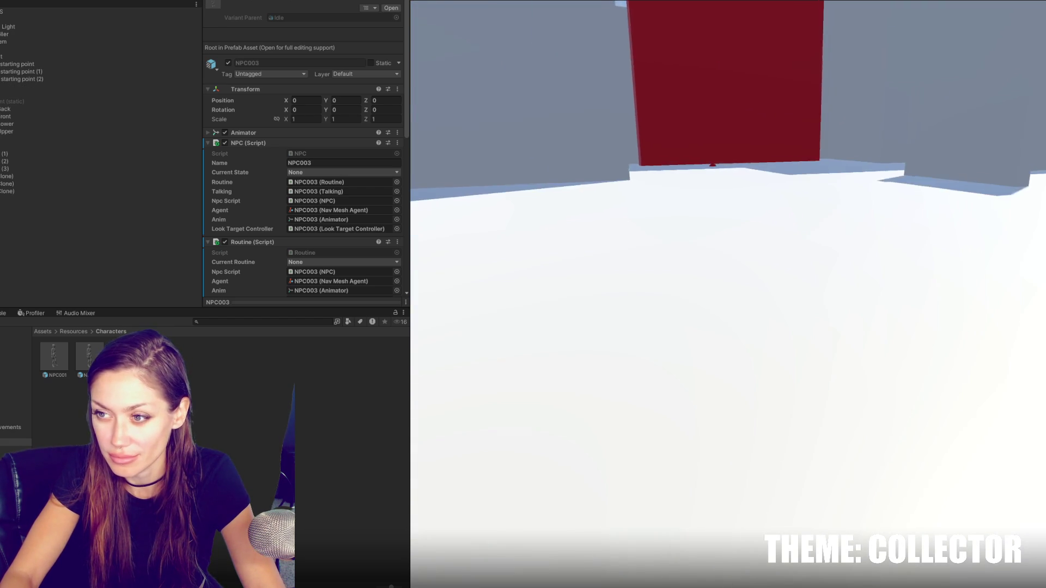
key(w)
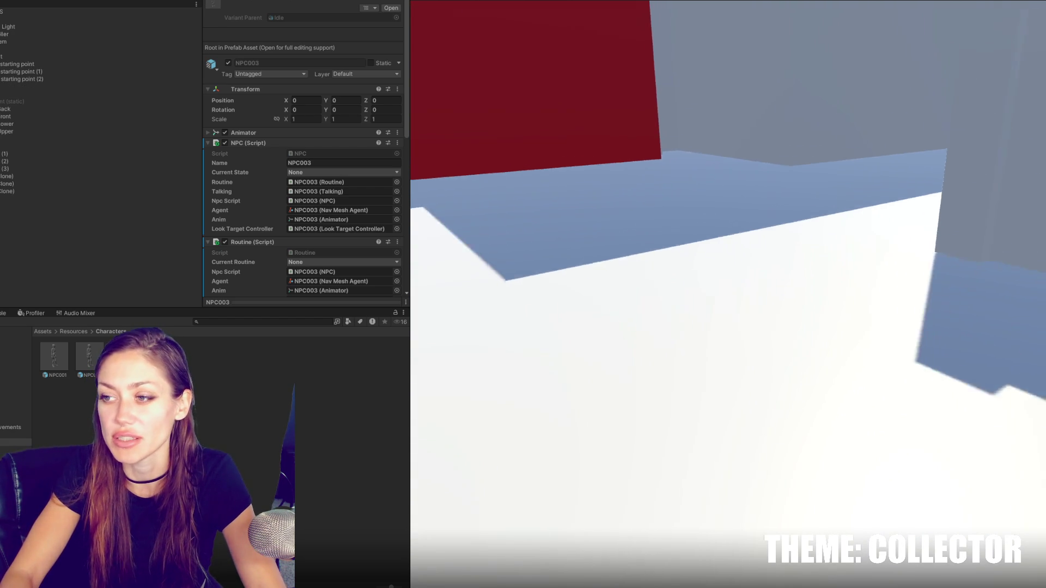
key(w)
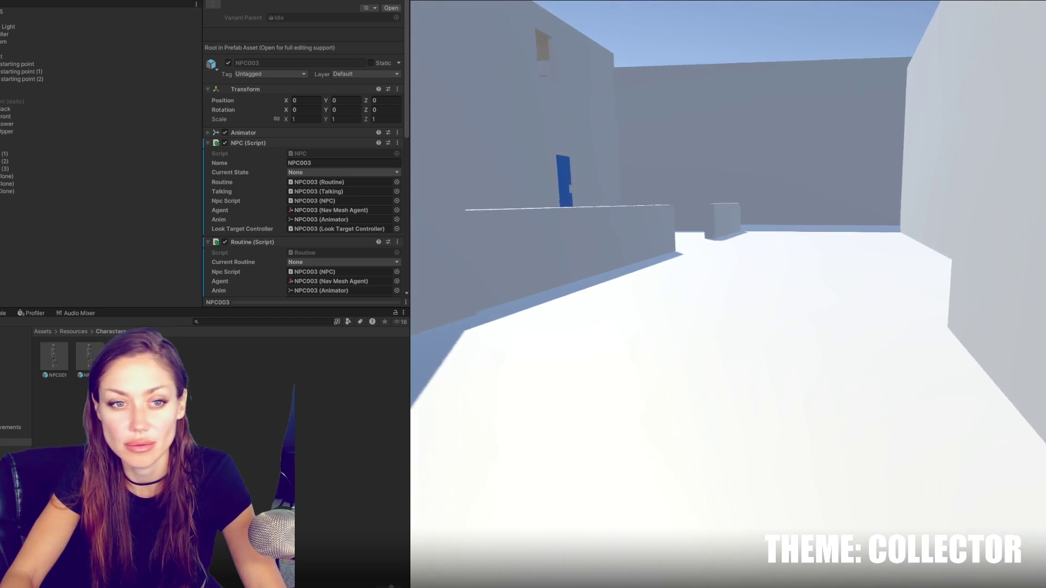
key(w)
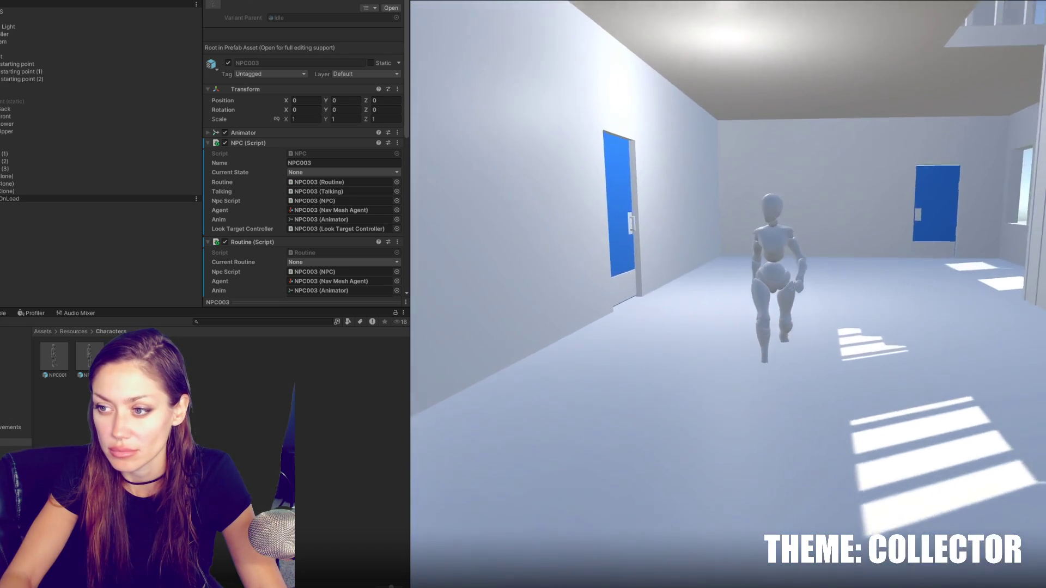
key(Escape)
key(ctrl+p)
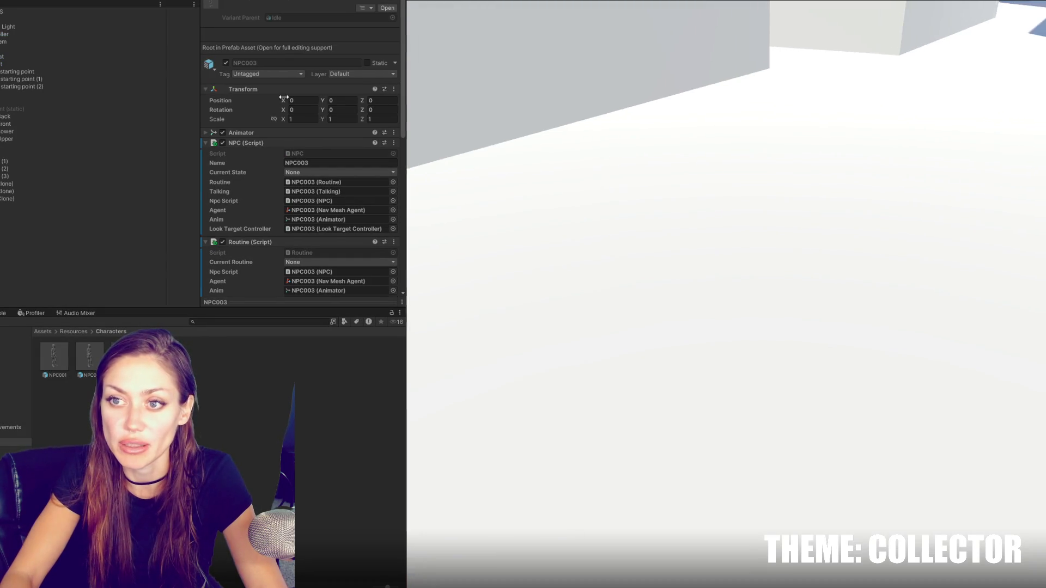
Step: Widen the Scene view and fly the scene camera through the level to the blue door room
drag(408, 98, 203, 152)
mouse_move(263, 152)
right_down()
mouse_move(232, 156)
mouse_move(219, 172)
right_up()
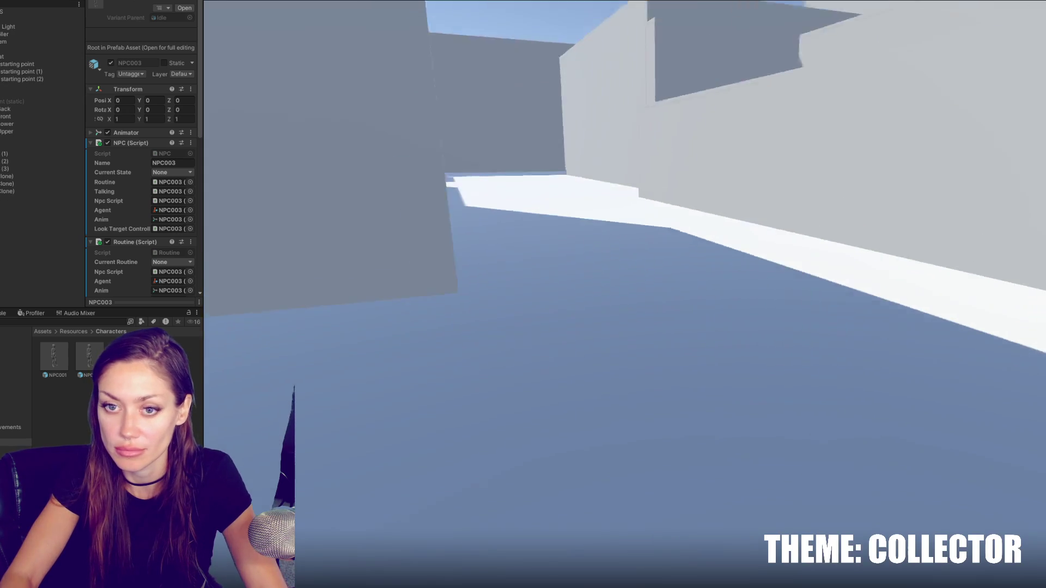
key(Escape)
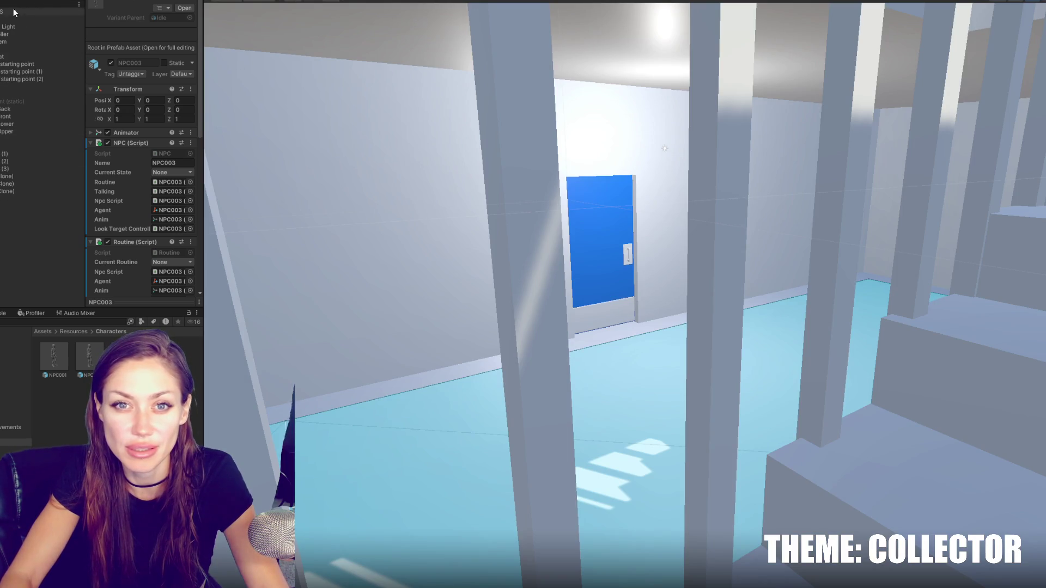
Step: Frame Mirror, drag it from a top view to X 11.69, Z 3.18, and start Play
double_click(15, 51)
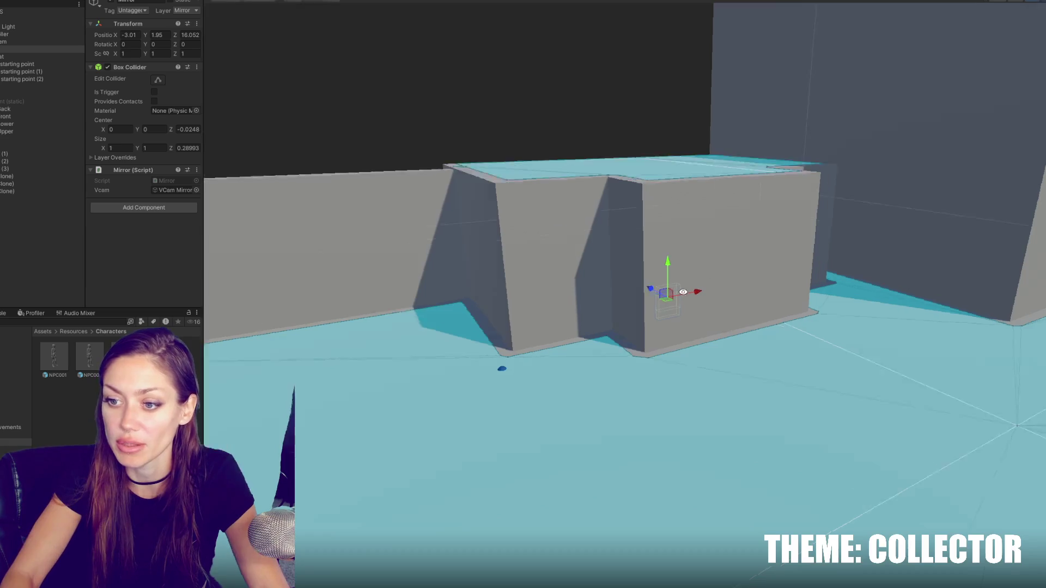
mouse_move(683, 292)
right_down()
mouse_move(677, 304)
mouse_move(848, 279)
right_up()
mouse_move(913, 260)
mouse_down()
mouse_move(696, 235)
mouse_move(652, 487)
mouse_up()
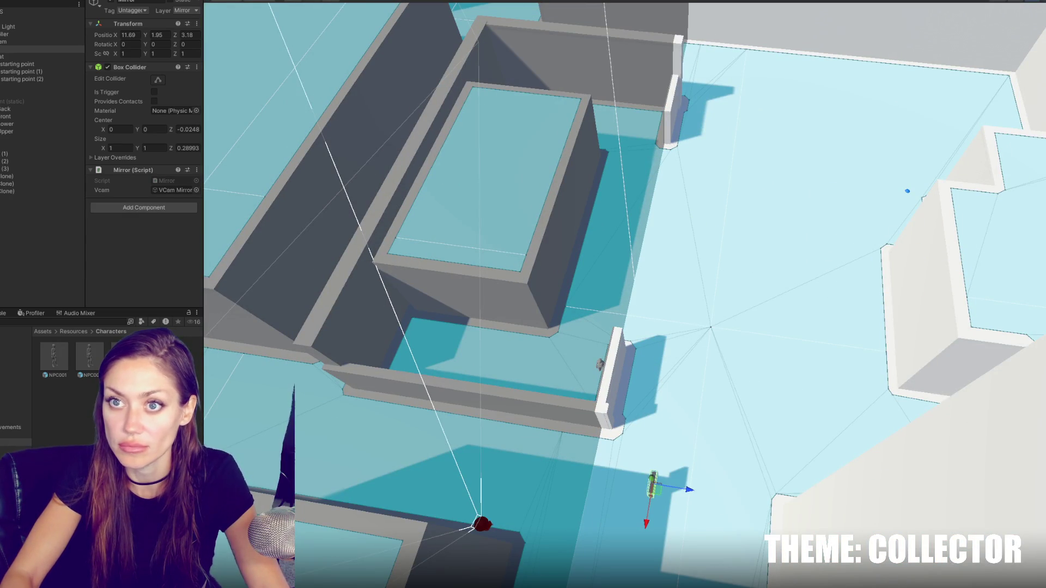
key(ctrl+2)
key(Escape)
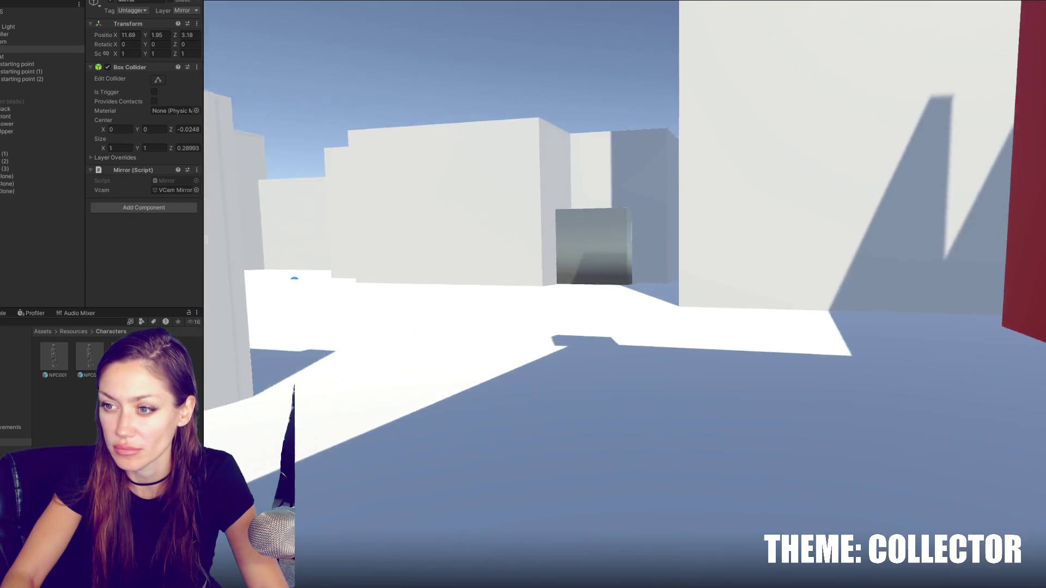
Step: Give the character the red hat at the mirror and walk through the blue door
key(w)
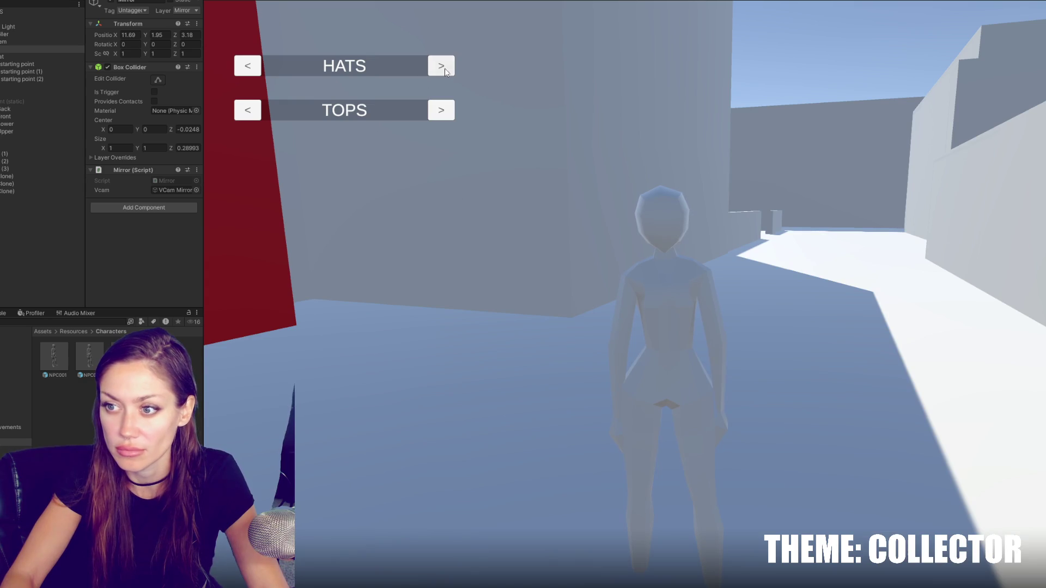
click(441, 66)
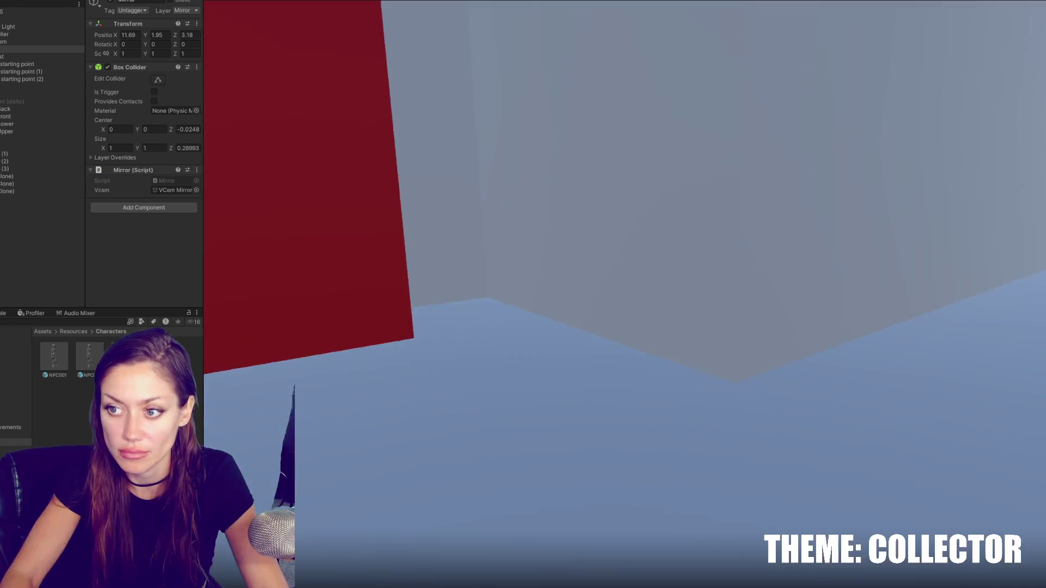
key(w)
key(w)
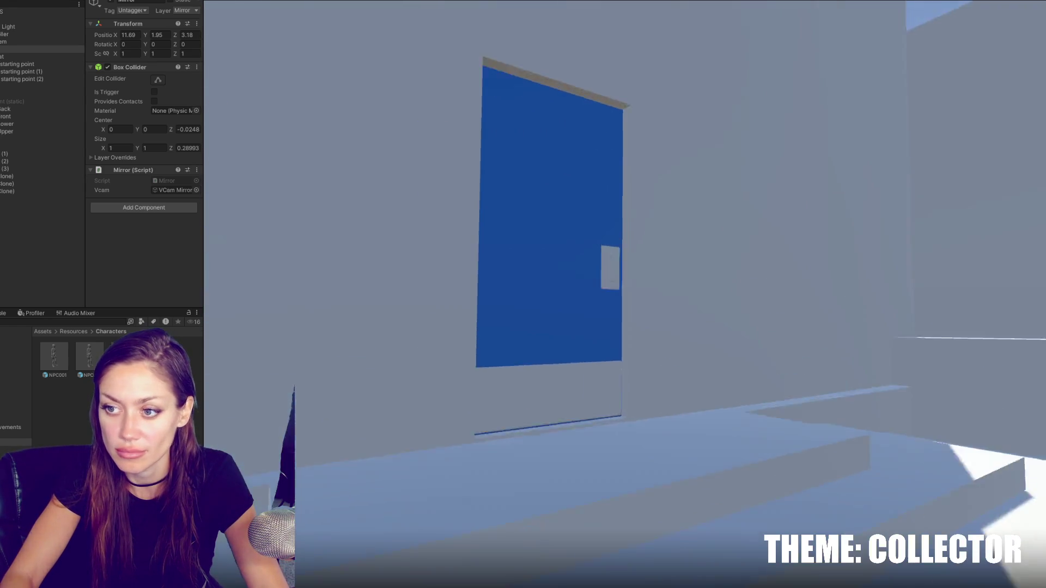
key(w)
key(w)
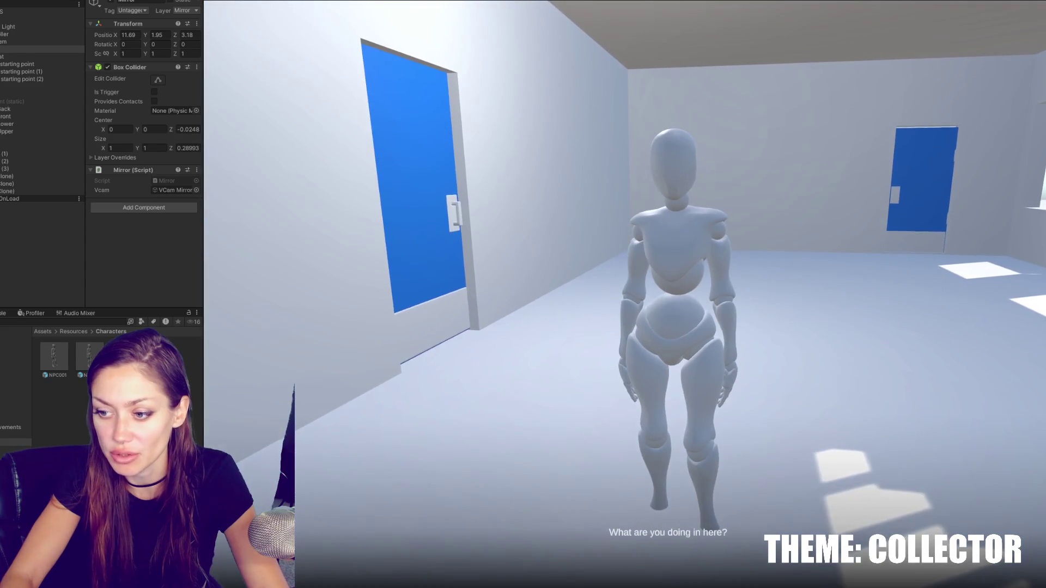
key(w)
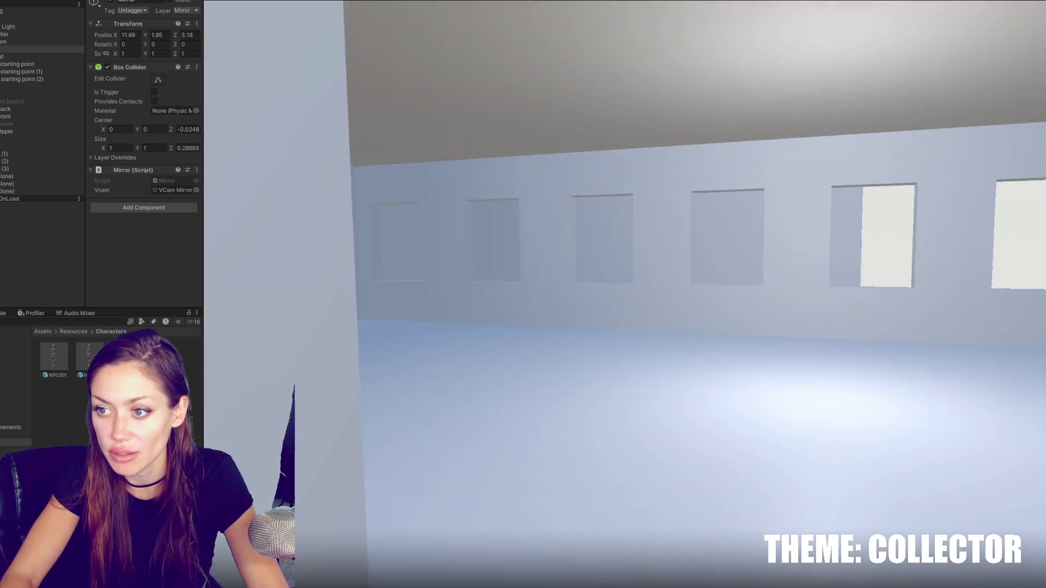
Step: Cross the windowed room, climb the stairs to the upper floor, and pause the game
key(w)
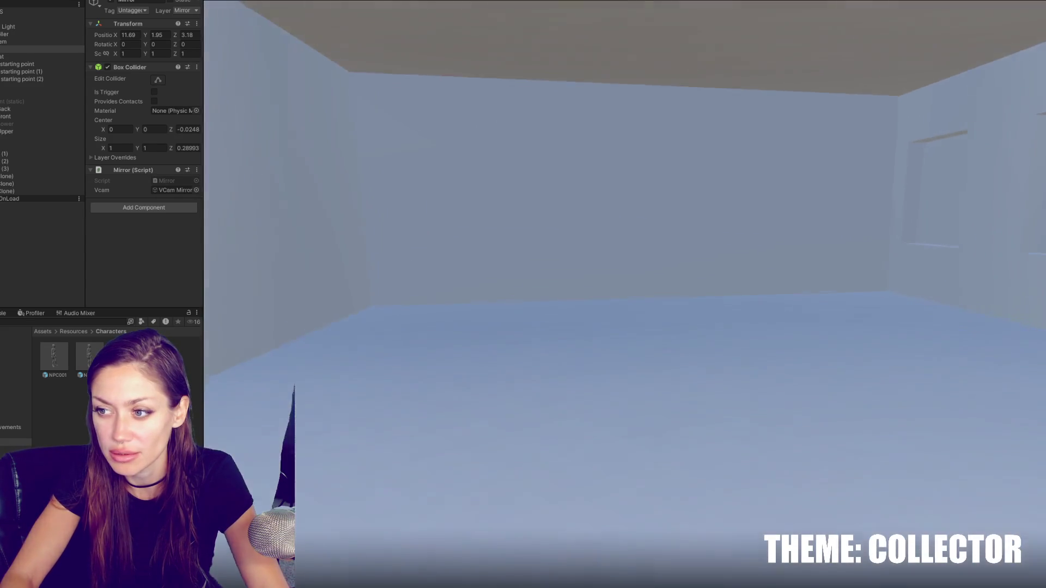
key(w)
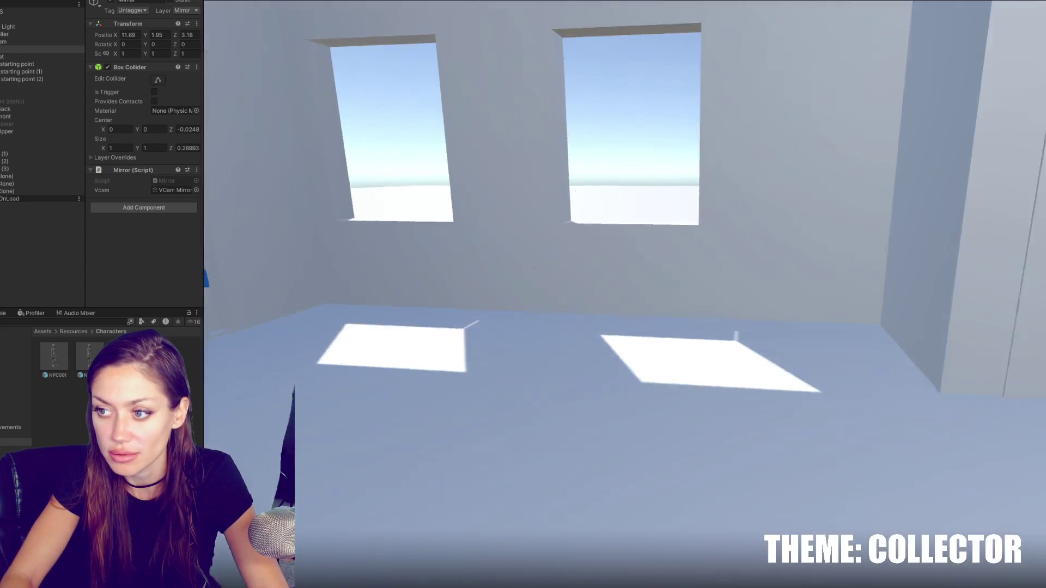
key(w)
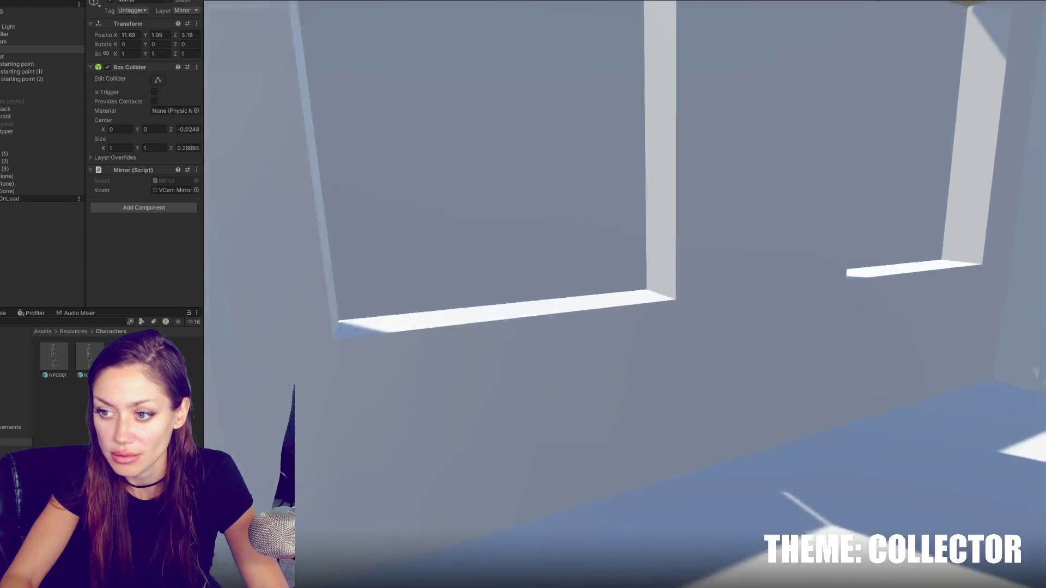
key(w)
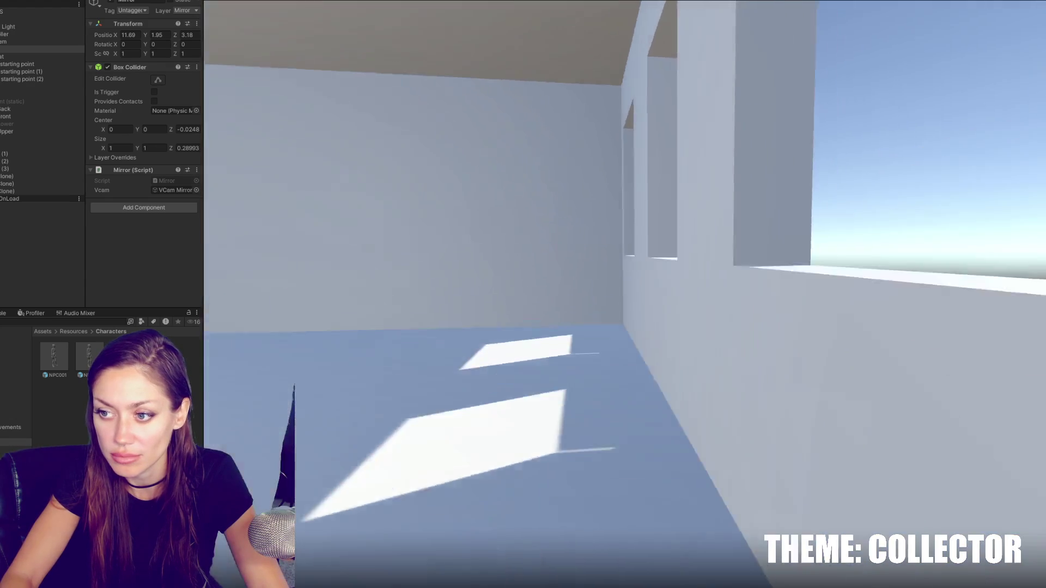
key(w)
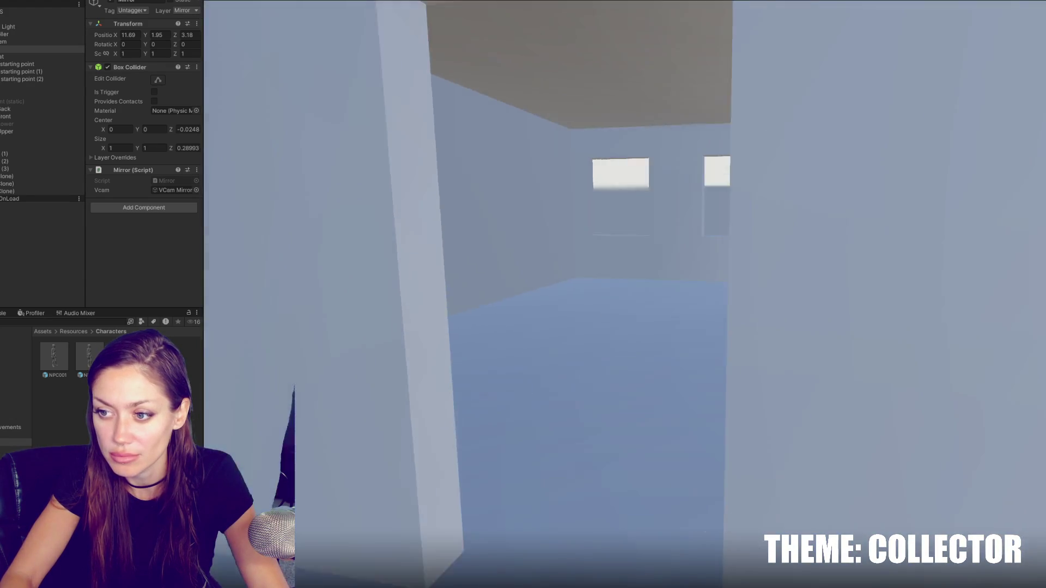
key(Escape)
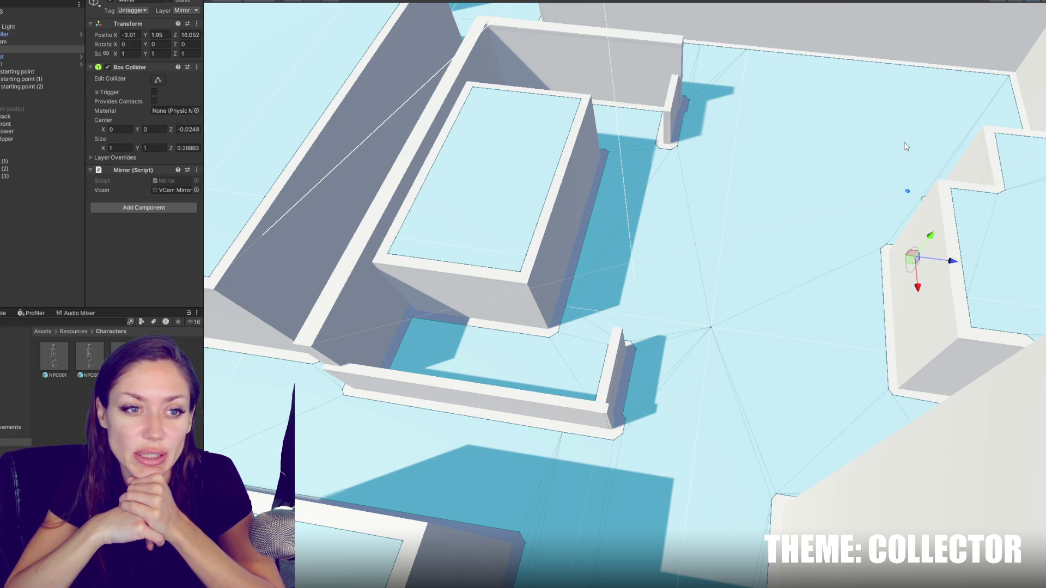
Step: Frame starting point (1) and move it along Z to -27.32
mouse_move(906, 146)
right_down()
mouse_move(615, 309)
mouse_move(374, 303)
mouse_move(248, 387)
right_up()
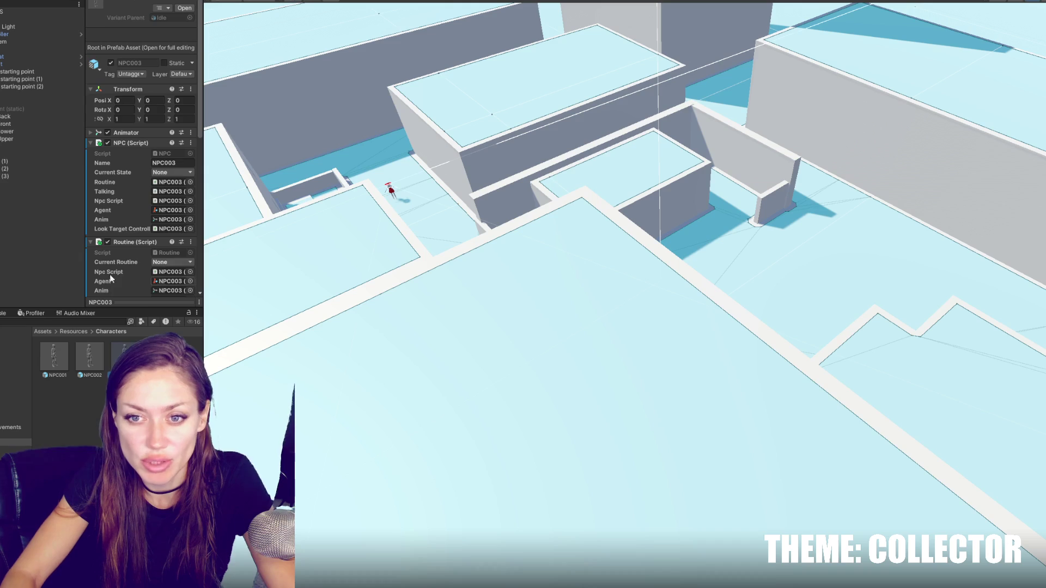
click(33, 87)
double_click(34, 88)
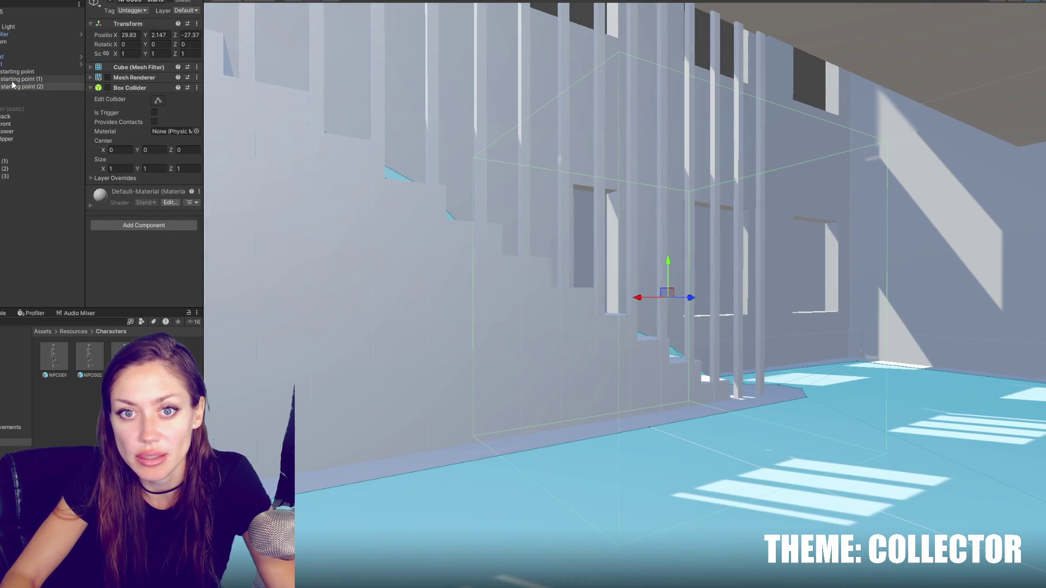
double_click(19, 79)
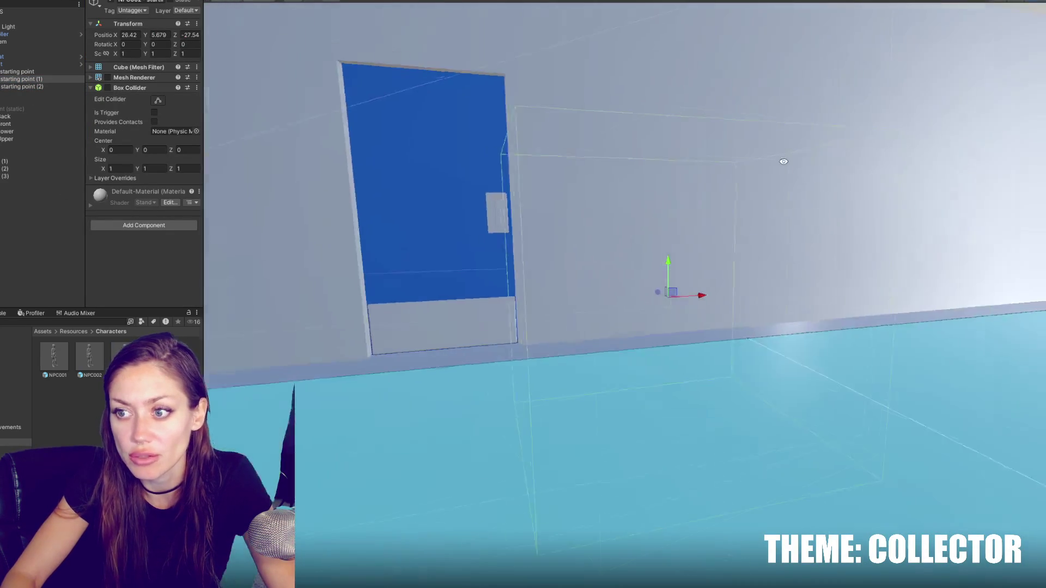
mouse_move(784, 161)
alt+mouse_down()
mouse_move(735, 180)
mouse_move(644, 171)
mouse_move(721, 185)
mouse_move(686, 192)
mouse_move(665, 182)
mouse_move(612, 187)
mouse_move(641, 193)
alt+mouse_up()
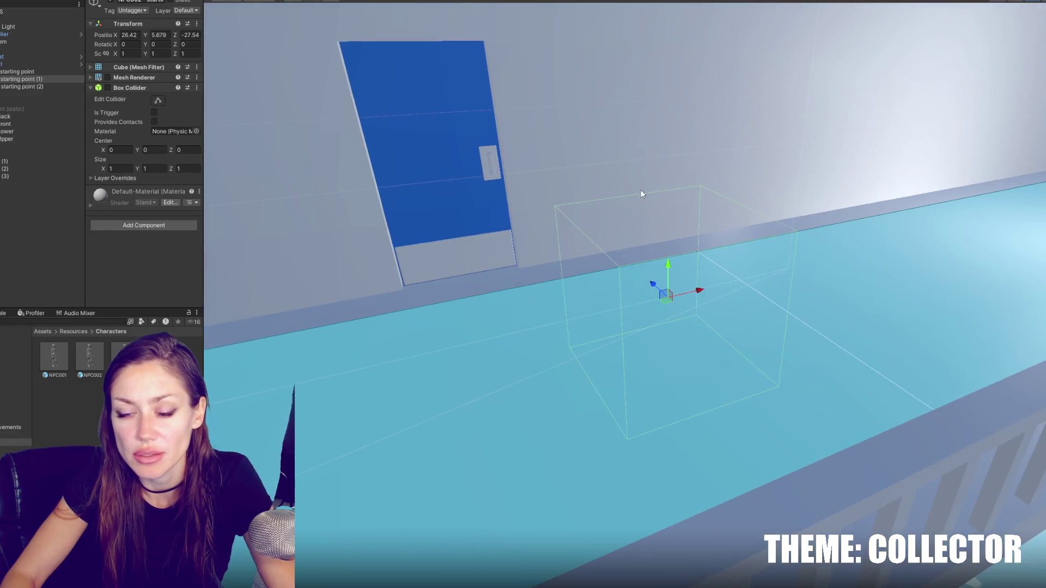
mouse_move(644, 279)
mouse_down()
mouse_move(605, 227)
mouse_move(631, 240)
mouse_move(441, 243)
mouse_move(698, 272)
mouse_move(496, 280)
mouse_move(523, 275)
mouse_up()
drag(773, 233, 711, 257)
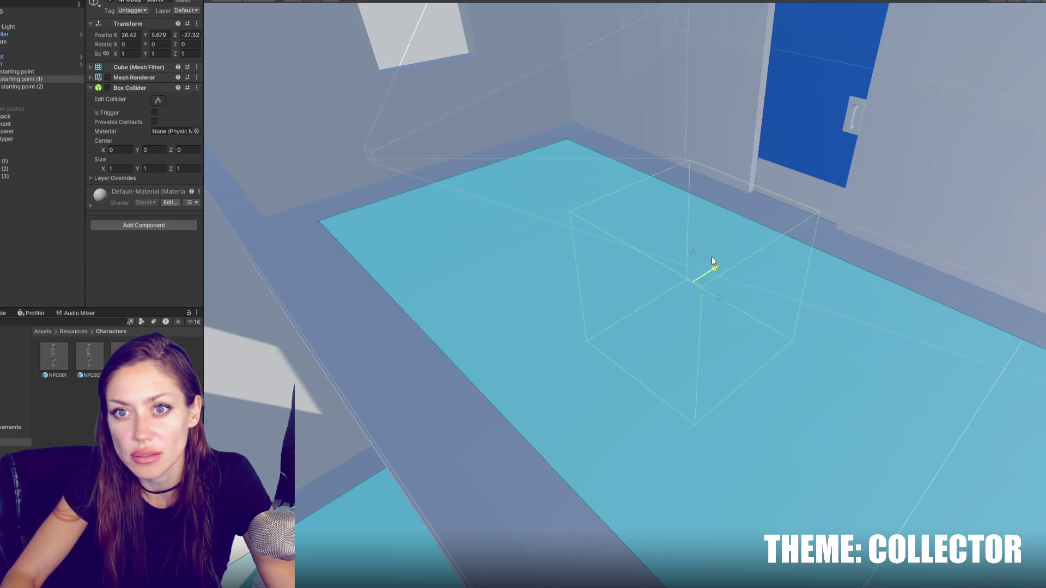
Step: Slide starting point (1) along X, settling it at 31.509 beside the upstairs railing
mouse_move(717, 297)
mouse_down()
mouse_move(556, 203)
mouse_move(585, 237)
mouse_up()
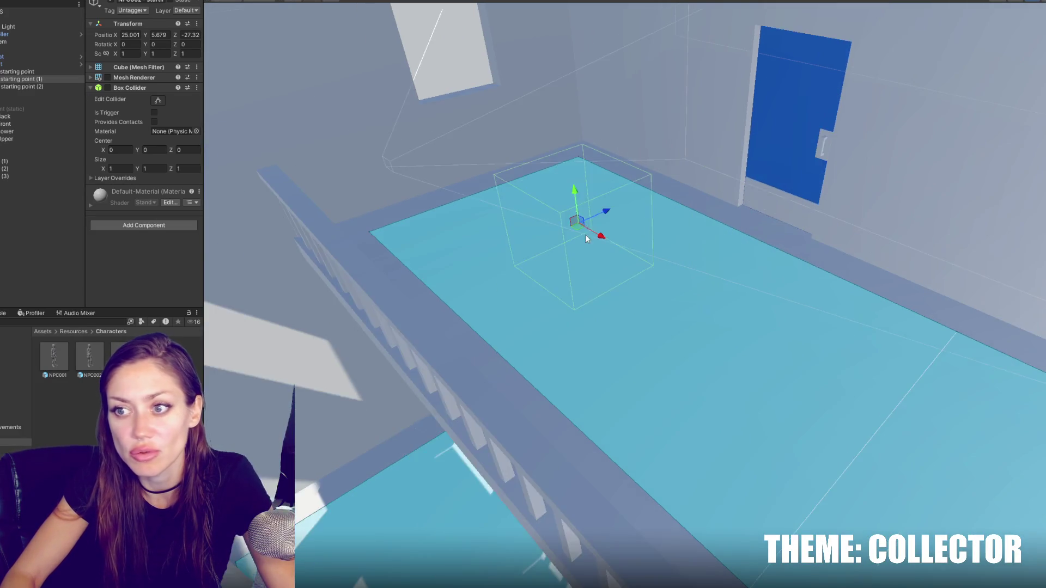
drag(573, 281, 1041, 295)
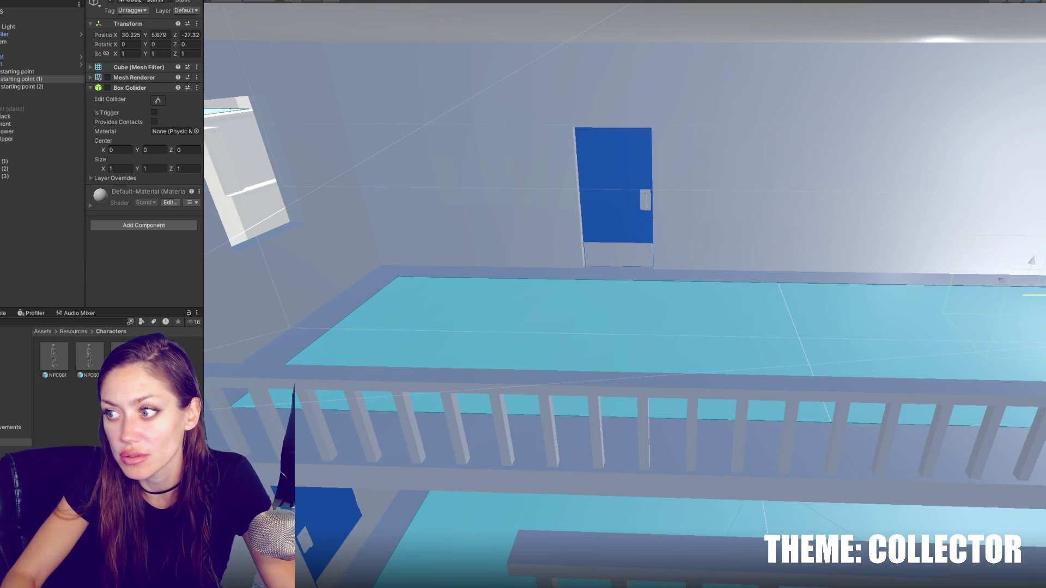
scroll(1032, 280, down, 3)
drag(712, 280, 1037, 285)
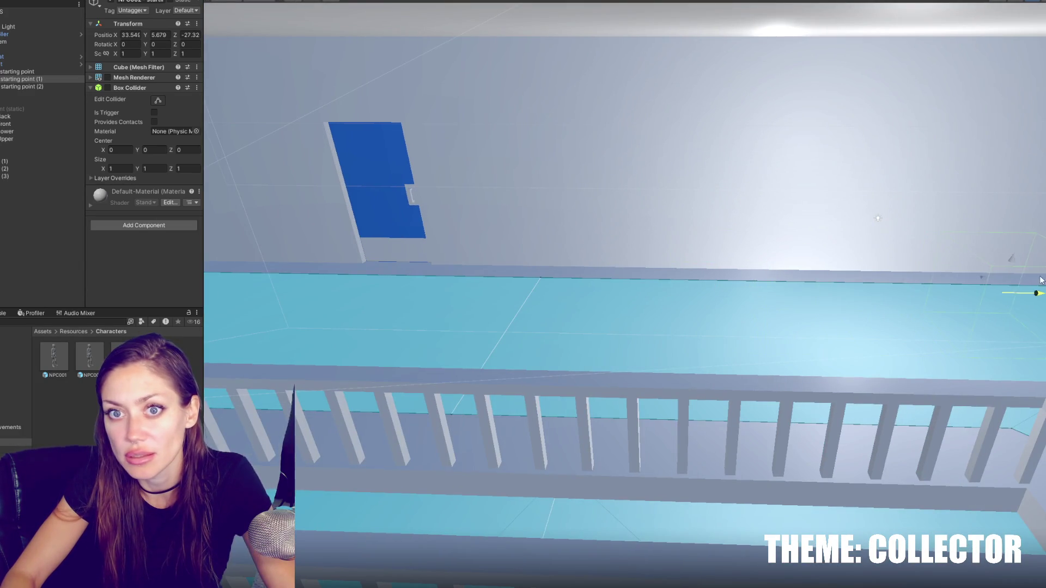
middle_drag(1037, 284, 720, 263)
mouse_move(751, 290)
mouse_down()
mouse_move(949, 296)
mouse_move(371, 289)
mouse_move(502, 323)
mouse_move(551, 321)
mouse_up()
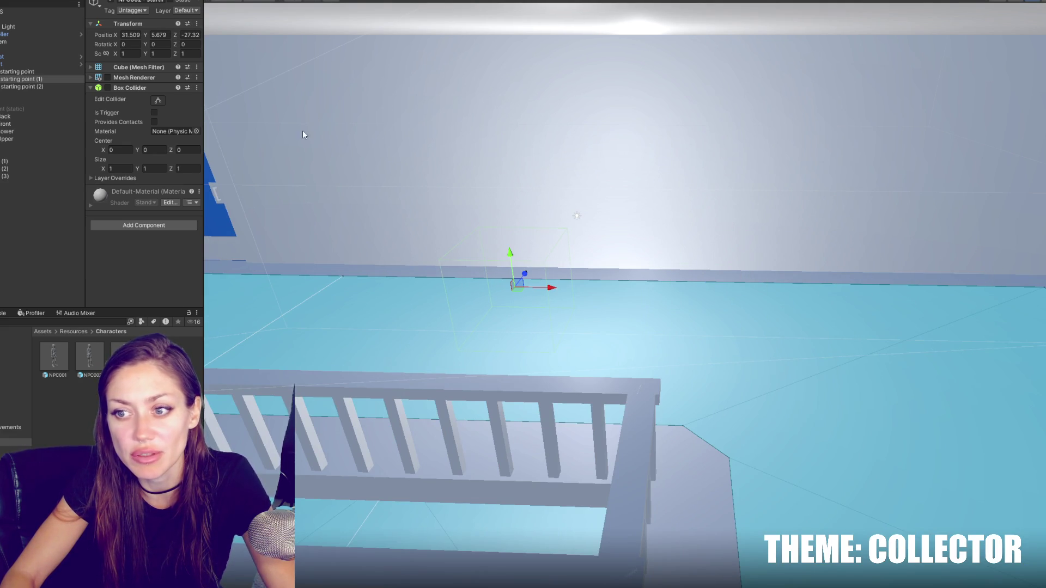
alt+drag(218, 82, 364, 137)
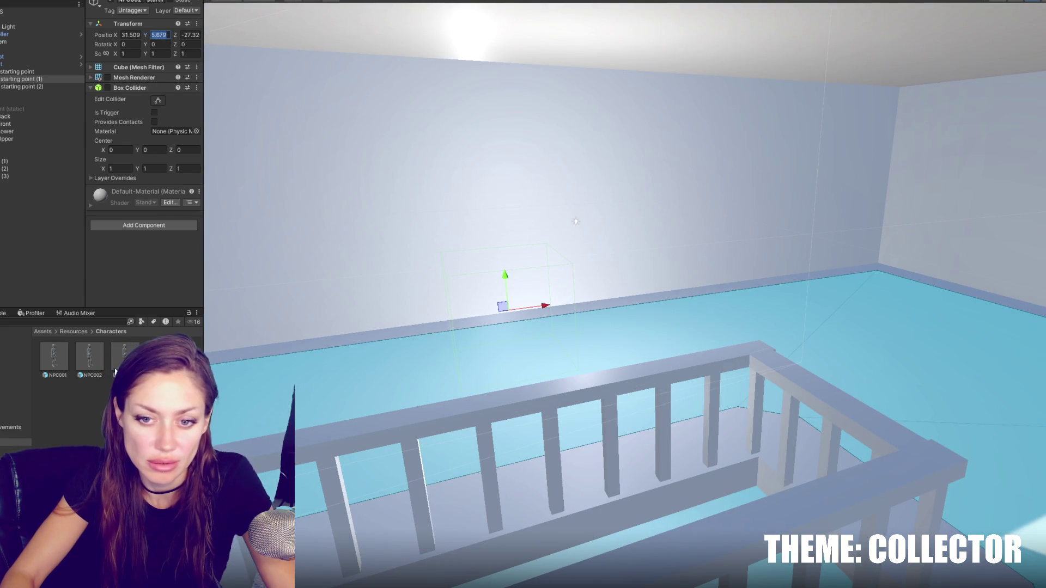
Step: Open the NPC002 prefab in a widened Inspector and scroll to its routine settings
click(102, 353)
drag(203, 237, 354, 229)
scroll(230, 183, down, 5)
scroll(229, 180, down, 5)
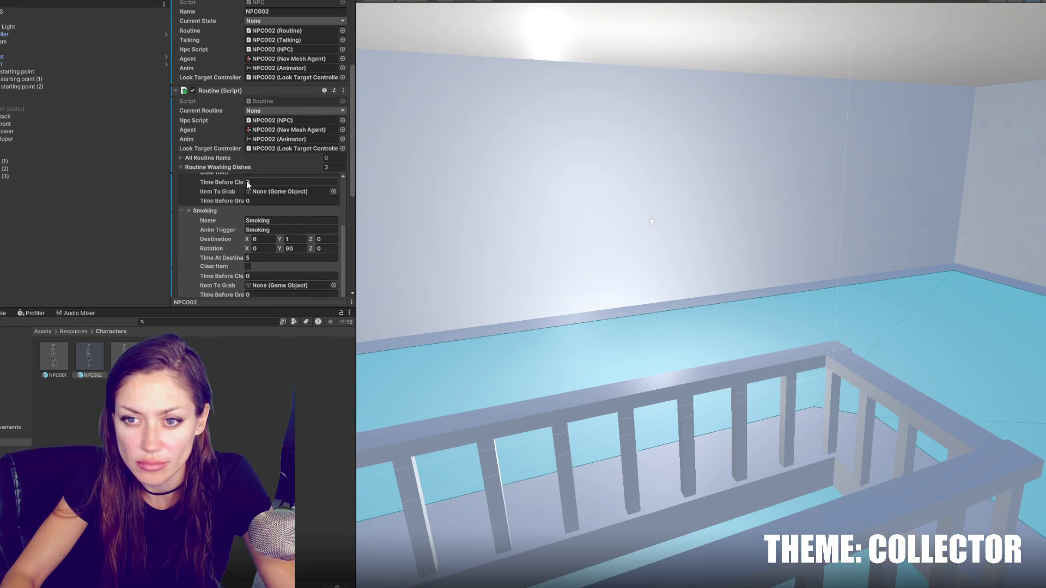
Step: Remove the Dancing and Smoking steps from NPC002's Washing Dishes routine
scroll(224, 215, down, 2)
click(214, 169)
click(332, 225)
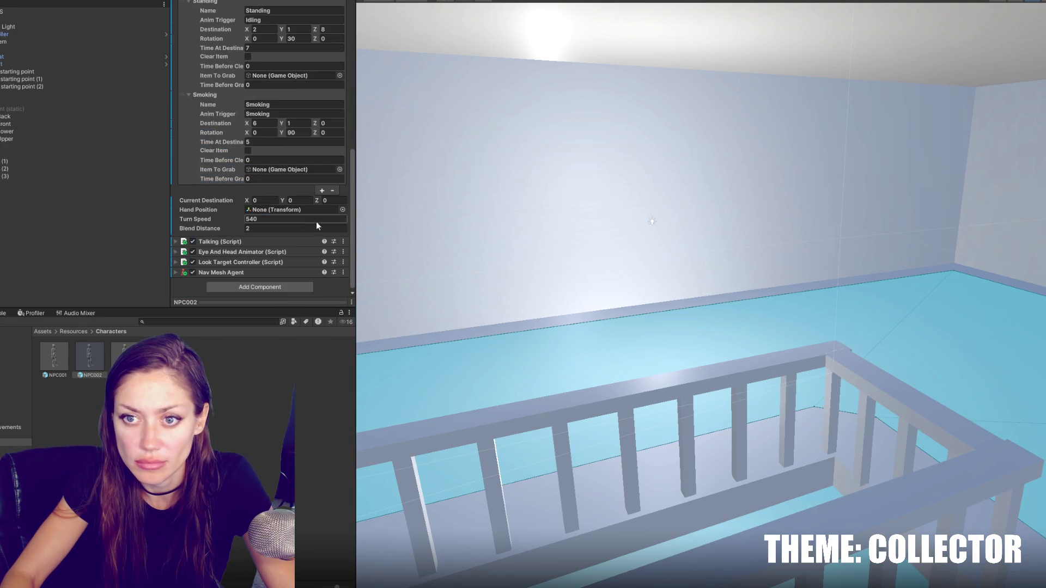
click(332, 190)
Step: Set the Standing step's destination to 25, 5.679, -27 and add a second Standing step
scroll(326, 191, up, 2)
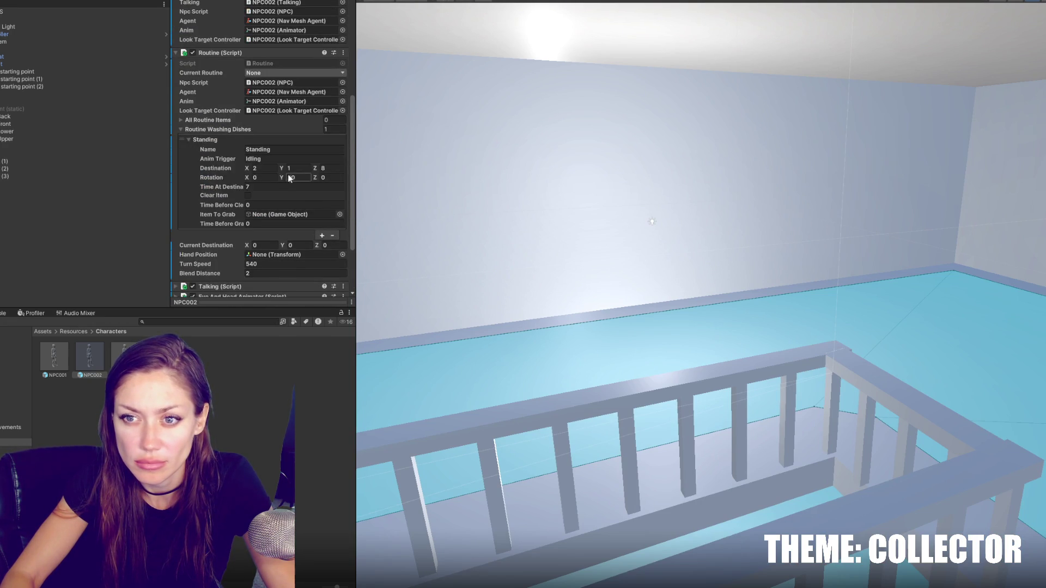
click(299, 169)
drag(280, 168, 283, 168)
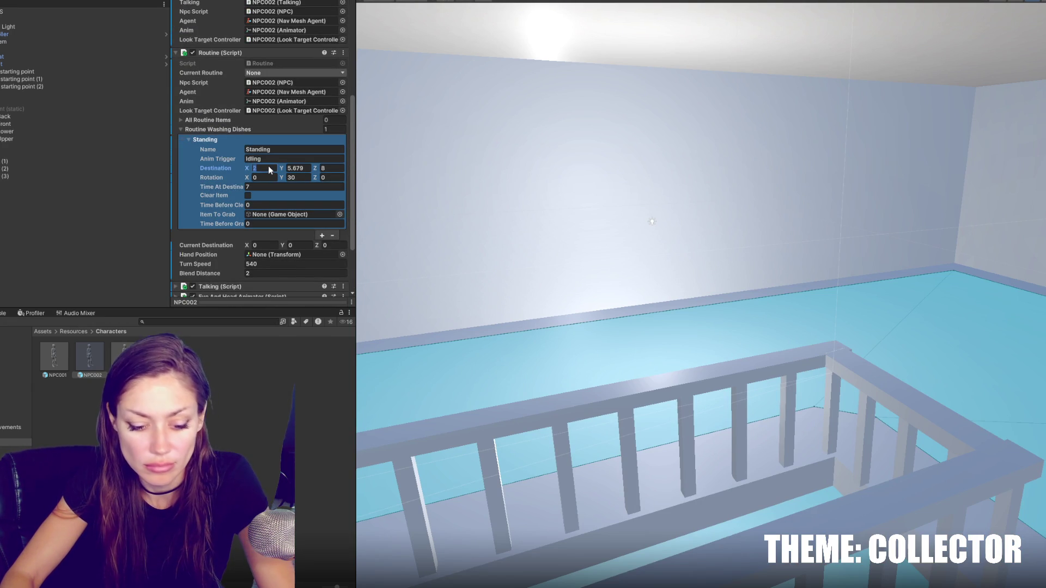
text(25)
click(332, 168)
text(-27)
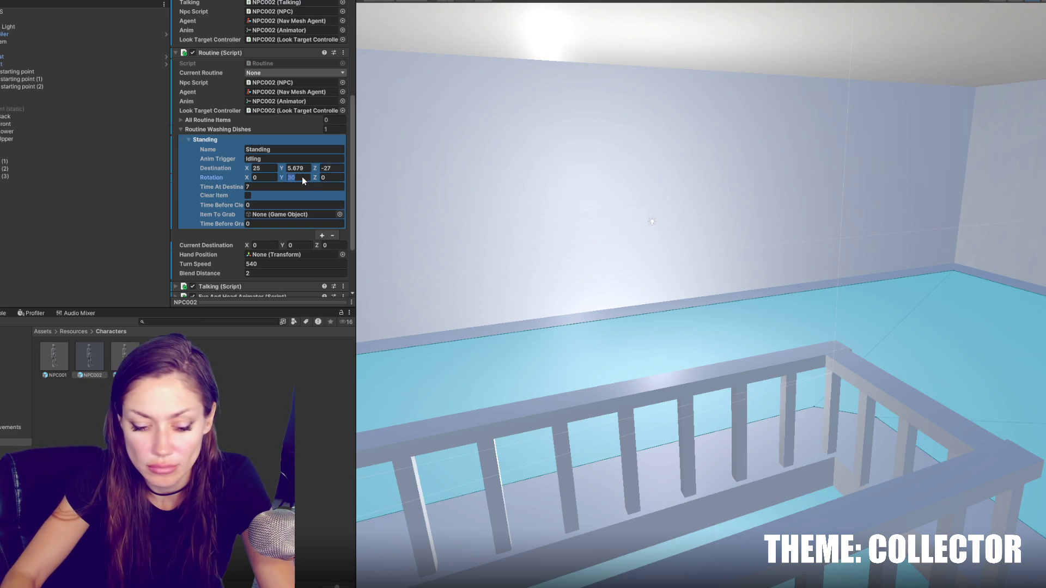
text(0)
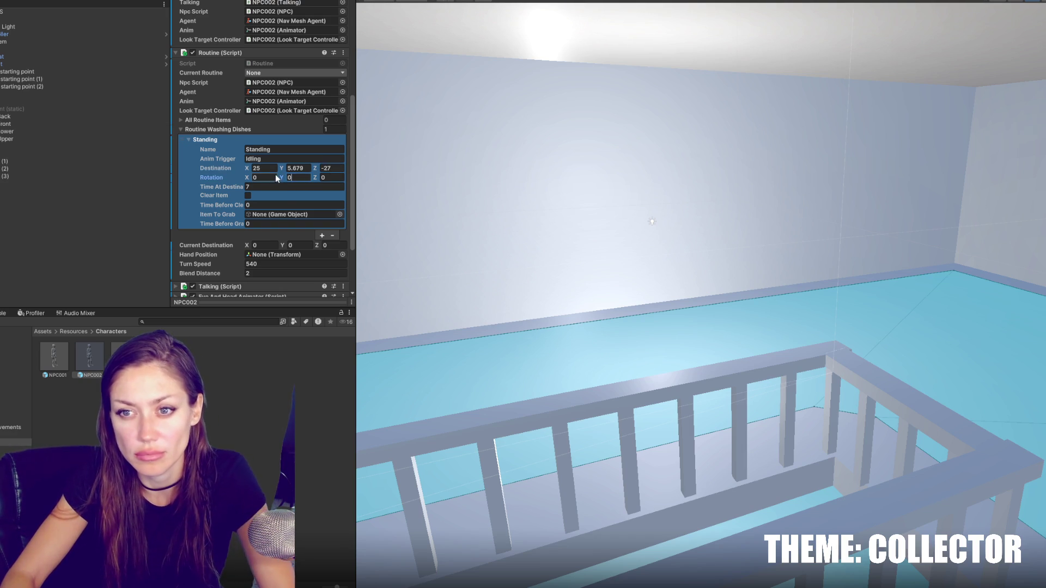
click(319, 234)
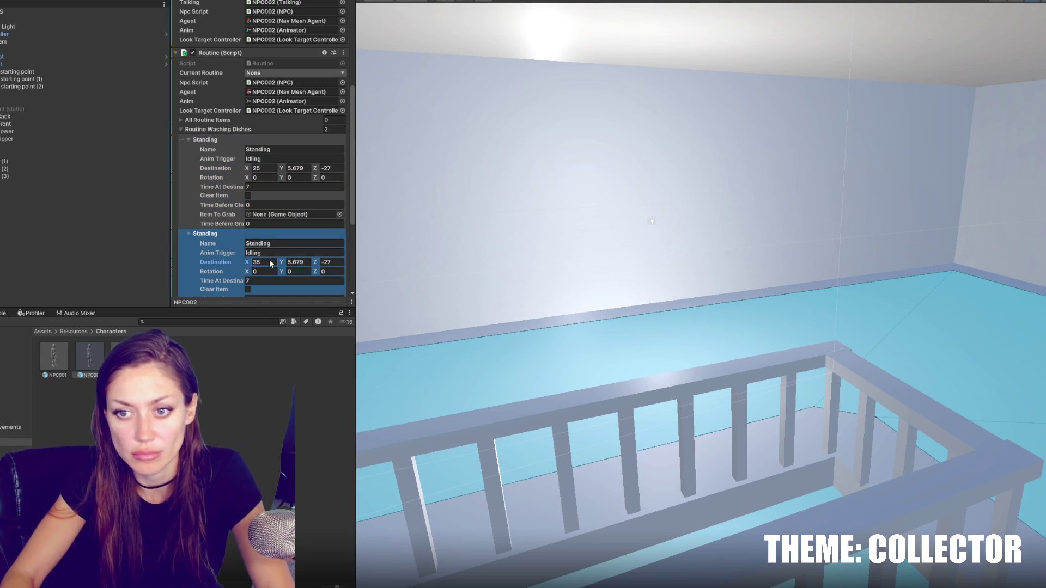
scroll(271, 263, up, 3)
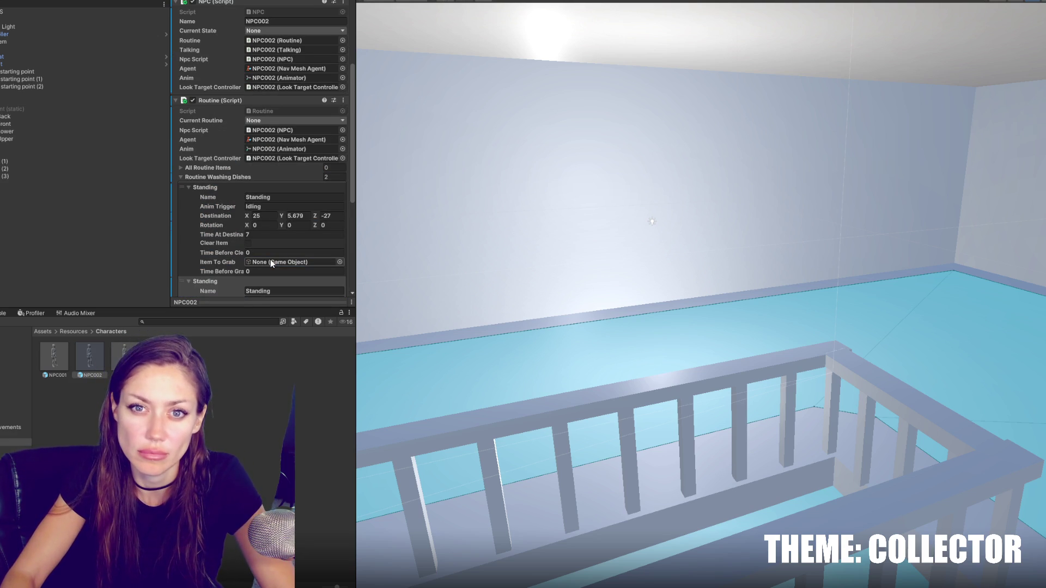
click(145, 245)
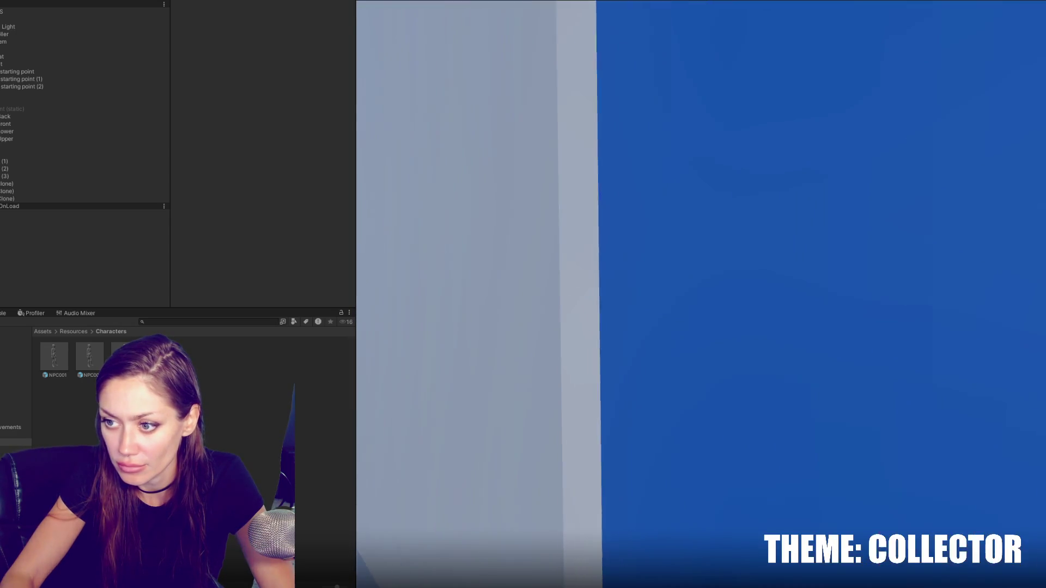
key(Escape)
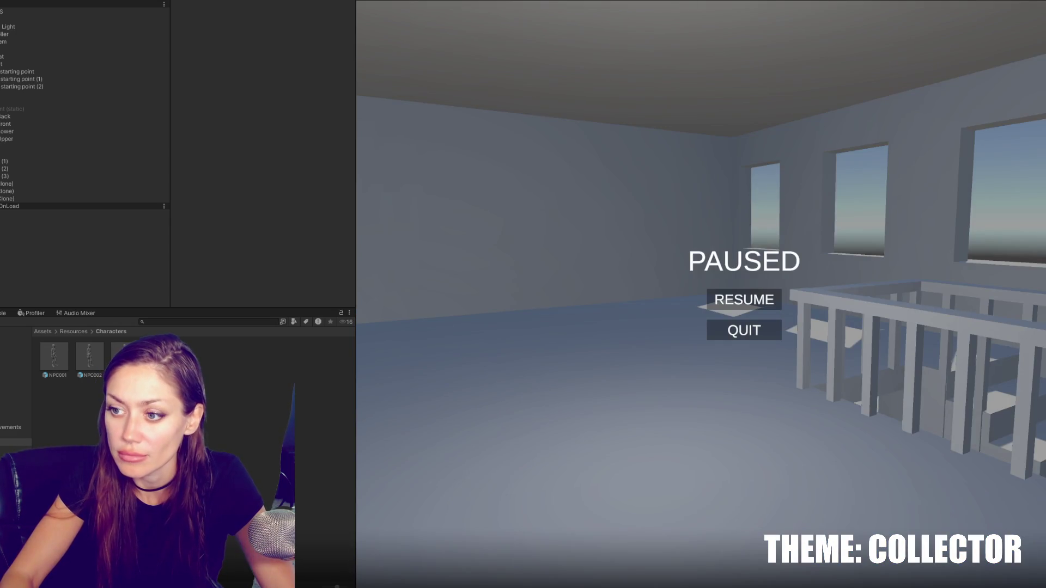
key(ctrl+p)
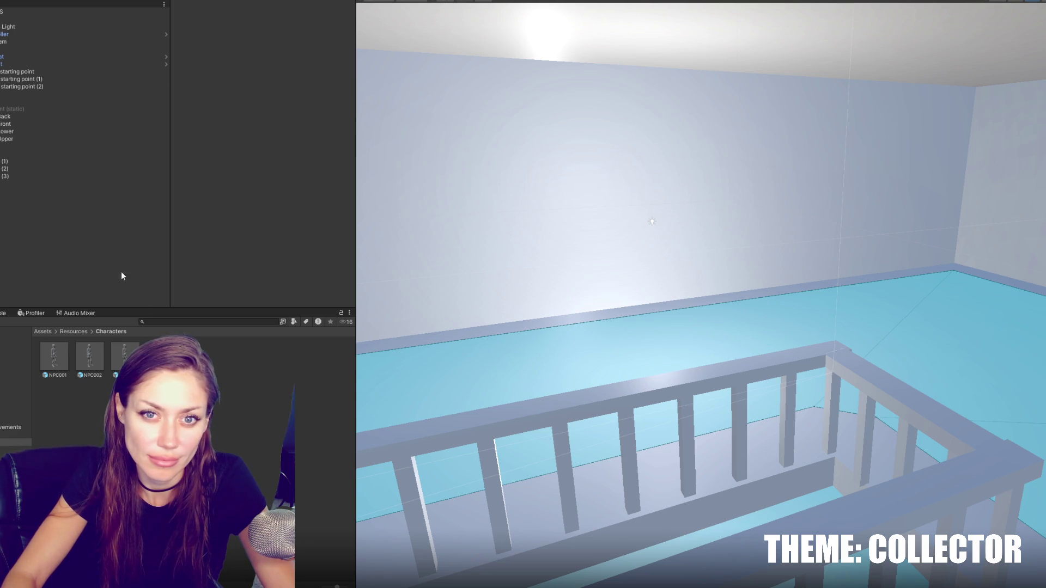
click(82, 11)
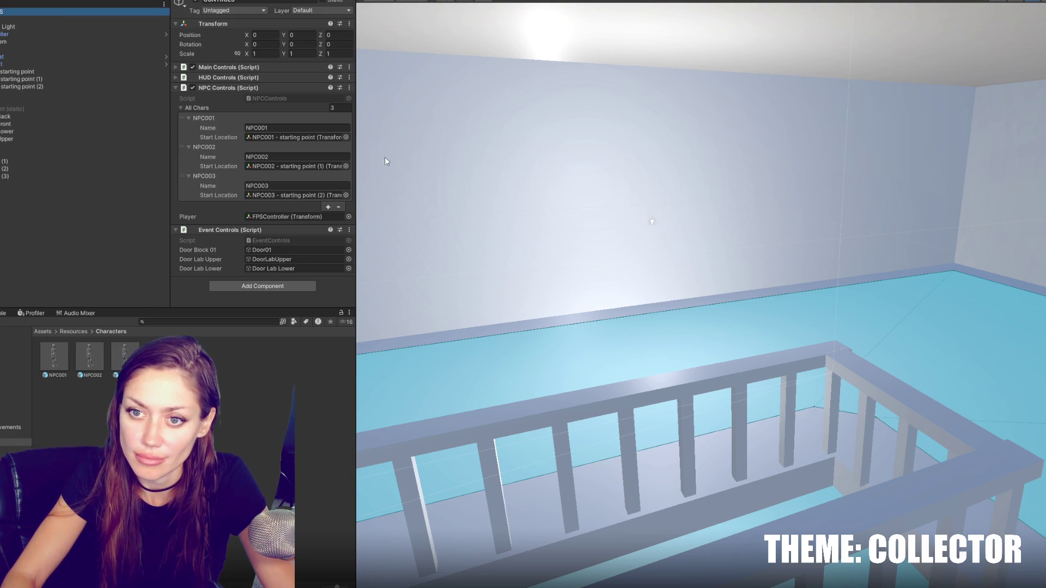
Step: Select the NPC003 character prefab in the Project panel and open it in Prefab Mode
click(127, 356)
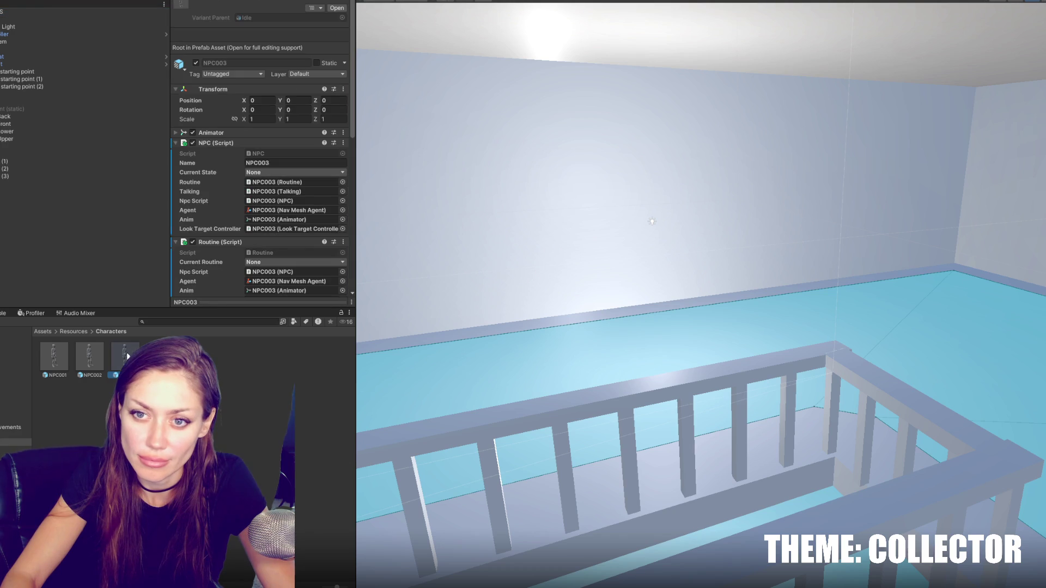
scroll(261, 218, down, 5)
double_click(124, 357)
scroll(104, 226, down, 5)
scroll(152, 227, up, 8)
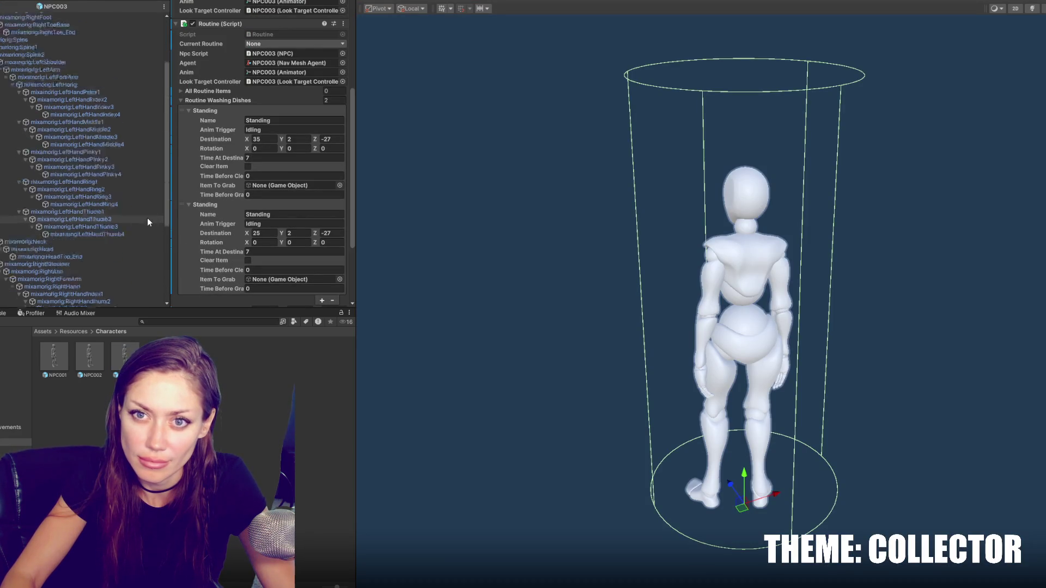
Step: Collapse NPC003's Routine and NPC script panels and its bone hierarchy
click(213, 23)
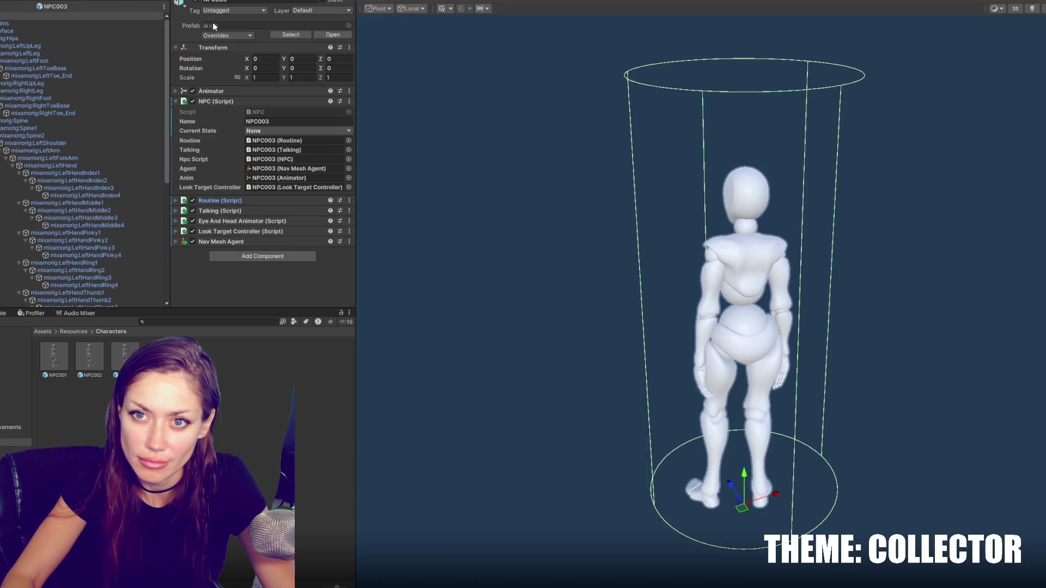
click(210, 99)
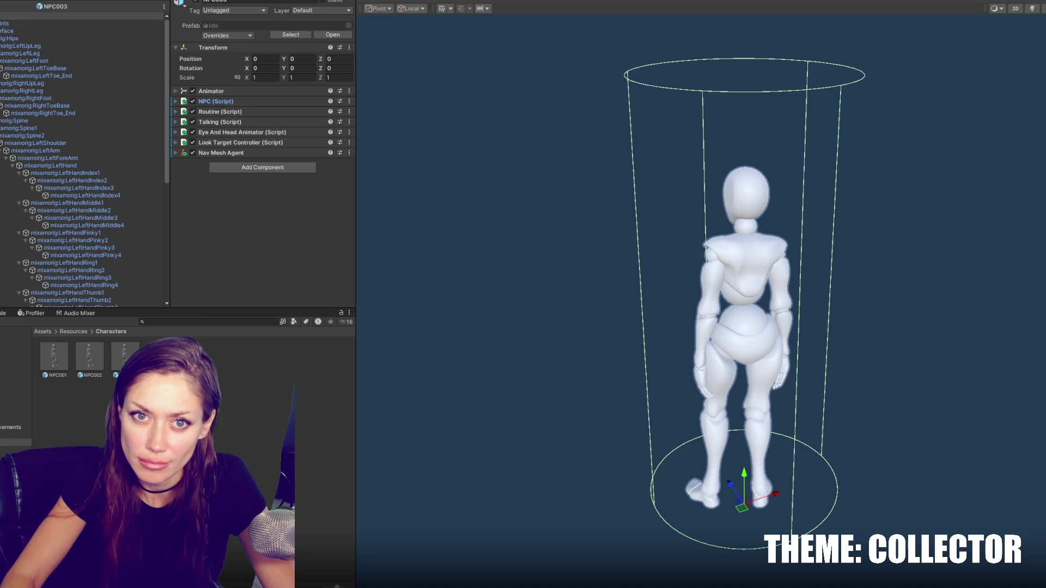
key(Left)
click(250, 166)
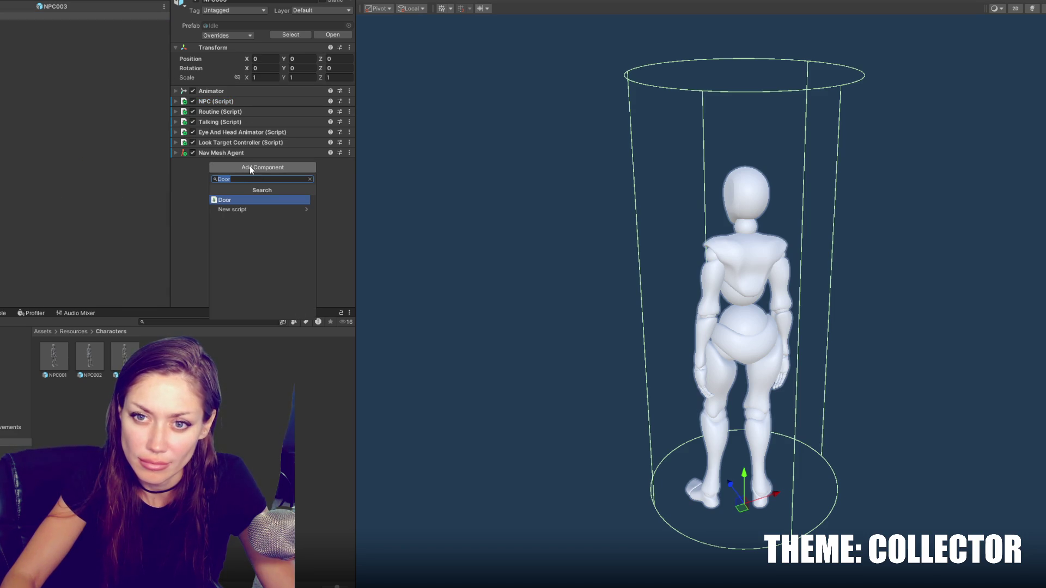
Step: Set NPC003's Nav Mesh Agent Base Offset to 0 and Radius to 0.3
text(coll)
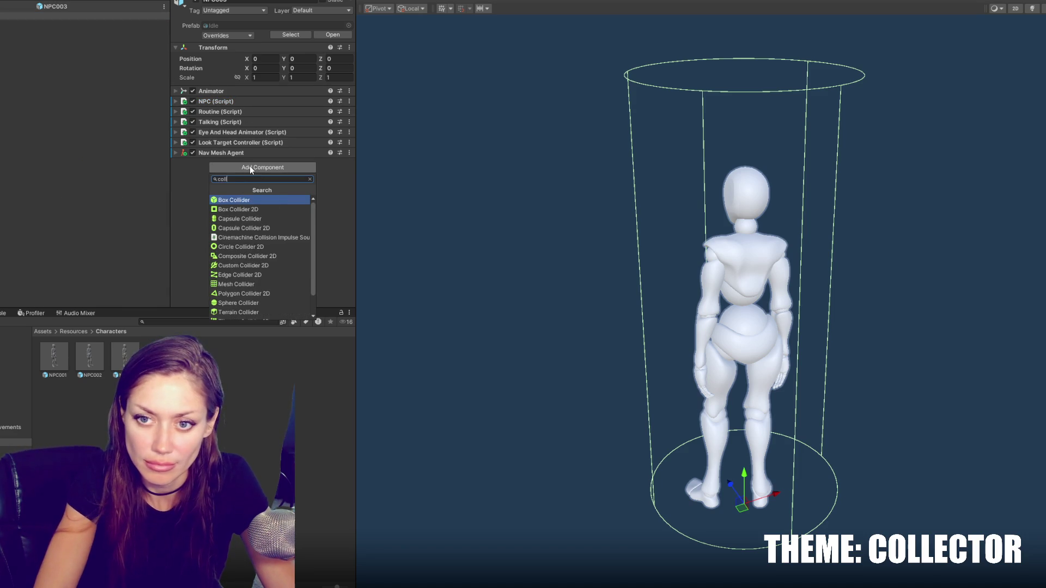
text(ider)
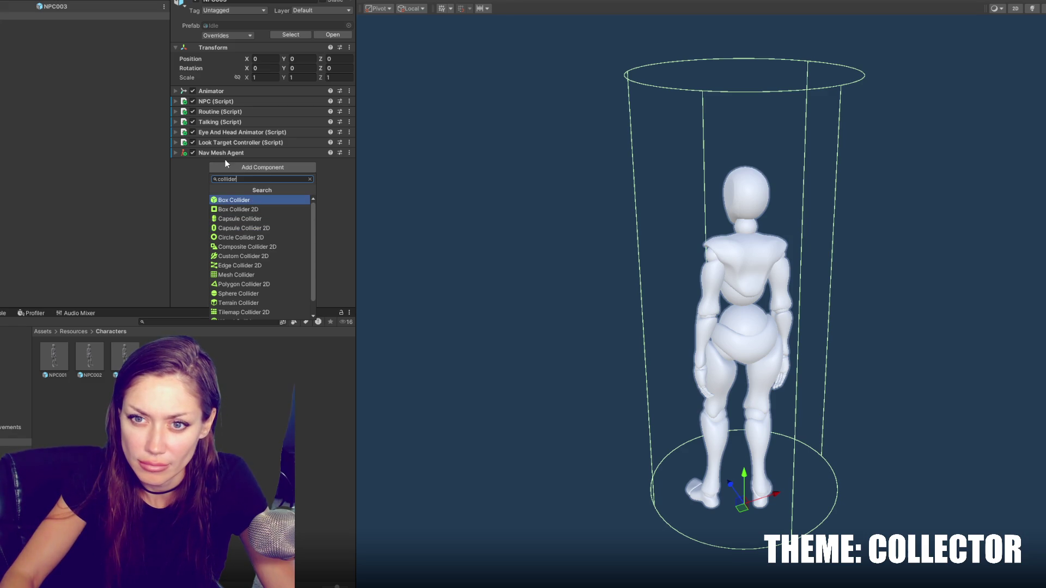
click(231, 153)
scroll(233, 155, down, 2)
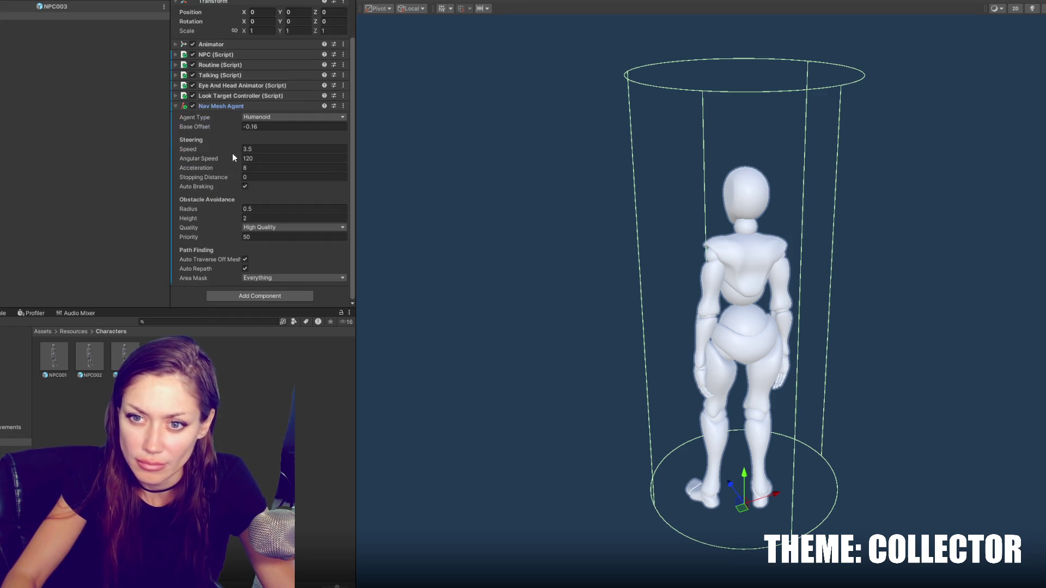
click(254, 148)
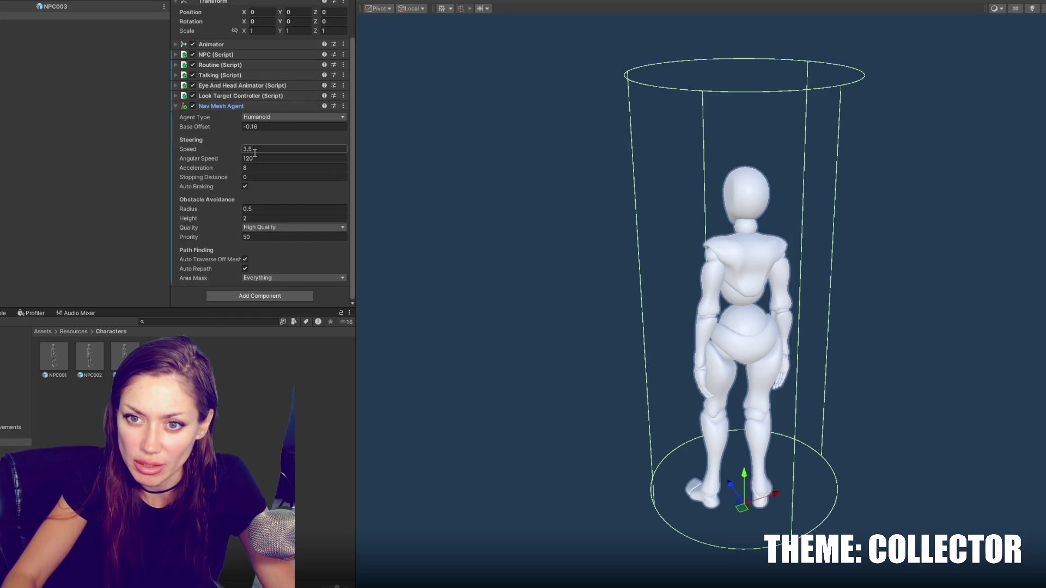
click(266, 129)
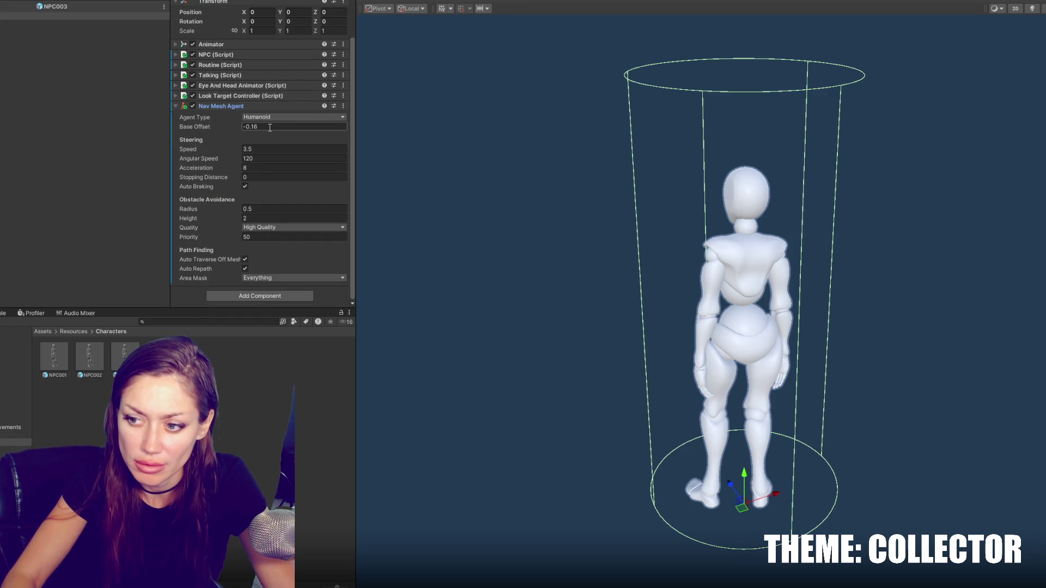
text(0)
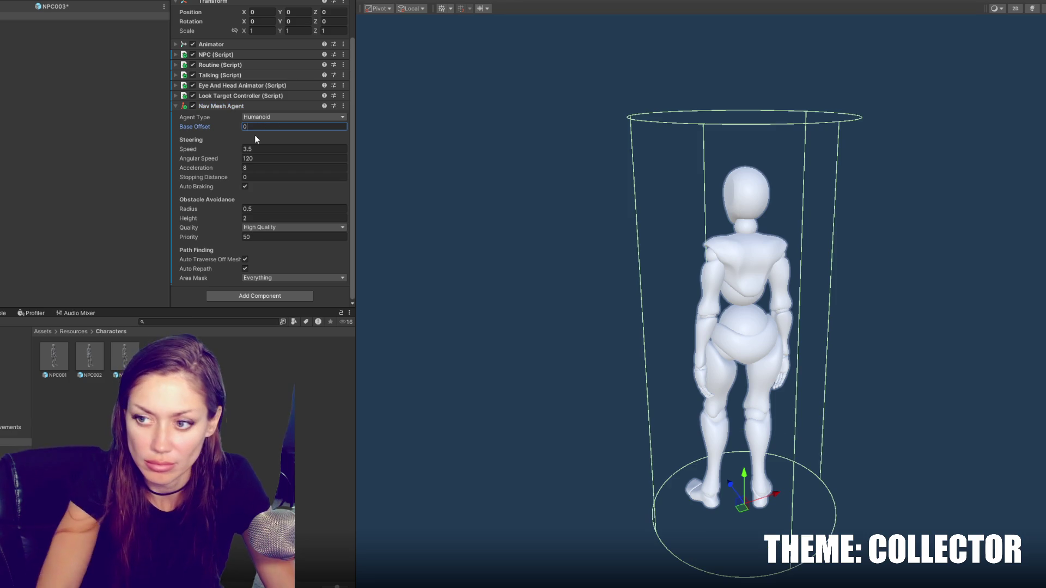
mouse_move(561, 376)
alt+mouse_down()
mouse_move(711, 277)
mouse_move(589, 278)
alt+mouse_up()
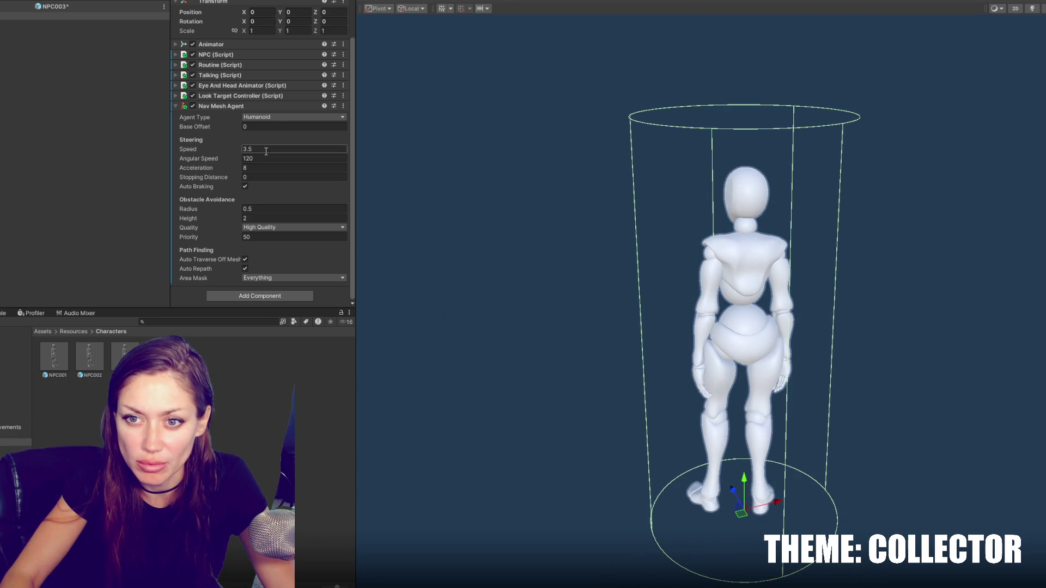
click(247, 208)
text(0.3)
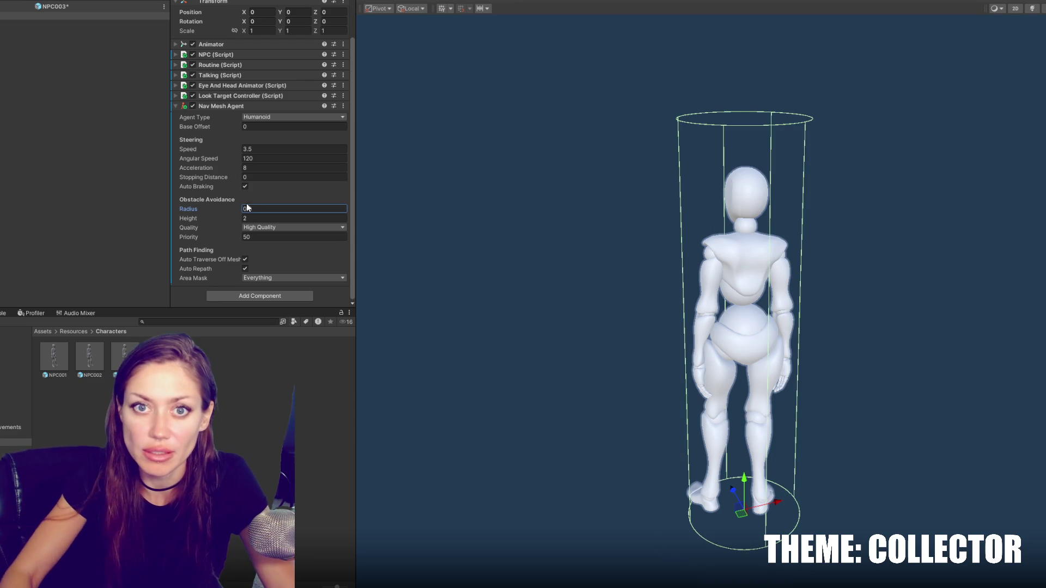
Step: Open NPC002 and set its agent Base Offset to 0 and Radius to 0.3
double_click(99, 350)
click(267, 125)
text(0)
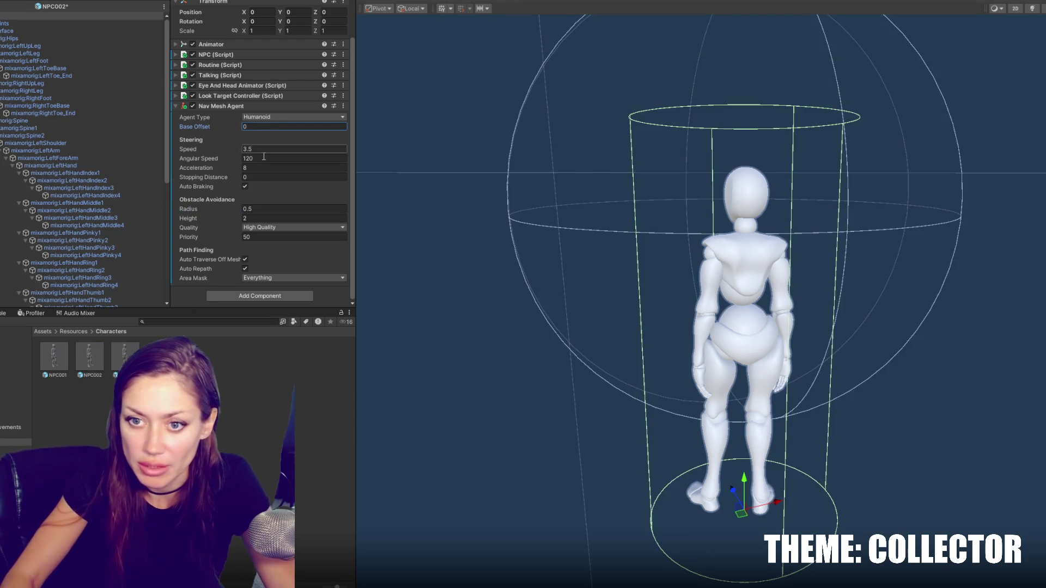
click(288, 209)
text(0.3)
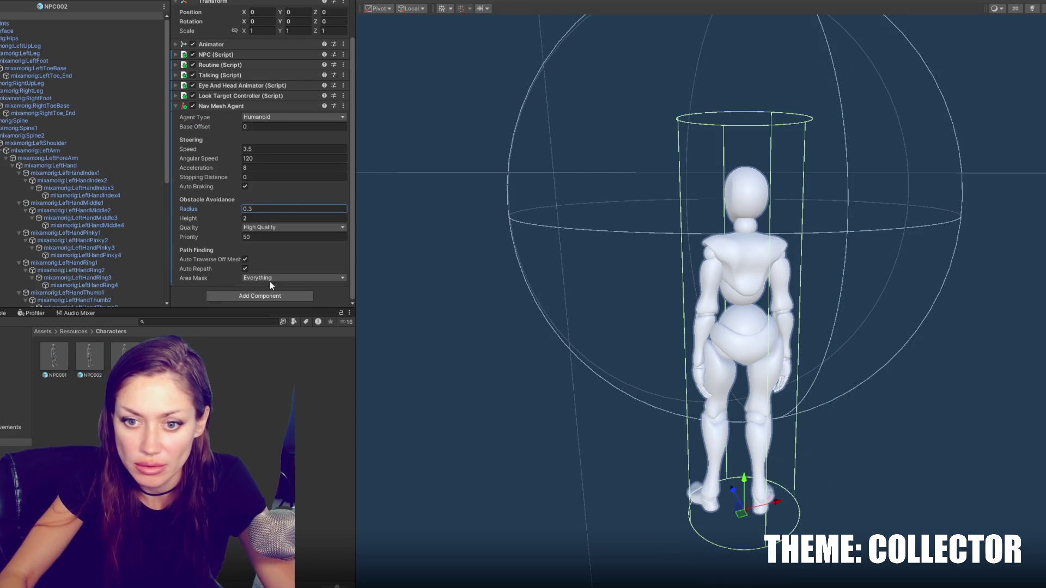
Step: Give NPC001's agent Base Offset 0 and Radius 0.3
click(54, 359)
click(261, 169)
text(0)
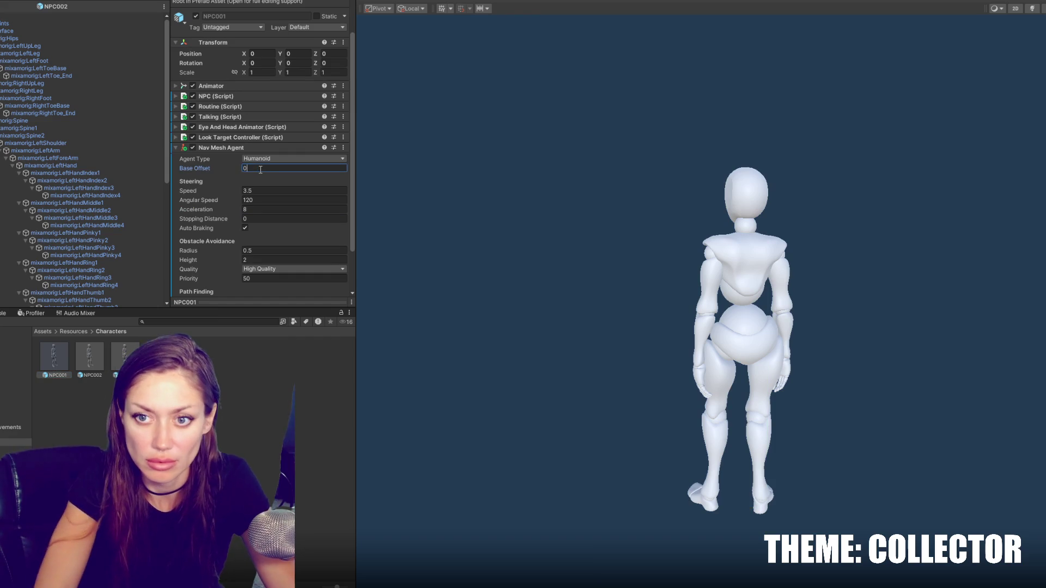
click(264, 251)
text(.3)
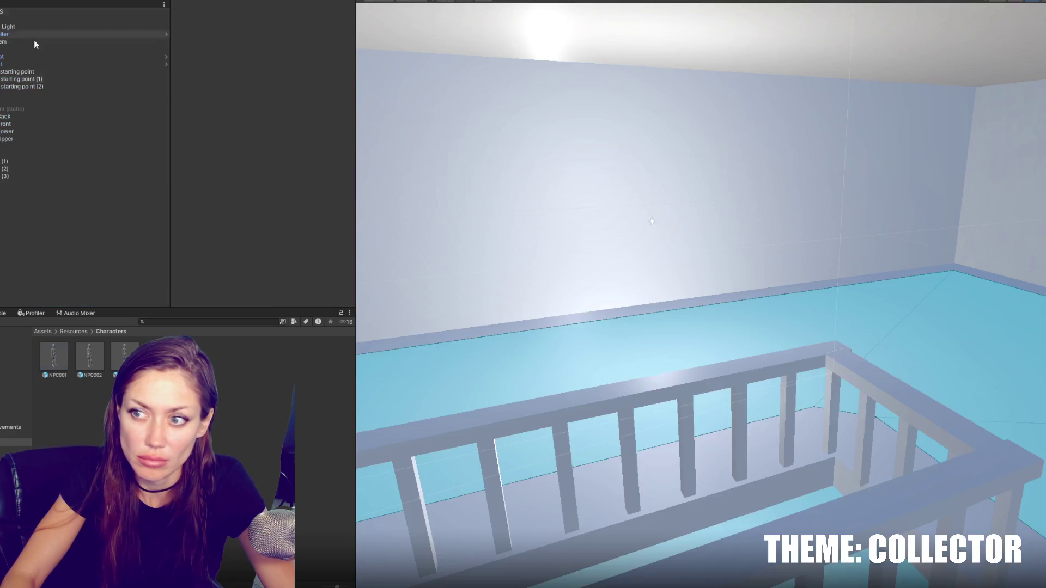
Step: Add a Rigidbody to the FPSController's Capsule child
click(74, 34)
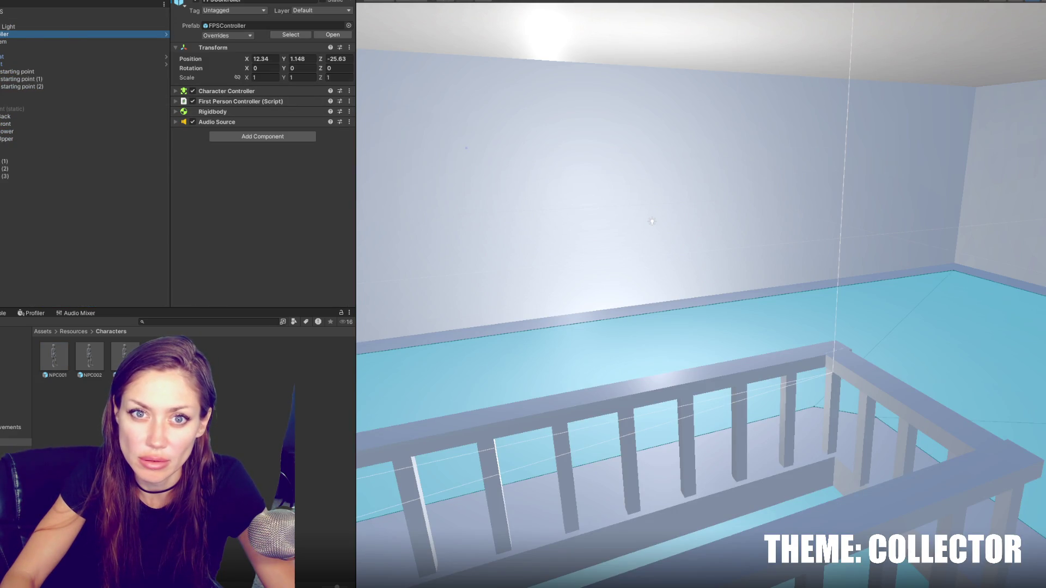
key(Right)
click(82, 56)
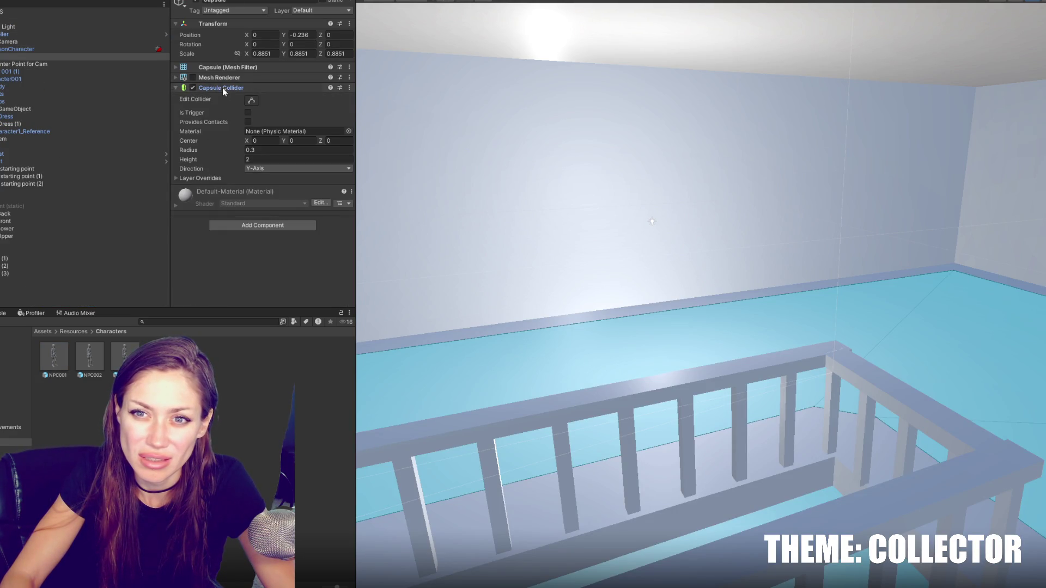
click(223, 88)
click(262, 133)
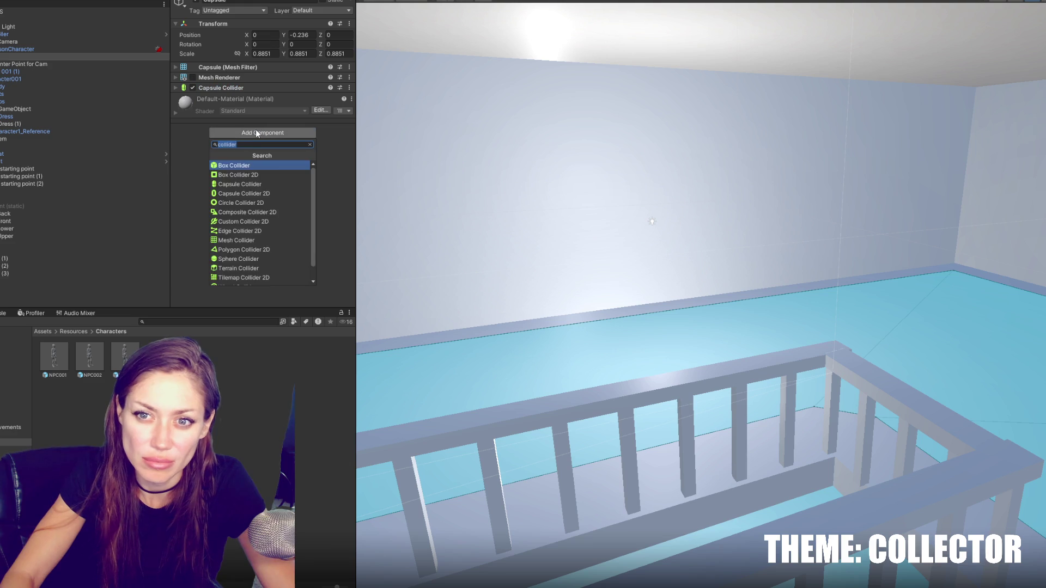
text(rigidbody)
key(Return)
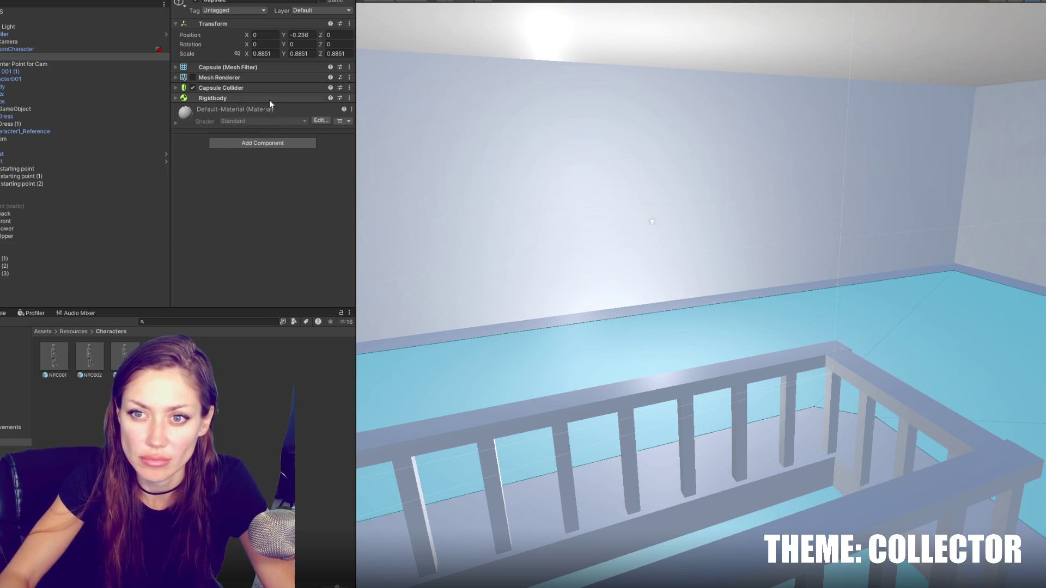
Step: Set the Rigidbody's Collision Detection to Continuous
click(270, 99)
click(262, 183)
click(267, 205)
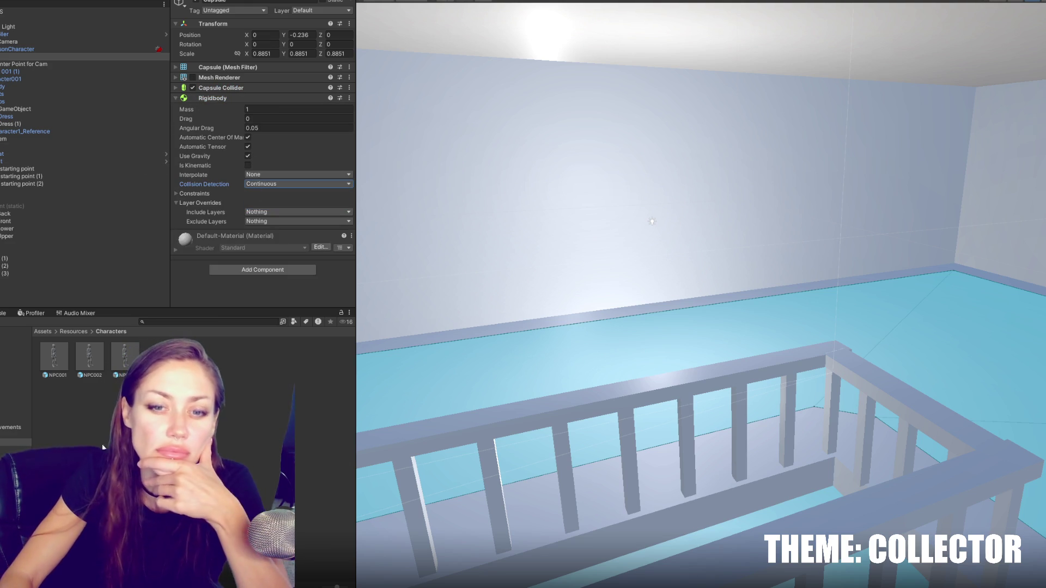
click(17, 434)
click(16, 382)
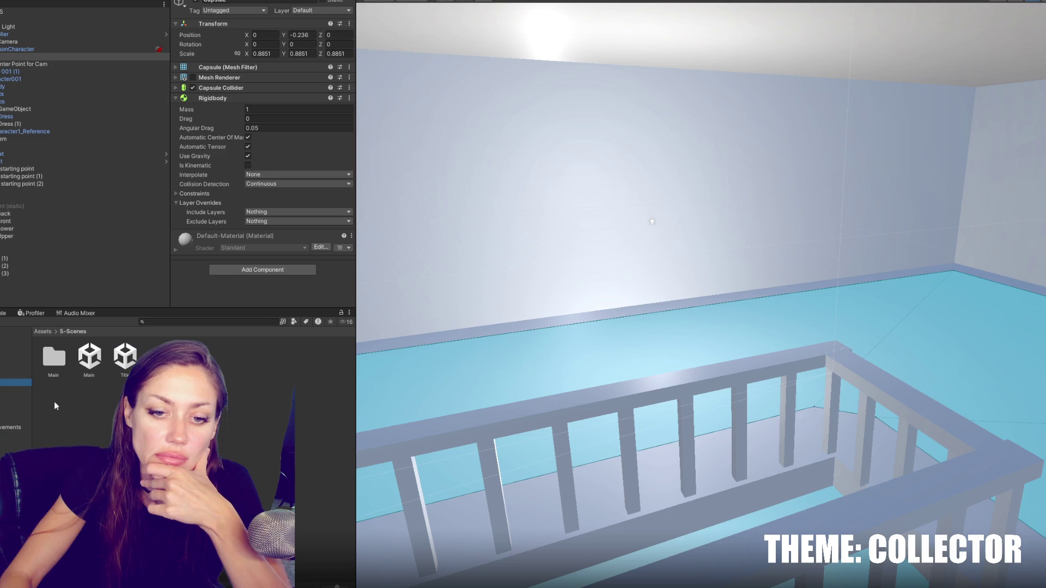
Step: Open the Title scene, then the Main scene, and select cITY's pCube13 floor piece
double_click(125, 360)
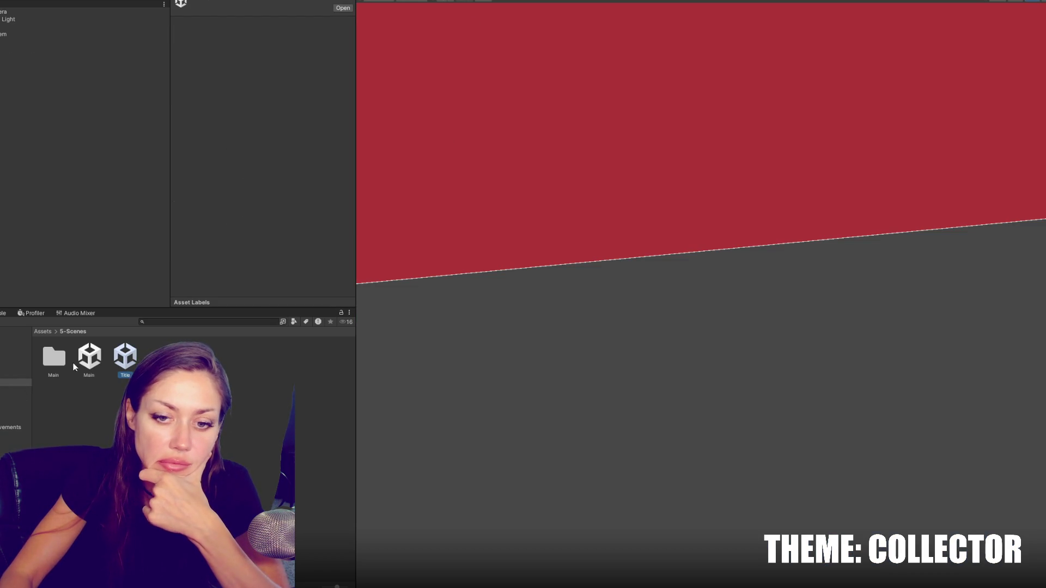
double_click(88, 357)
scroll(661, 374, down, 5)
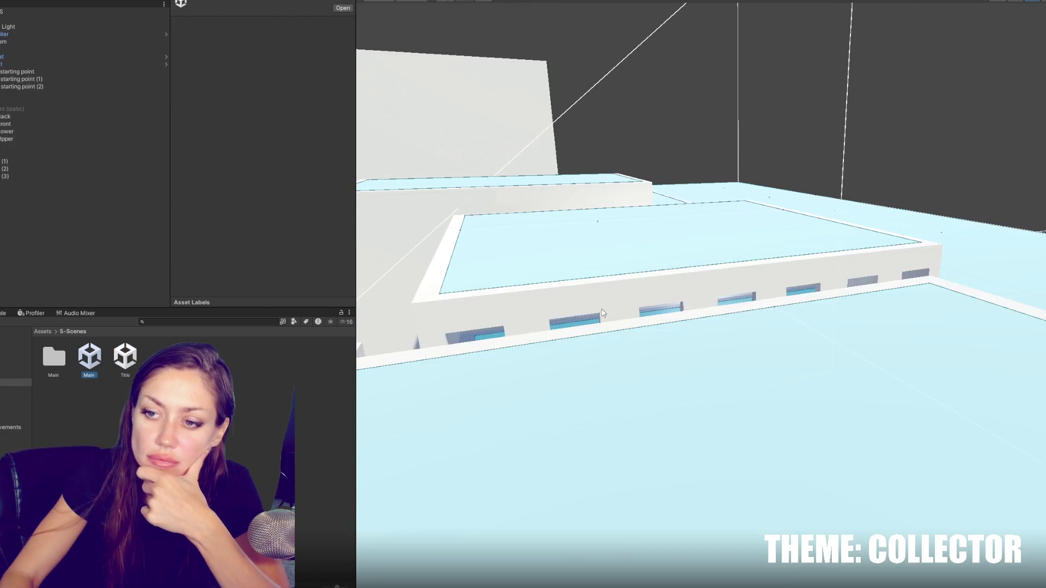
scroll(487, 272, down, 3)
click(506, 494)
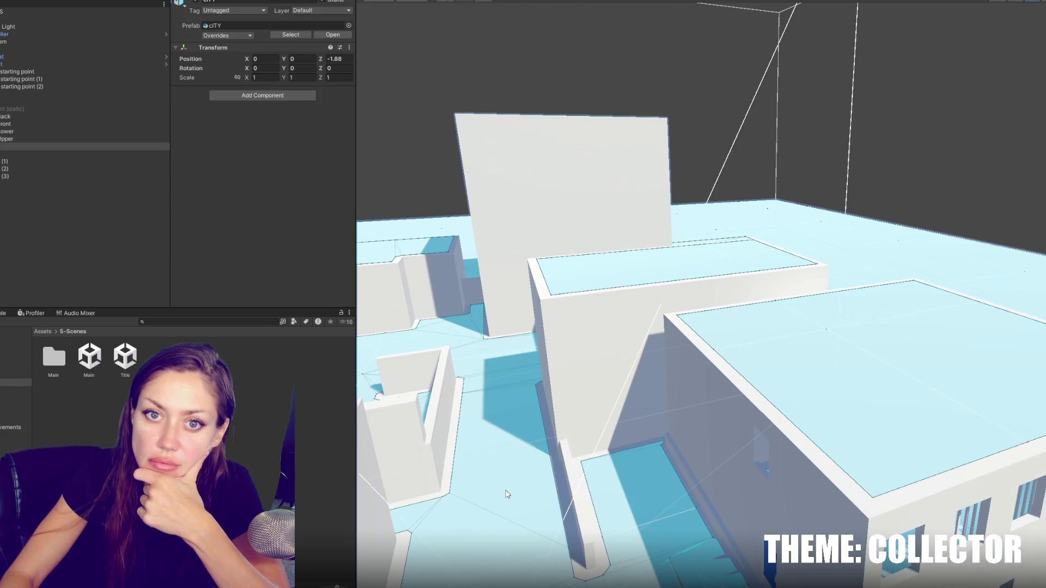
click(507, 494)
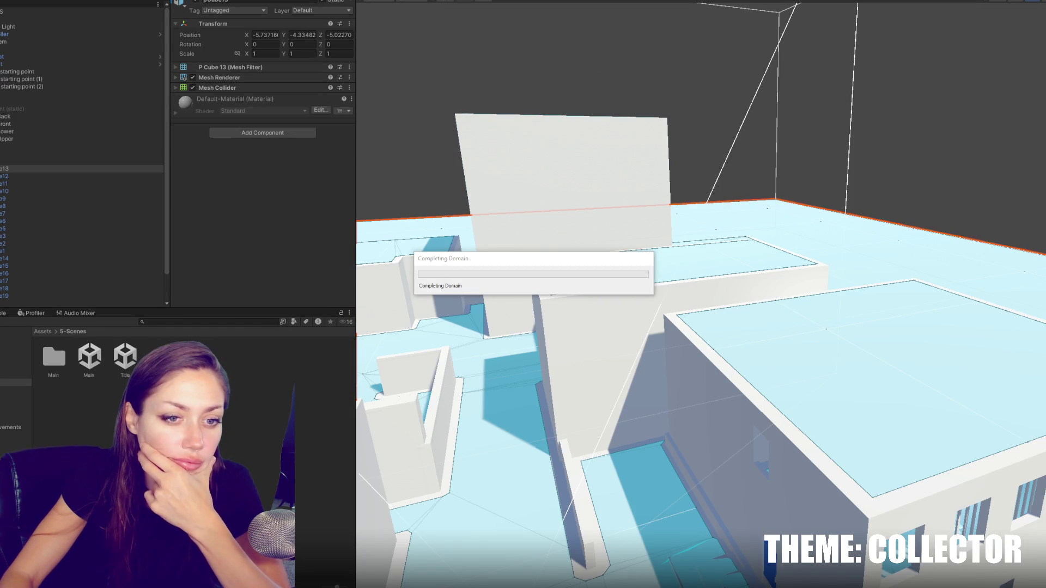
Step: Walk the player through the blue door into the white room and out toward the streets
key(w)
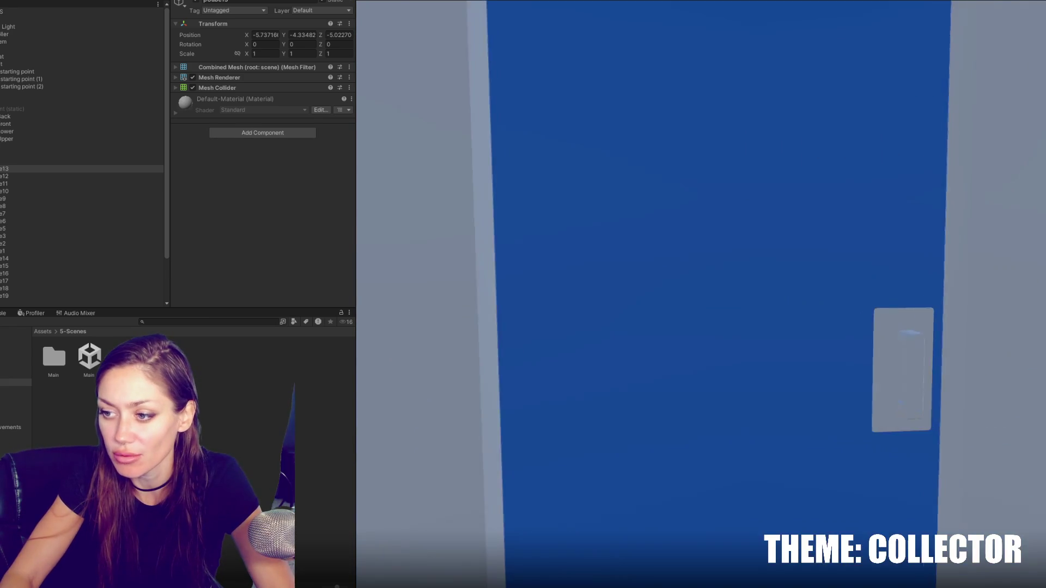
key(s)
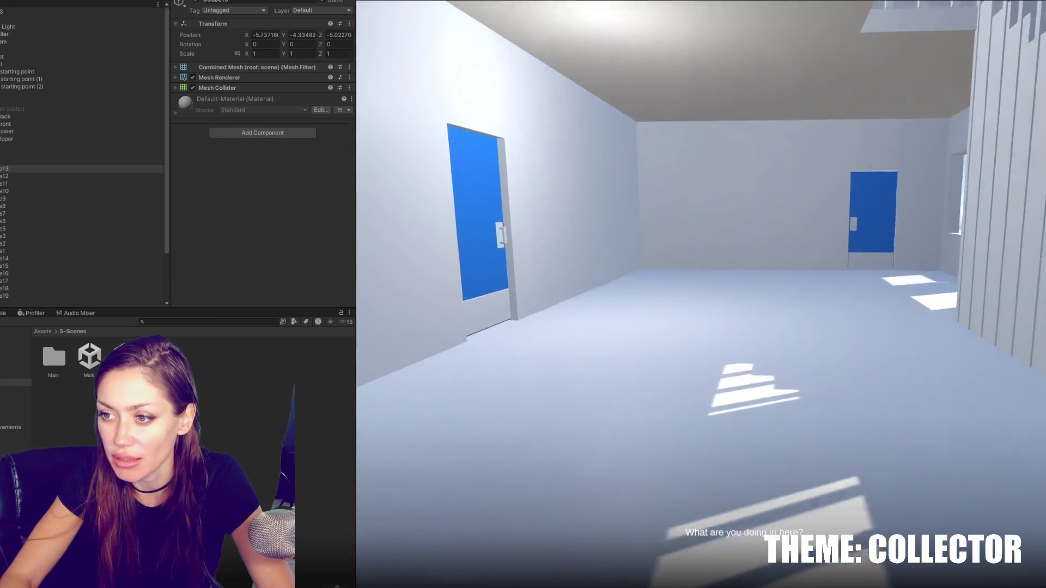
key(w)
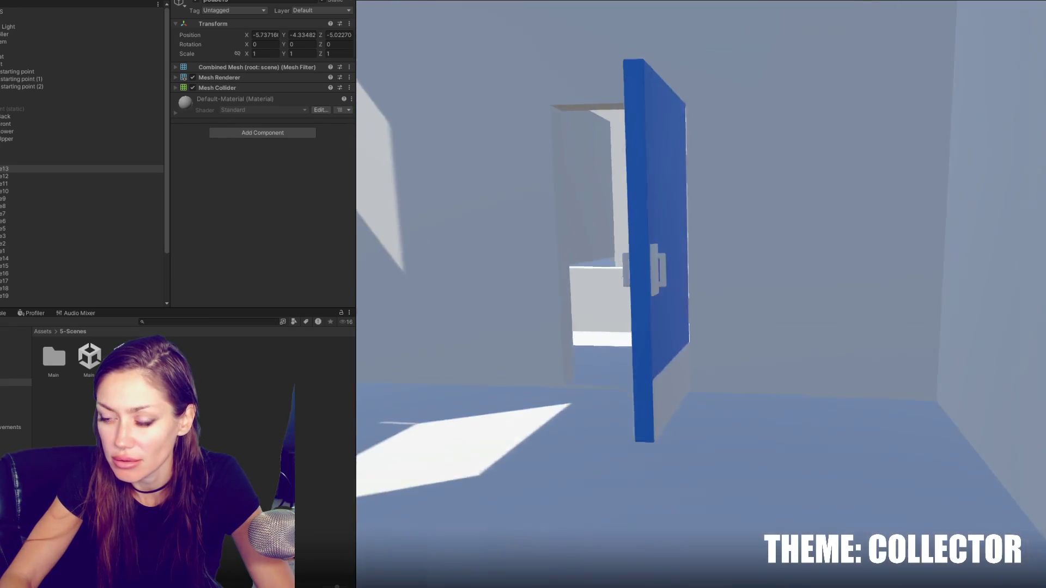
key(w)
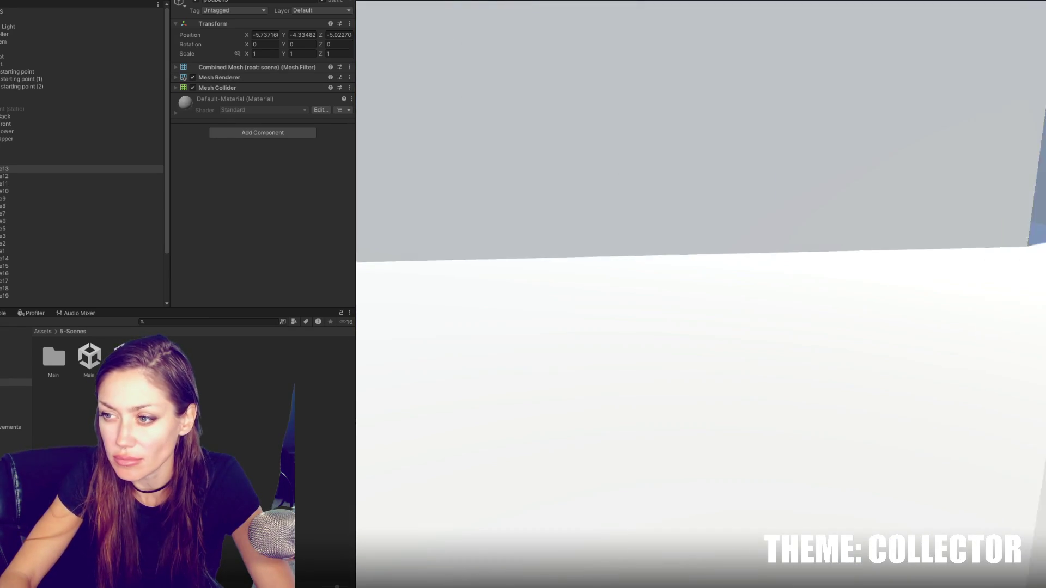
key(w)
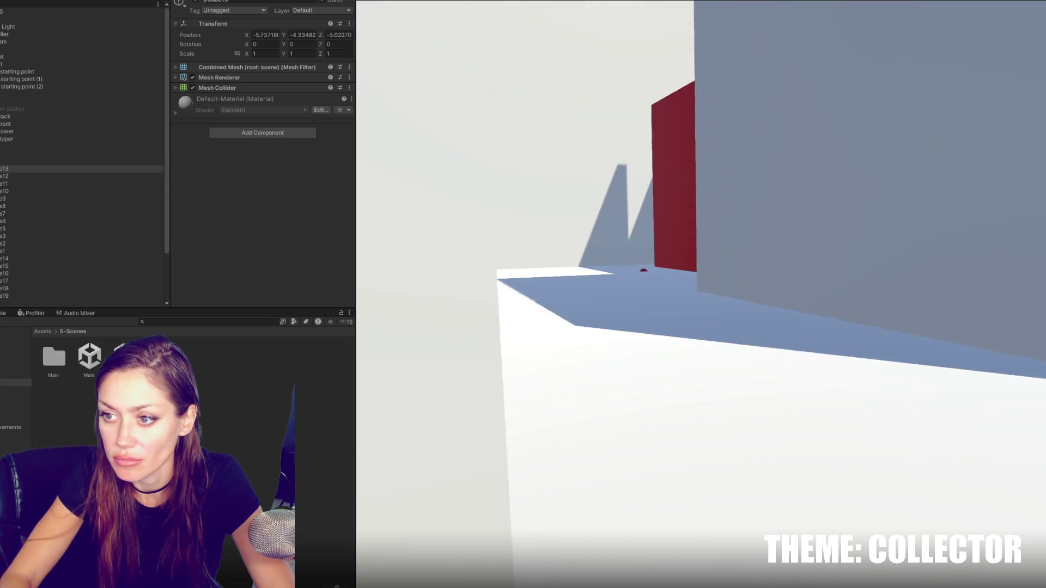
Step: Walk past the red wall and pickup down the corridor, pause, and stop play mode
key(w)
key(w)
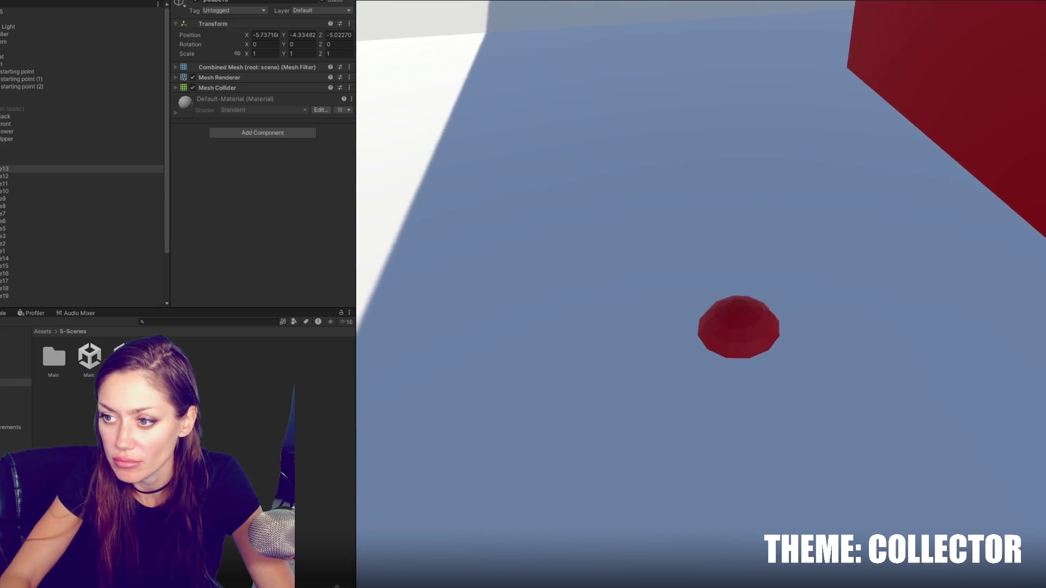
key(w)
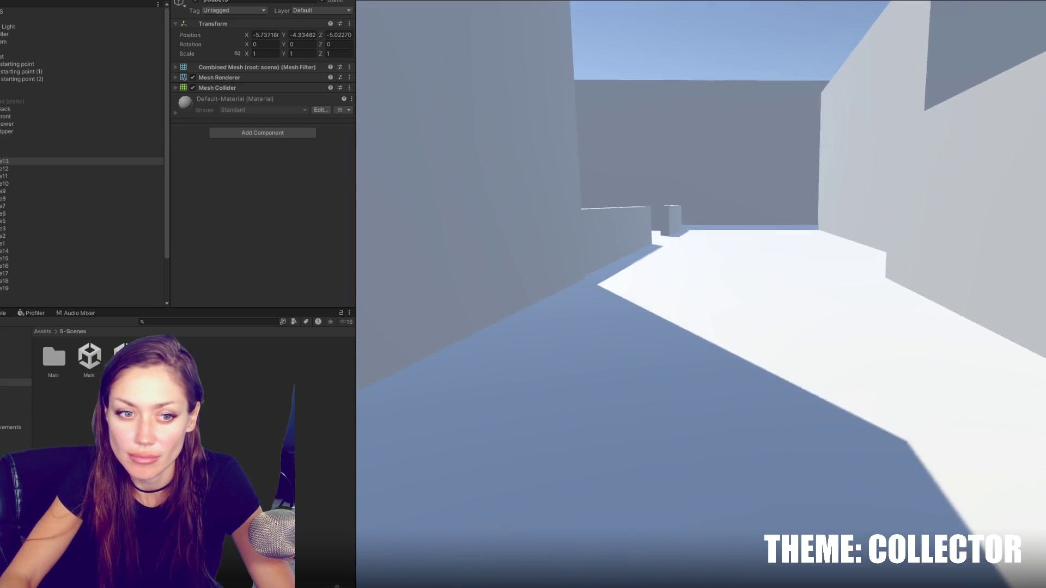
key(w)
key(Escape)
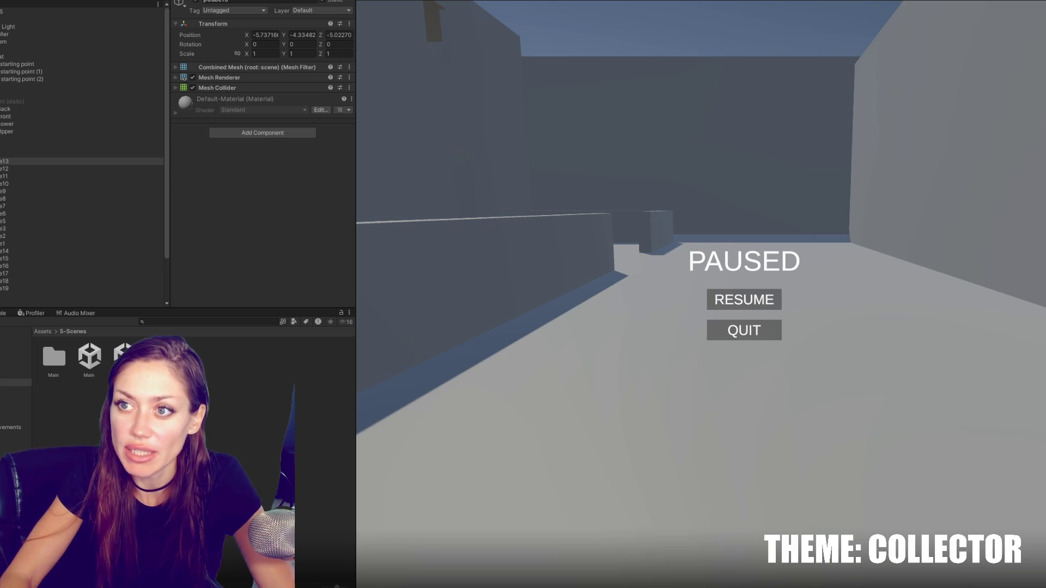
key(ctrl+p)
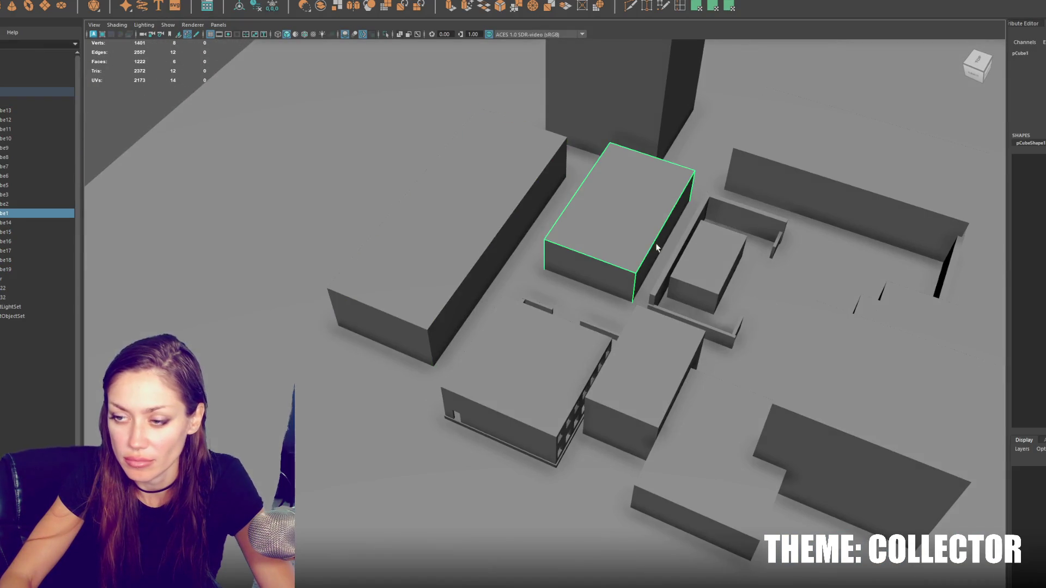
Step: Extrude and inset the box's front face into a narrow strip, shift it left, and delete it as a doorway
key(f)
mouse_move(663, 249)
alt+mouse_down()
mouse_move(543, 288)
mouse_move(545, 315)
alt+mouse_up()
key(w)
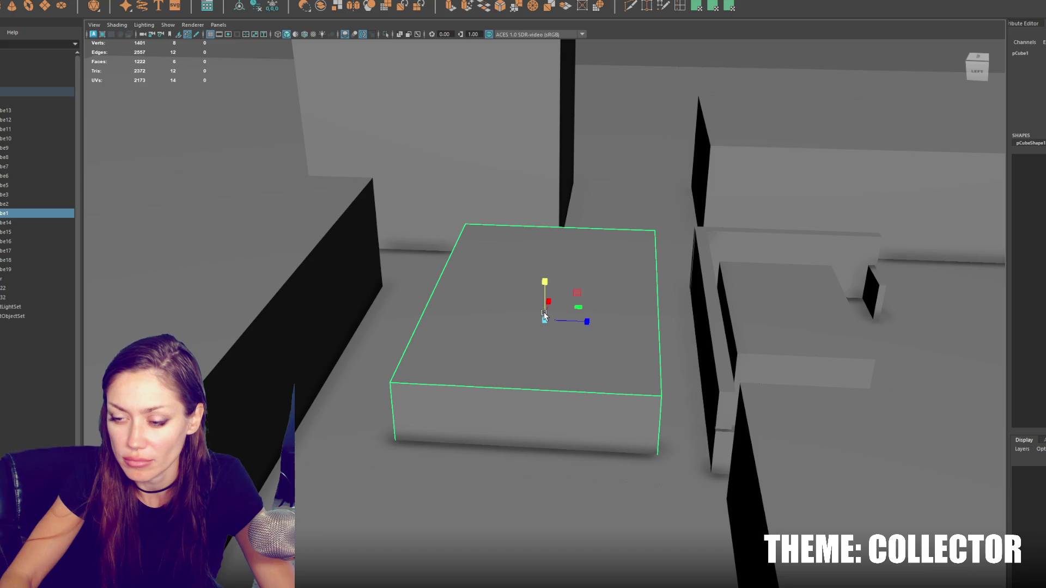
right_drag(502, 310, 497, 408)
click(497, 408)
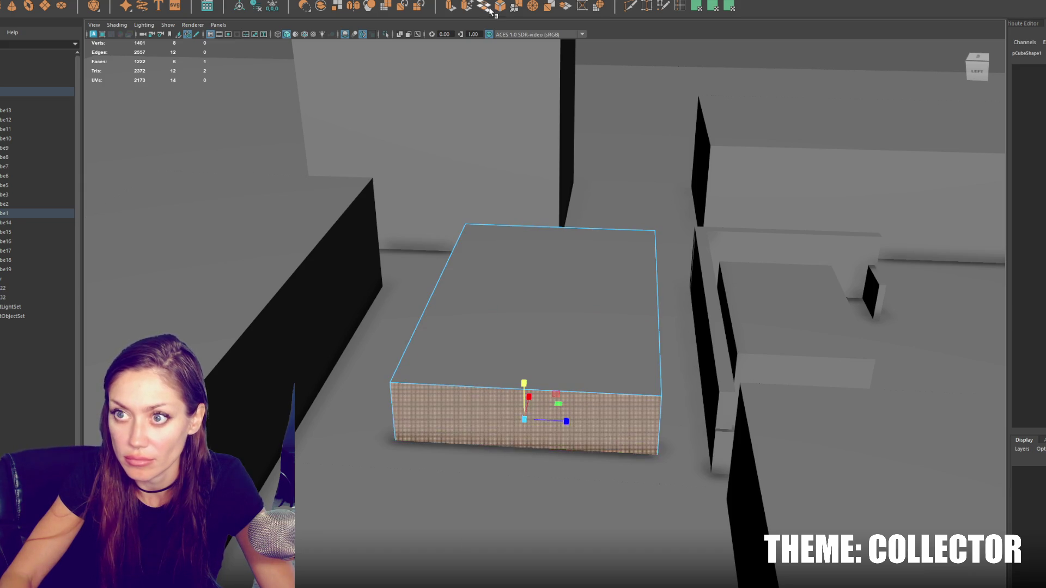
click(450, 6)
mouse_move(524, 418)
mouse_down()
mouse_move(537, 429)
mouse_move(524, 427)
mouse_up()
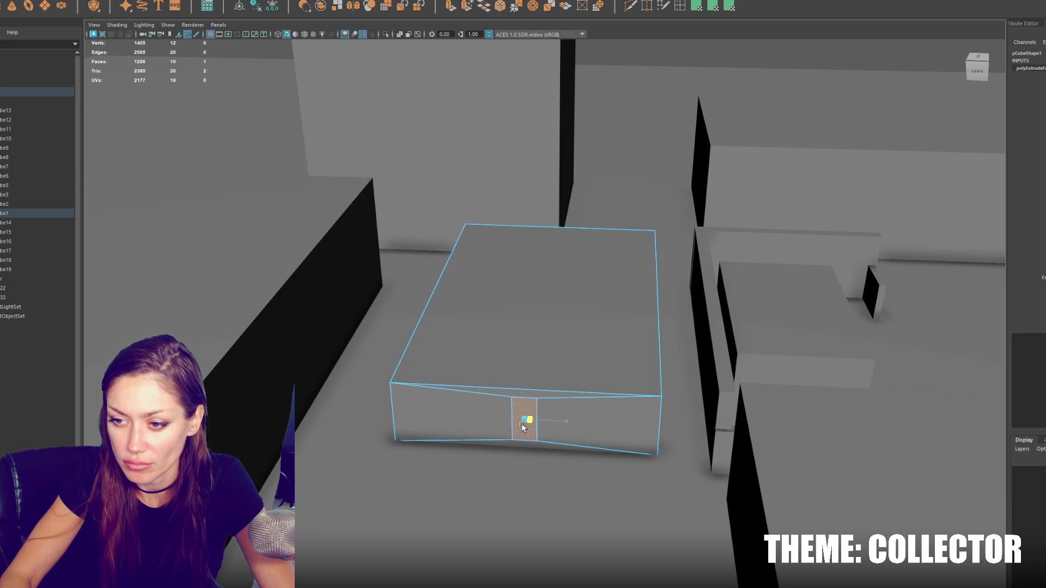
drag(523, 389, 522, 395)
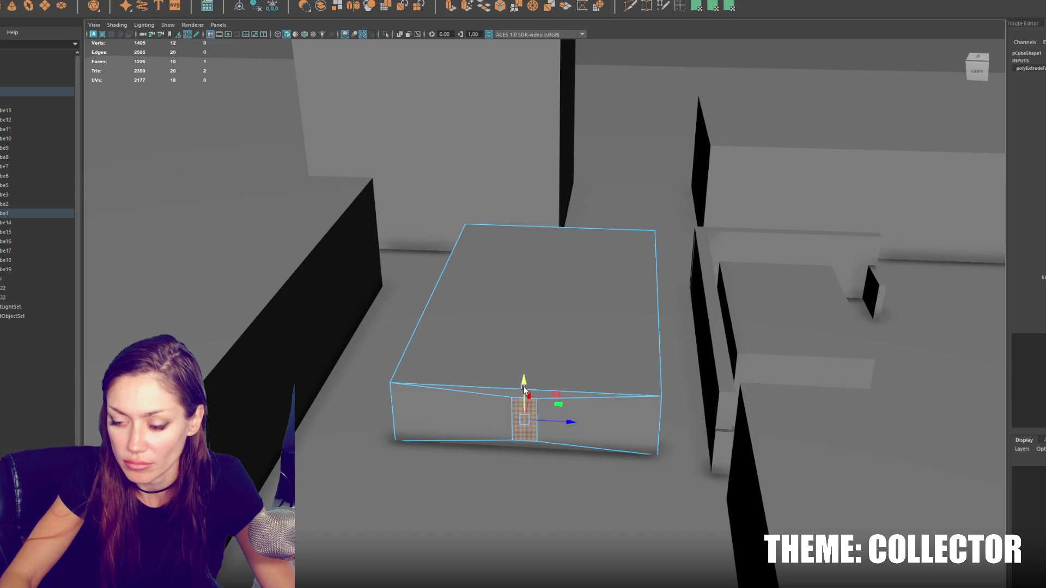
mouse_move(567, 420)
mouse_down()
mouse_move(489, 417)
mouse_move(500, 417)
mouse_up()
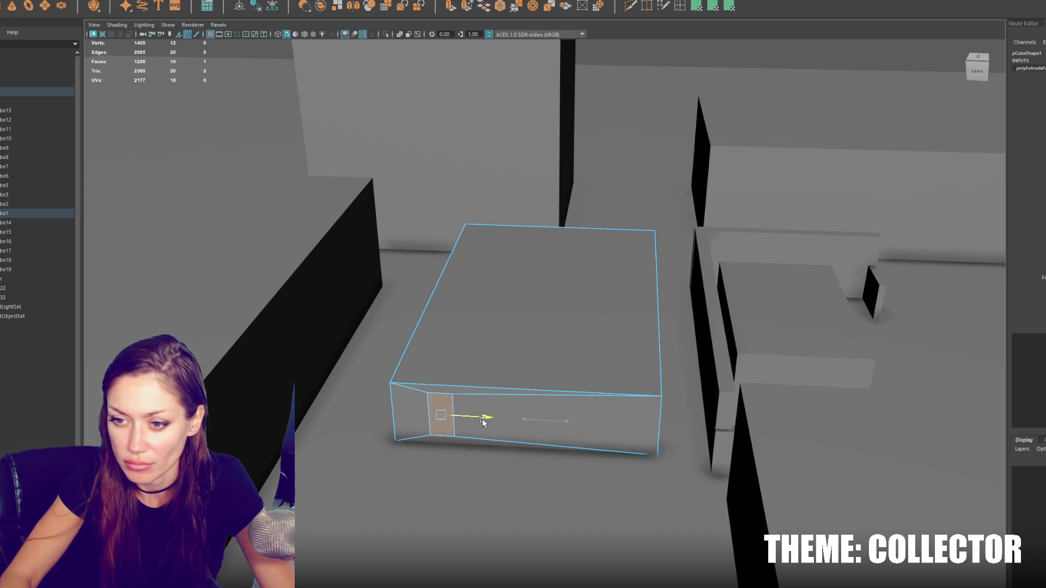
key(Delete)
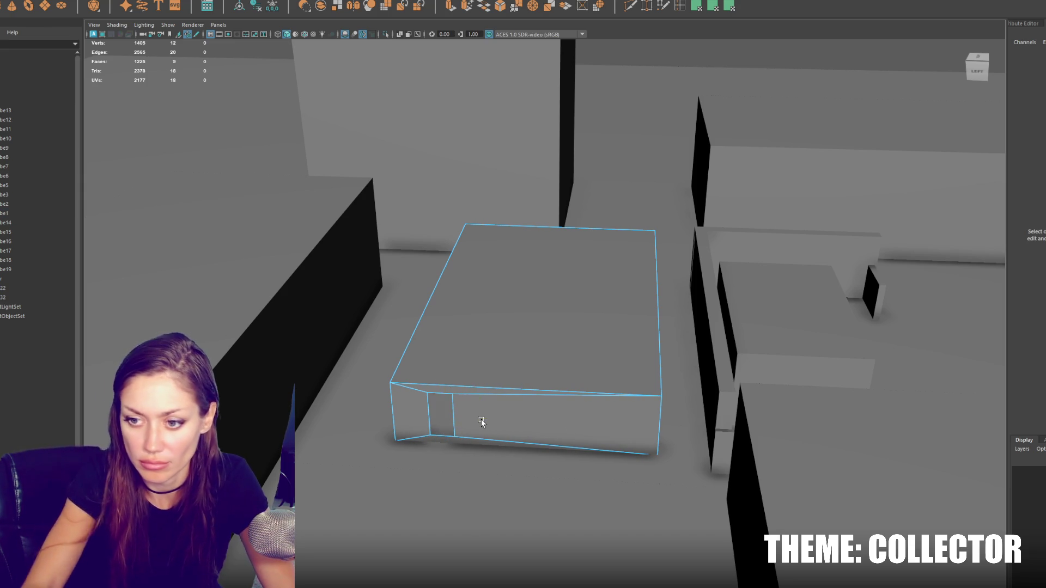
Step: Duplicate the box and raise the copy on Y to sit on top
click(504, 311)
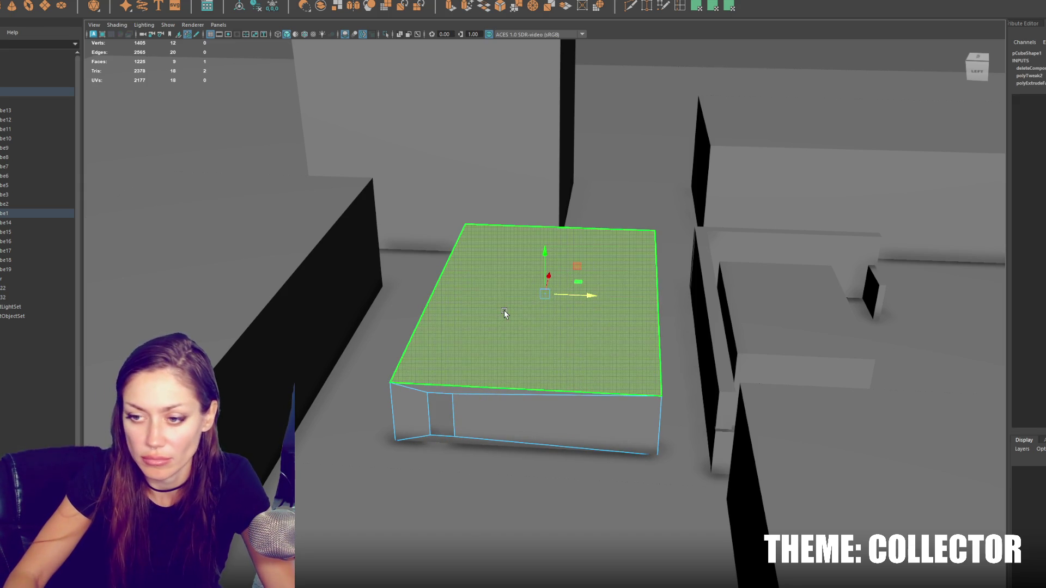
right_drag(504, 310, 564, 251)
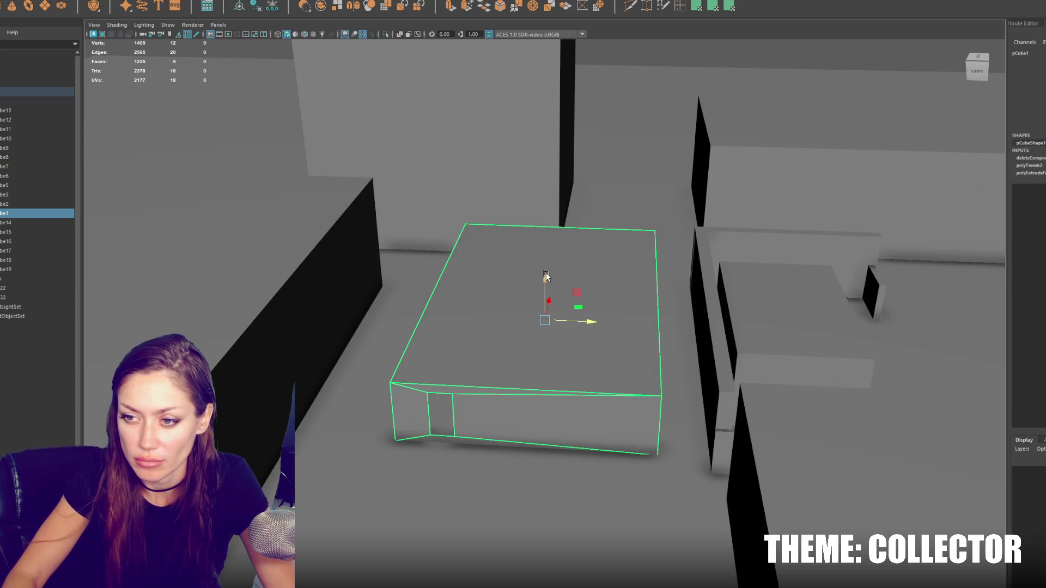
key(ctrl+d)
drag(545, 282, 554, 226)
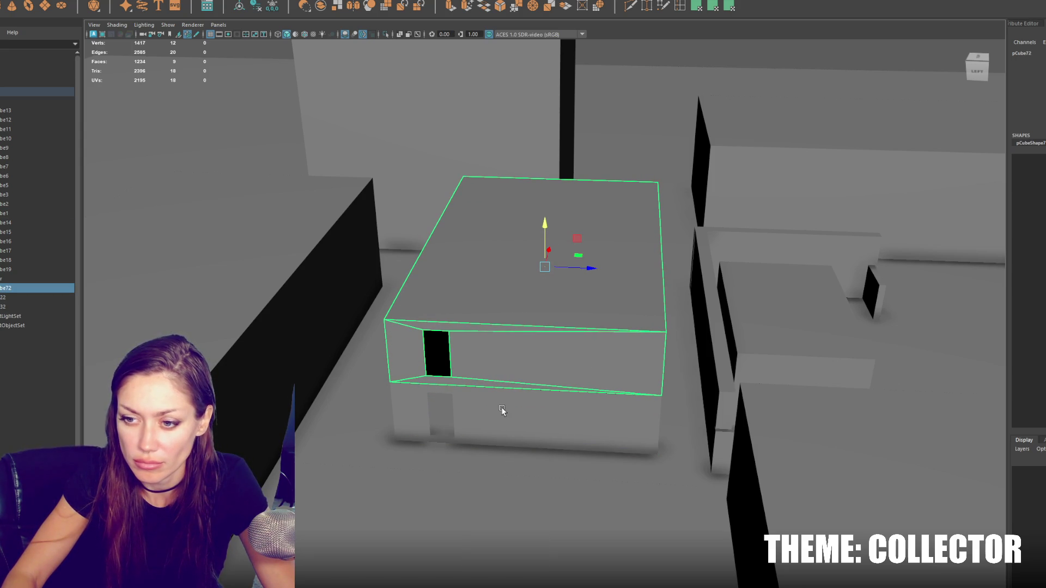
right_click(478, 334)
Step: Delete the upper box's front faces and the lower box's top face
click(478, 361)
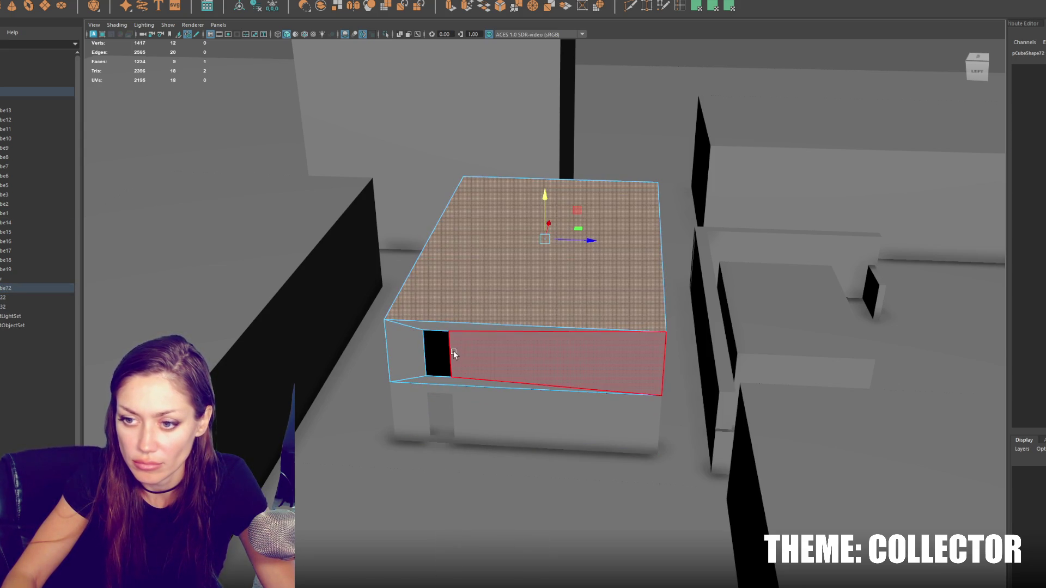
click(545, 365)
shift+click(429, 376)
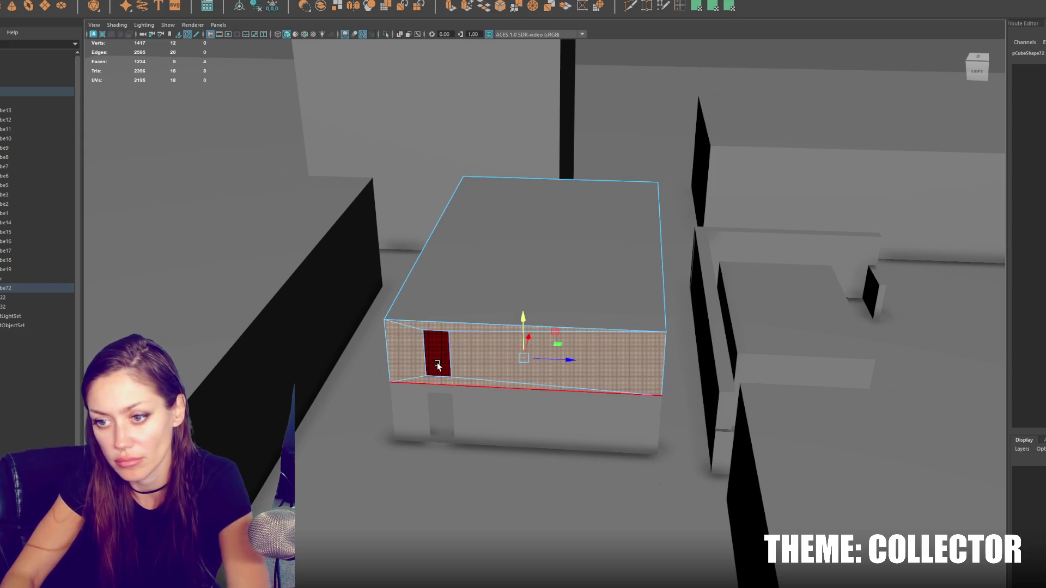
key(Delete)
click(442, 364)
right_click(443, 364)
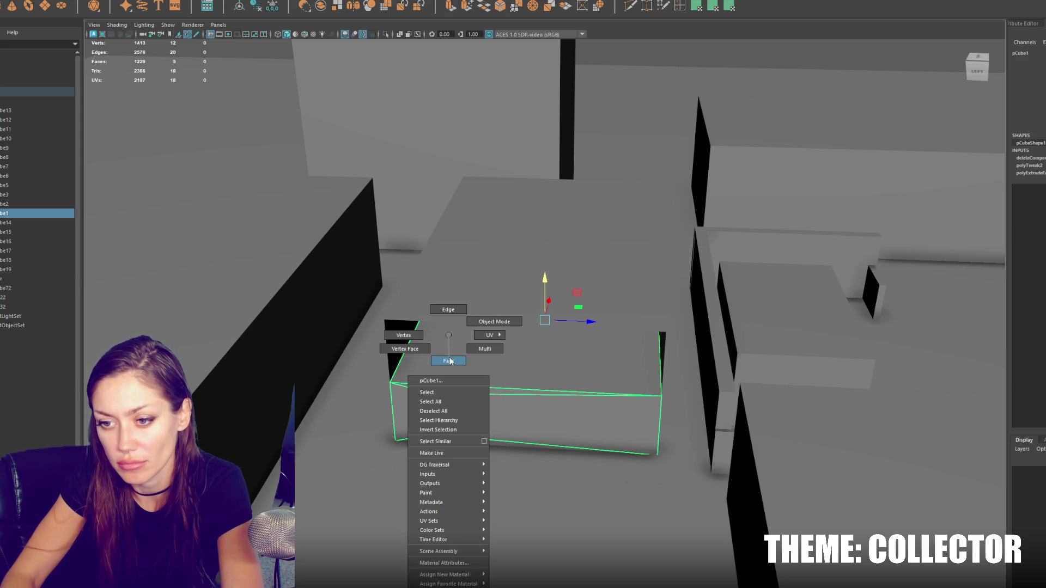
key(Delete)
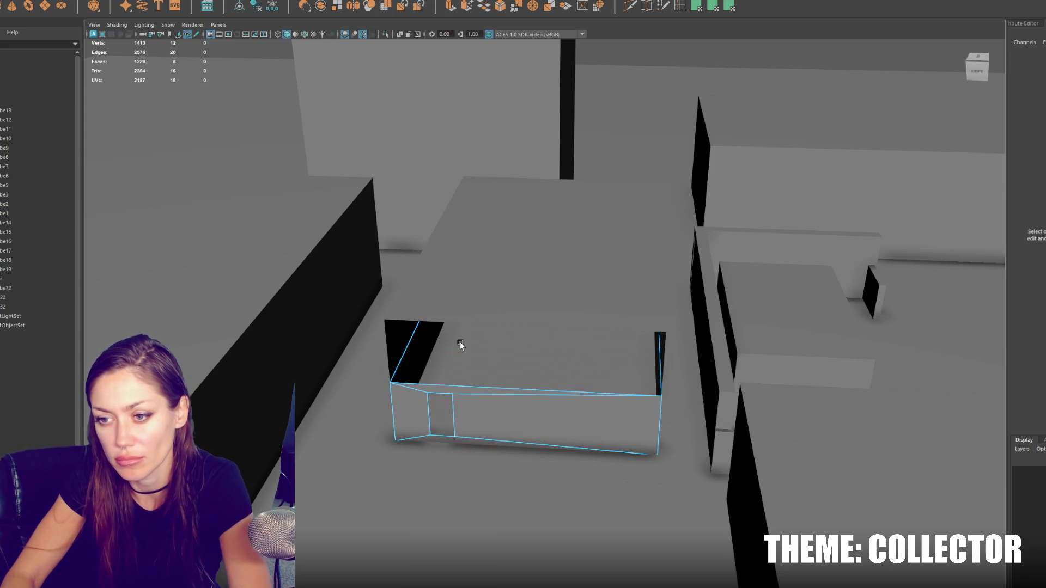
key(F8)
Step: Bridge the two front opening edges of the upper box into a solid wall
click(498, 264)
right_click(519, 240)
right_drag(519, 240, 518, 213)
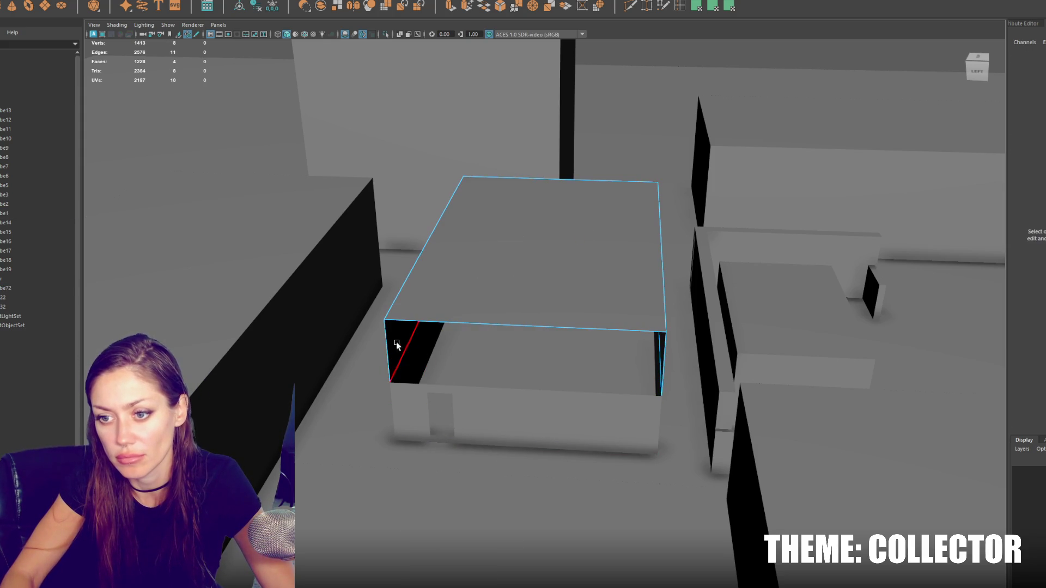
click(388, 351)
shift+click(661, 365)
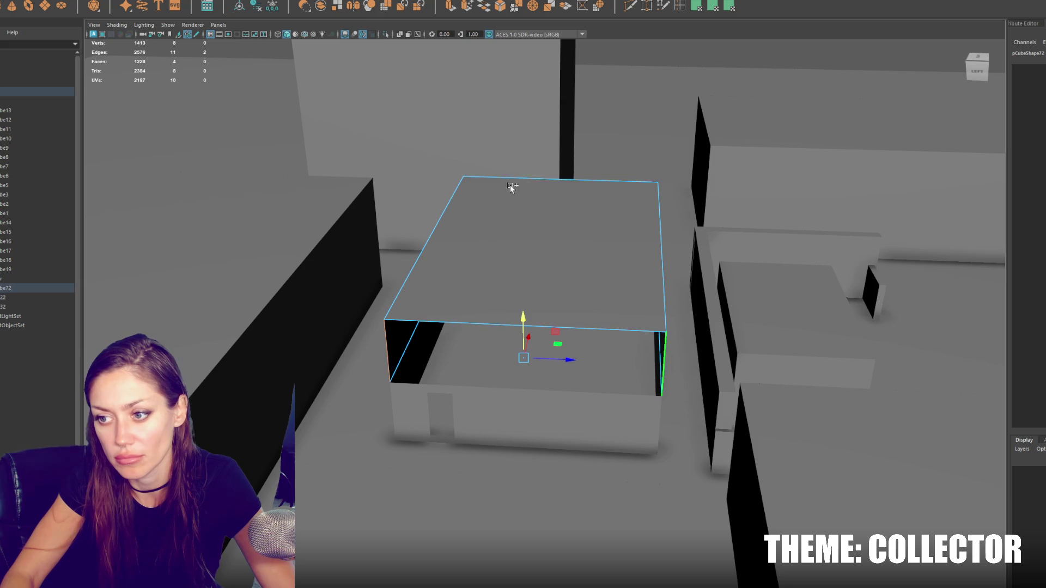
click(486, 6)
key(F8)
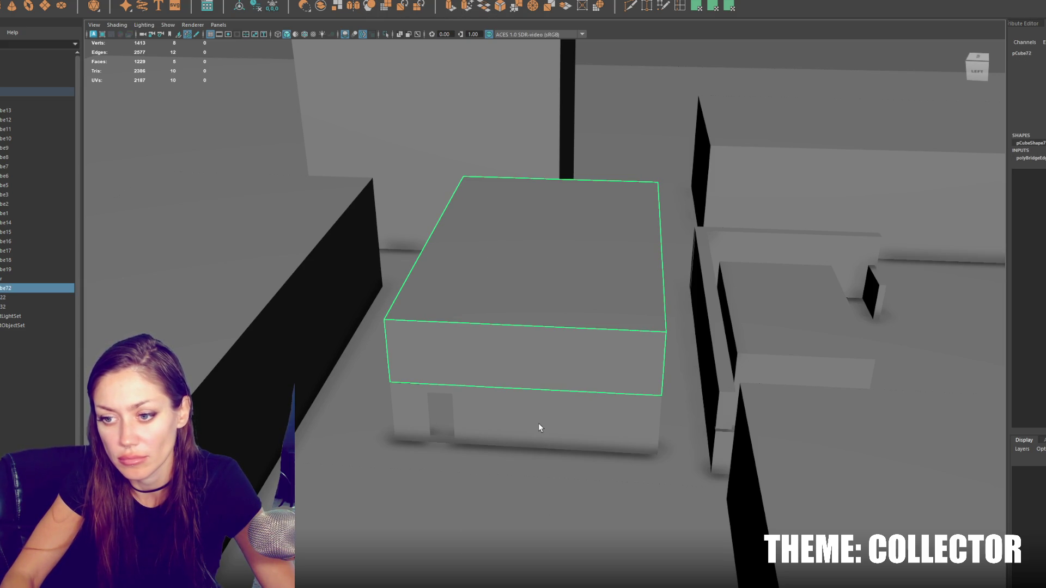
Step: Isolate the two boxes in the viewport and reselect the upper box
shift+click(538, 424)
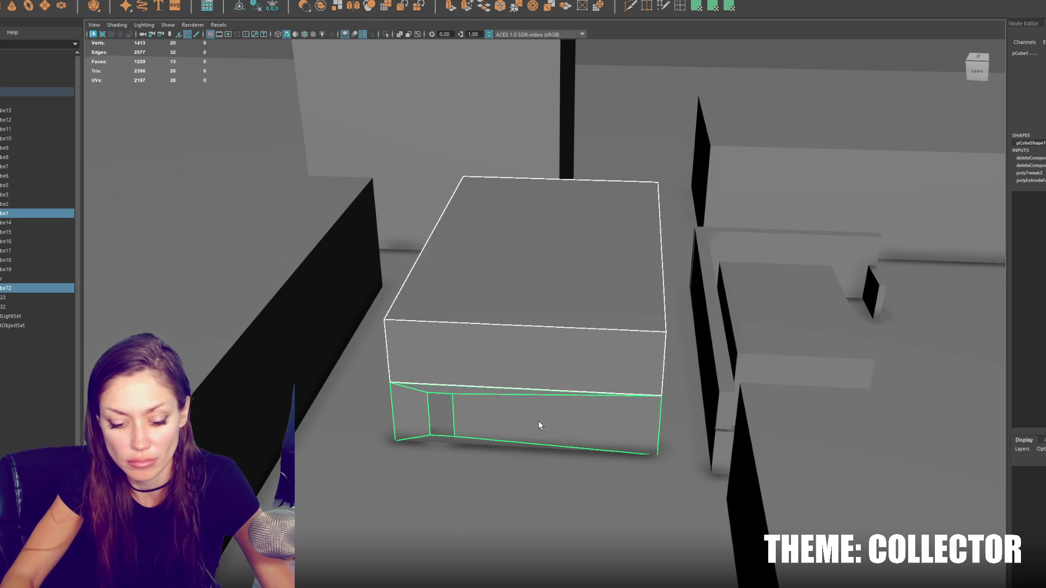
key(ctrl+1)
alt+drag(538, 420, 516, 374)
click(552, 318)
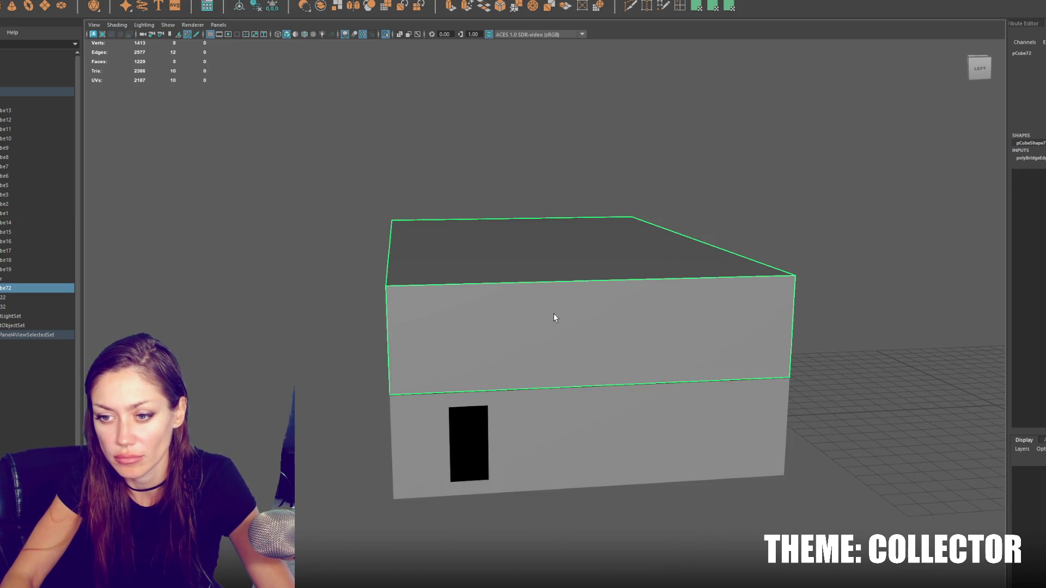
Step: Inspect the lower box's corner vertices from several angles
click(555, 404)
right_click(311, 273)
right_drag(309, 272, 265, 273)
drag(380, 374, 400, 403)
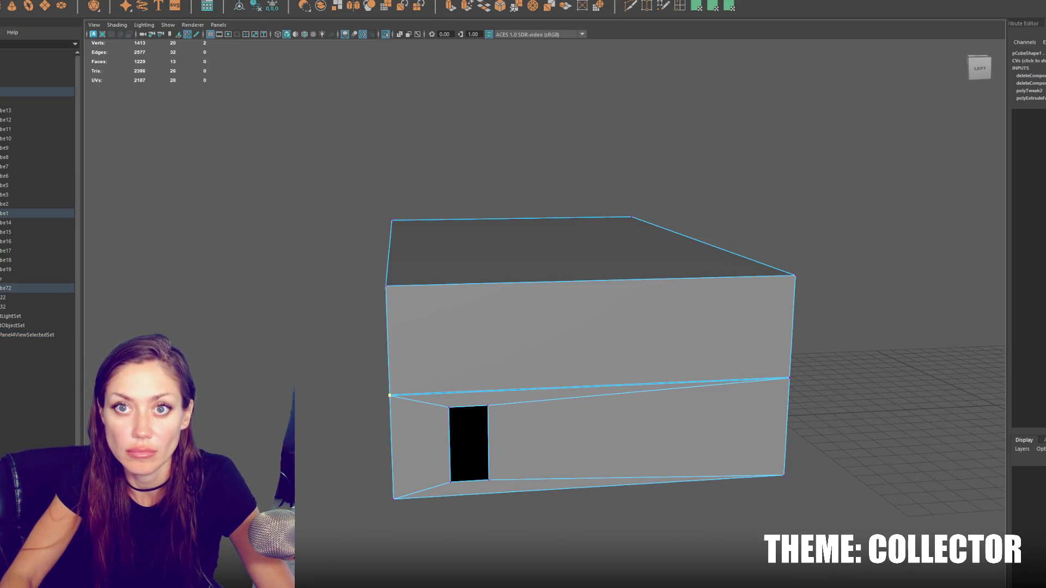
click(184, 79)
alt+drag(283, 262, 323, 270)
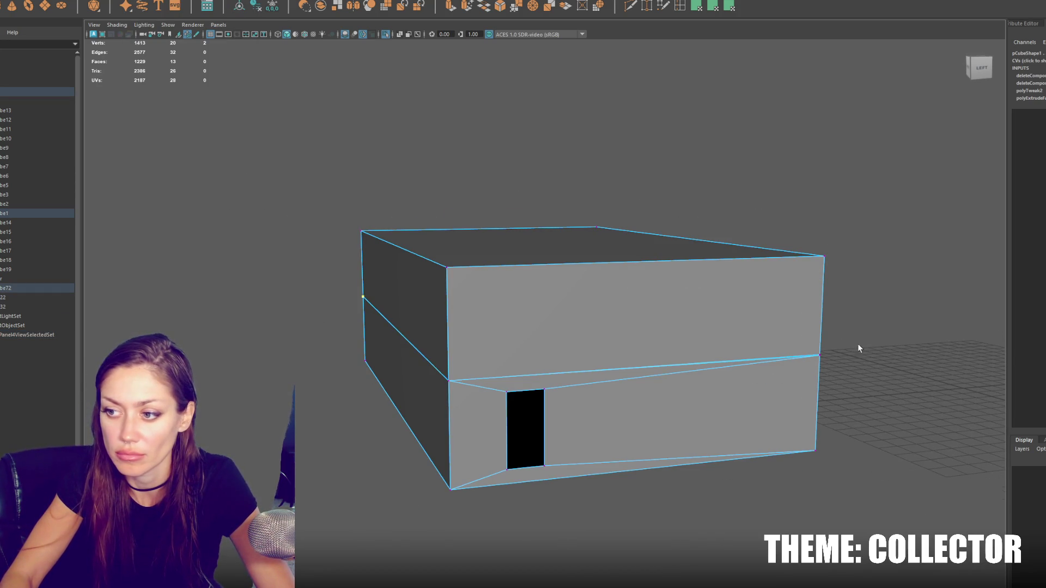
alt+drag(842, 335, 807, 299)
mouse_move(603, 307)
alt+mouse_down()
mouse_move(427, 199)
mouse_move(475, 195)
alt+mouse_up()
Step: Combine the upper and lower boxes into one mesh with Mesh > Combine
key(F8)
click(524, 286)
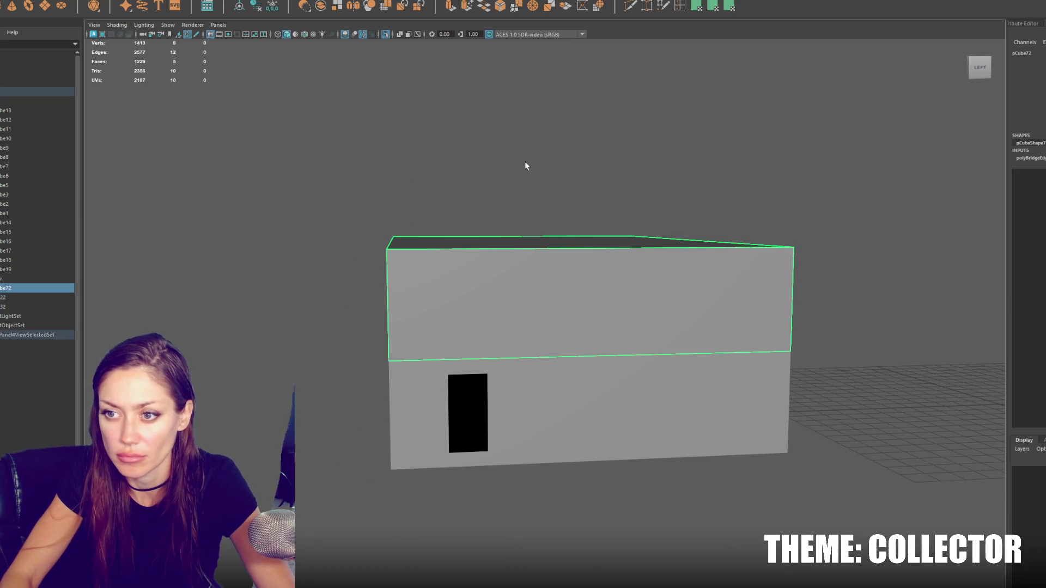
shift+click(599, 408)
click(131, 3)
click(137, 4)
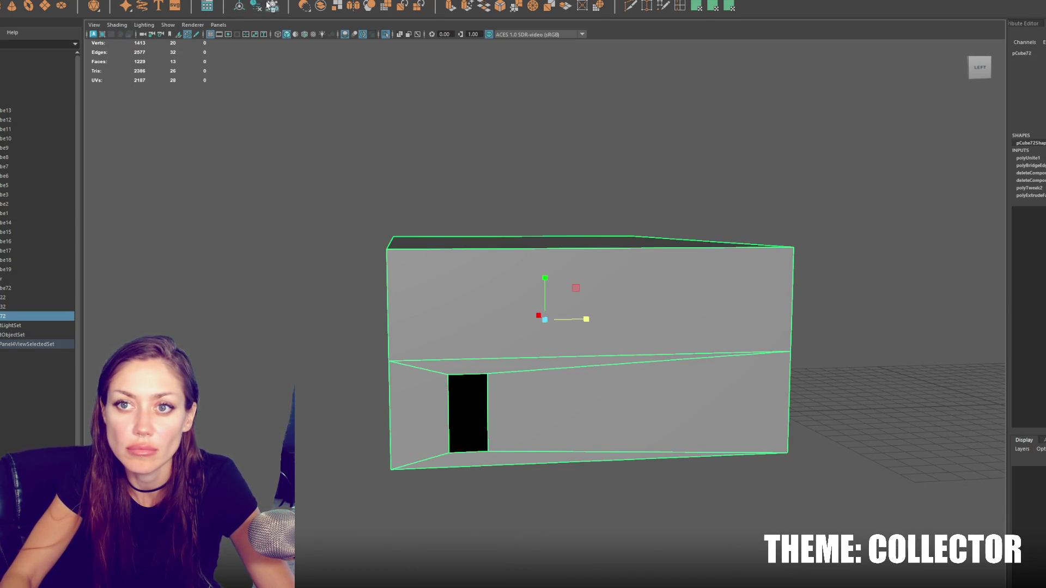
Step: Merge the building's overlapping vertices and duplicate it as pCube73
right_drag(393, 164, 350, 123)
click(131, 2)
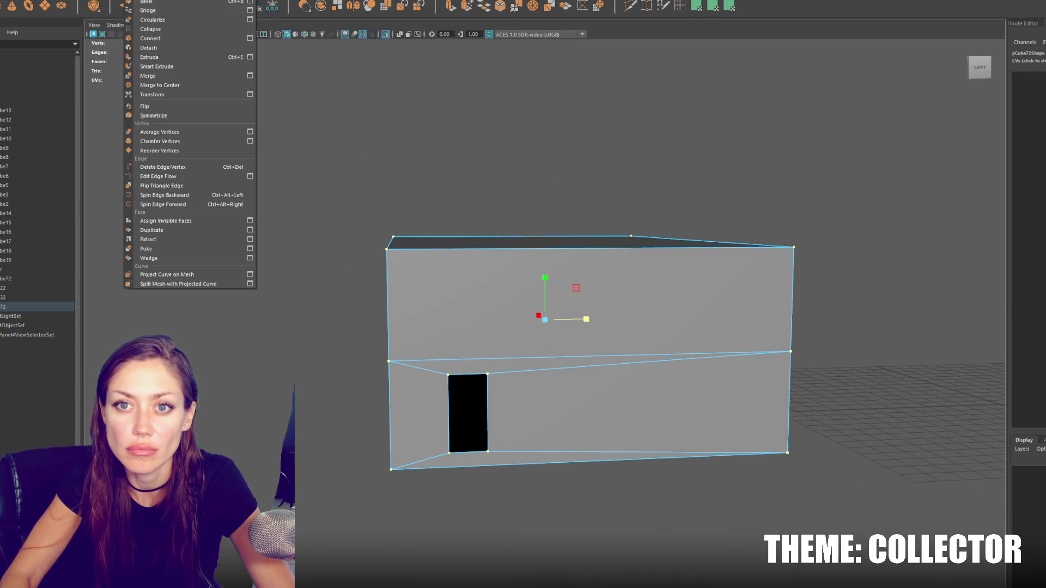
click(172, 76)
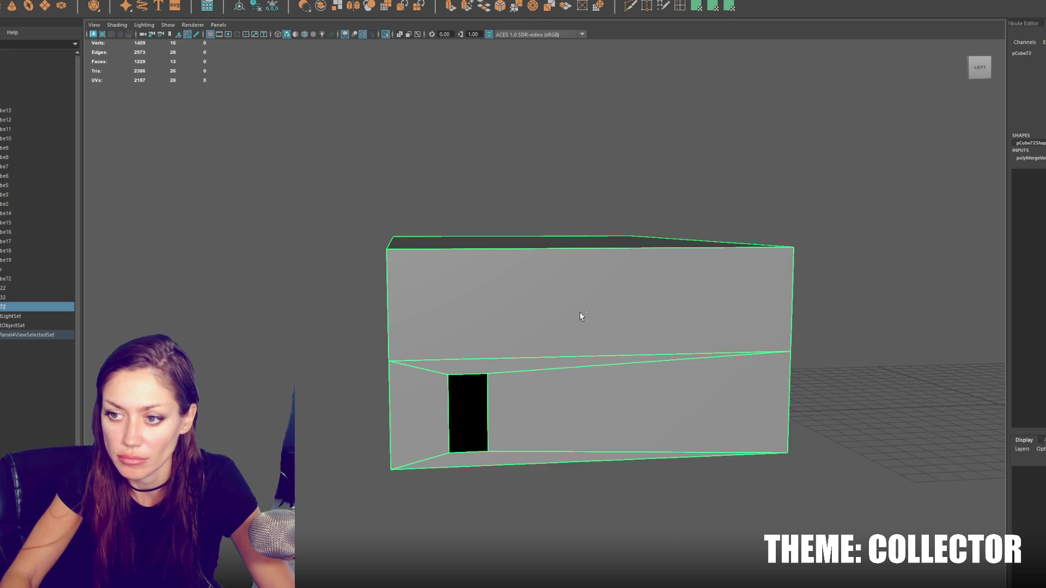
key(ctrl+d)
drag(527, 315, 564, 310)
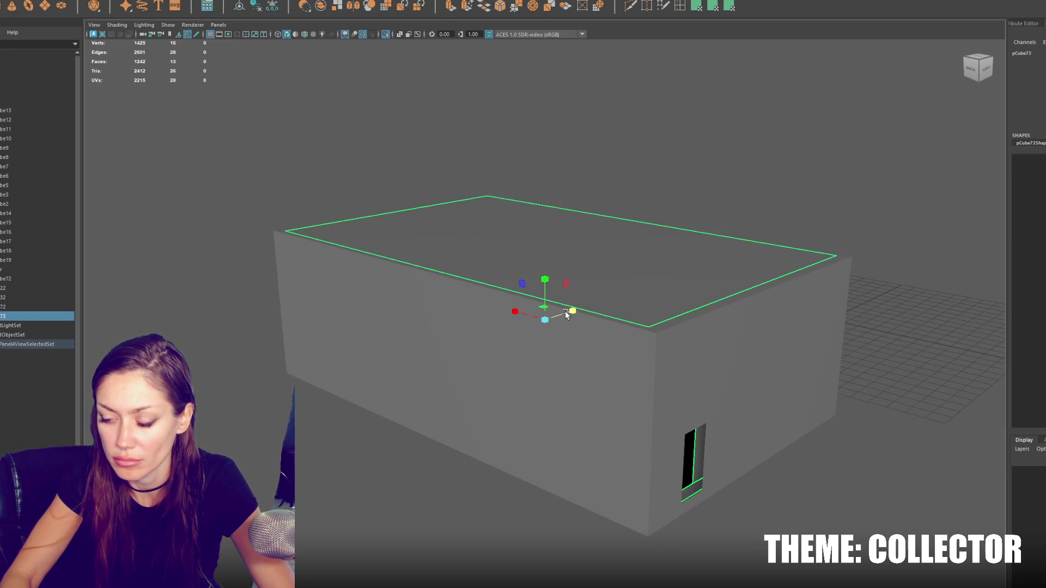
Step: Pull the copy's right-side vertices inward along X and move the small cube into the building
key(ctrl+z)
right_drag(744, 86, 736, 61)
drag(985, 213, 574, 531)
drag(734, 374, 726, 372)
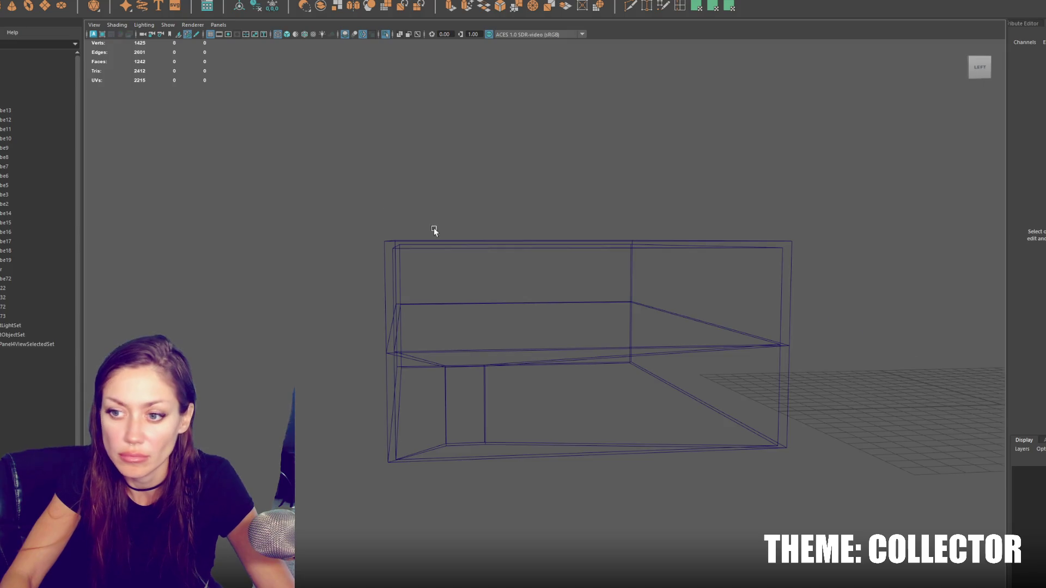
drag(836, 377, 591, 371)
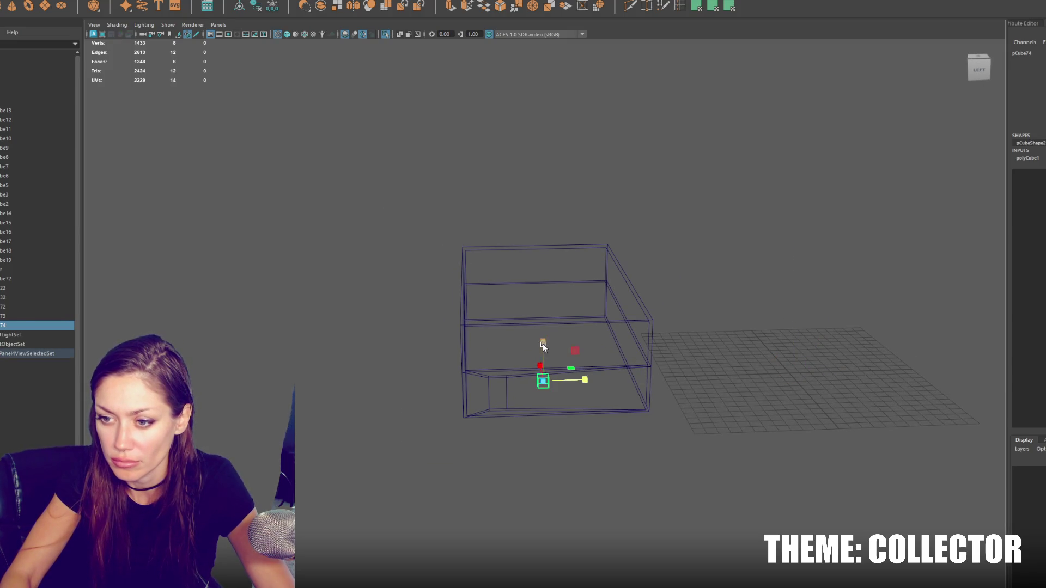
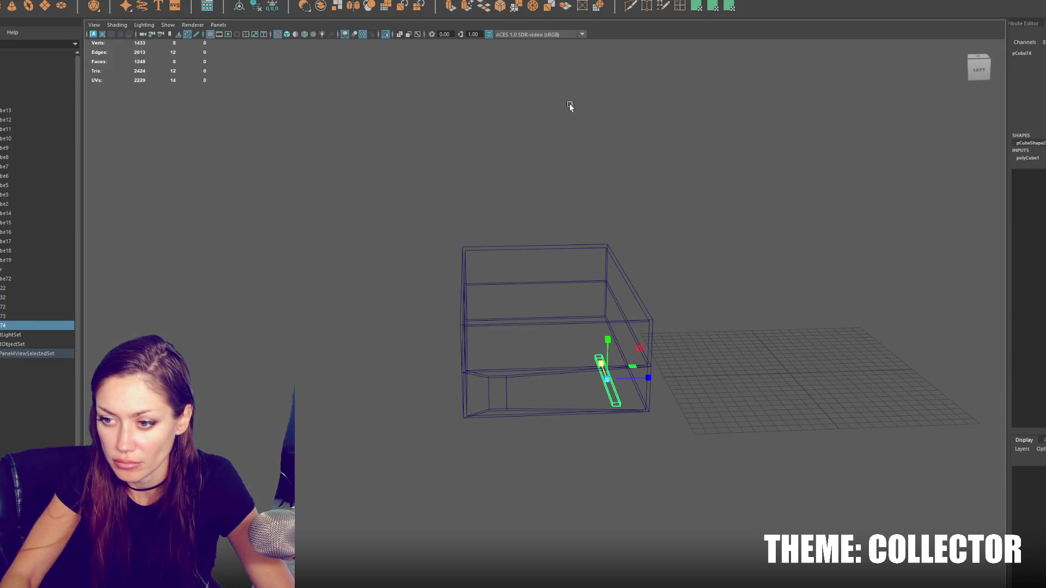
Step: Stretch the inner slab across the box along X, raise it near the top, and show four views
drag(701, 377, 809, 365)
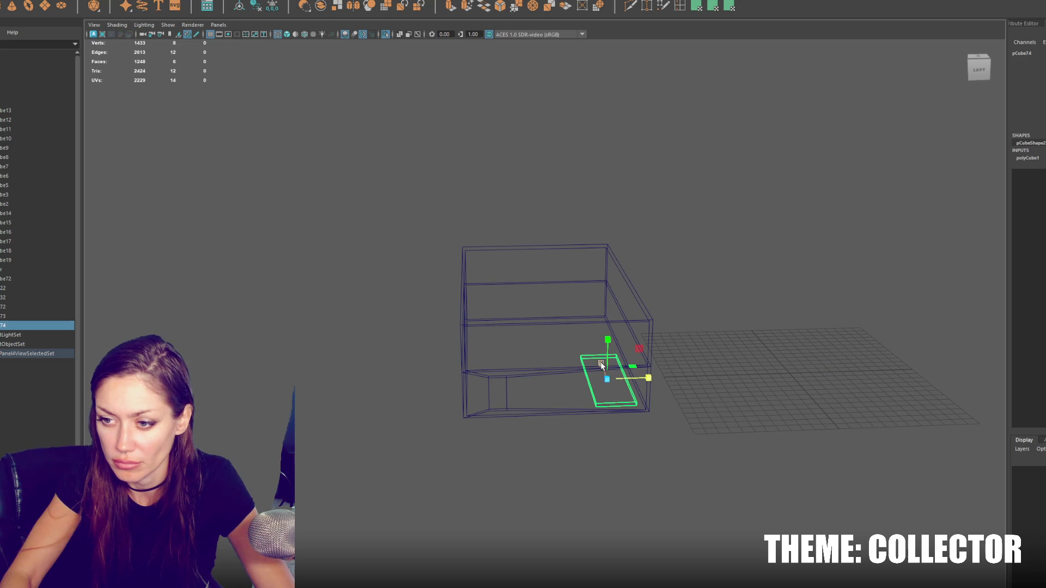
mouse_move(599, 362)
mouse_down()
mouse_move(593, 337)
mouse_move(685, 355)
mouse_move(589, 364)
mouse_move(610, 355)
mouse_move(610, 329)
mouse_move(560, 328)
mouse_move(549, 285)
mouse_move(557, 279)
mouse_move(558, 302)
mouse_up()
key(w)
key(space)
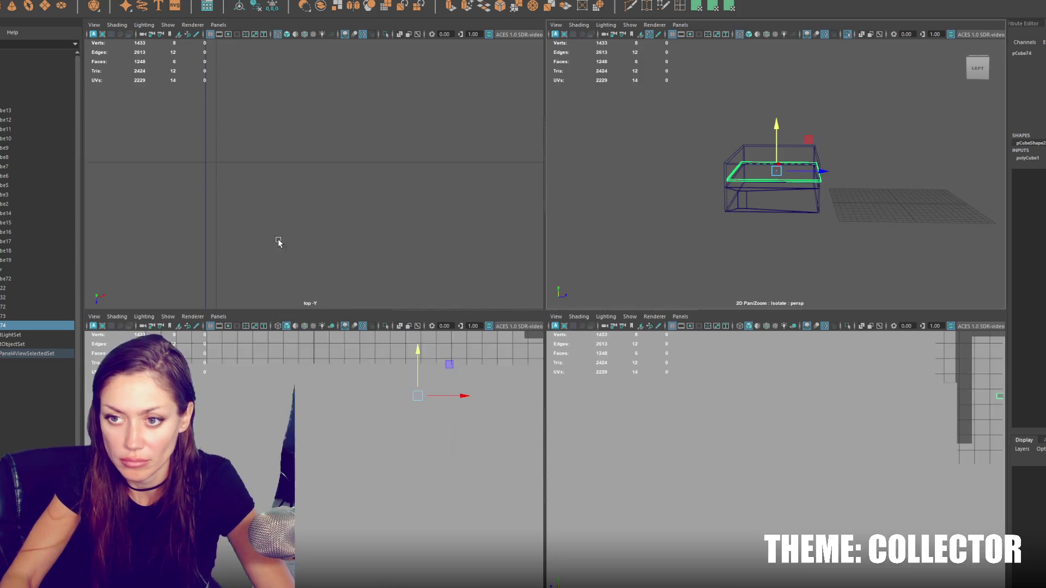
Step: In top view, move the slab's right, left and bottom edge vertices to meet the box walls
key(f)
drag(313, 214, 311, 225)
key(F8)
mouse_move(428, 51)
mouse_down()
mouse_move(481, 247)
mouse_move(482, 308)
mouse_up()
drag(473, 183, 487, 181)
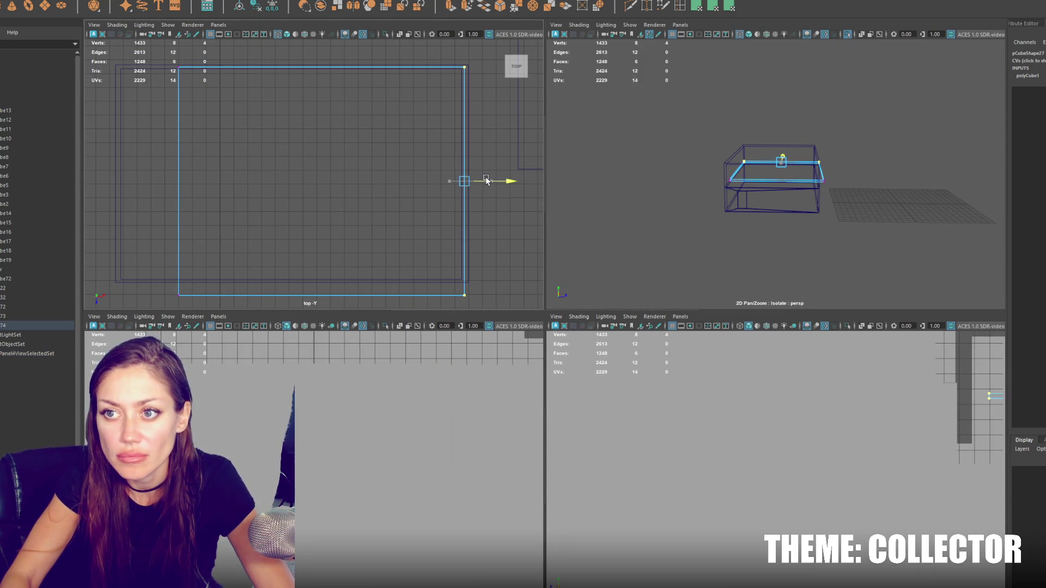
drag(75, 358, 76, 358)
drag(229, 181, 163, 187)
drag(89, 245, 508, 355)
drag(293, 308, 299, 294)
Step: Reselect the slab and nudge its bottom and top edge vertices to sit just inside the walls
click(689, 107)
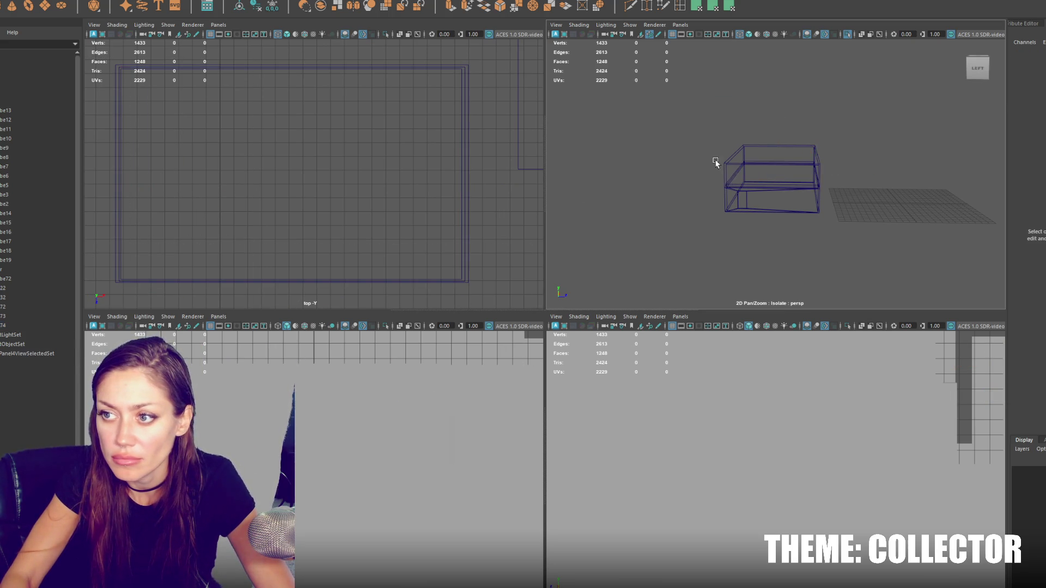
click(728, 172)
right_drag(526, 151, 542, 143)
mouse_move(503, 199)
mouse_down()
mouse_move(322, 302)
mouse_move(112, 294)
mouse_up()
drag(292, 301, 293, 298)
drag(103, 95, 474, 61)
drag(289, 115, 288, 117)
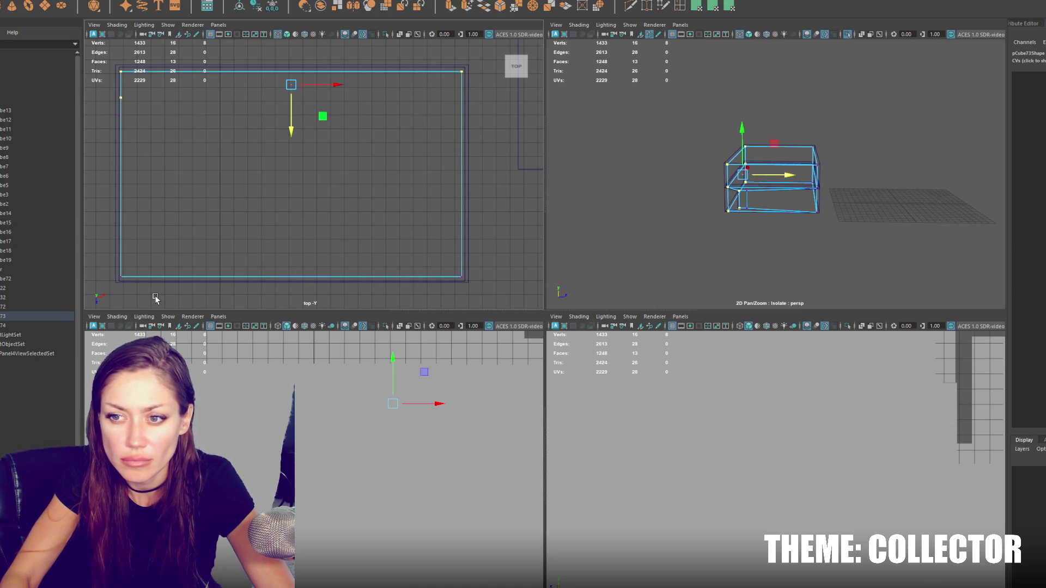
Step: Return to object mode, select pCube72 and pCube74, and go back to single perspective view
right_drag(713, 63, 588, 232)
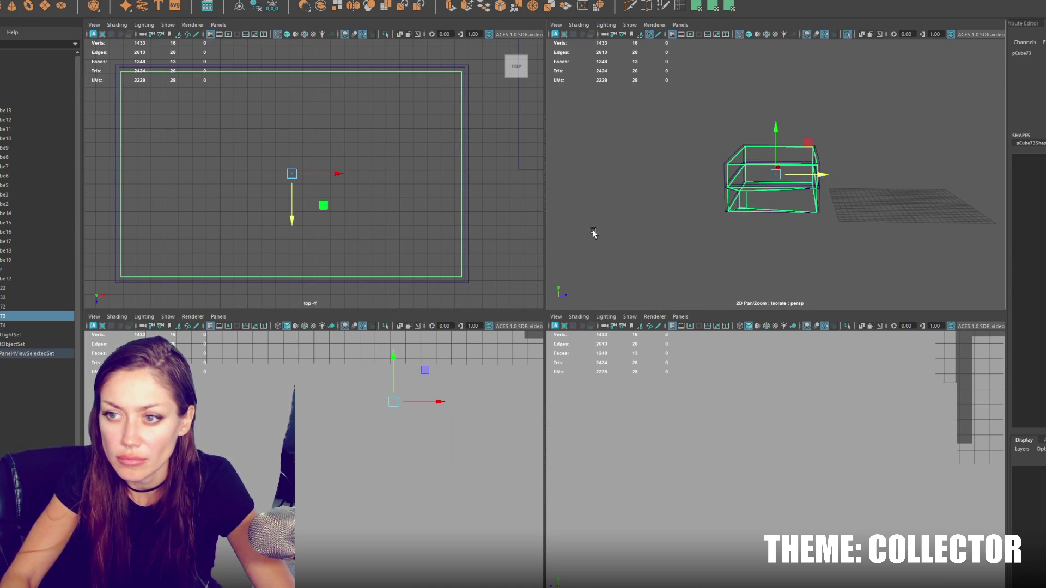
click(725, 187)
click(738, 187)
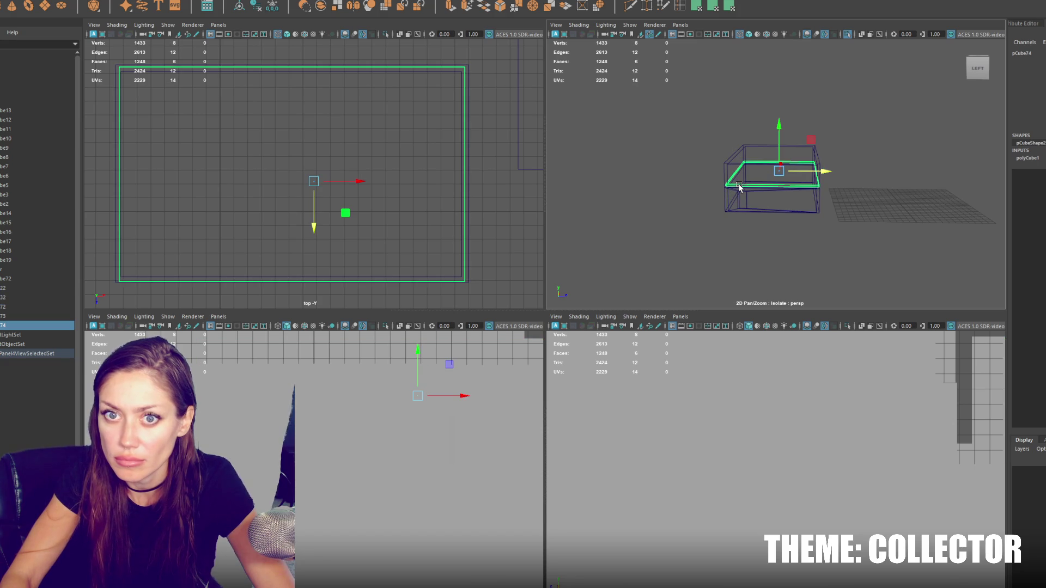
key(space)
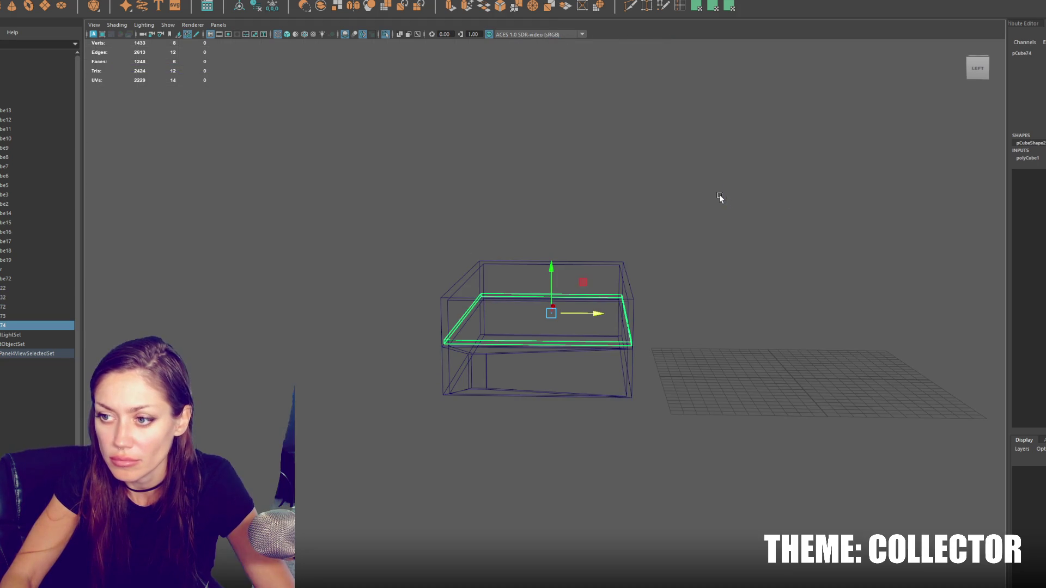
Step: Select only the slab and try a middle edge loop, then undo it
click(719, 199)
mouse_move(719, 198)
alt+mouse_down()
mouse_move(644, 296)
mouse_move(661, 287)
mouse_move(699, 202)
alt+mouse_up()
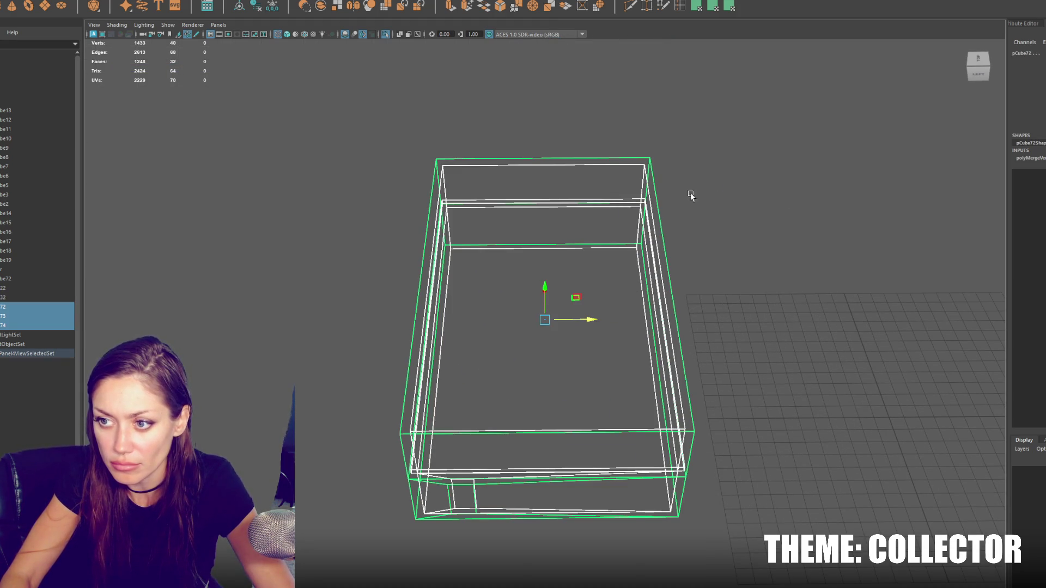
shift+click(649, 156)
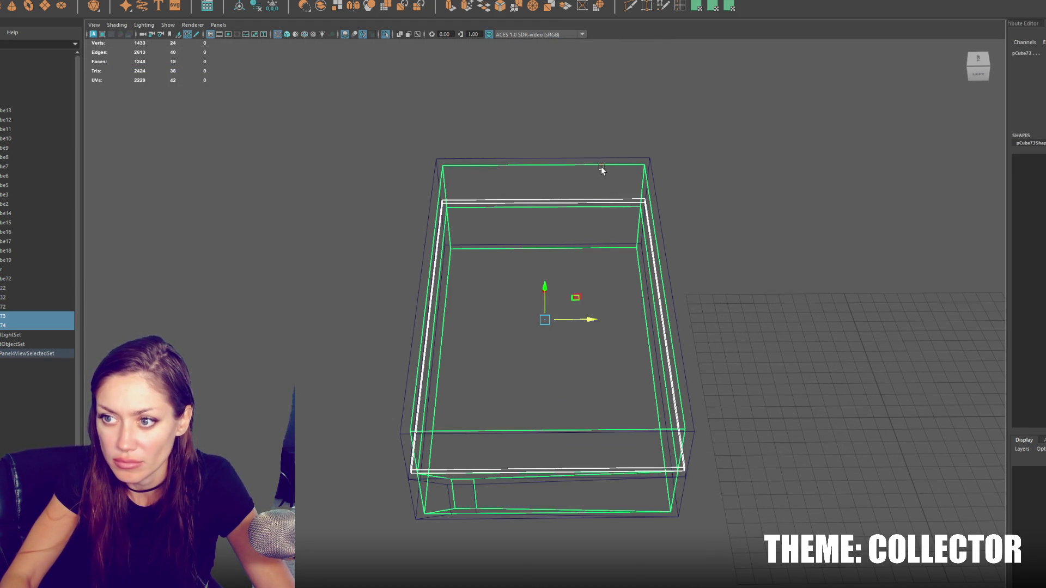
shift+click(608, 165)
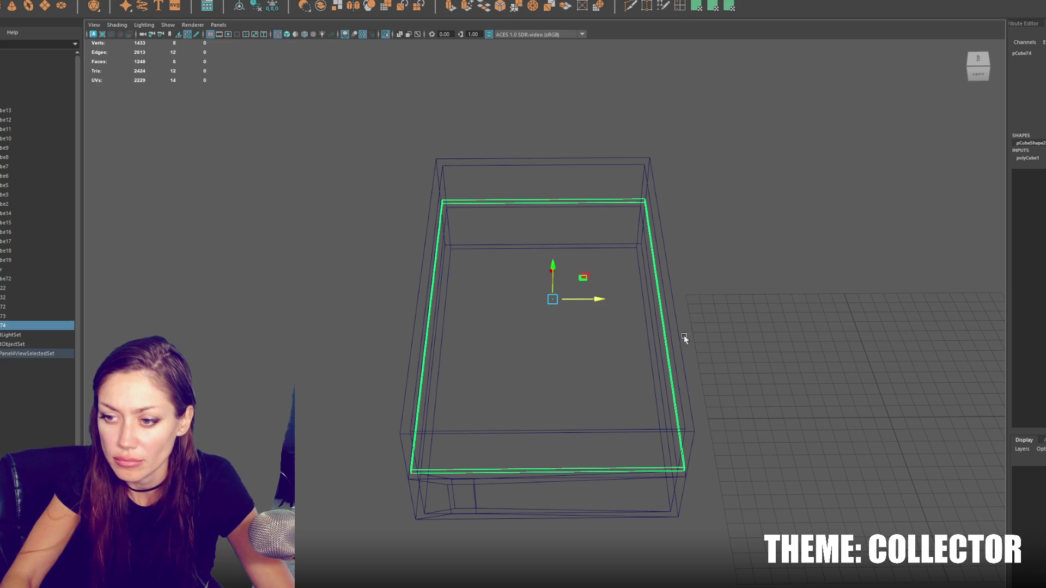
shift+right_drag(684, 254, 686, 439)
click(677, 418)
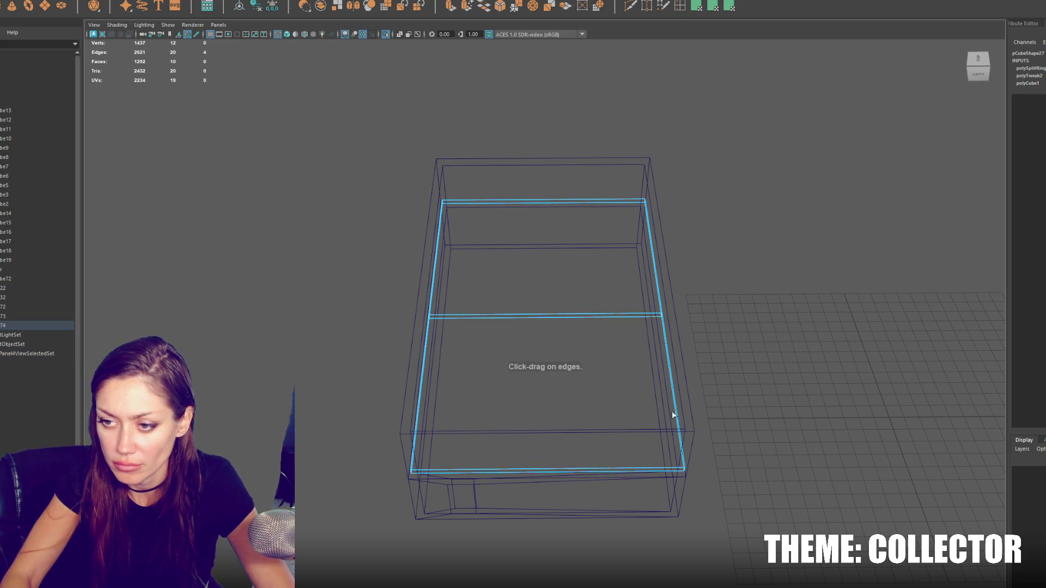
key(ctrl+z)
Step: Insert two lengthwise edge loops via the Insert Edge Loop settings and scale them toward the centre
double_click(680, 7)
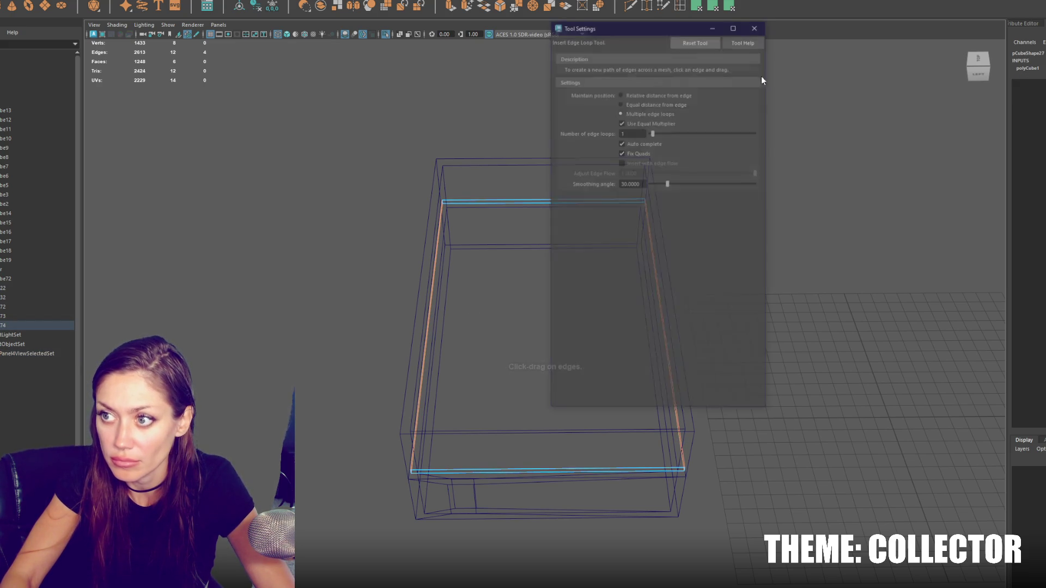
click(755, 27)
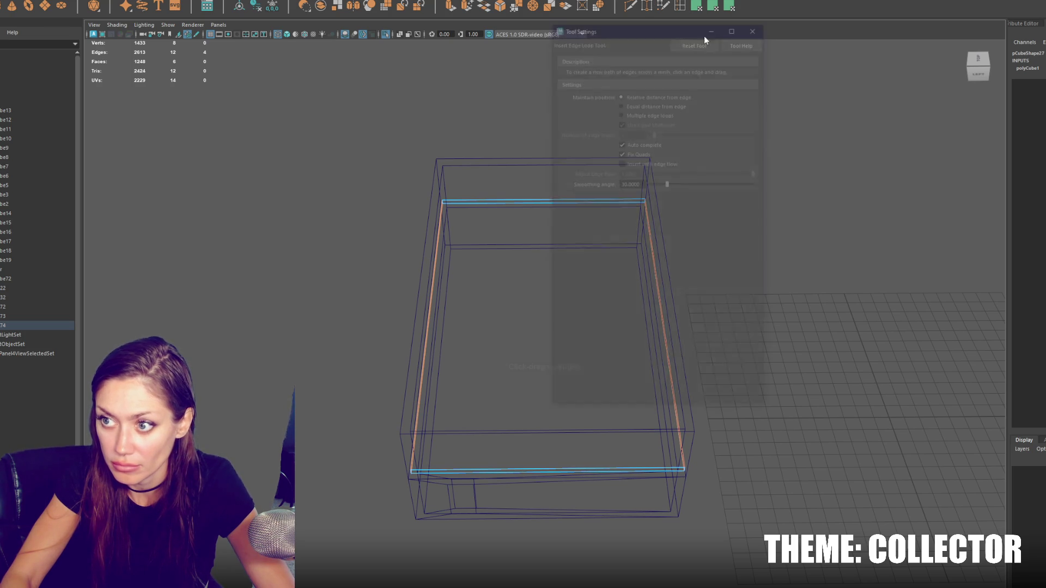
double_click(682, 7)
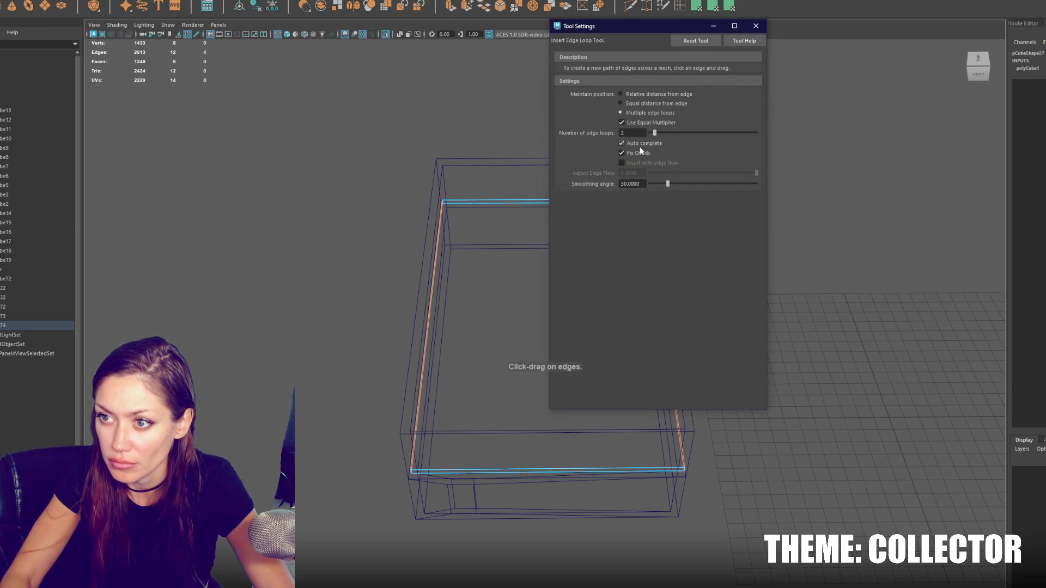
drag(565, 471, 566, 468)
drag(752, 31, 753, 53)
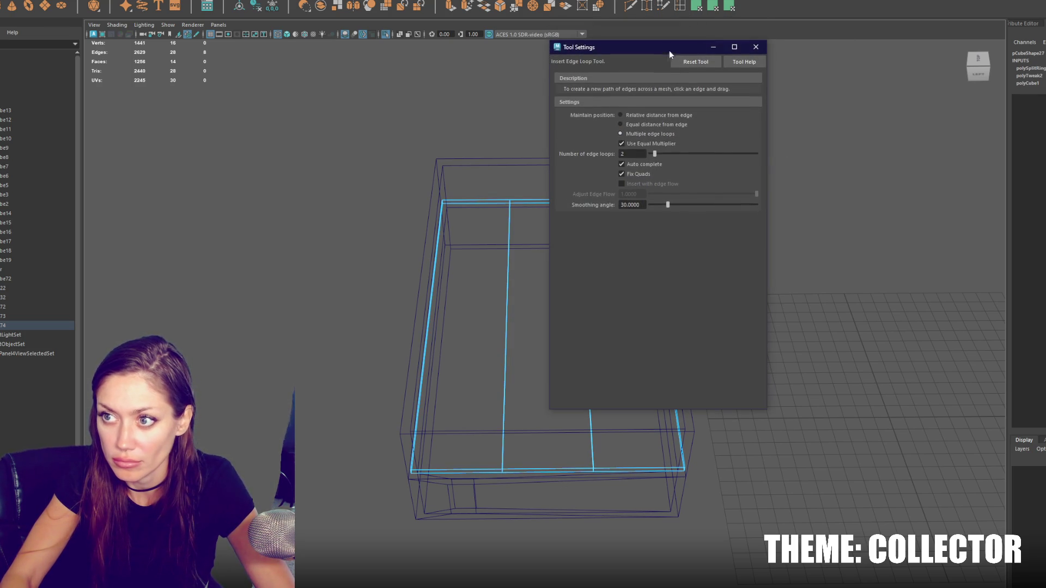
drag(671, 52, 966, 58)
right_drag(665, 177, 637, 183)
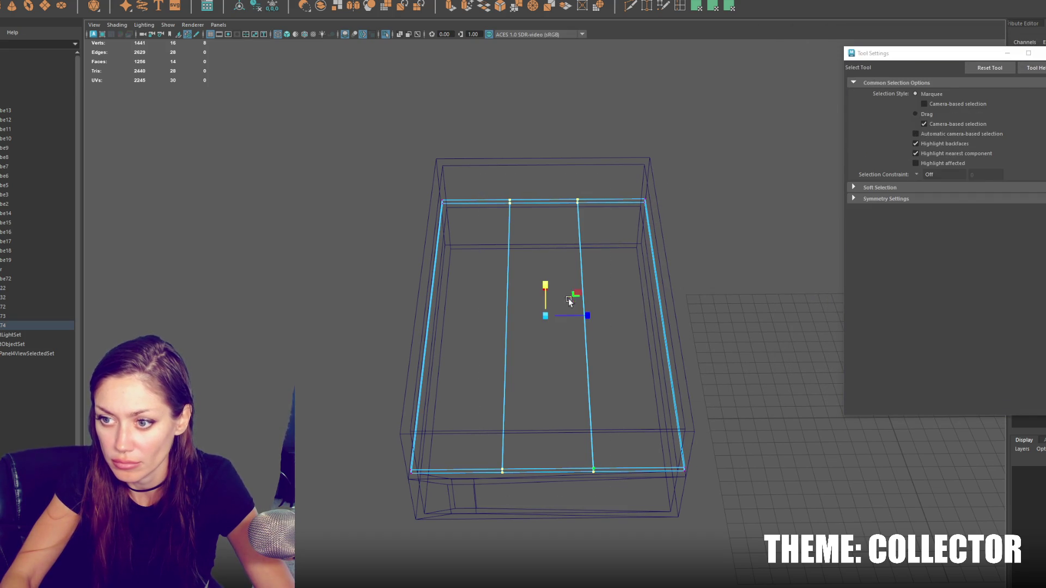
key(r)
drag(587, 315, 561, 321)
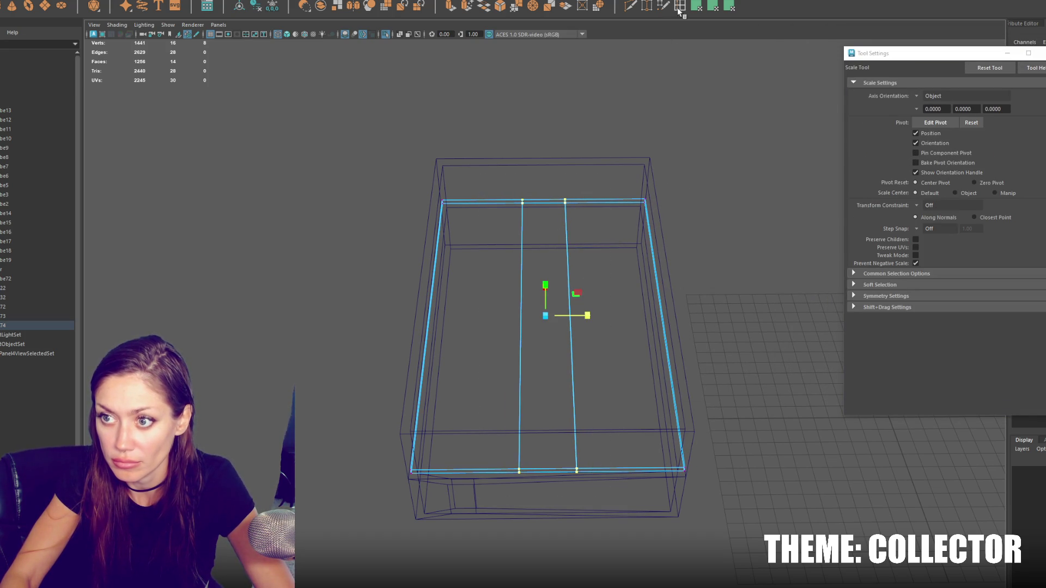
Step: Insert one crosswise edge loop using Relative distance from edge, then exit the tool
click(680, 11)
right_drag(691, 252, 688, 218)
click(954, 191)
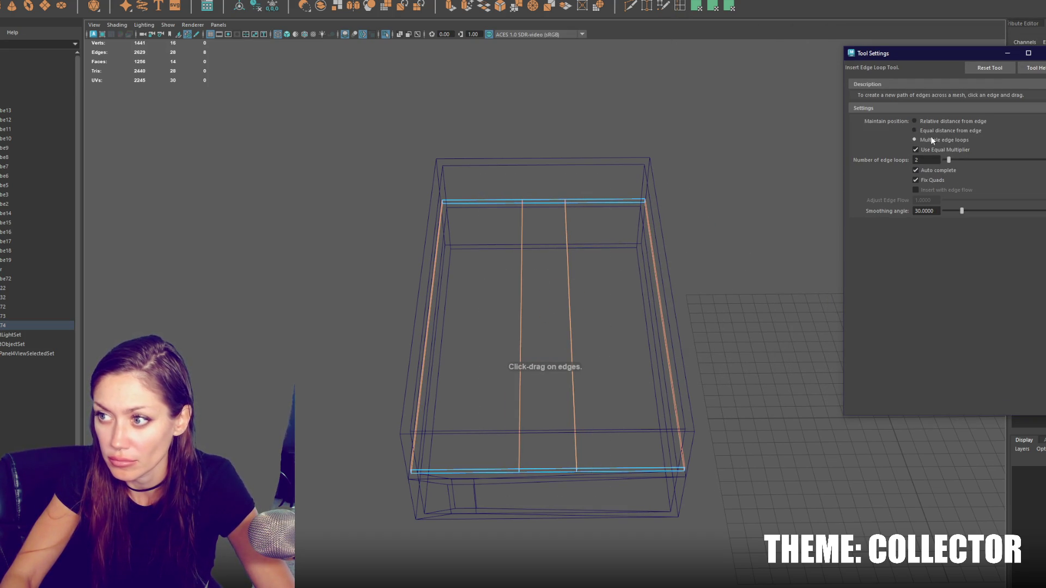
click(915, 121)
drag(573, 381, 574, 366)
right_click(715, 268)
click(700, 261)
key(q)
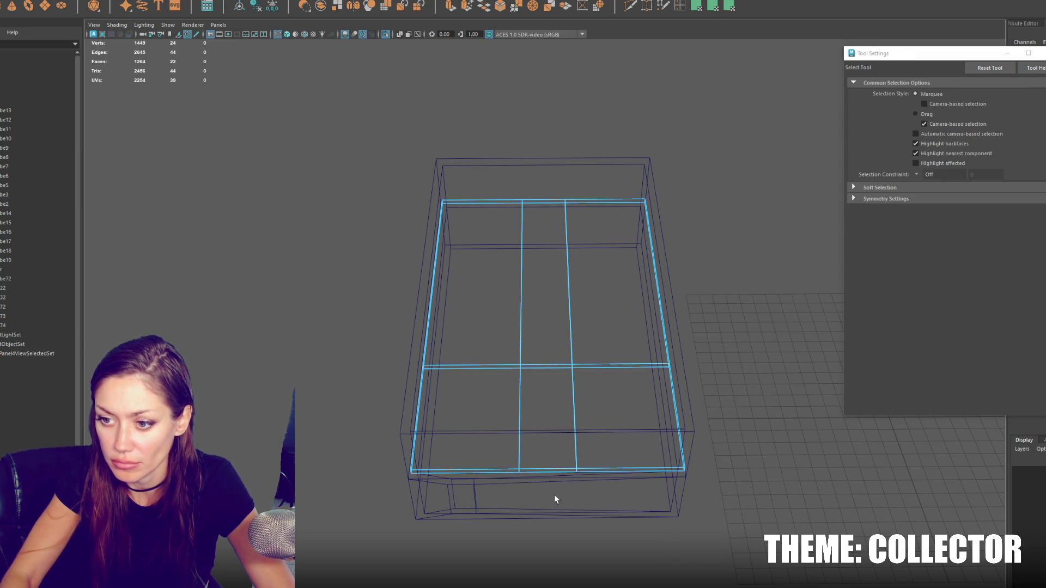
click(685, 339)
alt+drag(685, 338, 484, 449)
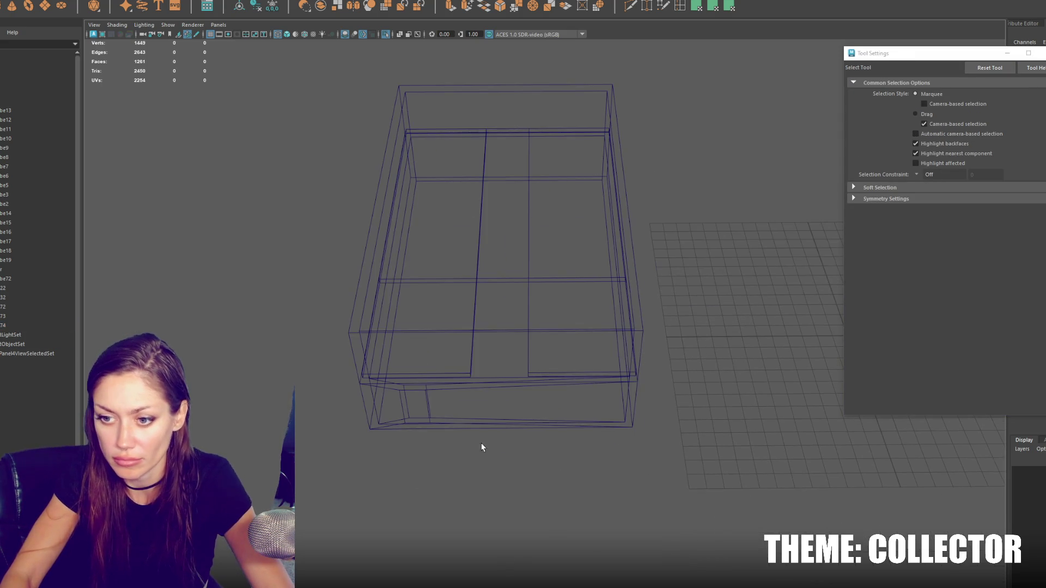
Step: Shift the box and inner wall vertices sideways to adjust the doorway area
alt+drag(428, 411, 470, 463)
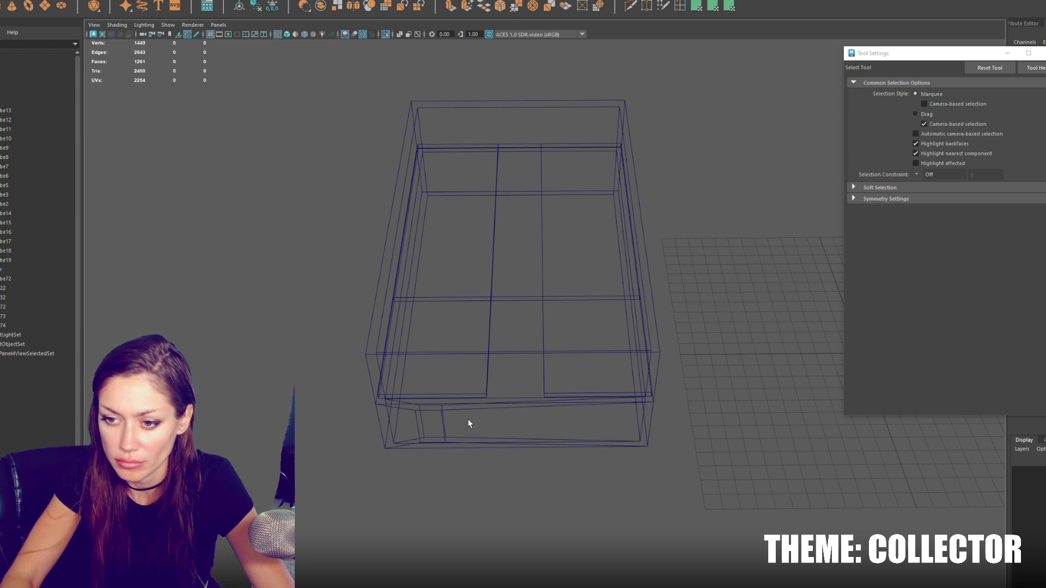
drag(466, 422, 437, 434)
key(F9)
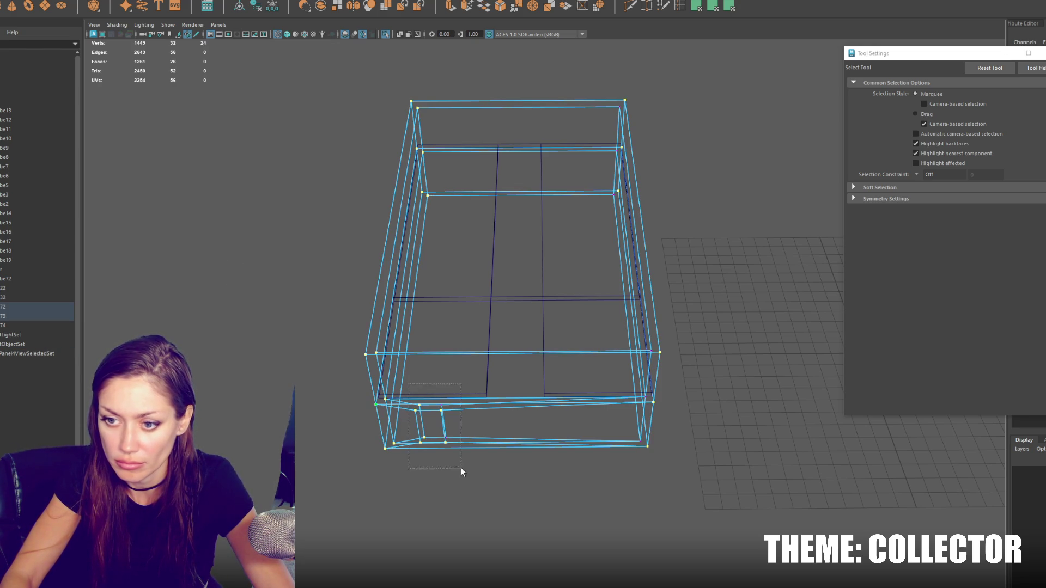
key(w)
drag(472, 429, 557, 431)
drag(532, 480, 522, 478)
key(r)
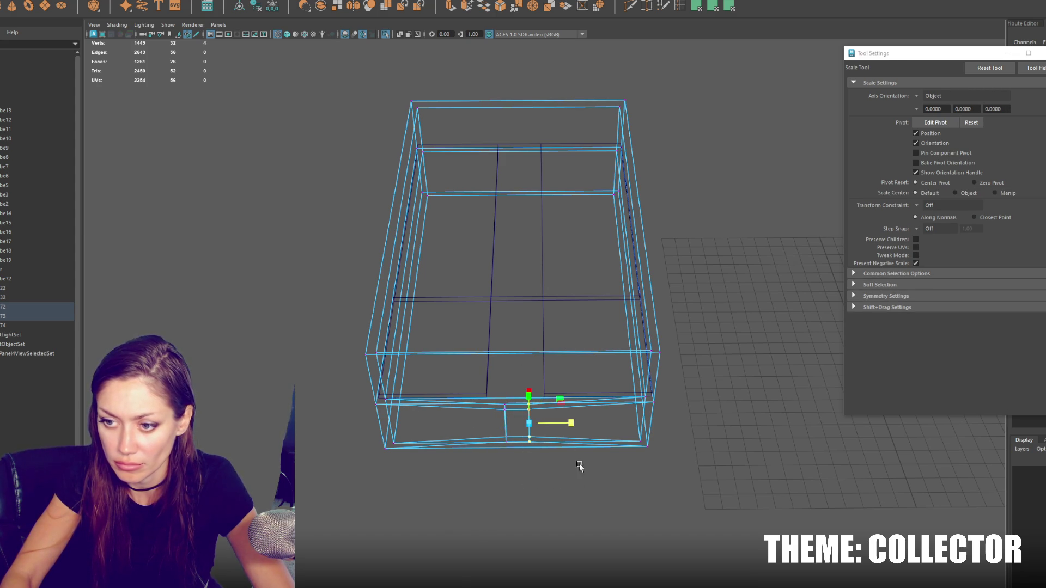
key(w)
key(F8)
Step: Select the inner slab, then view the room from above and select the small object at the bottom
click(593, 283)
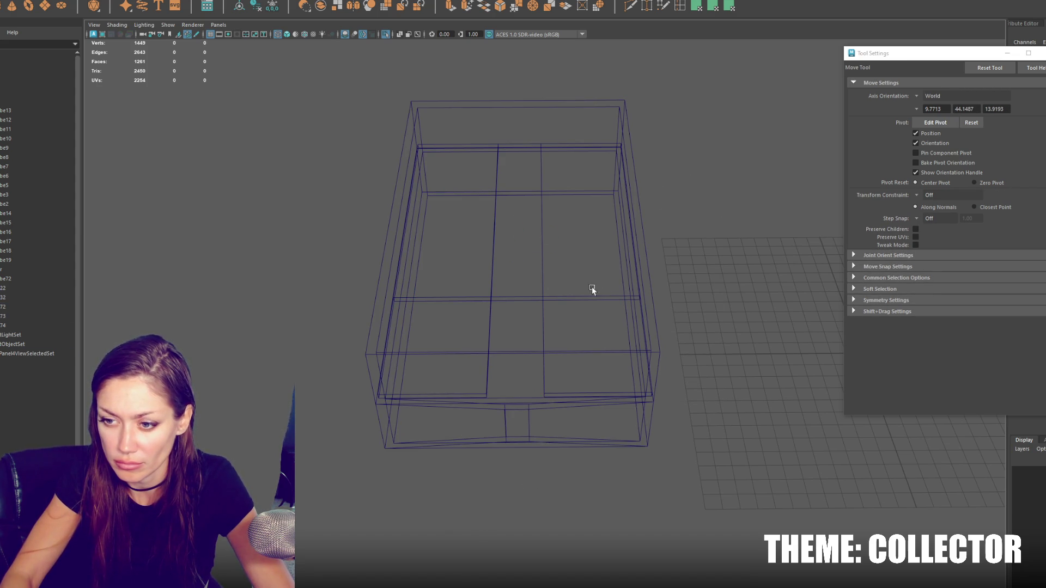
click(544, 296)
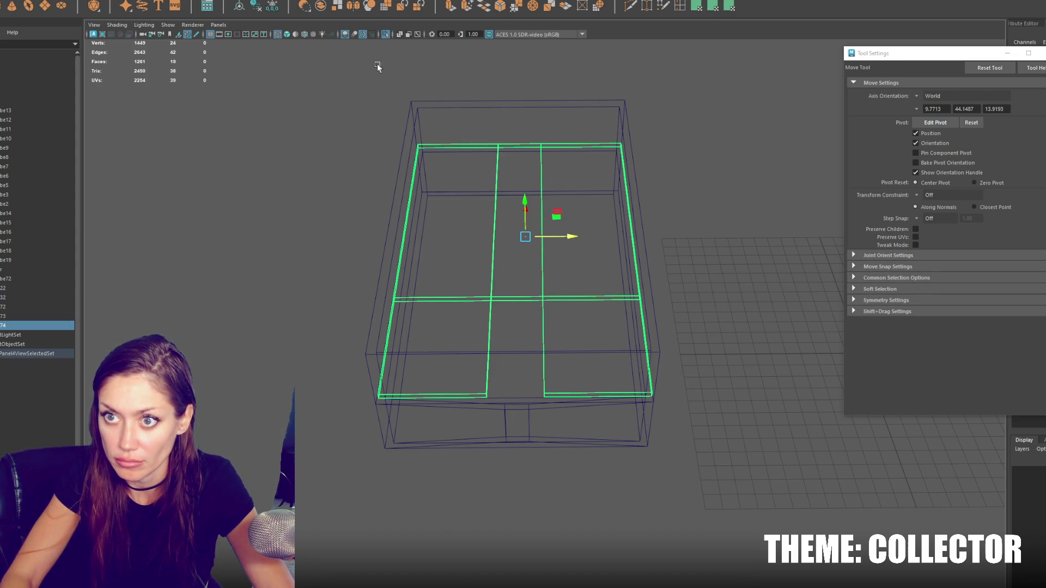
scroll(328, 186, down, 3)
click(388, 201)
mouse_move(390, 203)
alt+mouse_down()
mouse_move(567, 421)
mouse_move(489, 495)
mouse_move(493, 305)
alt+mouse_up()
click(473, 508)
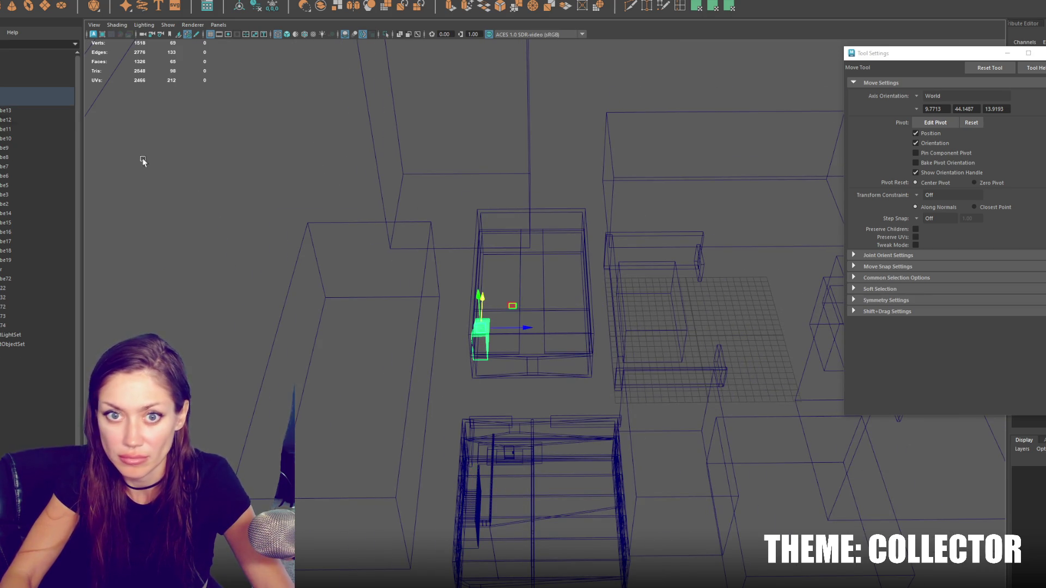
scroll(32, 164, up, 3)
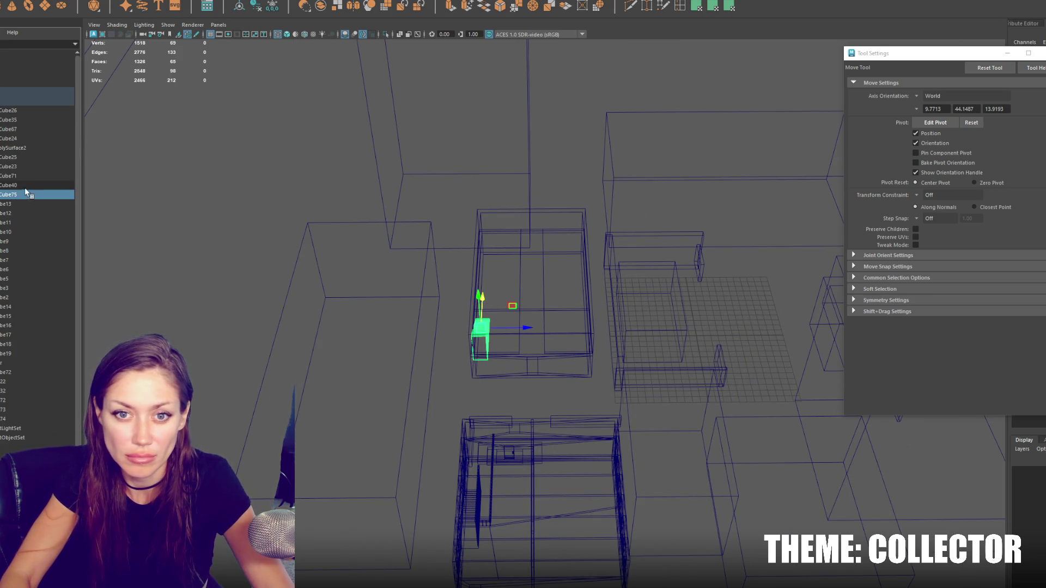
Step: Place Cube75 below Cube13 in the hierarchy, rename it 's', then move and rotate it
click(11, 362)
key(ctrl+z)
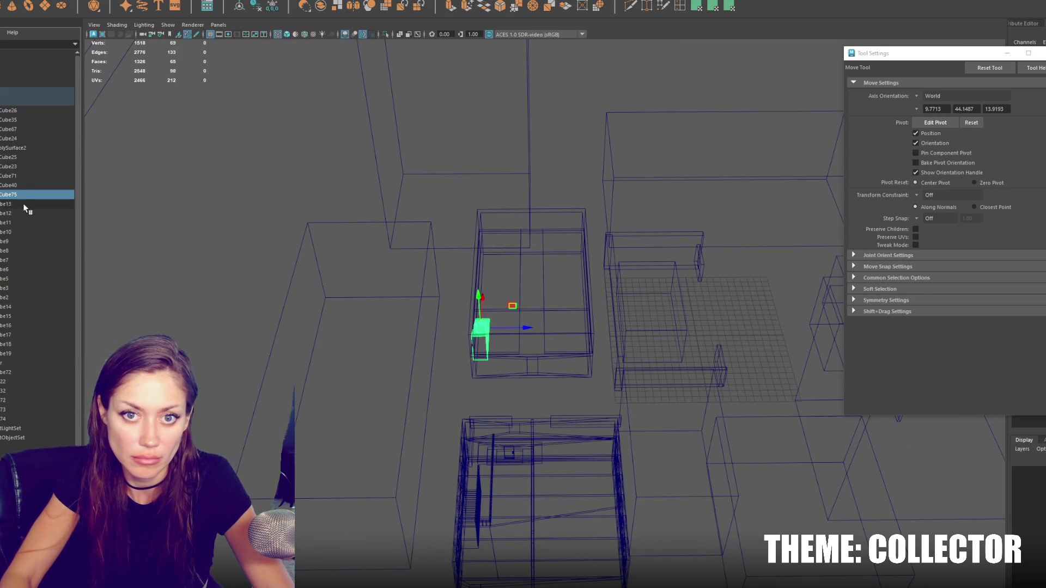
drag(3, 213, 6, 207)
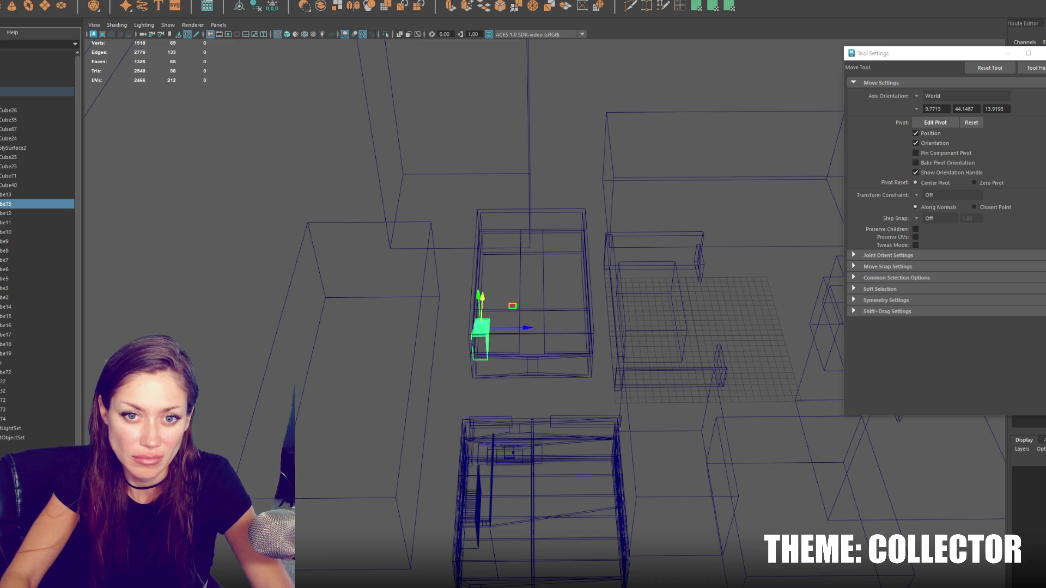
double_click(8, 205)
text(s)
key(Return)
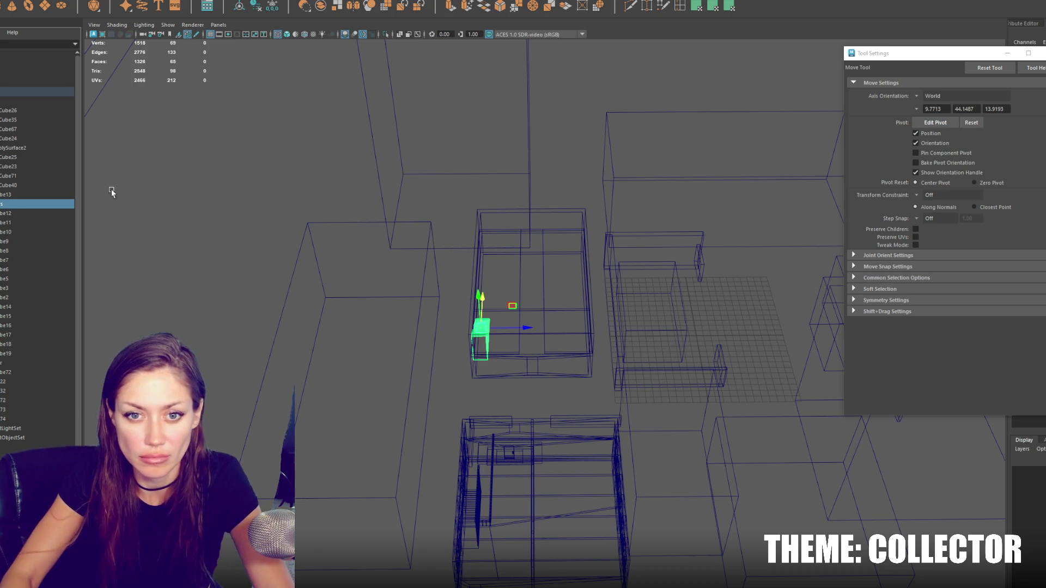
mouse_move(524, 329)
mouse_down()
mouse_move(569, 332)
mouse_move(434, 379)
mouse_up()
key(e)
Step: Frame the staircase in shaded display, reverse the building box's normals, and hide the box
key(r)
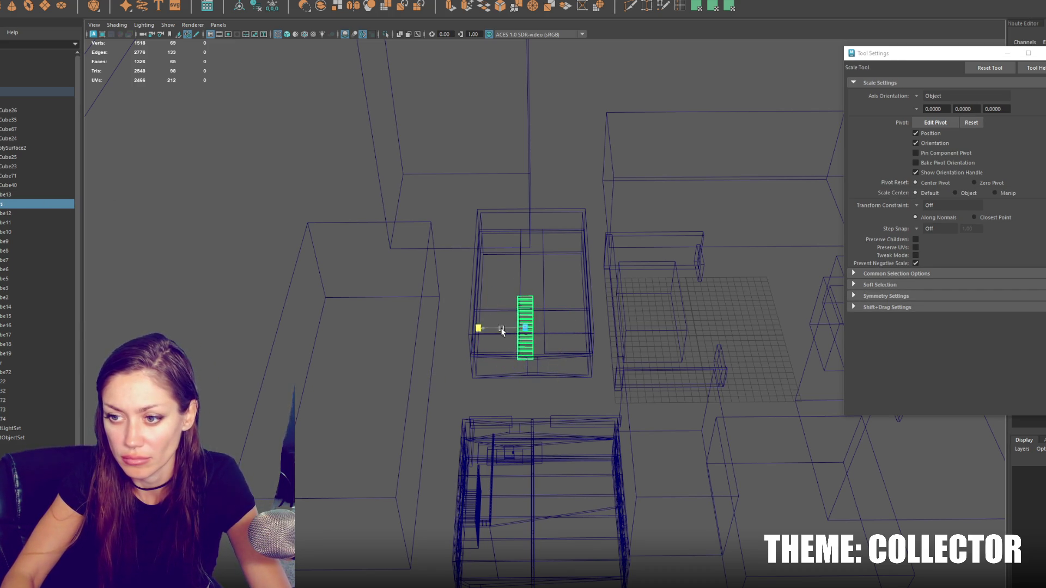
key(w)
key(f)
key(5)
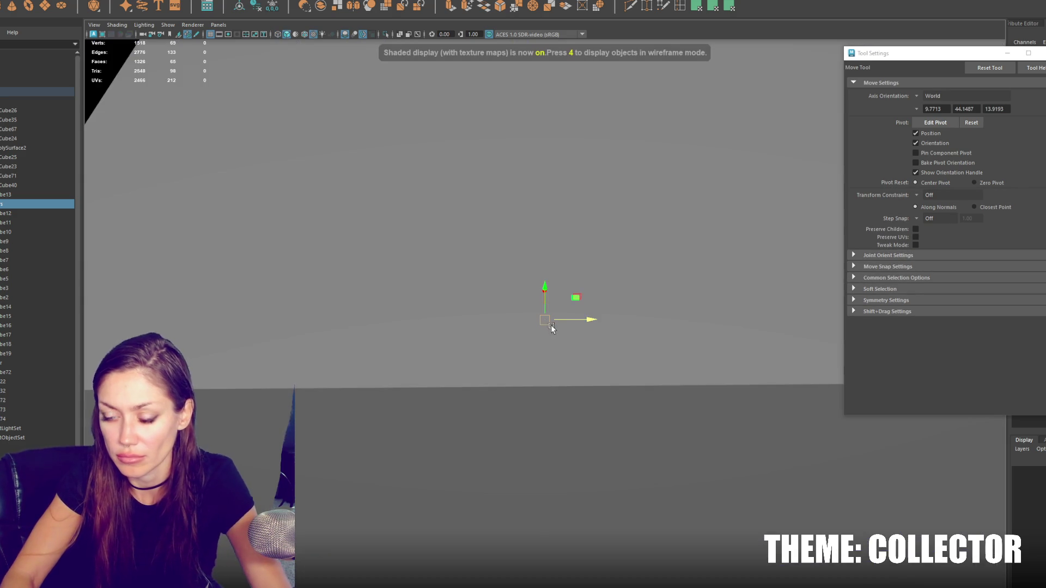
mouse_move(593, 289)
alt+middle_down()
mouse_move(564, 233)
mouse_move(569, 256)
mouse_move(584, 147)
mouse_move(526, 353)
mouse_move(583, 296)
alt+middle_up()
click(583, 298)
key(f)
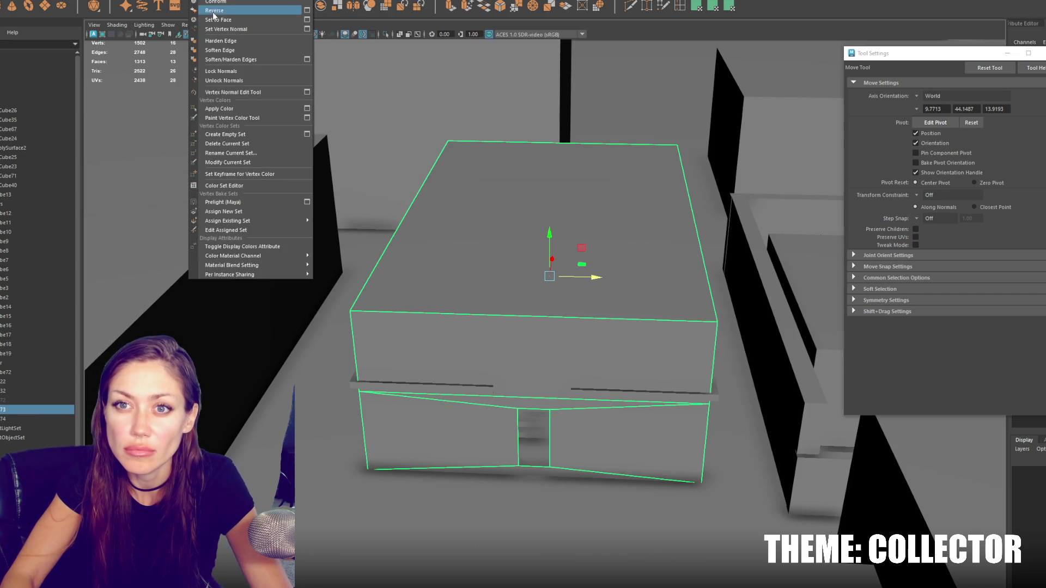
click(245, 10)
key(F8)
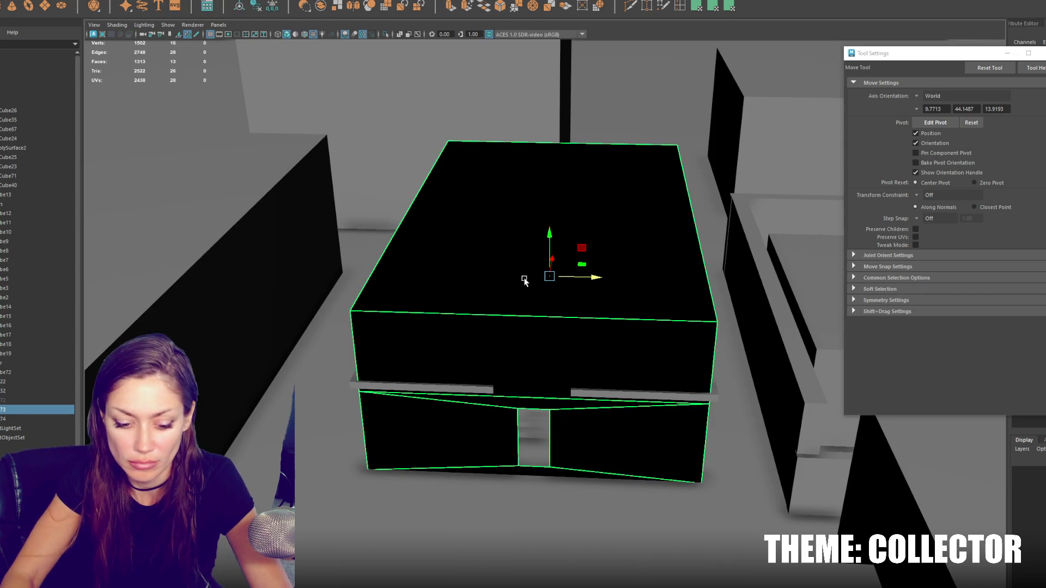
key(ctrl+h)
Step: Select the floor slab and staircase, then unhide the floor slab
click(558, 307)
alt+drag(600, 351, 563, 334)
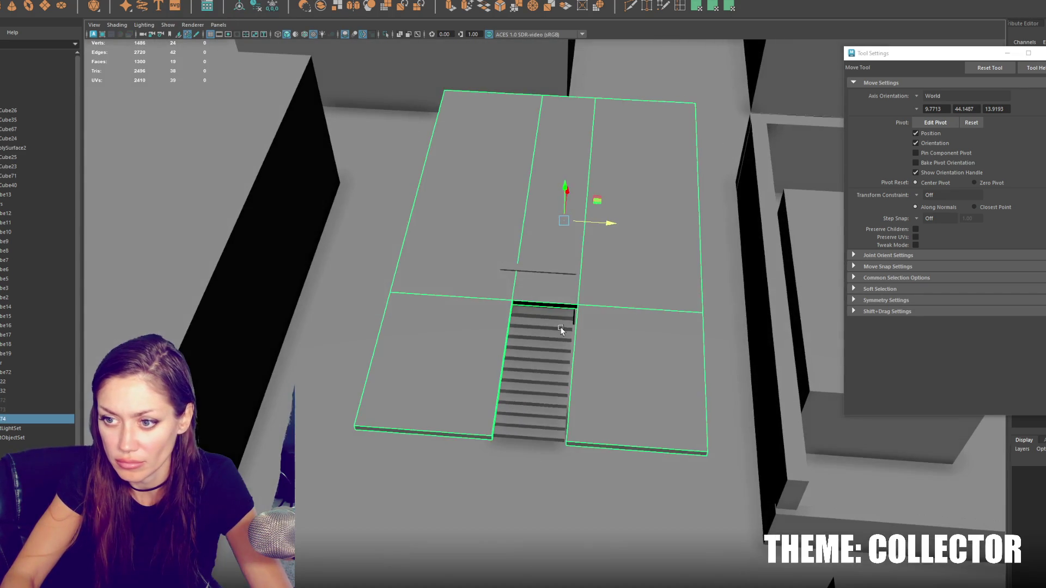
click(571, 343)
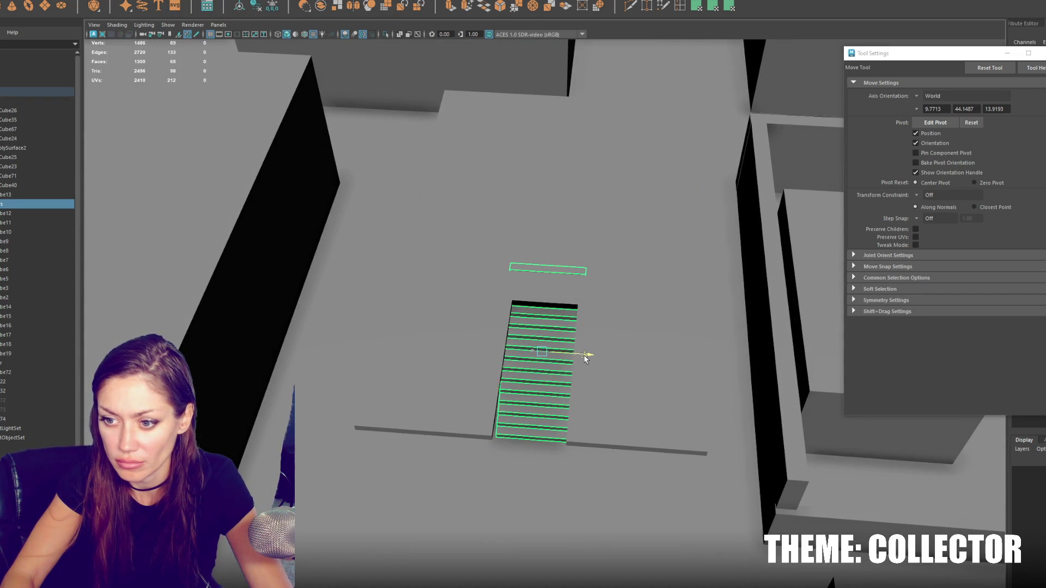
mouse_move(584, 346)
alt+mouse_down()
mouse_move(585, 329)
mouse_move(560, 312)
alt+mouse_up()
key(ctrl+shift+h)
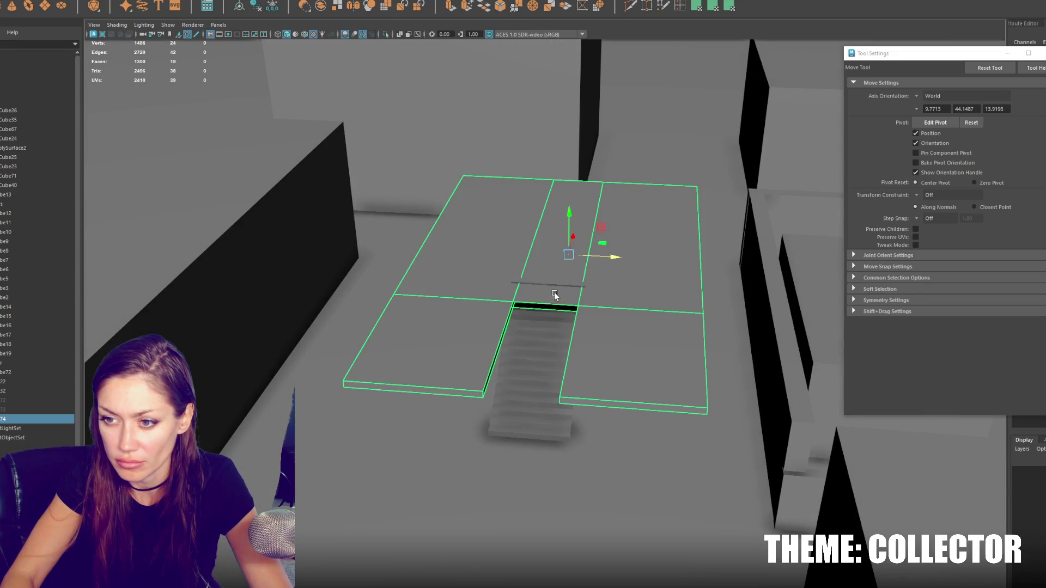
Step: Move the stair-opening edge of the slab and bridge the opening with a new face
right_drag(574, 255, 572, 235)
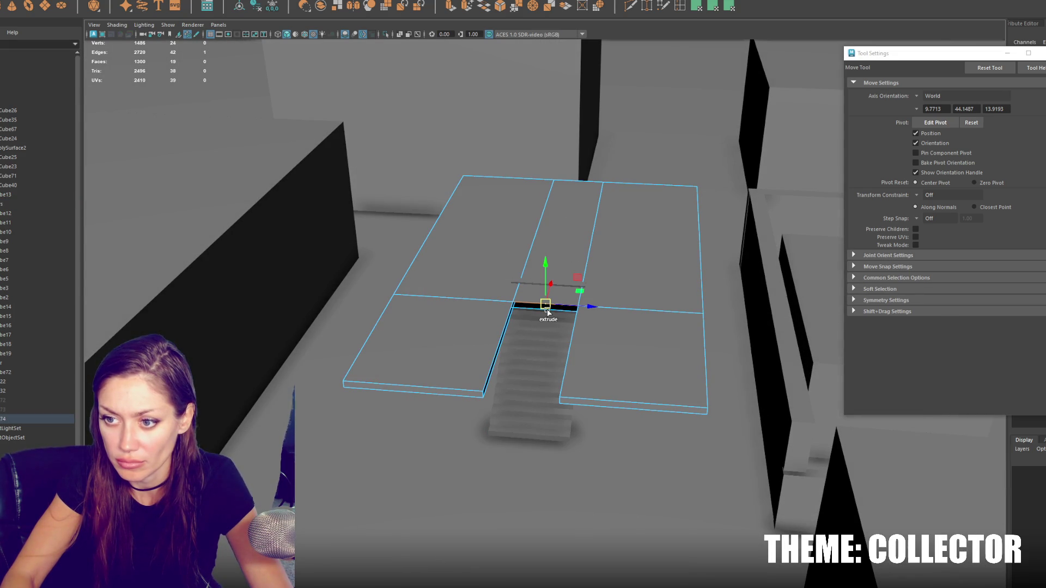
drag(550, 287, 567, 269)
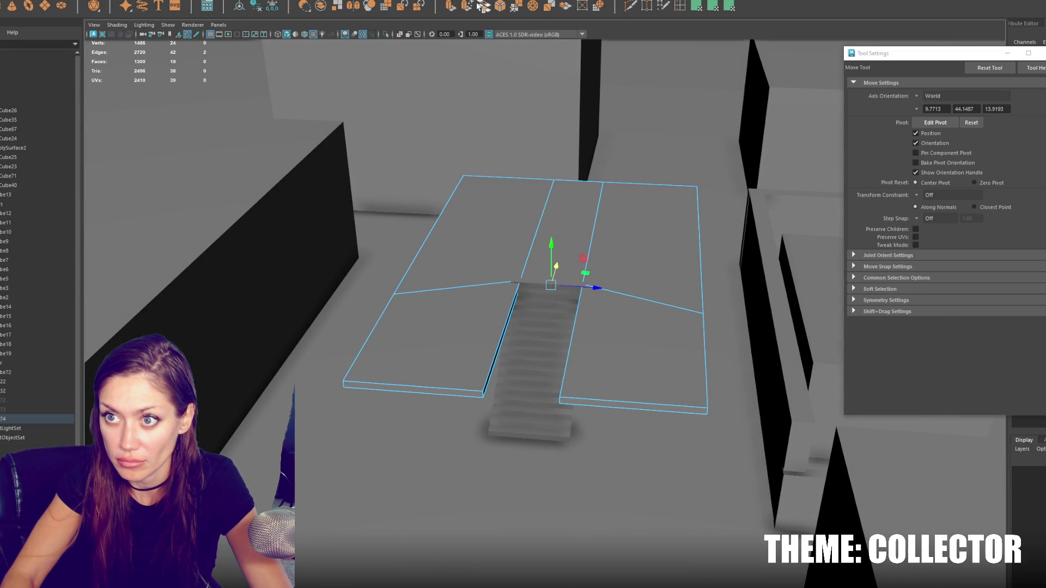
shift+right_drag(517, 299, 509, 338)
click(596, 338)
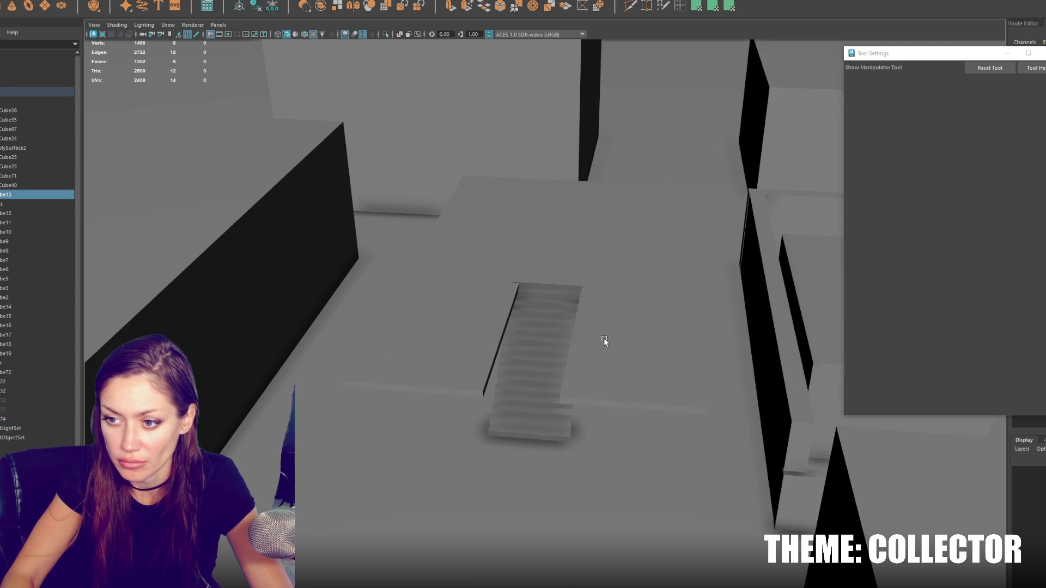
key(q)
click(621, 349)
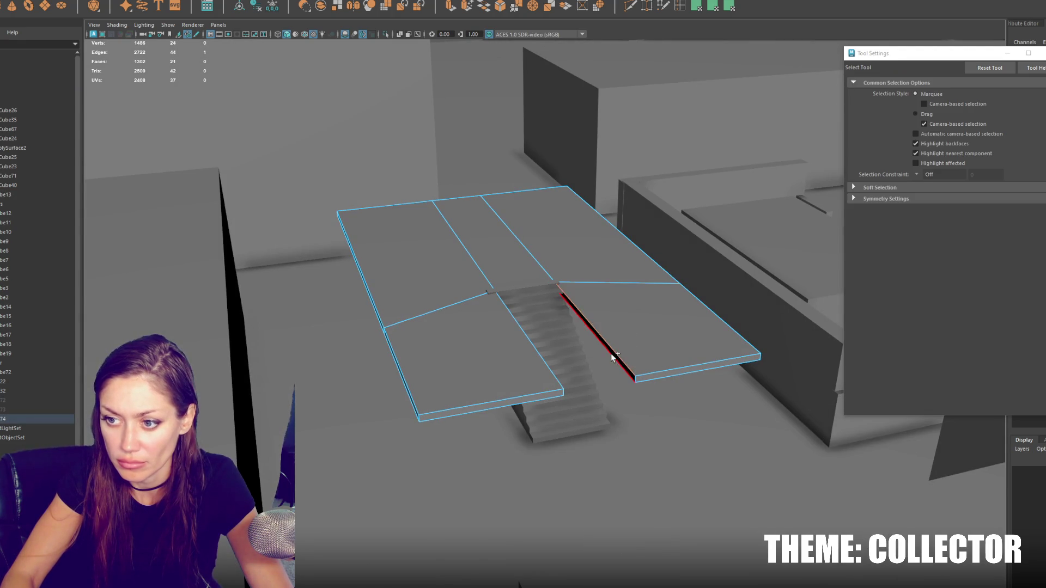
alt+drag(619, 340, 598, 286)
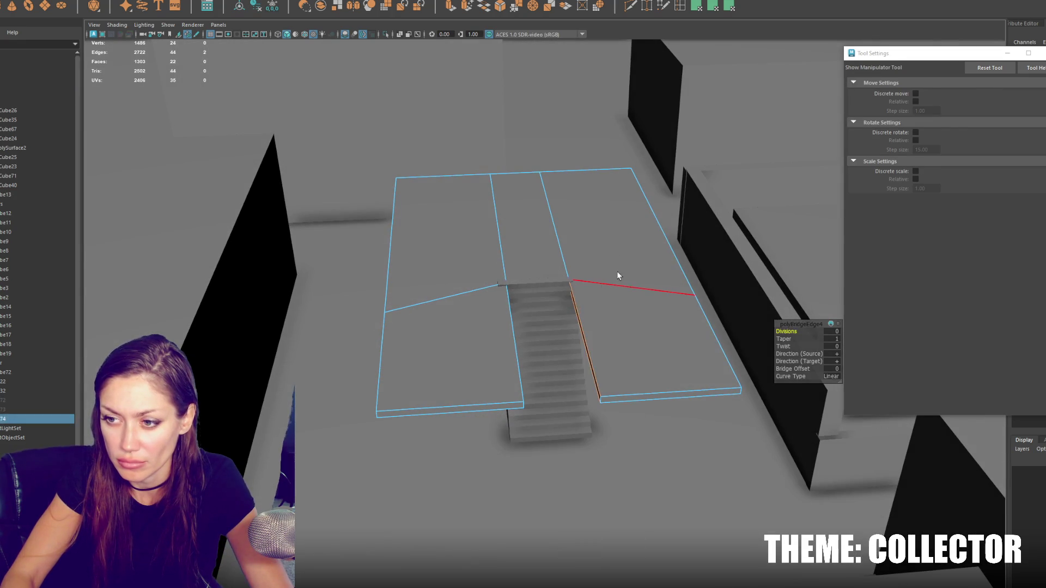
key(F8)
Step: Narrow the staircase from its side pivot and shift it to fit the opening
click(537, 336)
key(r)
drag(502, 359, 504, 358)
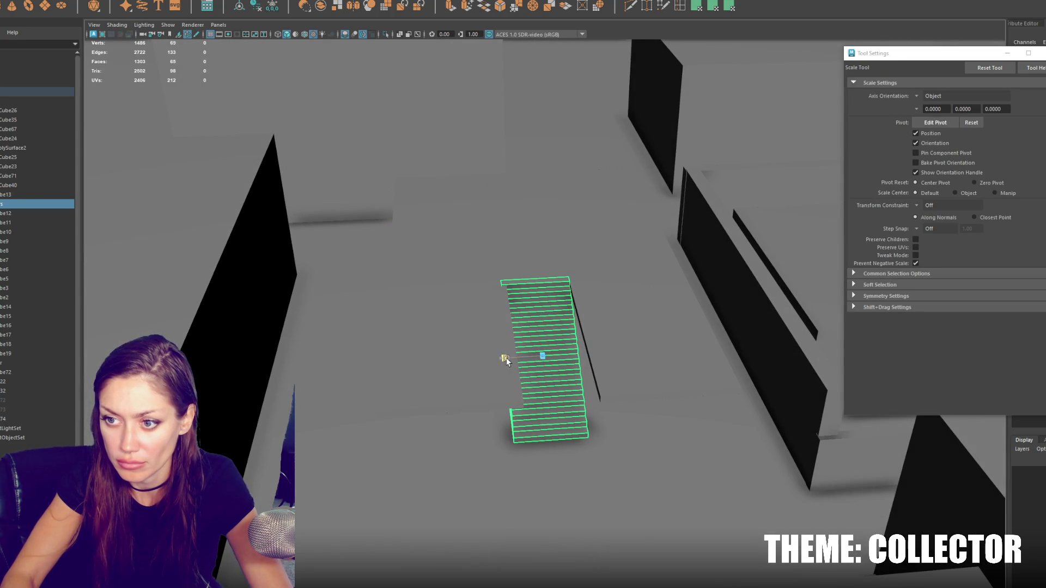
key(w)
drag(586, 354, 589, 355)
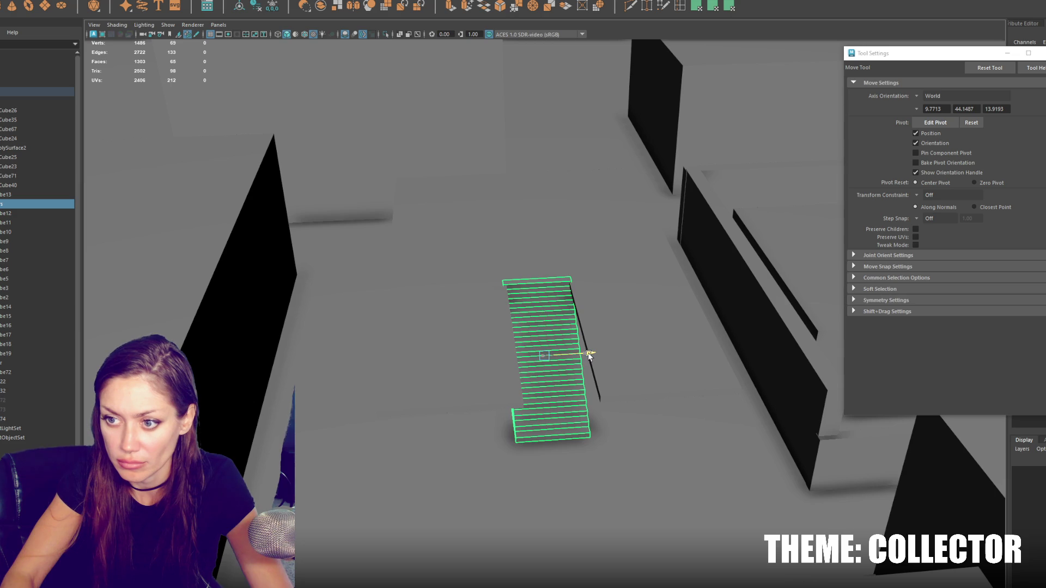
key(r)
click(257, 9)
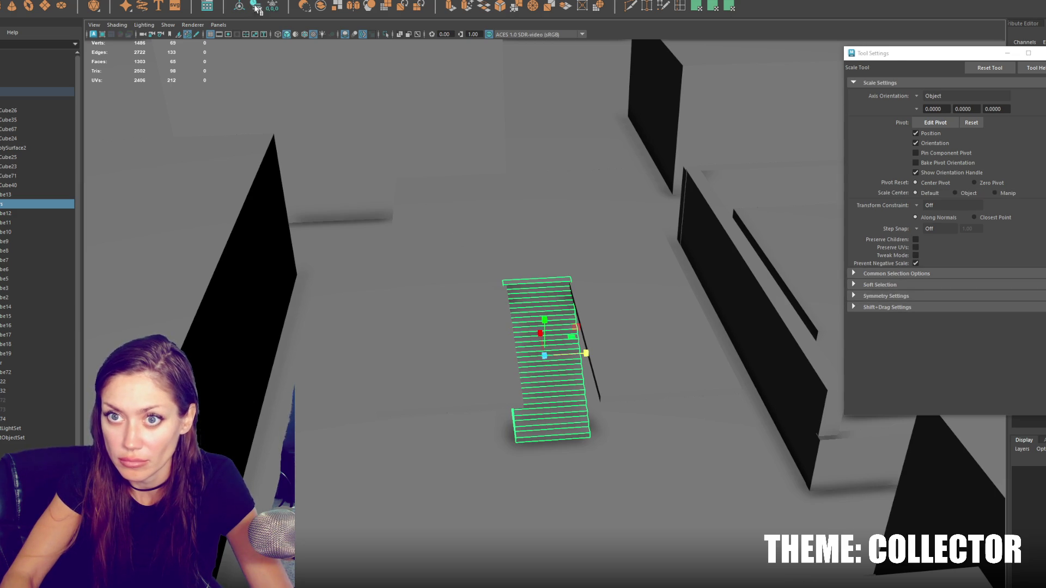
drag(589, 354, 532, 294)
key(w)
Step: Isolate the staircase, fill its open side, and snap the fan vertex to the bottom corner
key(ctrl+1)
right_drag(475, 185, 607, 317)
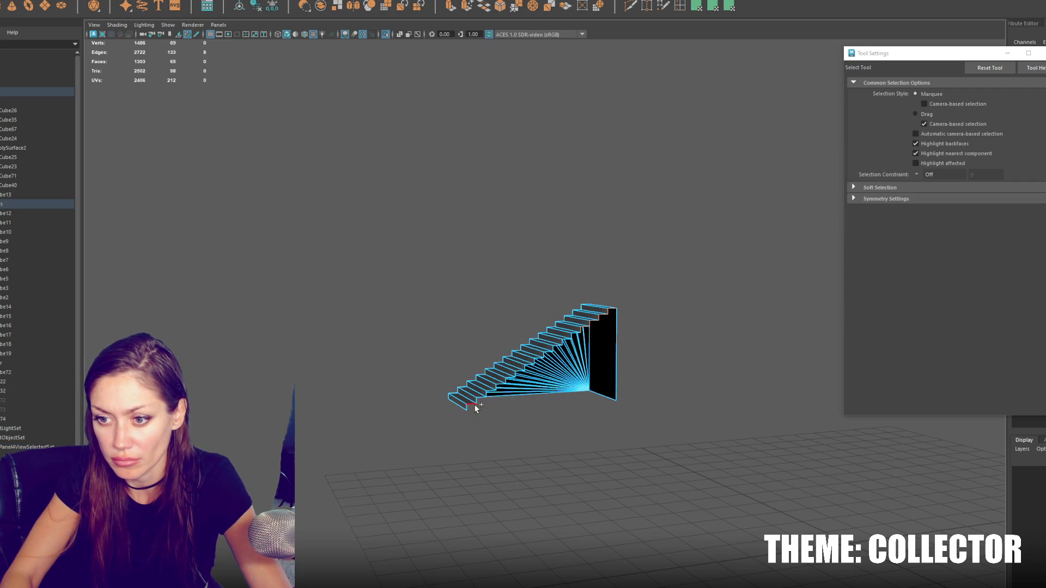
scroll(610, 380, up, 3)
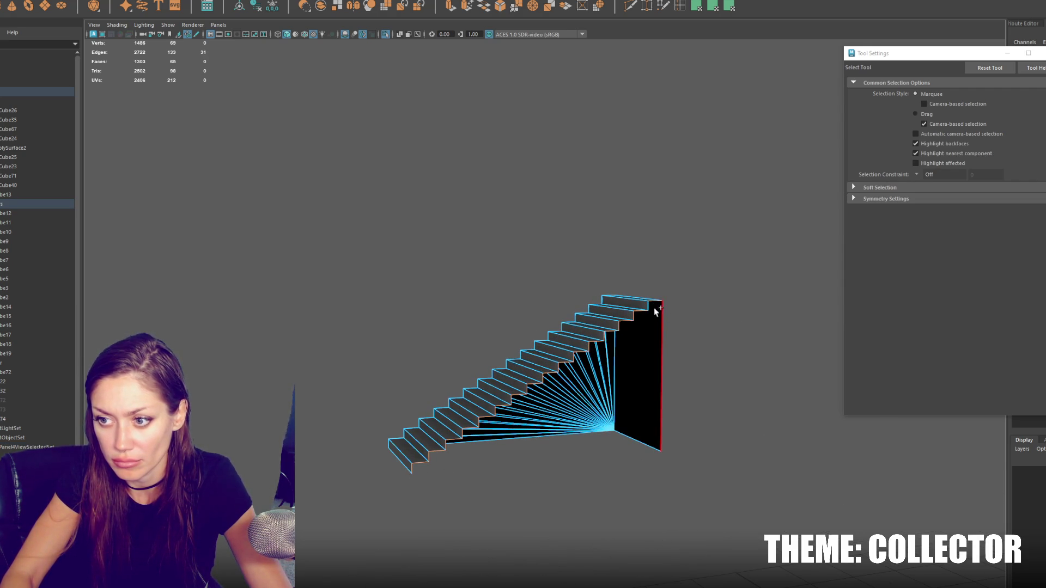
alt+drag(672, 313, 728, 325)
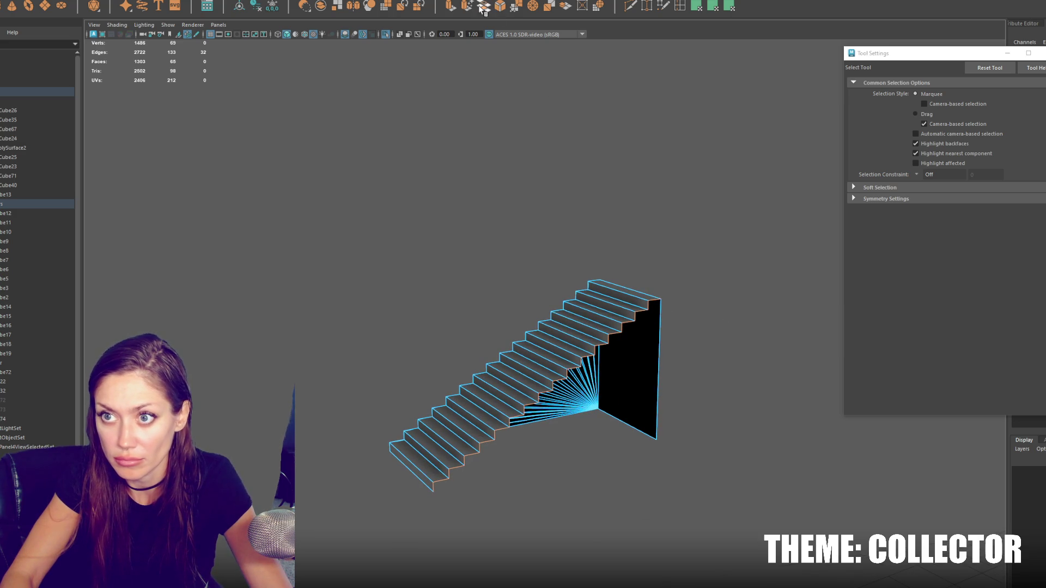
click(453, 10)
click(175, 87)
key(w)
drag(551, 345, 633, 466)
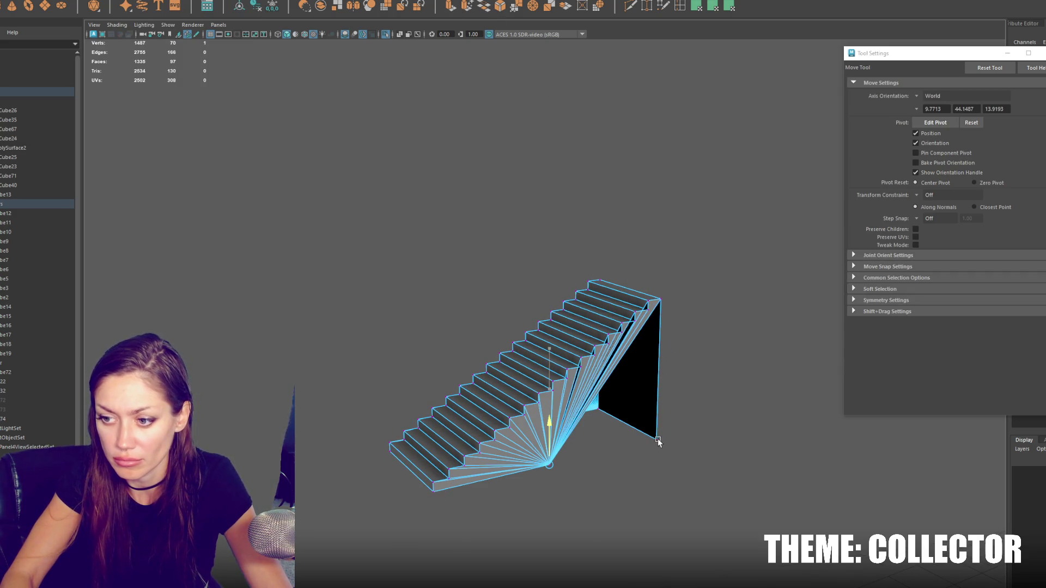
drag(567, 472, 632, 448)
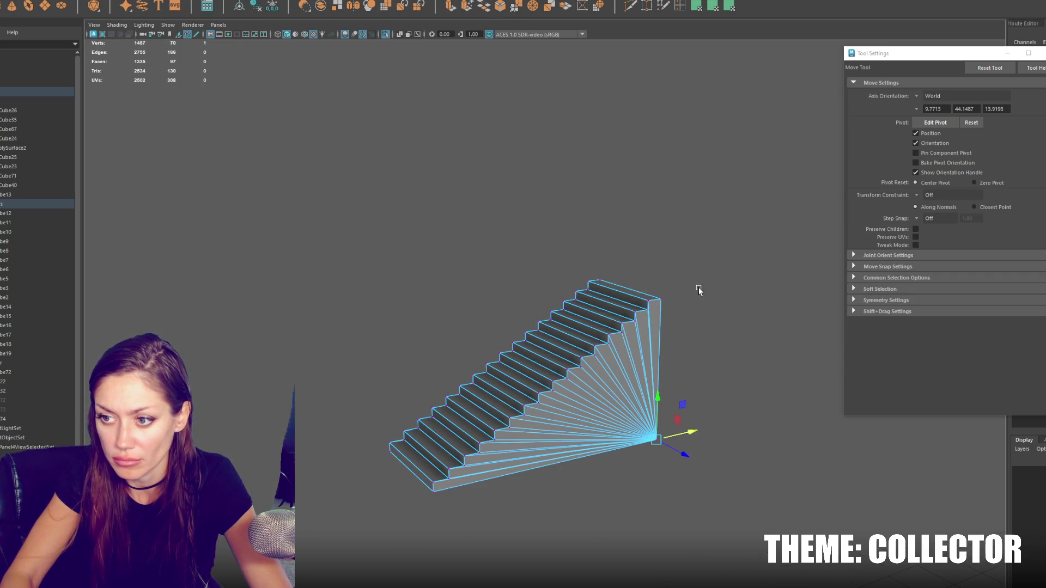
key(q)
Step: Merge the two overlapping corner vertices with Mesh Tools > Merge, then exit isolate select
click(183, 88)
click(520, 219)
alt+drag(520, 219, 581, 223)
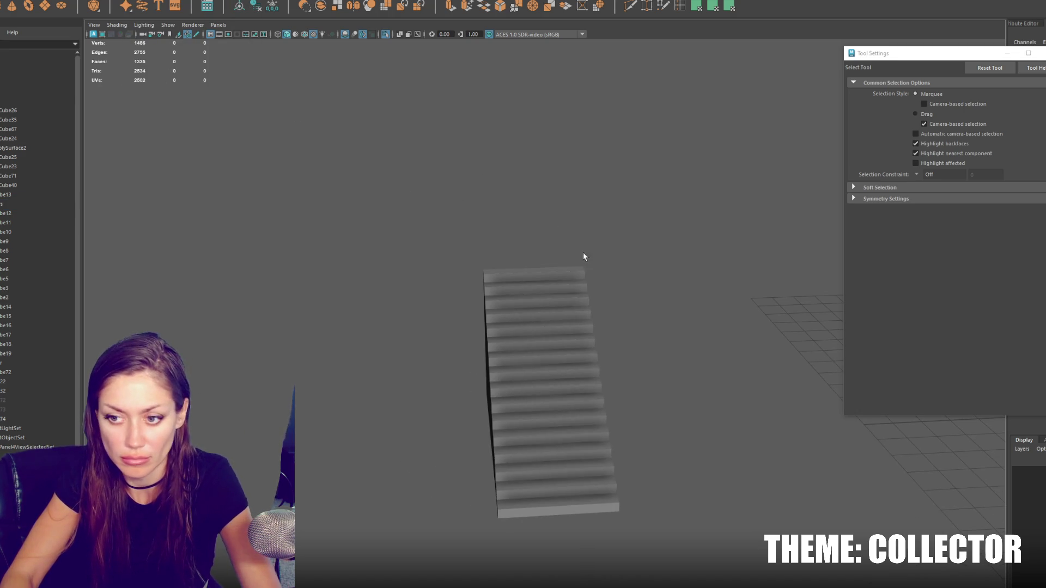
click(578, 273)
right_drag(635, 201, 708, 235)
click(586, 217)
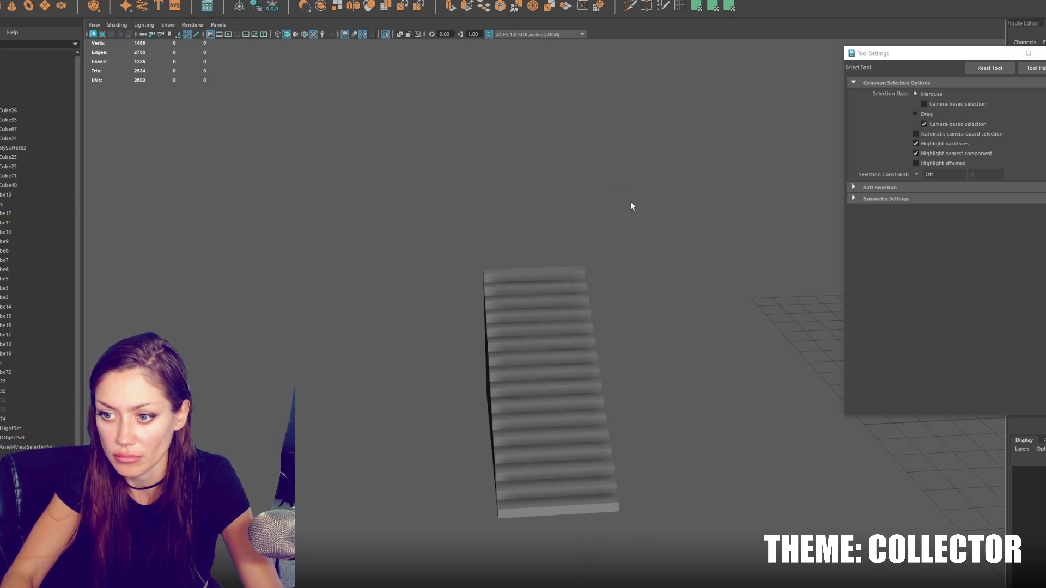
click(583, 293)
alt+drag(582, 293, 545, 273)
click(544, 273)
mouse_move(516, 312)
alt+mouse_down()
mouse_move(458, 280)
mouse_move(608, 340)
mouse_move(583, 311)
mouse_move(561, 311)
alt+mouse_up()
key(ctrl+1)
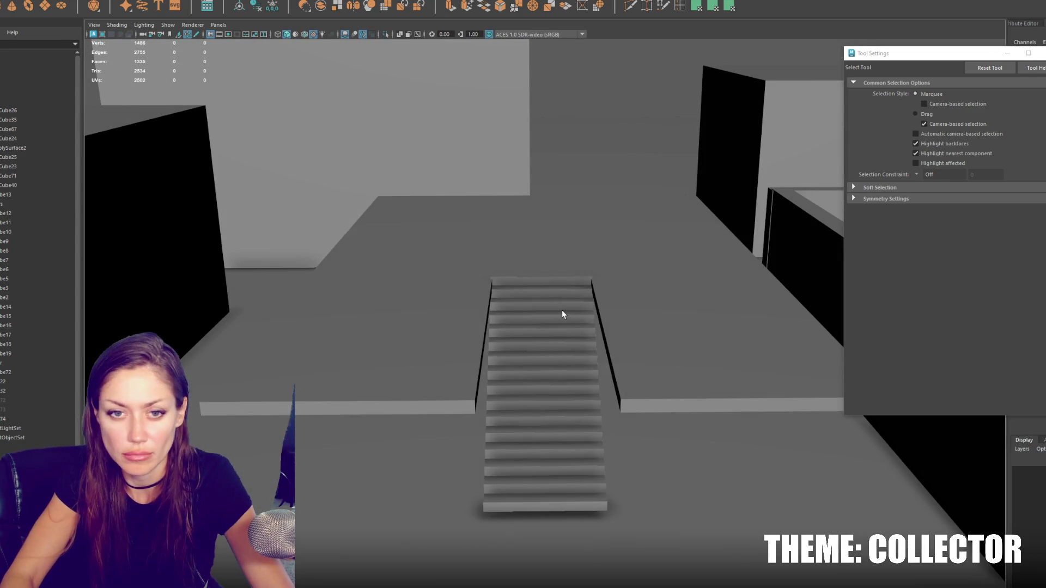
Step: Unhide the building box and group it with the staircase and floor slab using Ctrl+G
click(561, 311)
shift+click(327, 245)
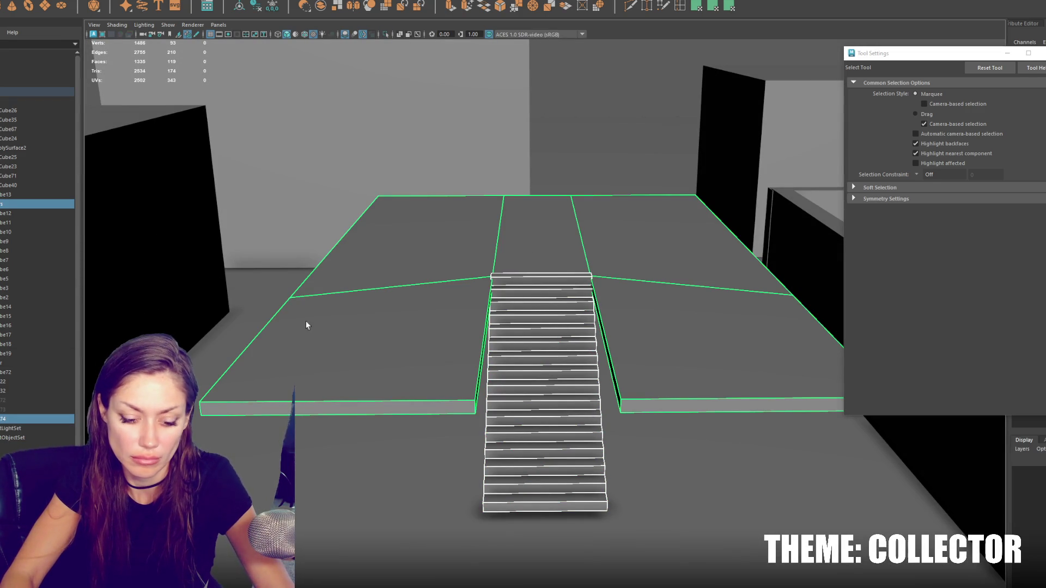
click(29, 409)
key(shift+h)
key(shift+h)
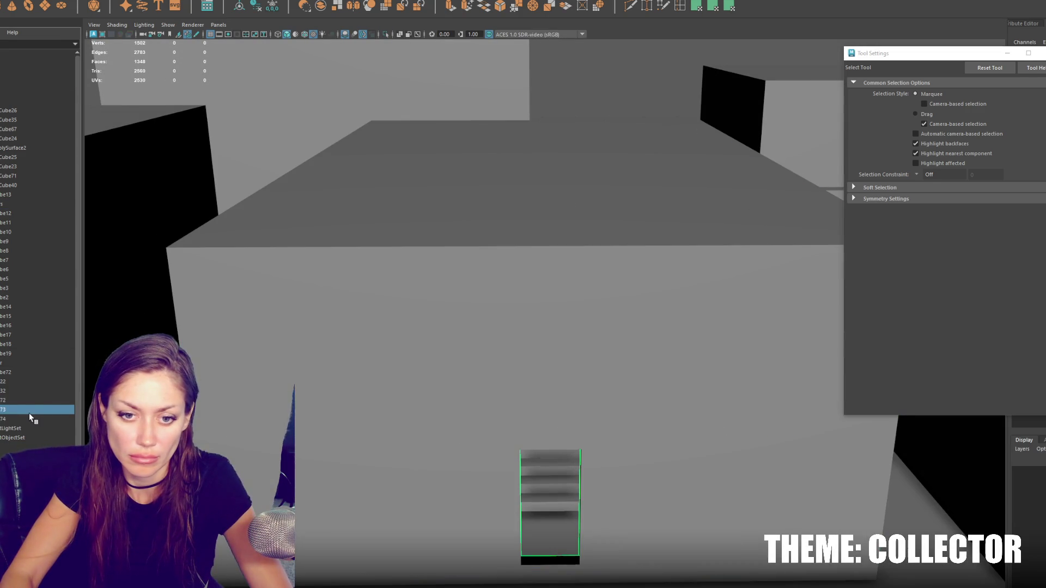
key(ctrl+z)
key(ctrl+z)
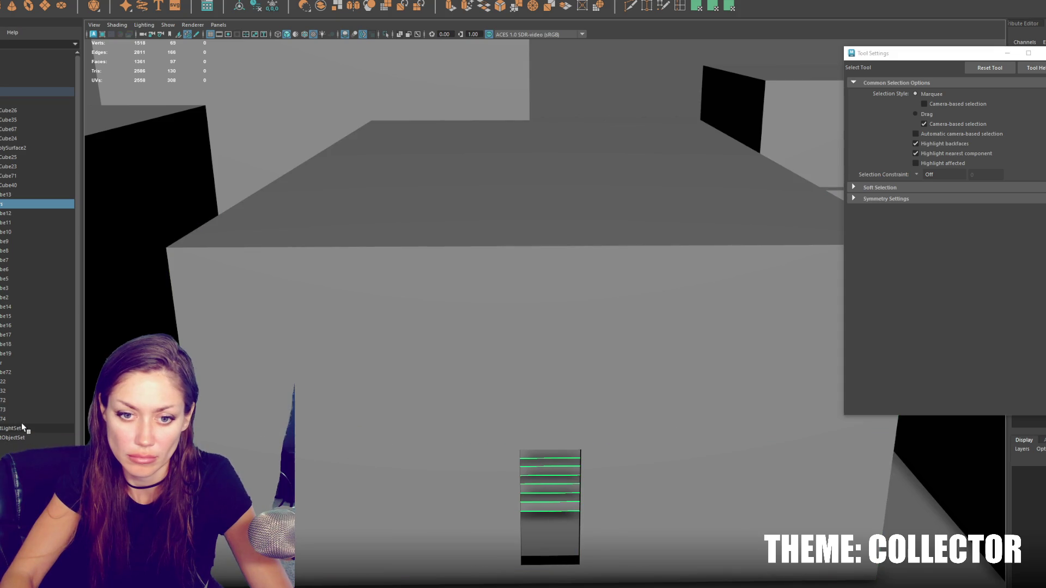
ctrl+click(20, 418)
shift+click(21, 400)
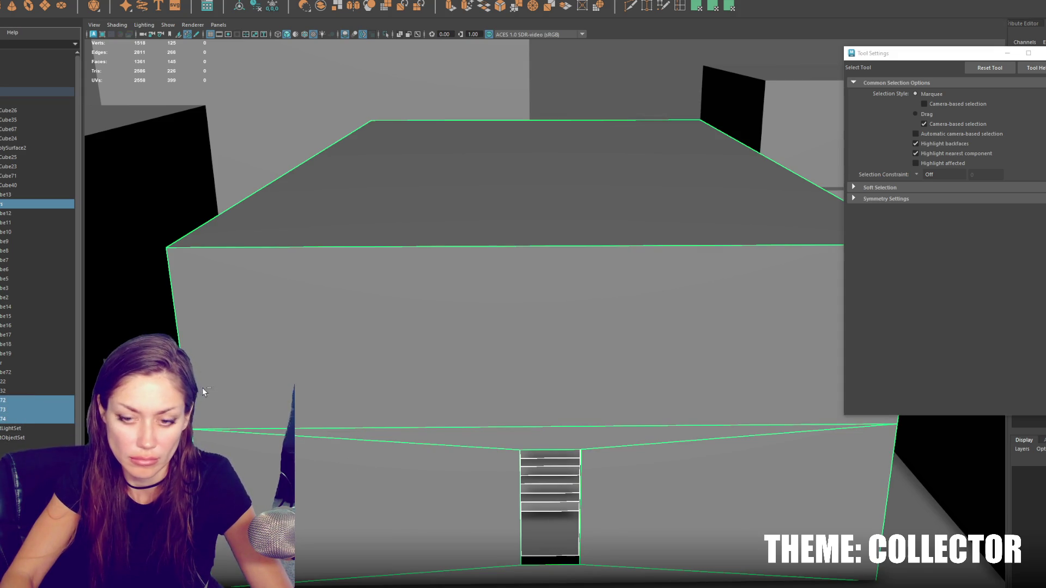
key(ctrl+g)
Step: In wireframe, combine the building's two box sections into a single mesh
key(f)
mouse_move(593, 444)
alt+mouse_down()
mouse_move(588, 322)
mouse_move(509, 367)
alt+mouse_up()
right_drag(464, 335, 467, 301)
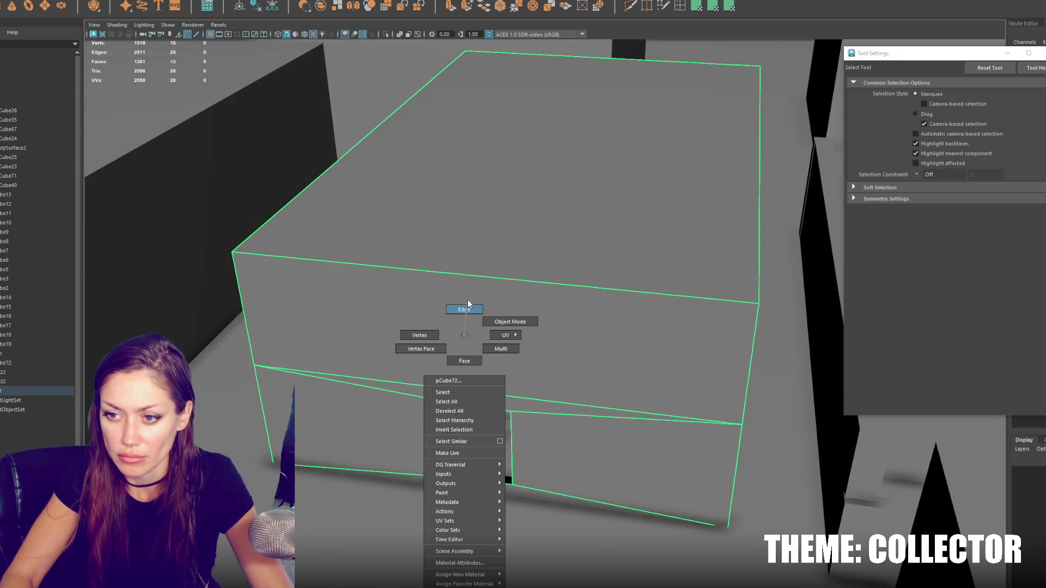
key(4)
click(469, 433)
key(F8)
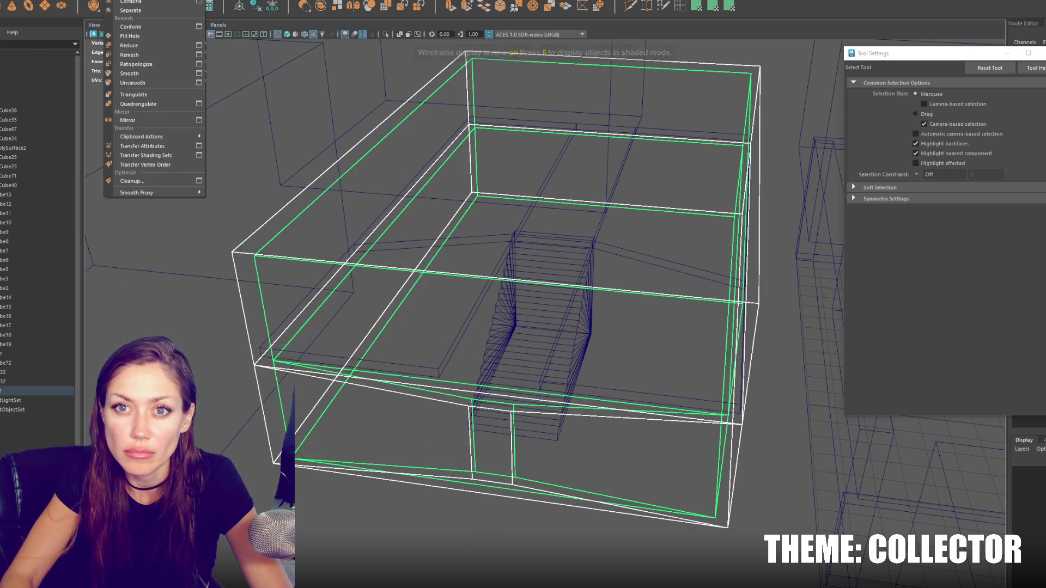
click(130, 2)
Step: Select the box's doorway edges, return to shaded display, and add a new cube
mouse_move(443, 350)
right_down()
mouse_move(497, 305)
mouse_move(465, 324)
mouse_move(467, 305)
right_up()
click(477, 453)
shift+click(470, 437)
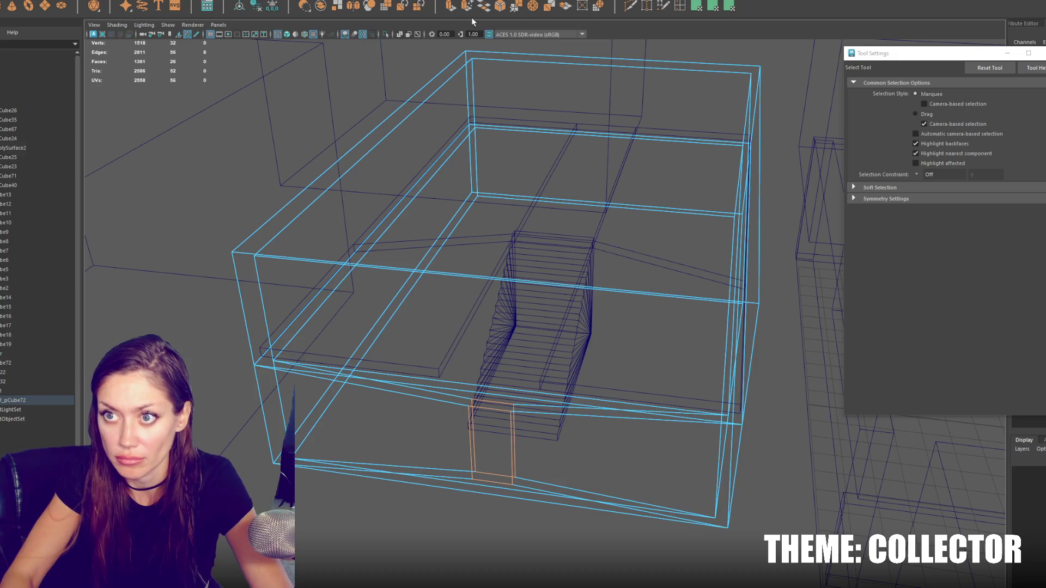
key(6)
key(w)
key(F8)
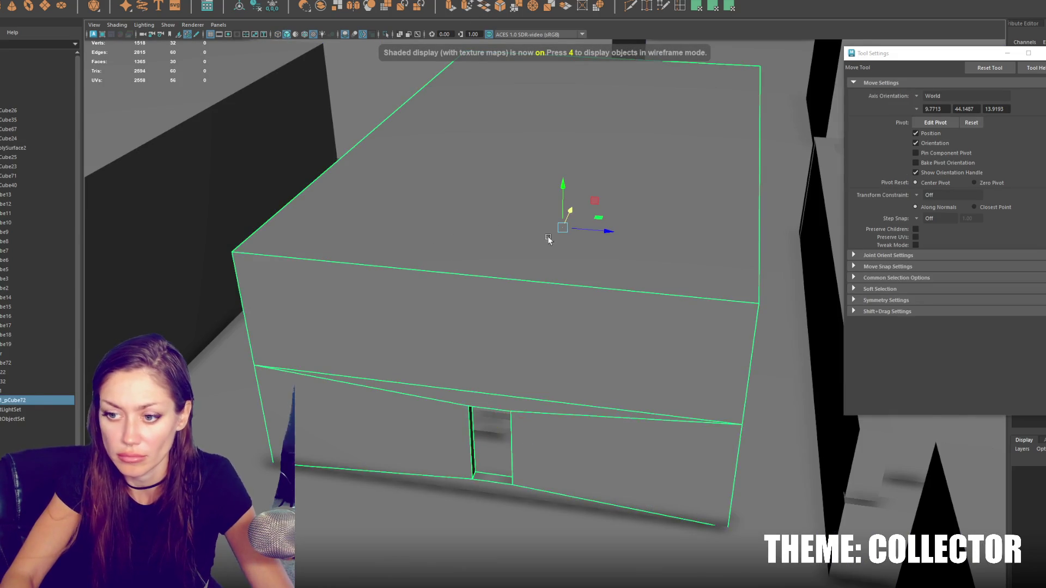
click(499, 6)
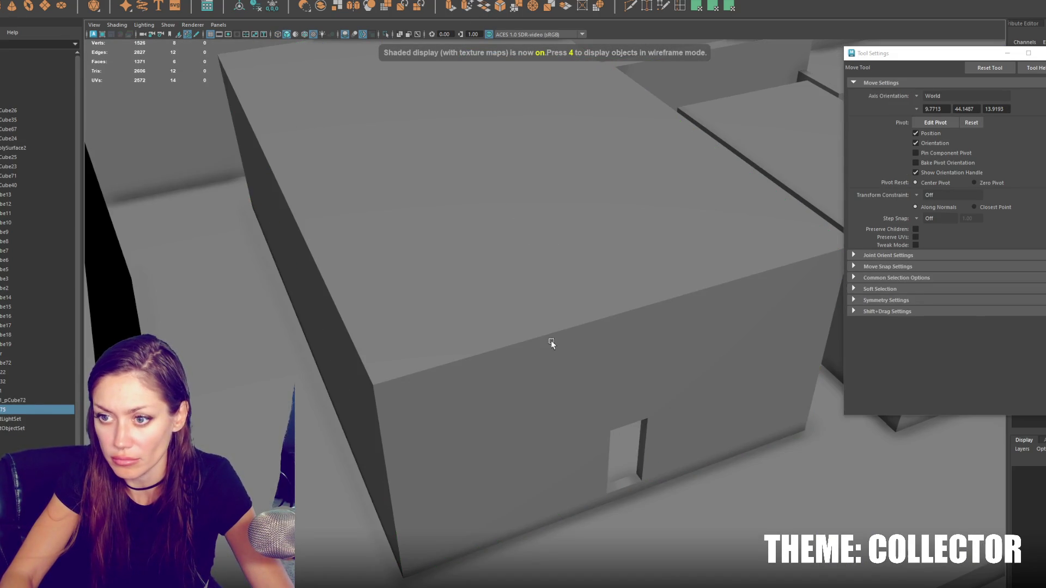
Step: Move and scale the new cube down under the doorway as a step slab
scroll(554, 346, down, 5)
mouse_move(557, 340)
mouse_down()
mouse_move(558, 376)
mouse_move(677, 367)
mouse_move(564, 373)
mouse_move(619, 403)
mouse_up()
key(r)
key(w)
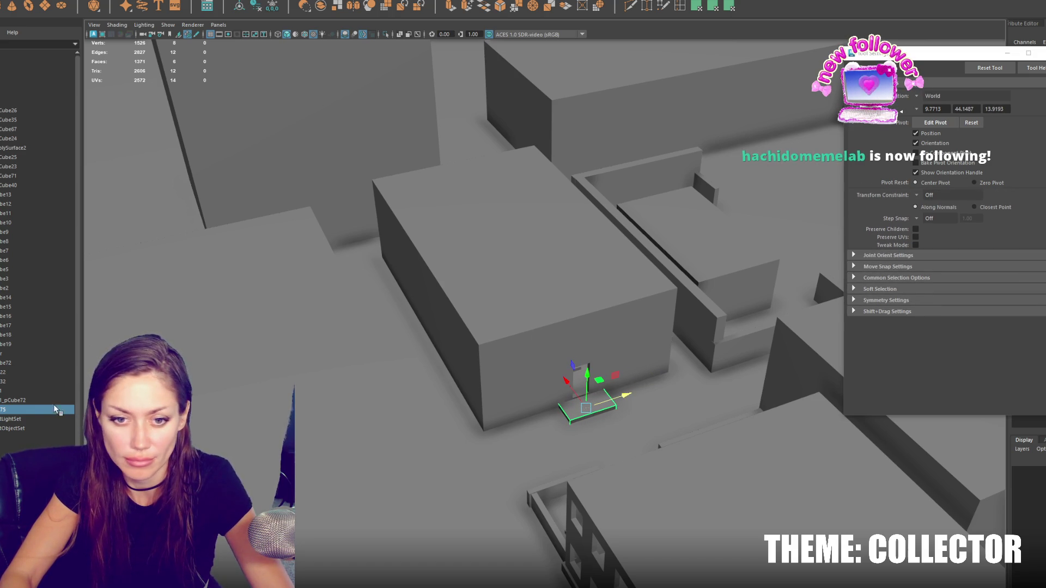
Step: Select all the building's pieces and group them with Ctrl+G
click(51, 400)
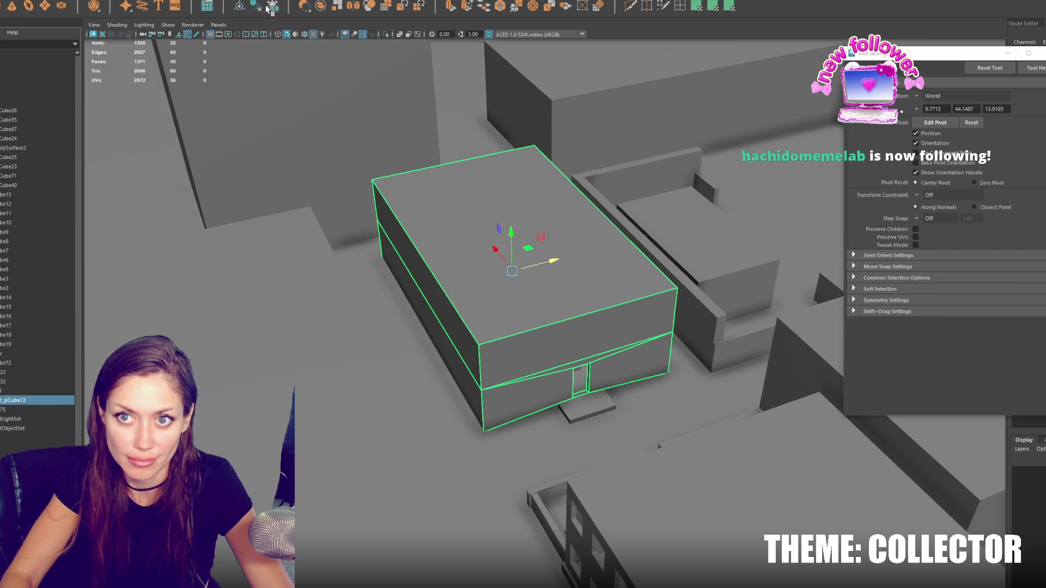
click(4, 390)
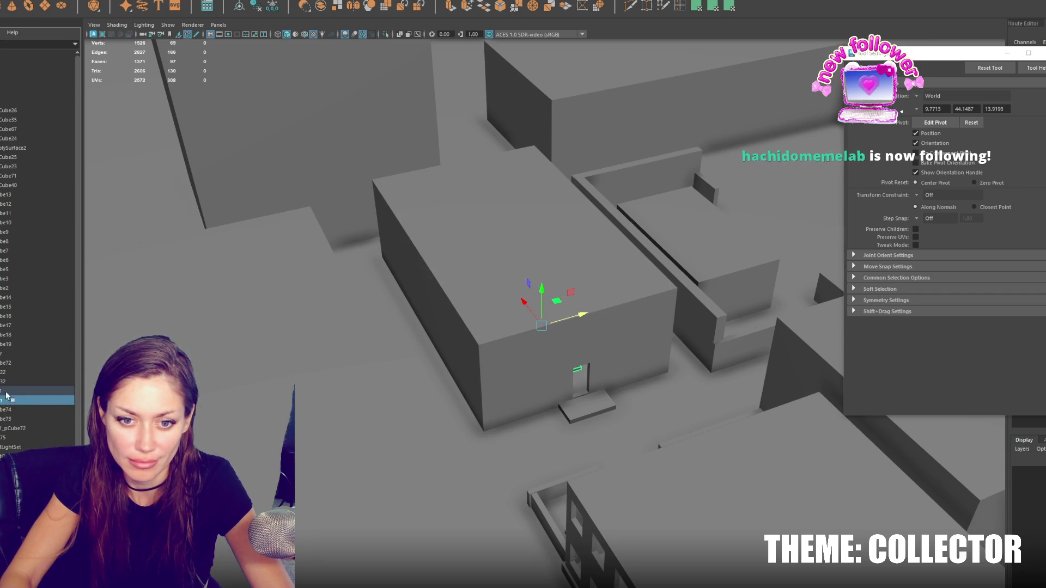
double_click(5, 401)
ctrl+click(13, 409)
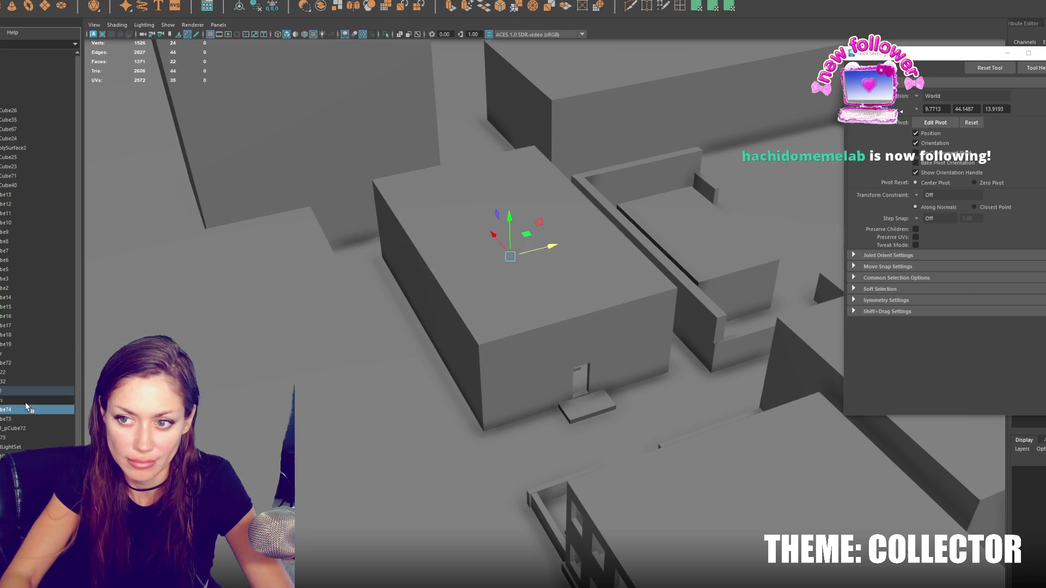
shift+click(17, 437)
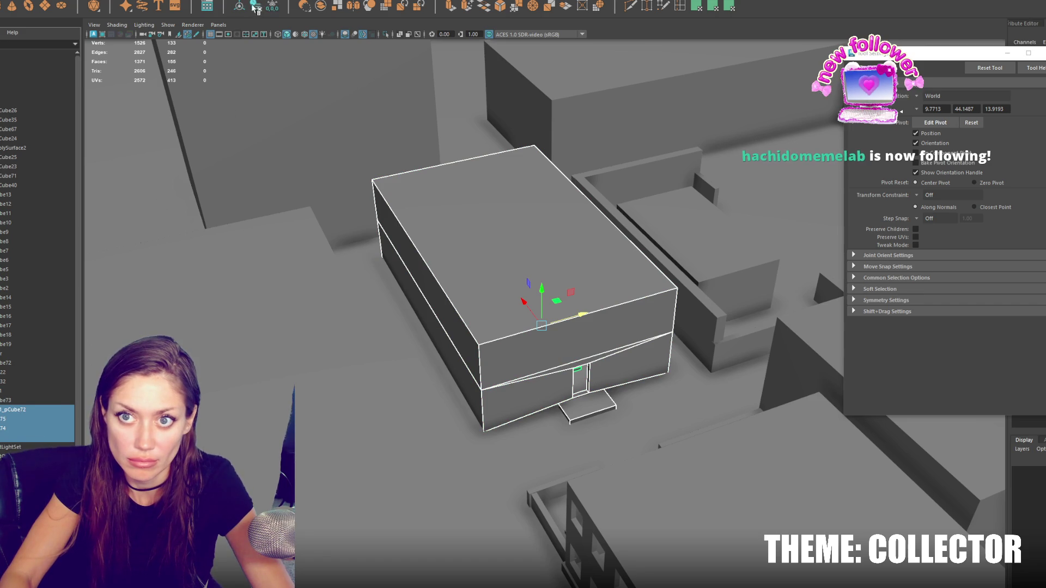
key(ctrl+g)
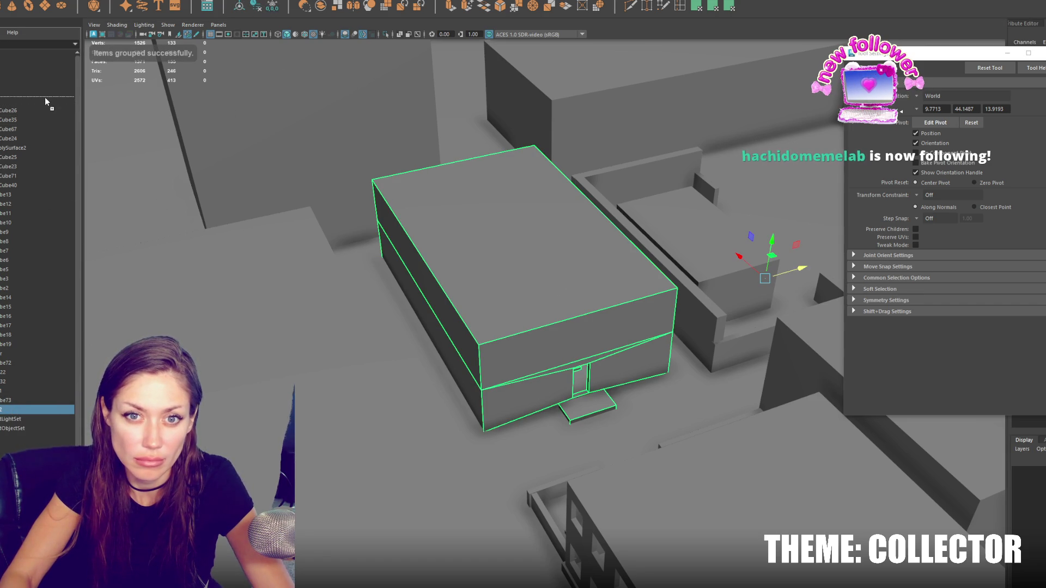
Step: Move the new group to the top of the Outliner and rename it 'house'
mouse_move(7, 104)
mouse_down()
mouse_move(5, 196)
mouse_move(37, 103)
mouse_move(15, 104)
mouse_up()
double_click(16, 102)
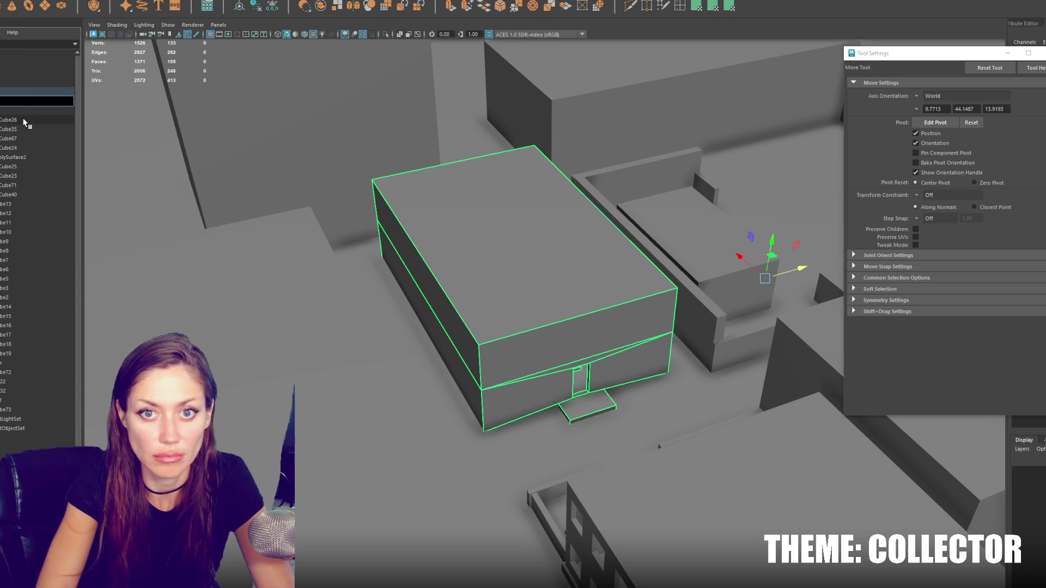
text(house)
key(Return)
Step: Move the house group's pivot toward the wall, then select the whole level group
key(d)
mouse_move(733, 256)
mouse_down()
mouse_move(690, 191)
mouse_move(649, 169)
mouse_move(753, 138)
mouse_move(526, 176)
mouse_move(551, 233)
mouse_up()
key(d)
key(q)
click(30, 409)
ctrl+drag(11, 391, 9, 374)
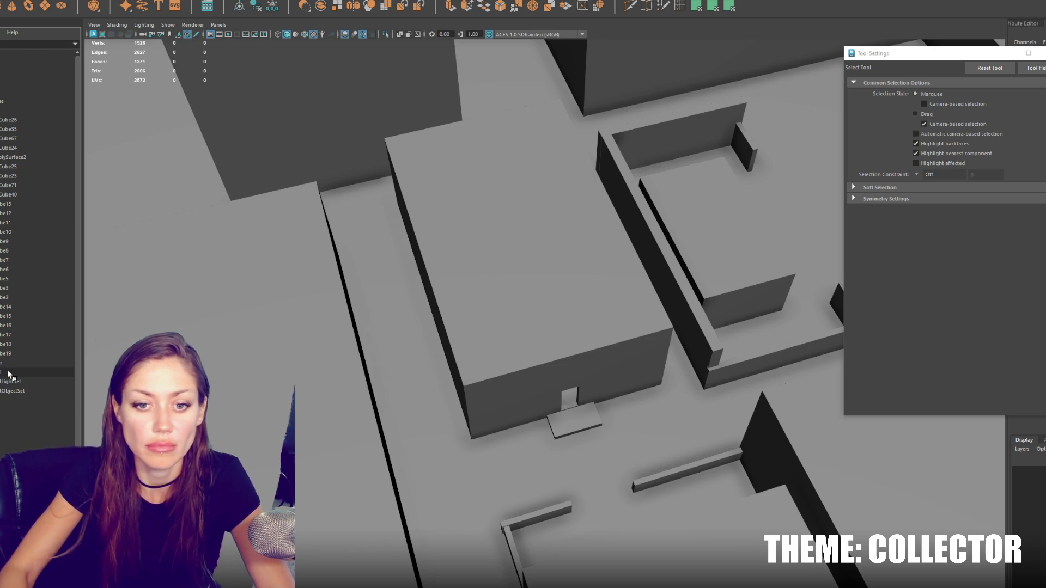
click(28, 92)
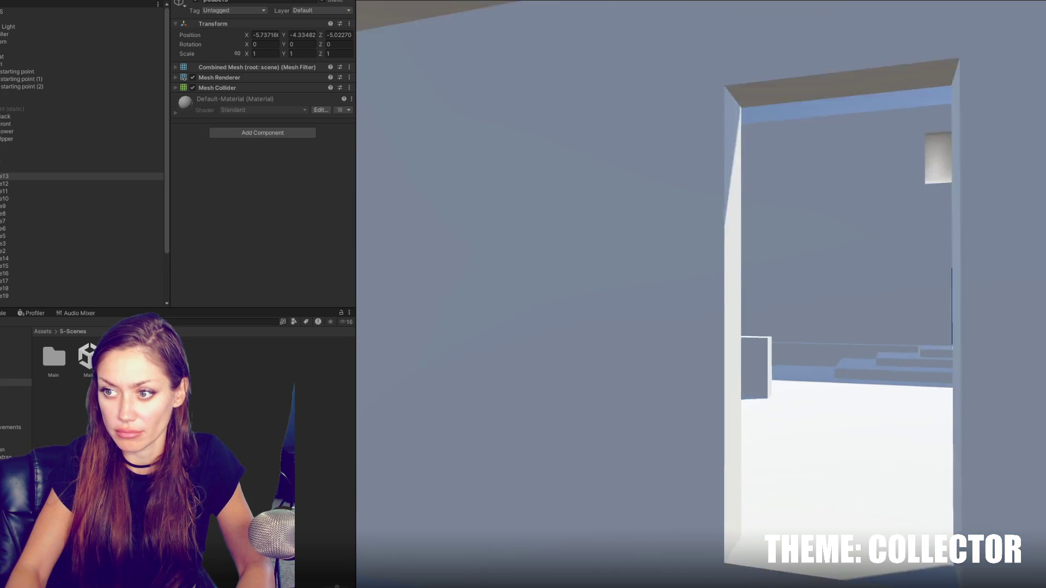
Step: Pause the running game and stop Unity's play mode after walking through the doorway
key(Escape)
key(ctrl+p)
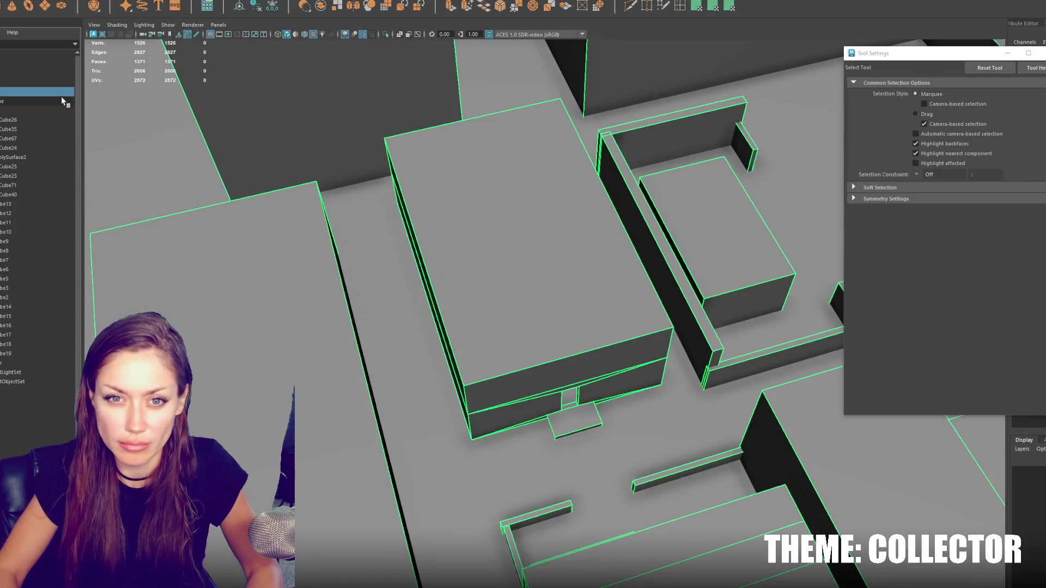
Step: Isolate the building, add a new cube, and switch to the four-view layout
key(ctrl+1)
mouse_move(401, 191)
alt+mouse_down()
mouse_move(550, 248)
mouse_move(635, 460)
alt+mouse_up()
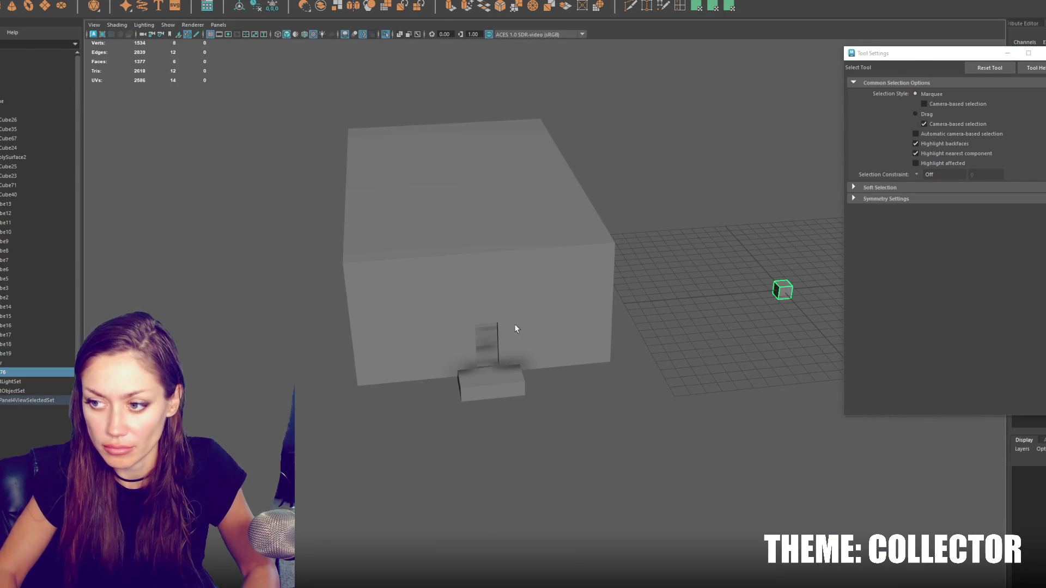
alt+drag(507, 327, 698, 301)
key(w)
shift+click(512, 299)
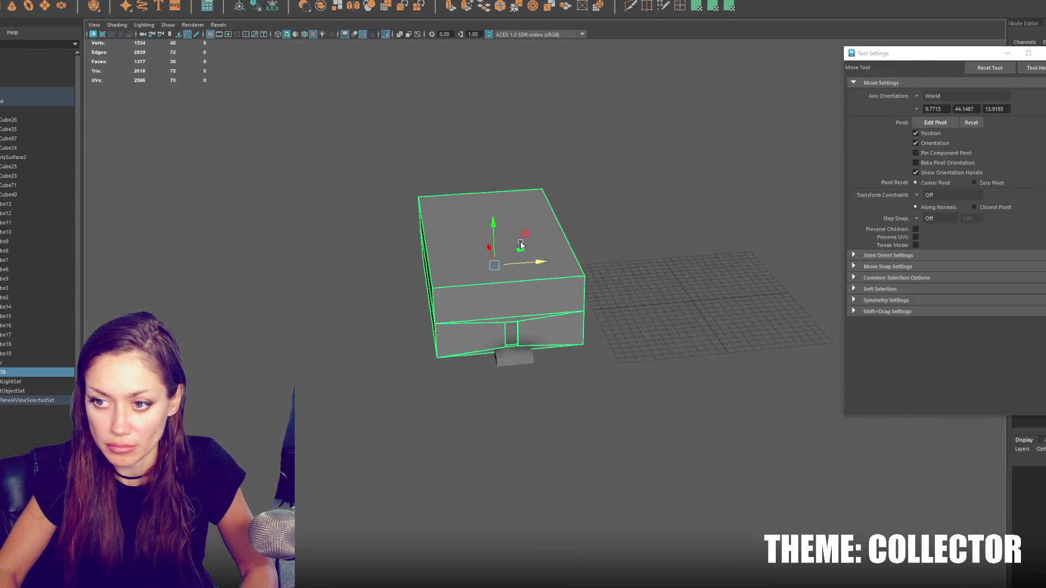
key(f)
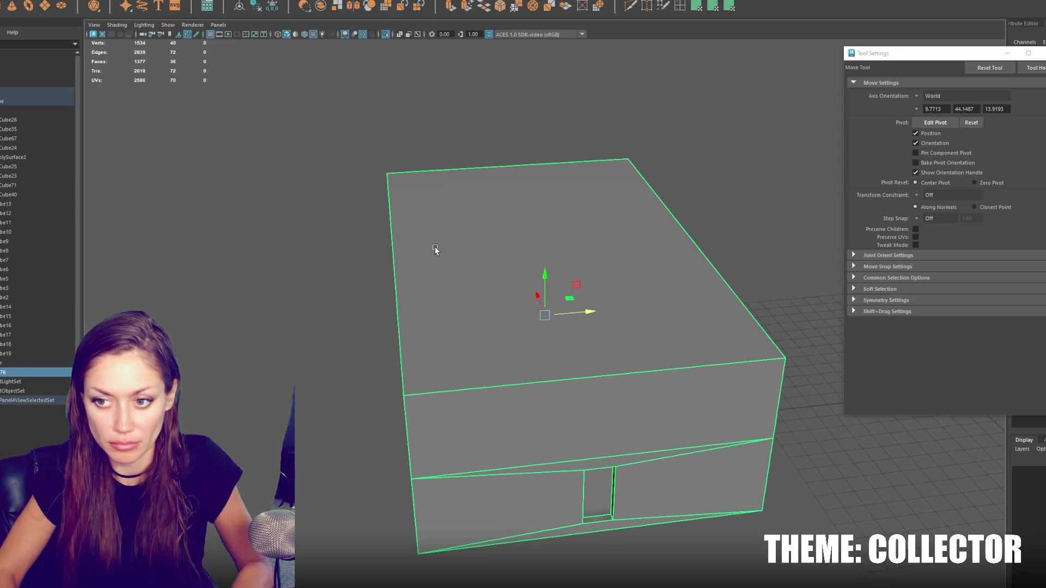
key(space)
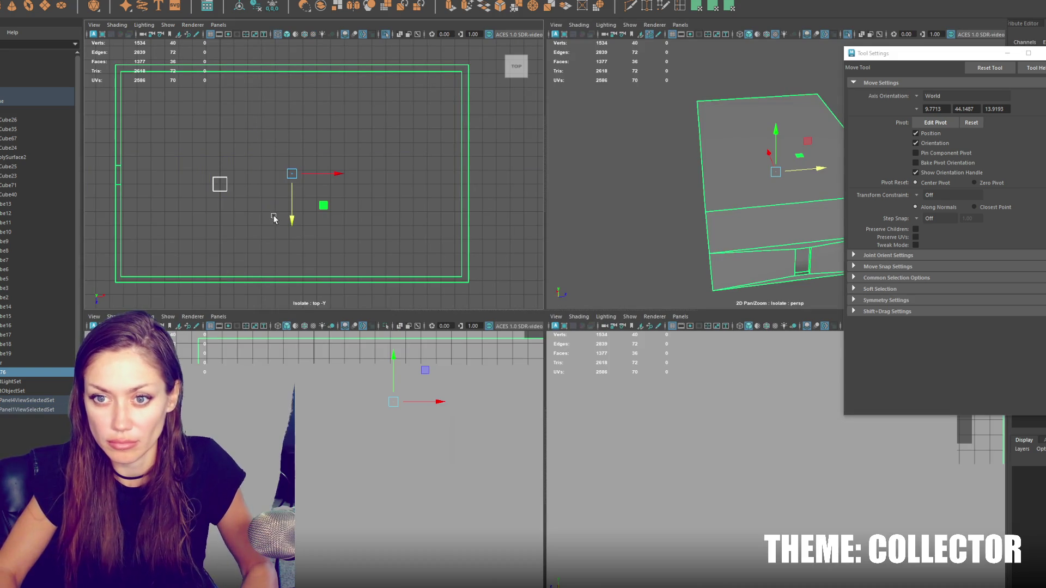
Step: Move the cube to the building's edge and slide its vertices along the building in top view
click(219, 184)
drag(261, 182, 461, 211)
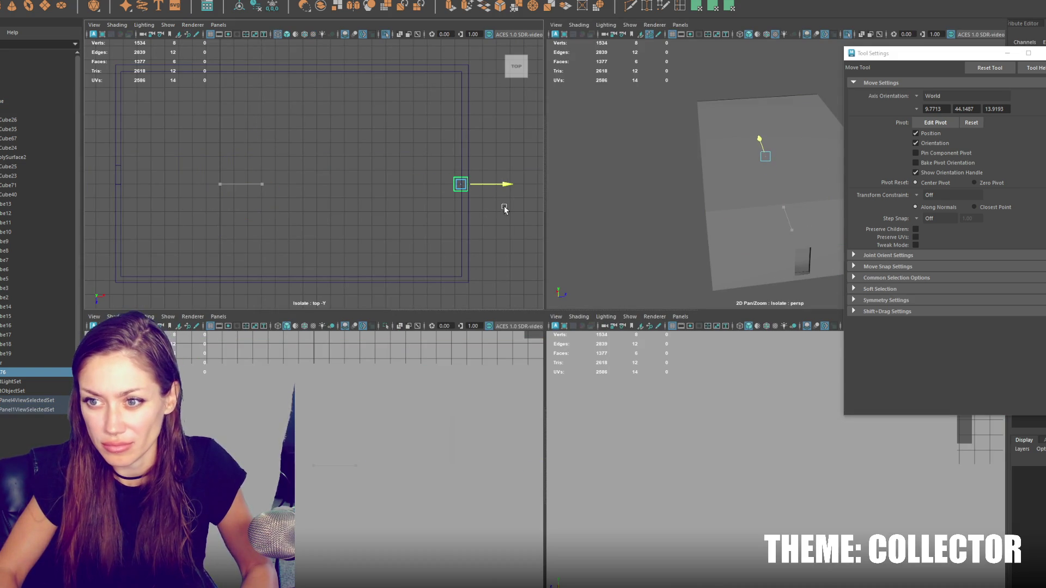
right_drag(492, 150, 491, 114)
mouse_move(488, 185)
mouse_down()
mouse_move(423, 223)
mouse_move(467, 312)
mouse_move(463, 331)
mouse_up()
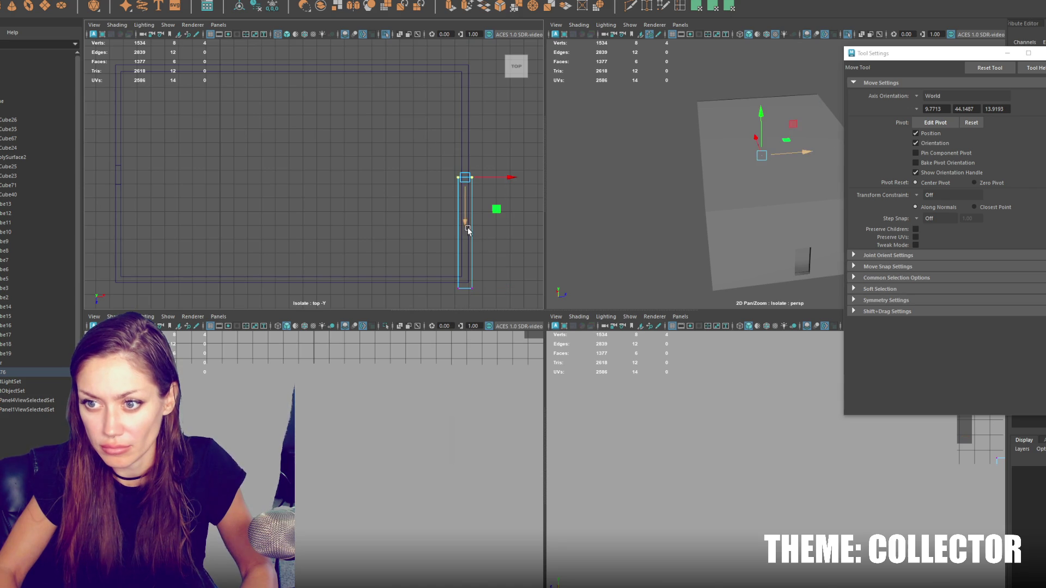
middle_drag(475, 116, 486, 107)
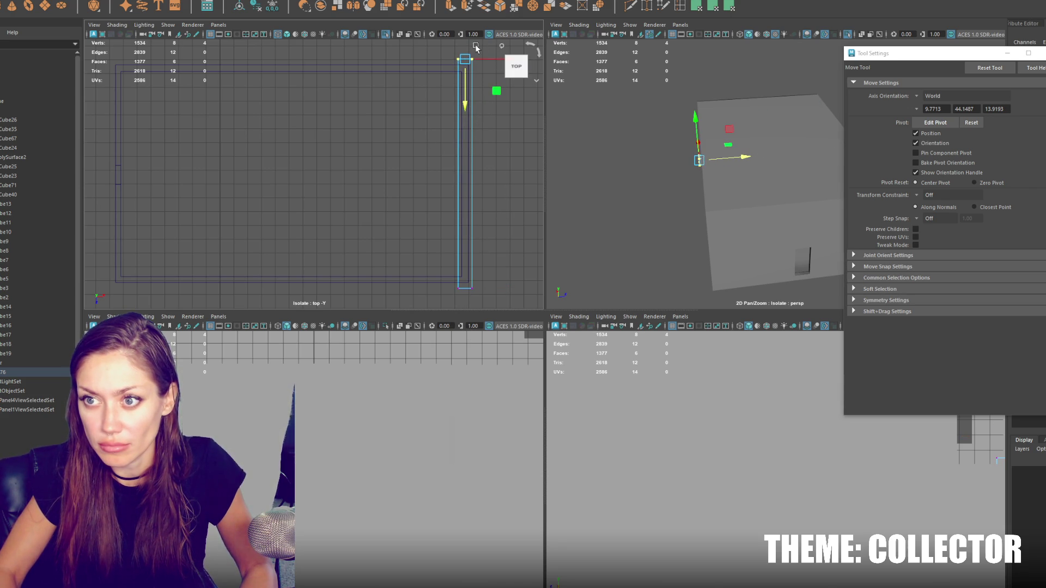
click(472, 163)
middle_drag(465, 106, 490, 104)
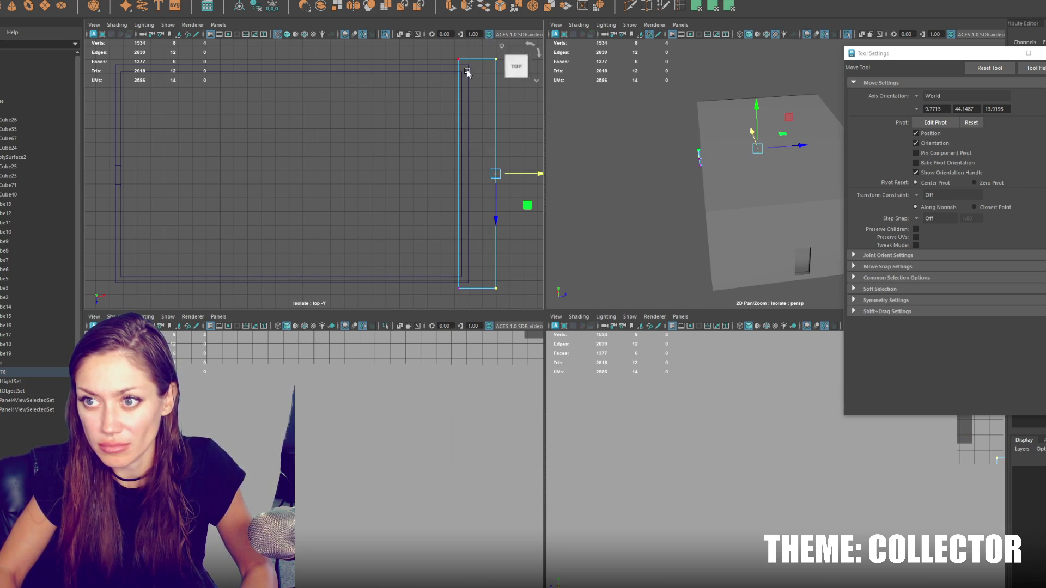
drag(541, 167, 514, 172)
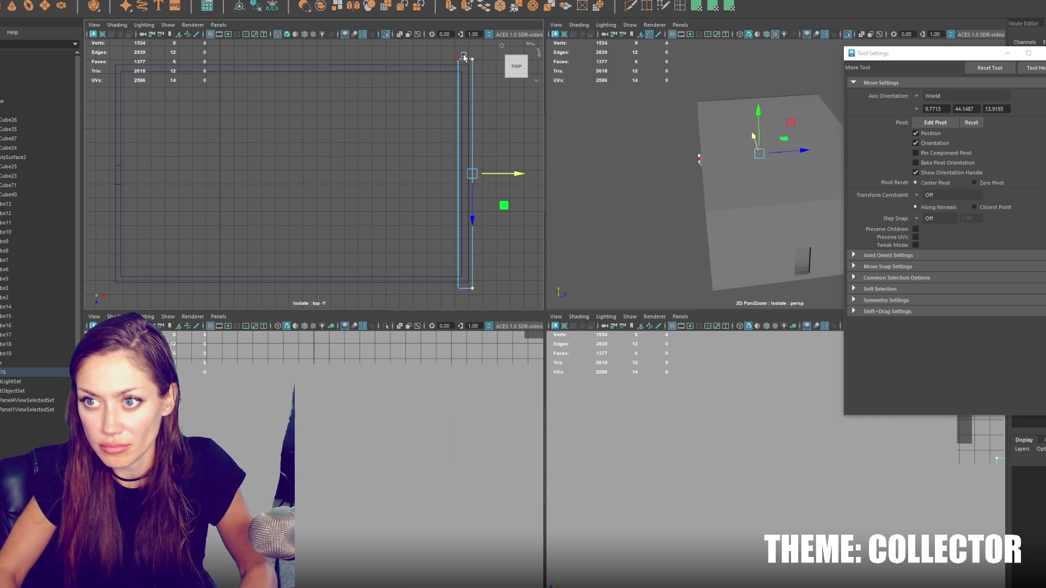
Step: Stretch the slab's edge across to the building's far side in top view
drag(410, 246, 383, 296)
drag(459, 54, 514, 66)
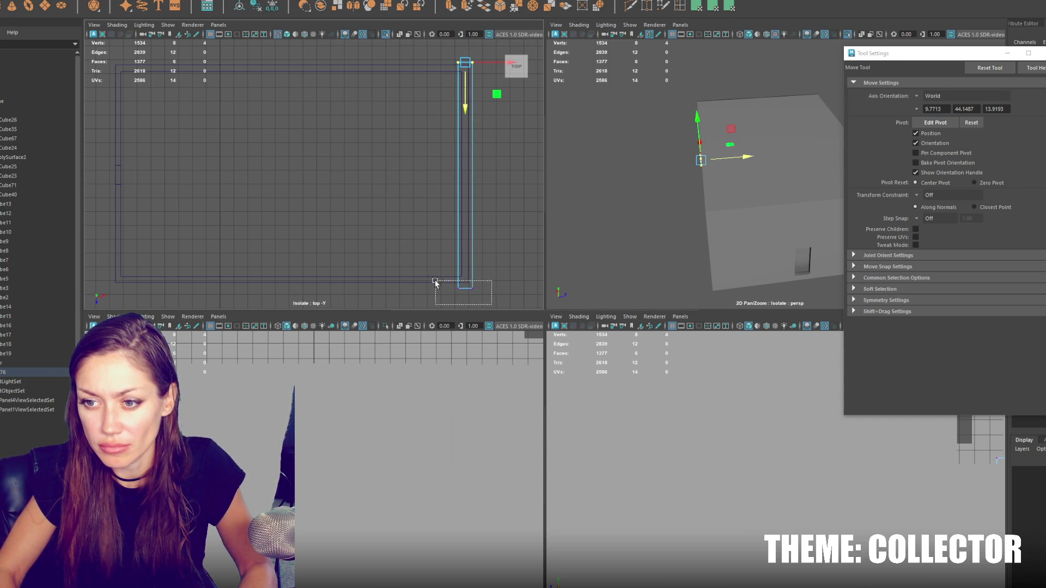
drag(467, 55, 512, 203)
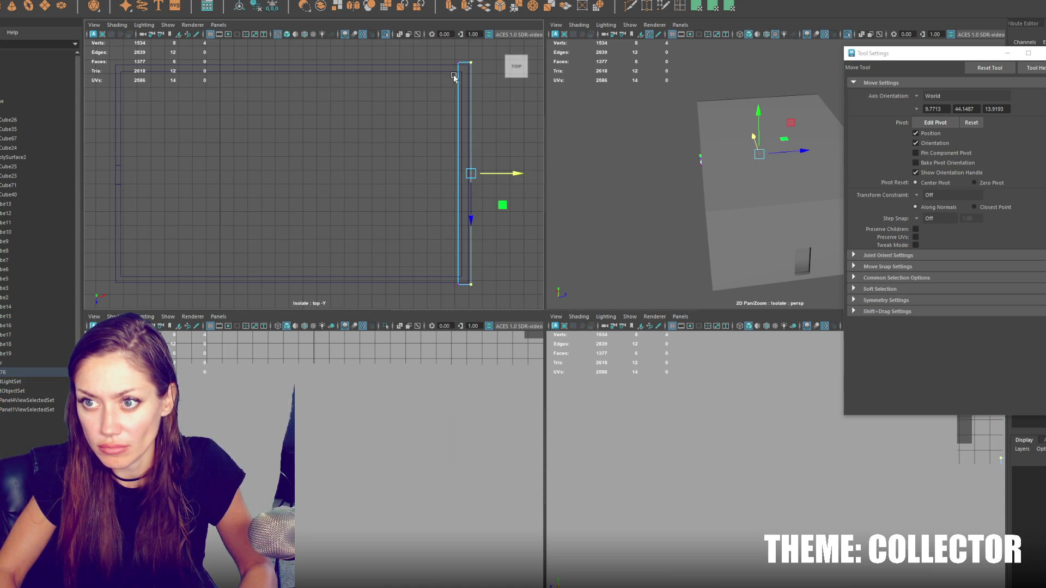
drag(467, 300, 466, 299)
alt+middle_drag(474, 240, 526, 187)
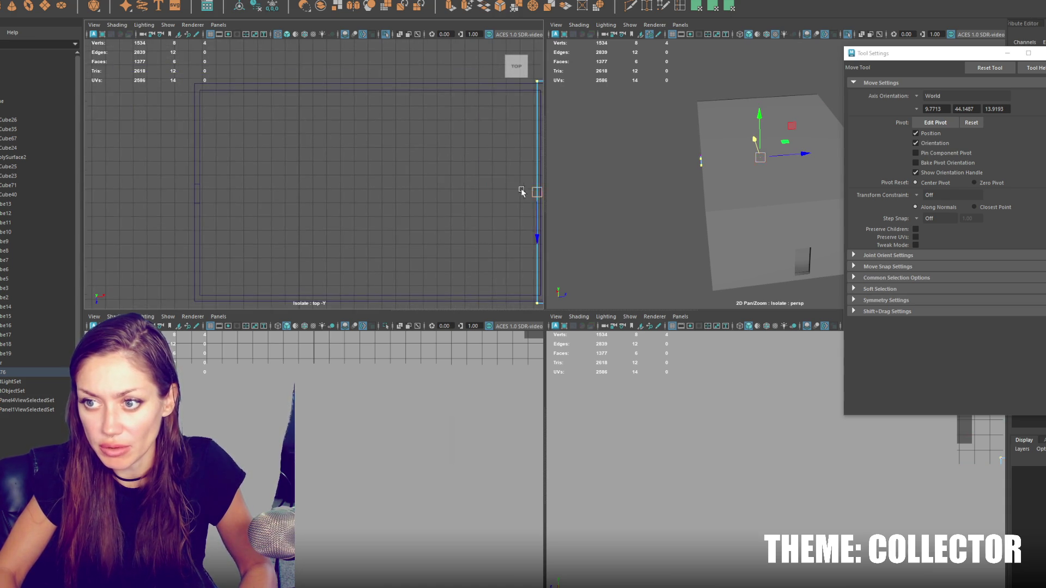
drag(525, 187, 188, 187)
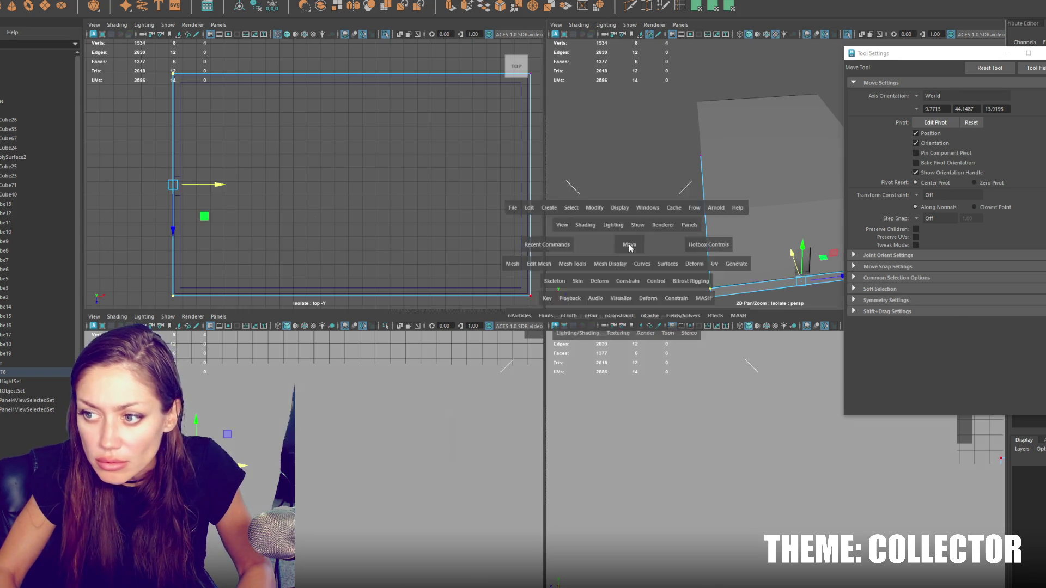
Step: Back in single perspective view, raise the base slab slightly
key(space)
mouse_move(607, 233)
alt+mouse_down()
mouse_move(527, 249)
mouse_move(525, 175)
alt+mouse_up()
click(544, 436)
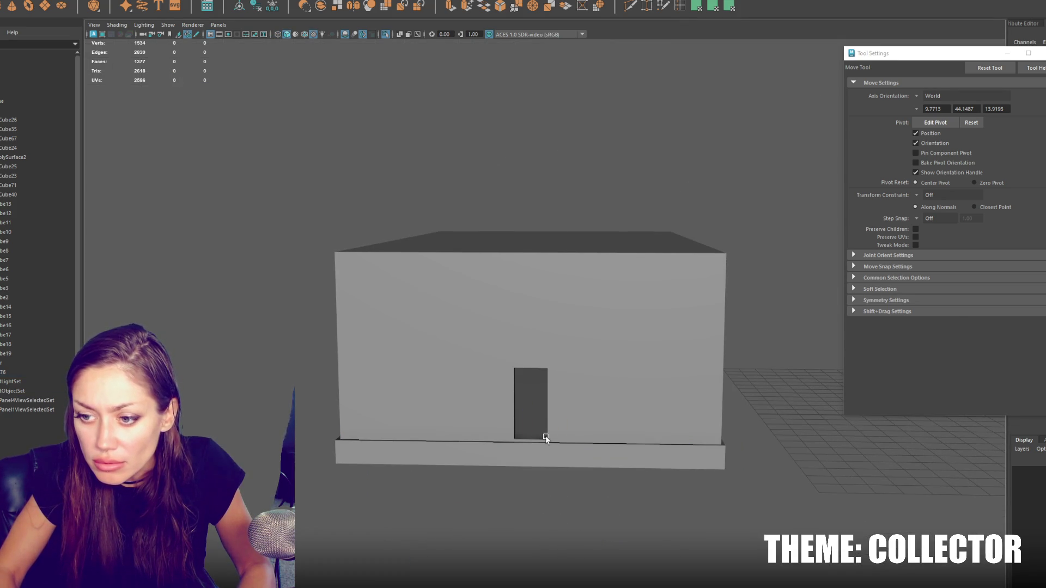
click(545, 445)
drag(570, 307, 578, 307)
Step: Lower the front step slab down onto the base slab
click(559, 203)
mouse_move(559, 204)
alt+mouse_down()
mouse_move(533, 215)
mouse_move(493, 310)
mouse_move(536, 376)
alt+mouse_up()
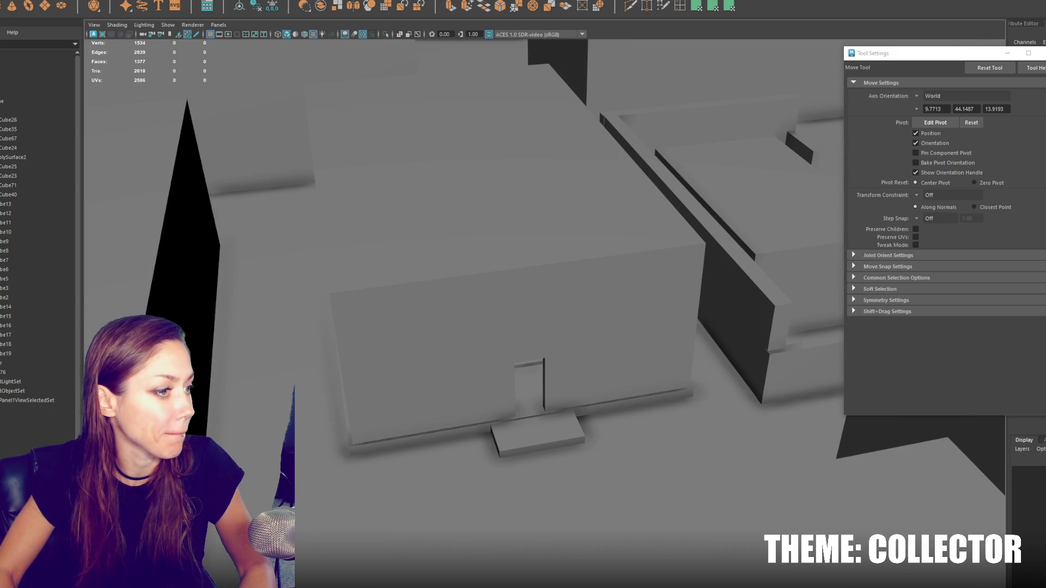
click(479, 428)
key(f)
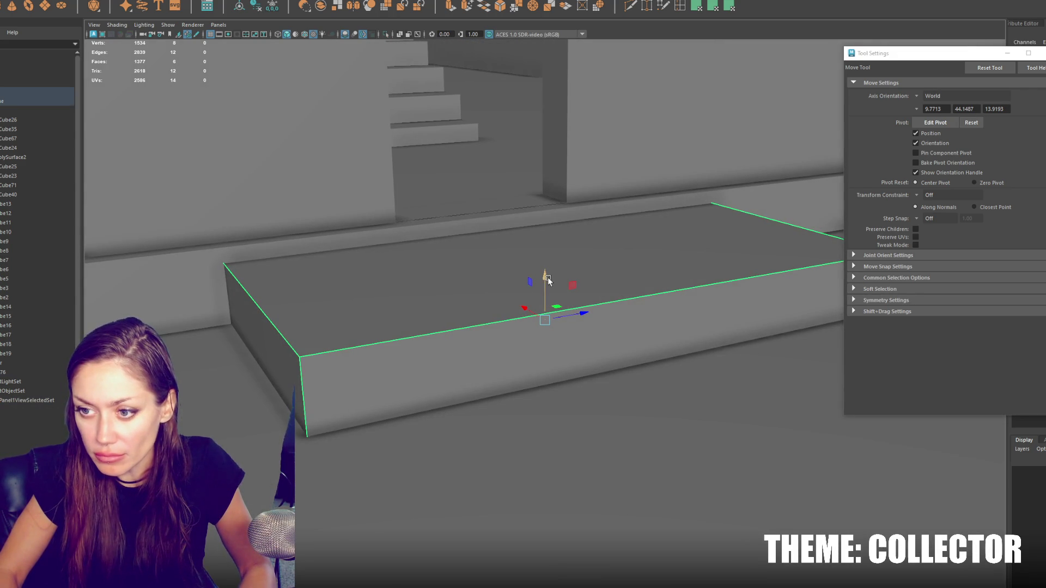
mouse_move(547, 281)
mouse_down()
mouse_move(547, 311)
mouse_move(471, 359)
mouse_up()
key(r)
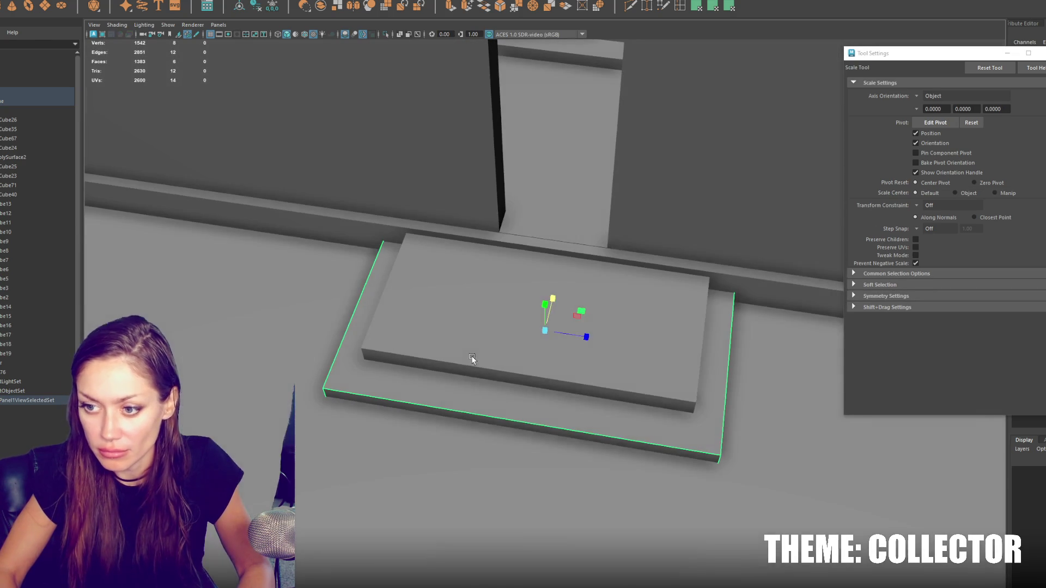
key(w)
Step: Select the whole house group in the Outliner
alt+drag(554, 299, 140, 261)
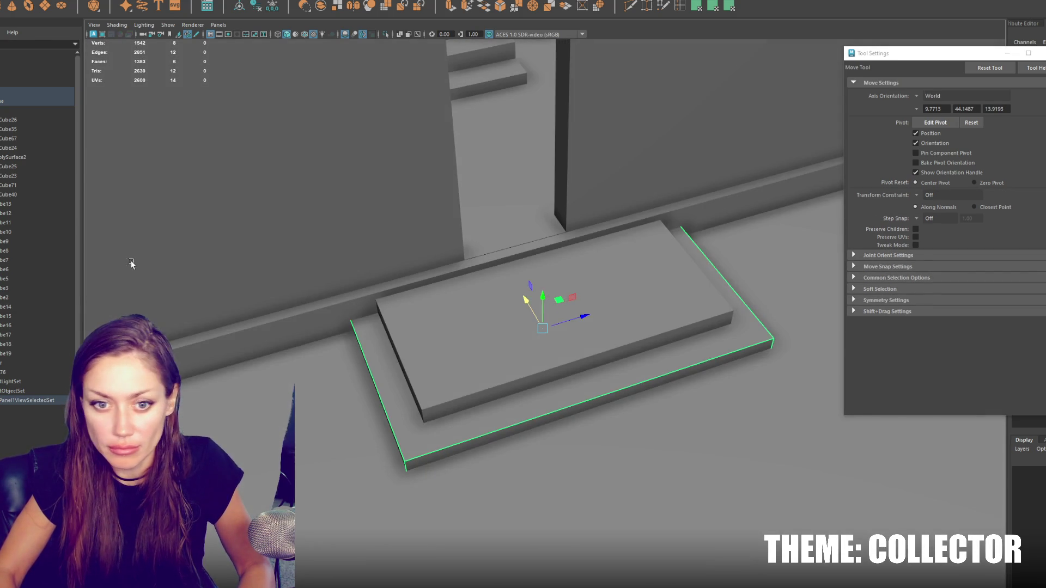
click(28, 375)
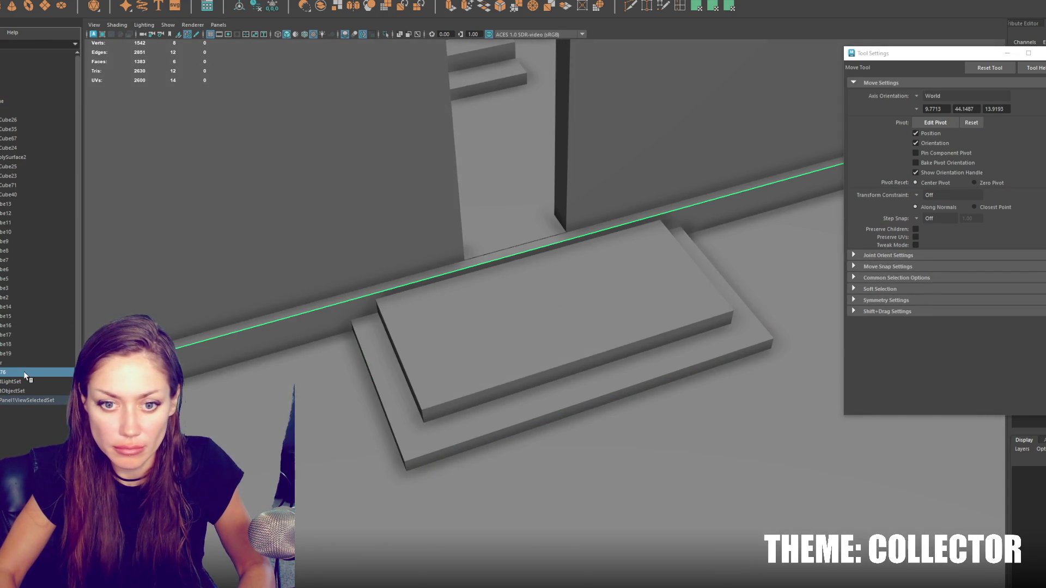
click(37, 100)
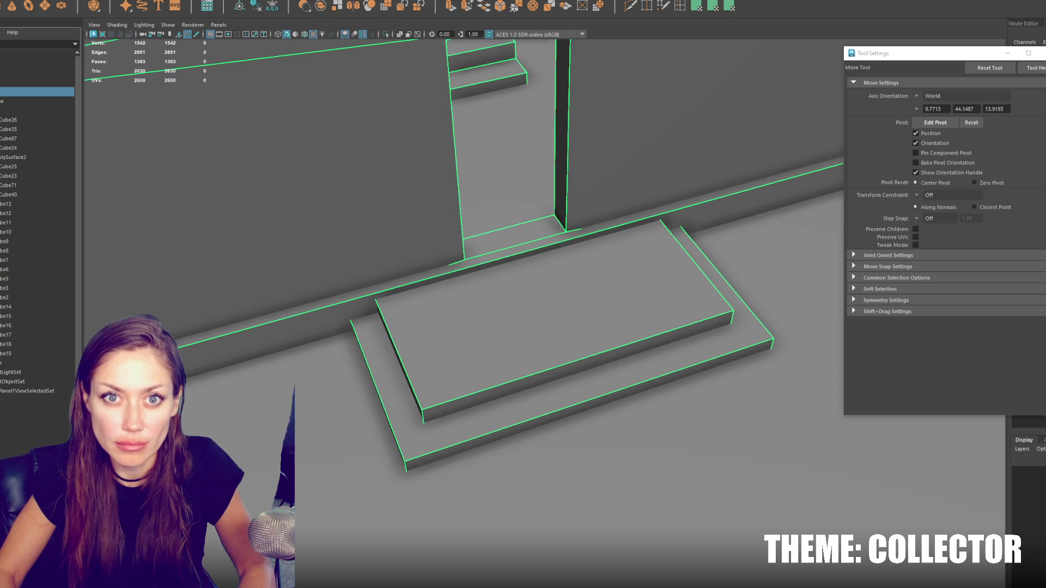
Step: Isolate the house group in wireframe and select the house together with its stairs
click(2, 2)
key(Escape)
mouse_move(479, 261)
alt+mouse_down()
mouse_move(548, 292)
mouse_move(519, 268)
mouse_move(537, 263)
mouse_move(441, 257)
mouse_move(547, 299)
alt+mouse_up()
key(4)
click(65, 102)
key(ctrl+1)
key(f)
mouse_move(508, 204)
alt+mouse_down()
mouse_move(687, 246)
mouse_move(687, 256)
mouse_move(421, 230)
alt+mouse_up()
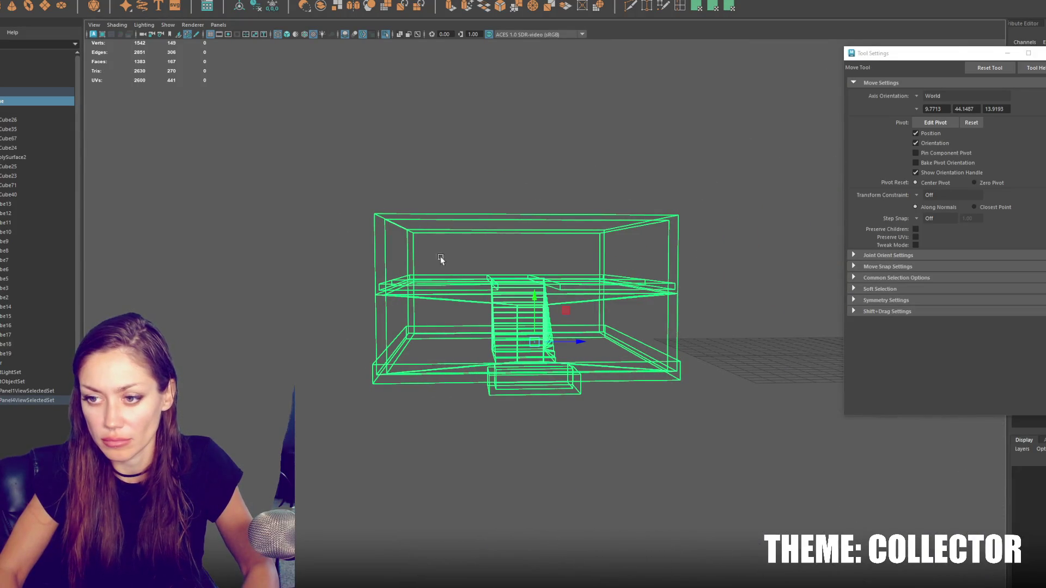
click(490, 325)
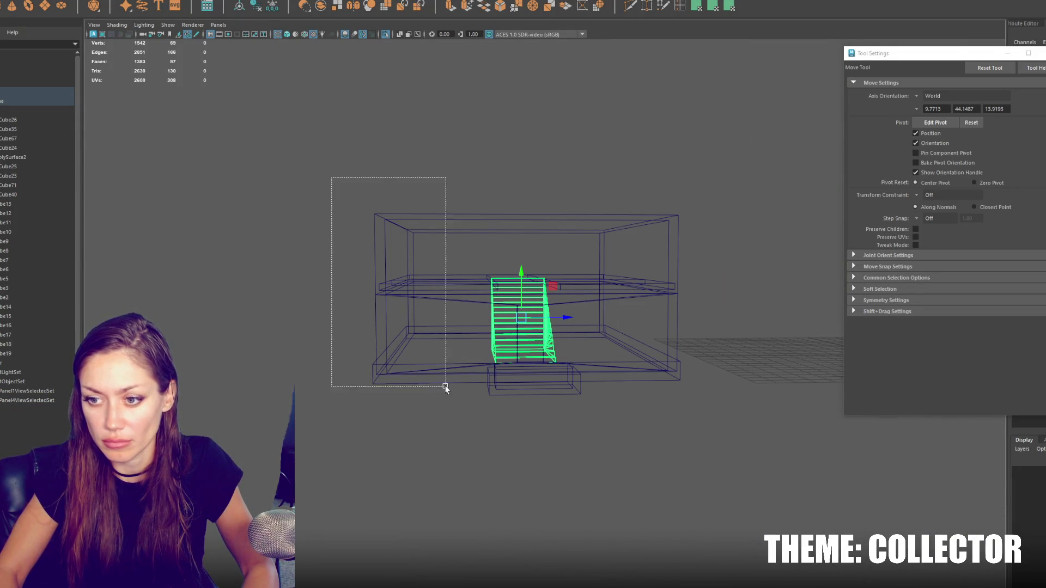
drag(444, 386, 452, 384)
Step: Raise the house's upper and middle vertices on Y, lifting the roof higher
key(F9)
drag(328, 126, 704, 312)
drag(507, 223, 522, 203)
drag(240, 120, 700, 242)
drag(514, 177, 518, 134)
mouse_move(320, 108)
mouse_down()
mouse_move(705, 299)
mouse_move(712, 287)
mouse_up()
drag(516, 191, 519, 186)
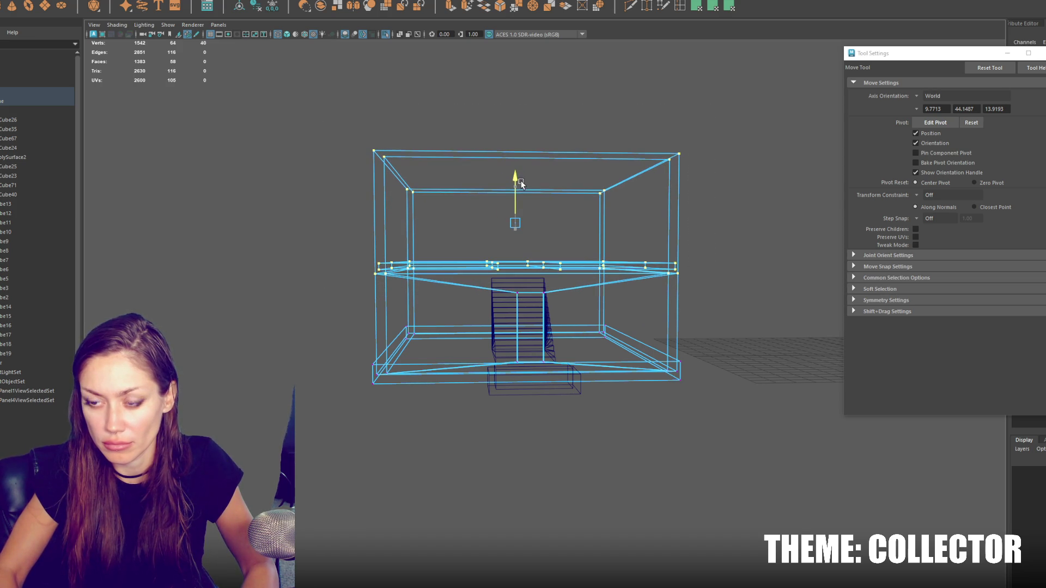
Step: Select the staircase and nudge it up in shaded view
key(q)
click(367, 133)
mouse_move(366, 133)
alt+mouse_down()
mouse_move(509, 222)
mouse_move(480, 305)
alt+mouse_up()
click(467, 341)
mouse_move(466, 340)
alt+mouse_down()
mouse_move(511, 297)
mouse_move(527, 333)
alt+mouse_up()
key(5)
scroll(528, 334, up, 3)
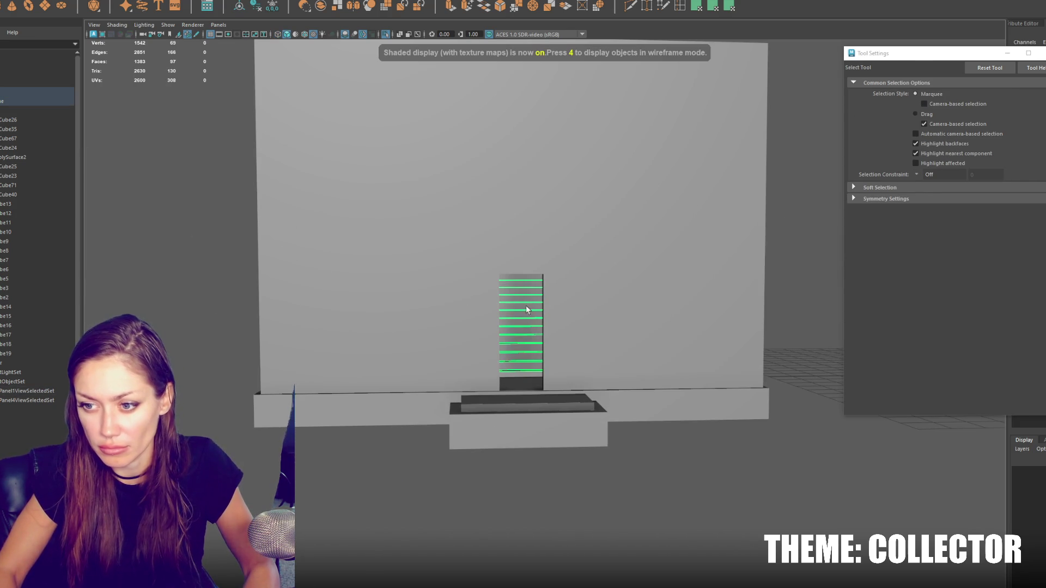
key(w)
mouse_move(518, 275)
mouse_down()
mouse_move(519, 261)
mouse_move(509, 263)
mouse_up()
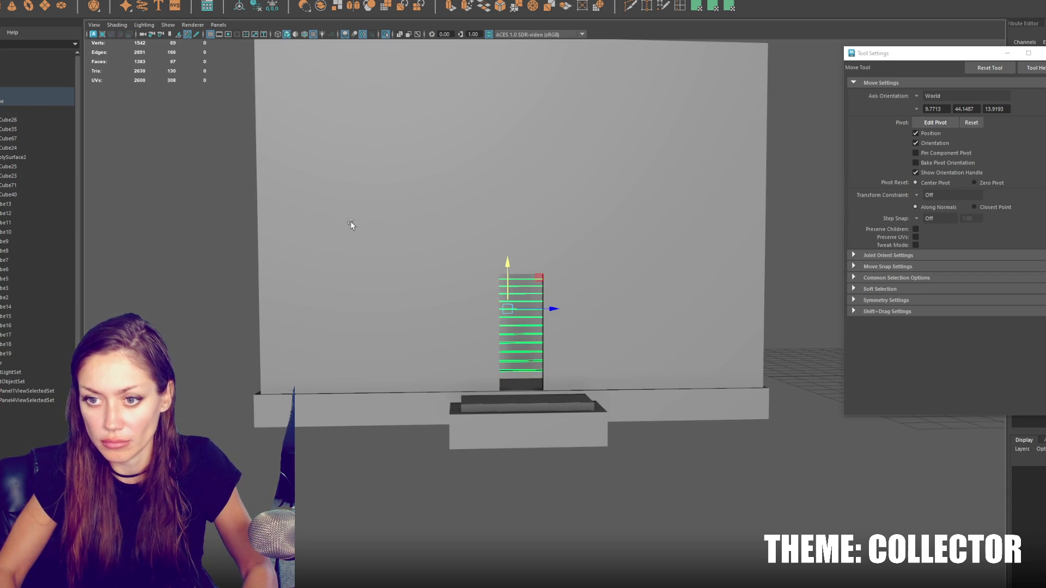
Step: Lower the floor slab's edge down to meet the staircase's top step
key(4)
key(F9)
mouse_move(214, 200)
mouse_down()
mouse_move(770, 262)
mouse_move(691, 262)
mouse_up()
key(5)
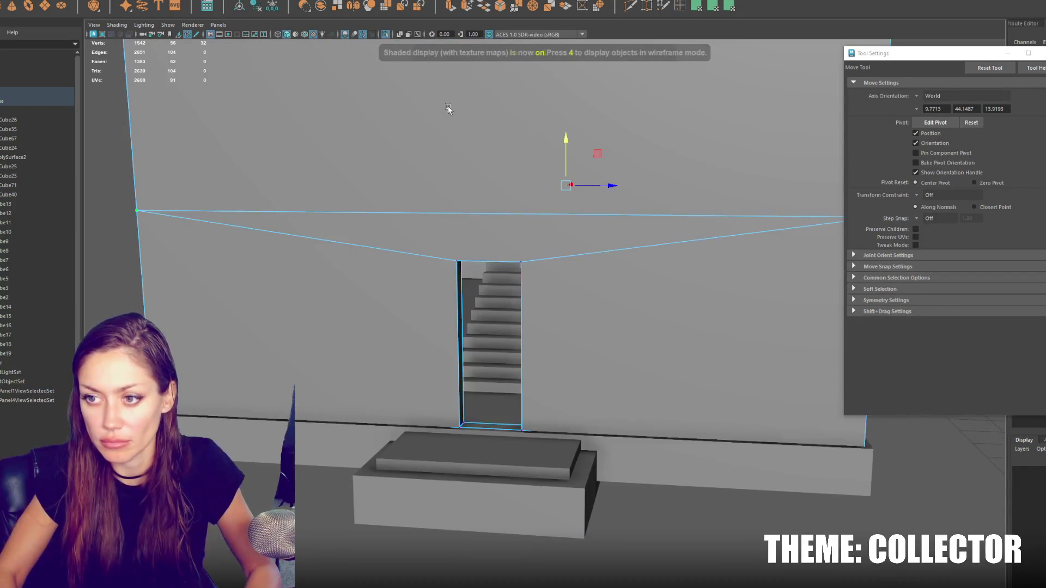
scroll(538, 243, up, 10)
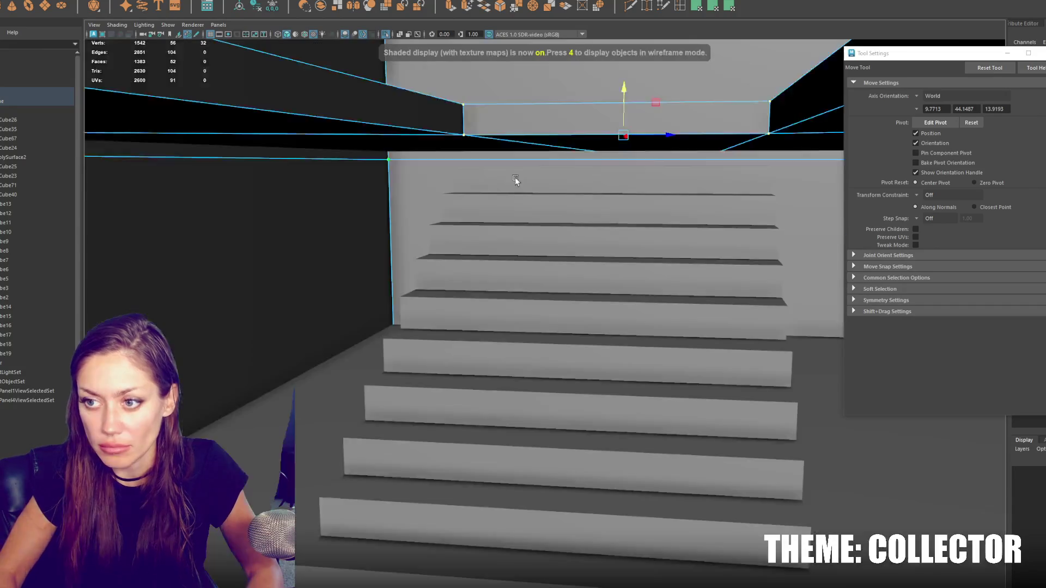
alt+drag(515, 178, 692, 108)
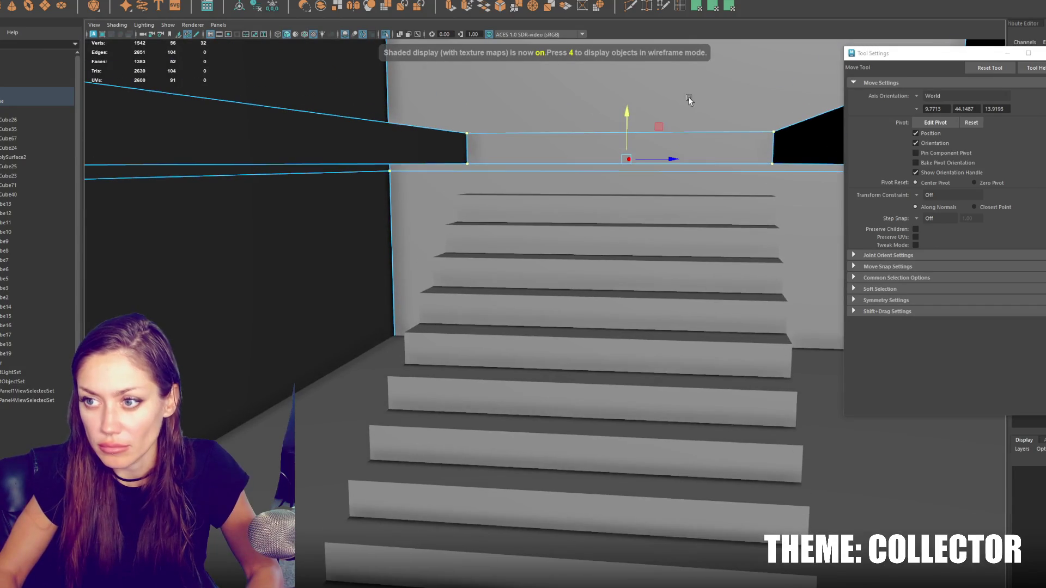
drag(625, 117, 627, 169)
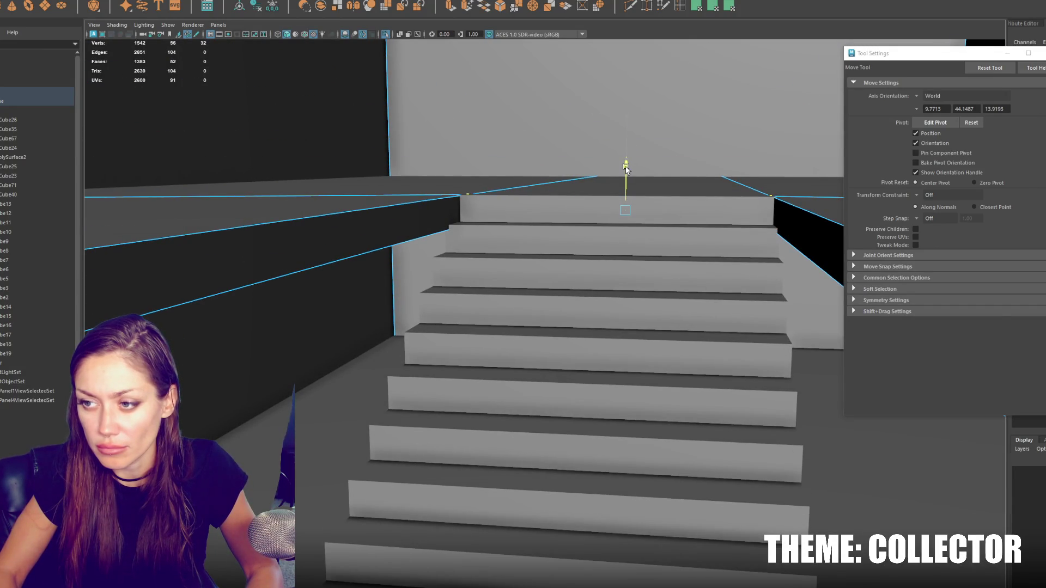
scroll(630, 131, down, 10)
key(4)
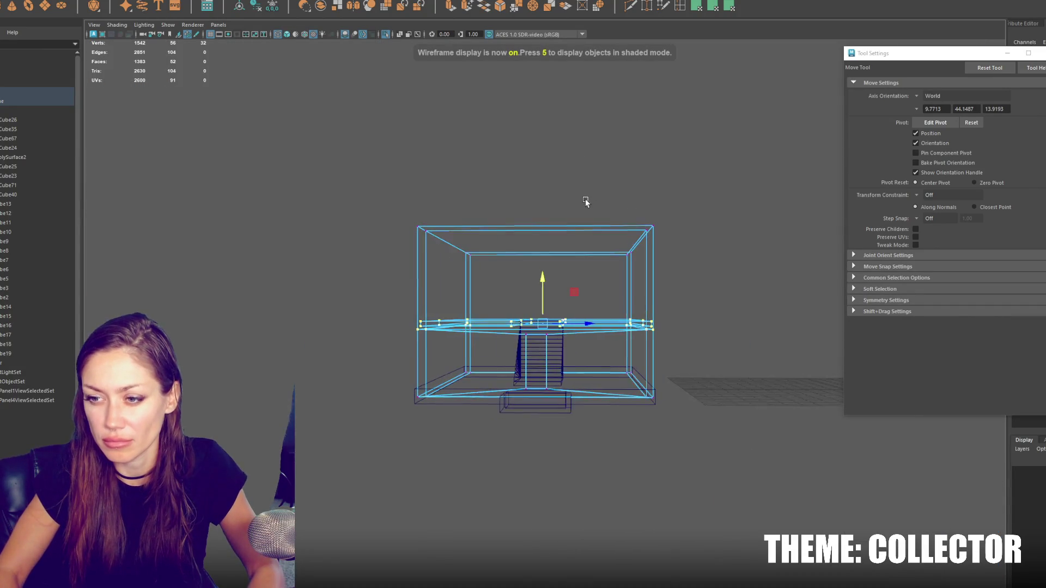
mouse_move(585, 198)
alt+mouse_down()
mouse_move(649, 227)
mouse_move(708, 234)
mouse_move(639, 231)
mouse_move(652, 234)
mouse_move(657, 262)
mouse_move(655, 213)
alt+mouse_up()
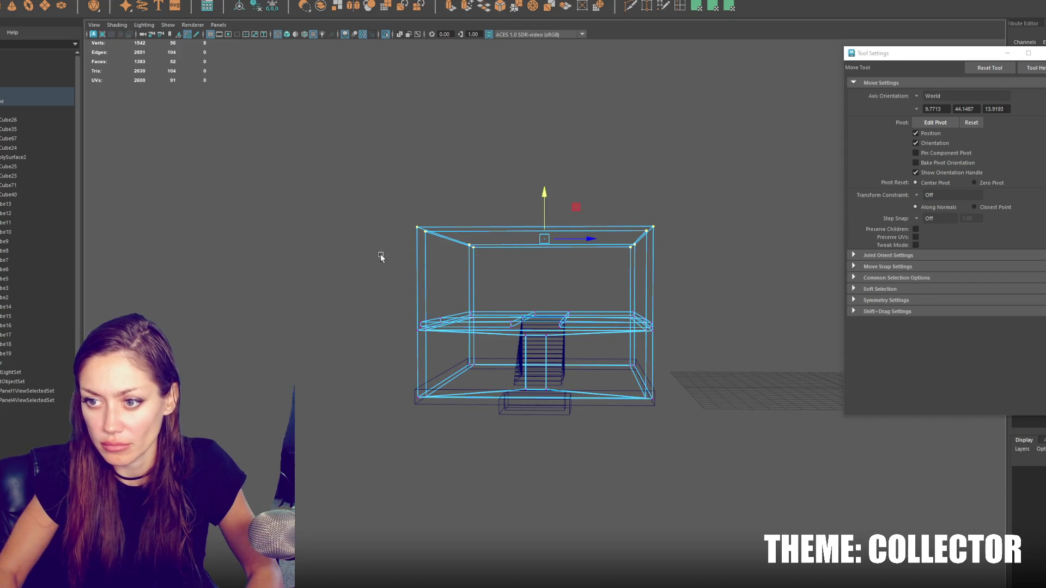
Step: Lower the roof vertices and shift the staircase to the right
drag(549, 192, 548, 213)
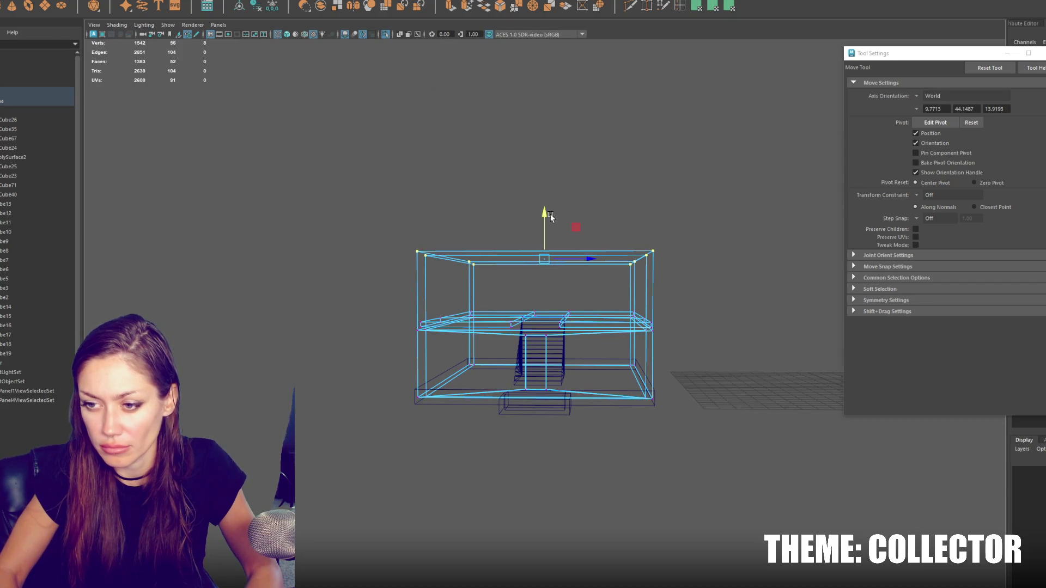
key(F8)
alt+drag(643, 179, 561, 230)
click(608, 358)
mouse_move(677, 349)
mouse_down()
mouse_move(817, 371)
mouse_move(523, 287)
mouse_up()
Step: Move the floor slab's middle edge loop to the right along X
click(523, 287)
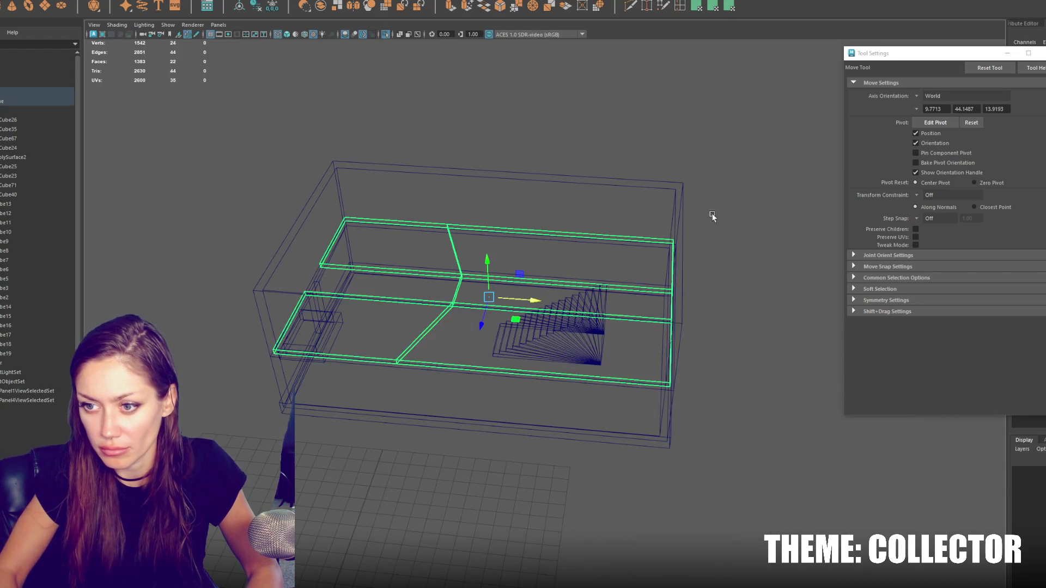
key(F8)
alt+drag(411, 198, 436, 210)
drag(513, 186, 369, 461)
drag(584, 310, 643, 299)
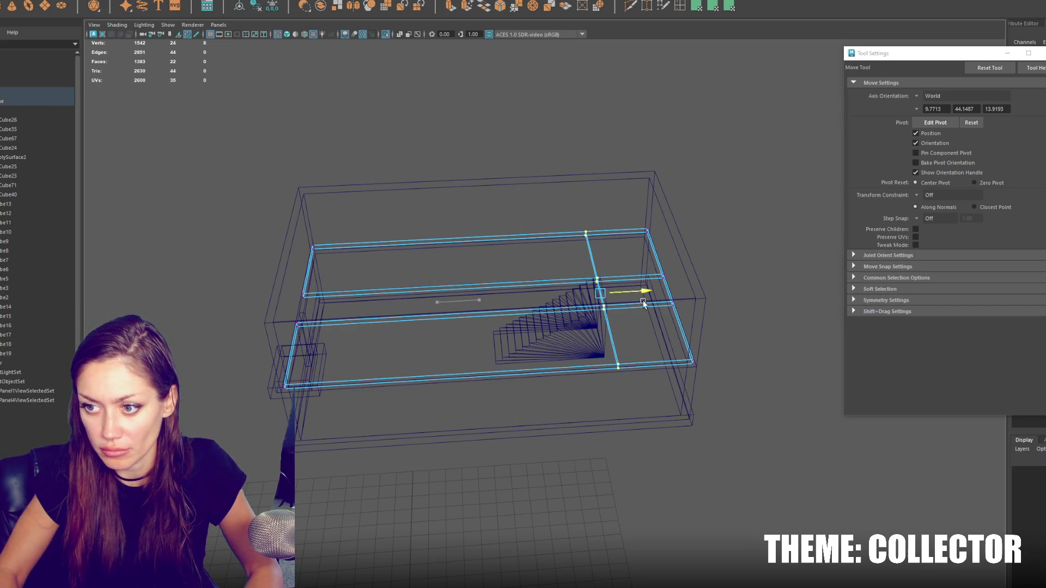
Step: Move the frame box right, then shorten it by pulling its right-side vertices left
click(519, 139)
alt+drag(519, 140, 522, 163)
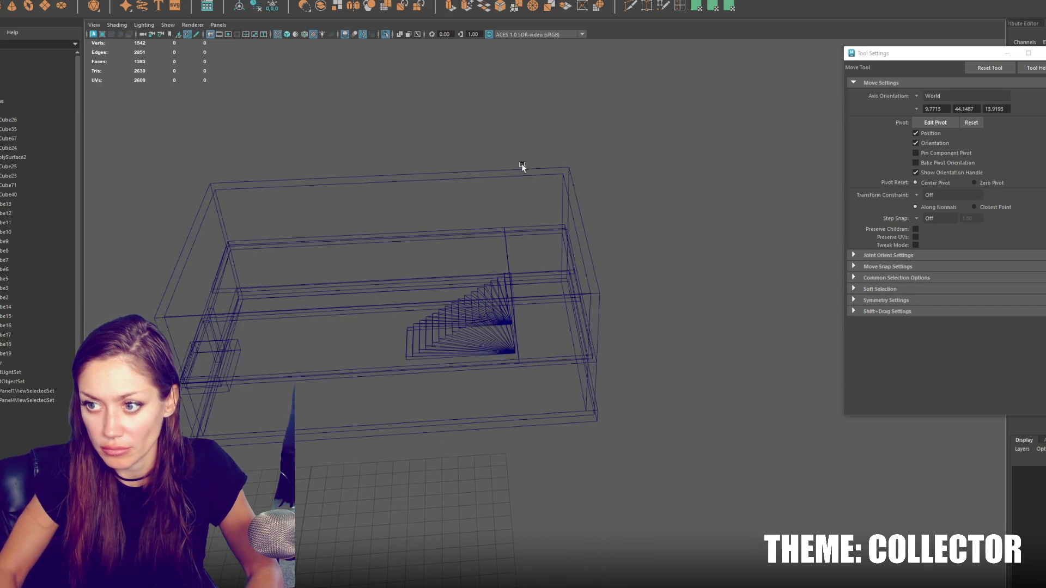
key(F8)
drag(442, 303, 802, 302)
key(f)
right_drag(602, 126, 567, 123)
drag(739, 287, 586, 297)
mouse_move(516, 320)
alt+mouse_down()
mouse_move(523, 335)
mouse_move(554, 295)
alt+mouse_up()
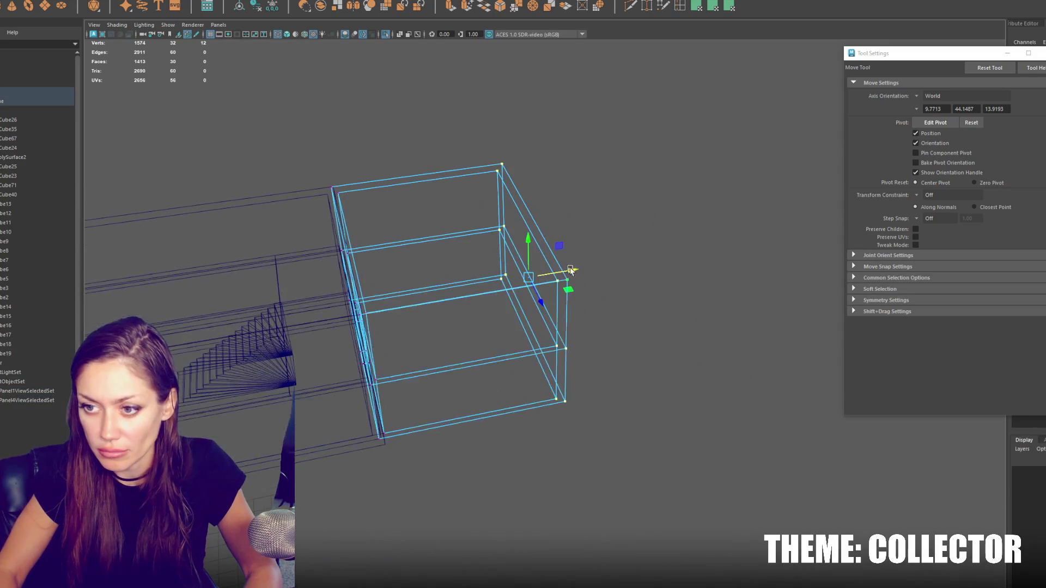
Step: Isolate the box module and frame it in shaded view
key(F8)
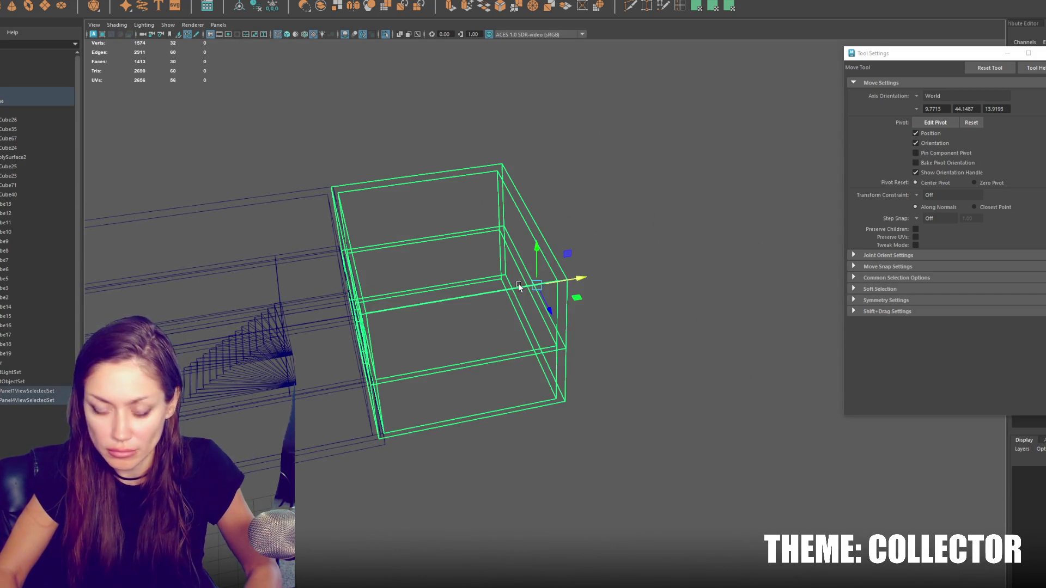
key(ctrl+1)
key(f)
key(5)
Step: Delete the edge along the bottom of the doorway
right_drag(507, 338, 521, 360)
mouse_move(521, 359)
alt+mouse_down()
mouse_move(570, 410)
mouse_move(632, 413)
alt+mouse_up()
click(581, 421)
key(q)
click(629, 433)
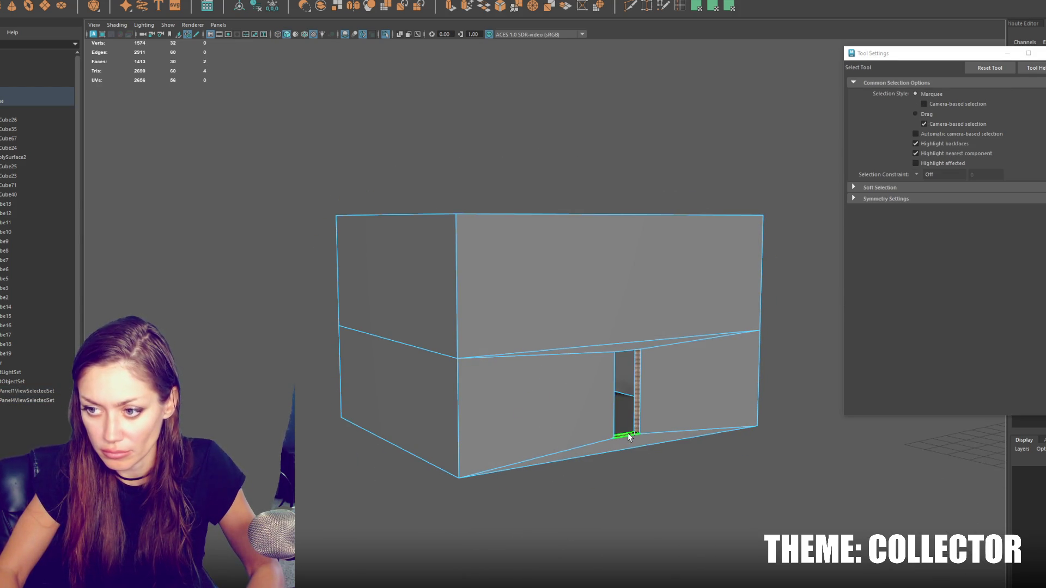
key(Delete)
Step: Delete the door's inner wall faces, the back face and the bottom face
right_drag(675, 334, 676, 319)
double_click(635, 398)
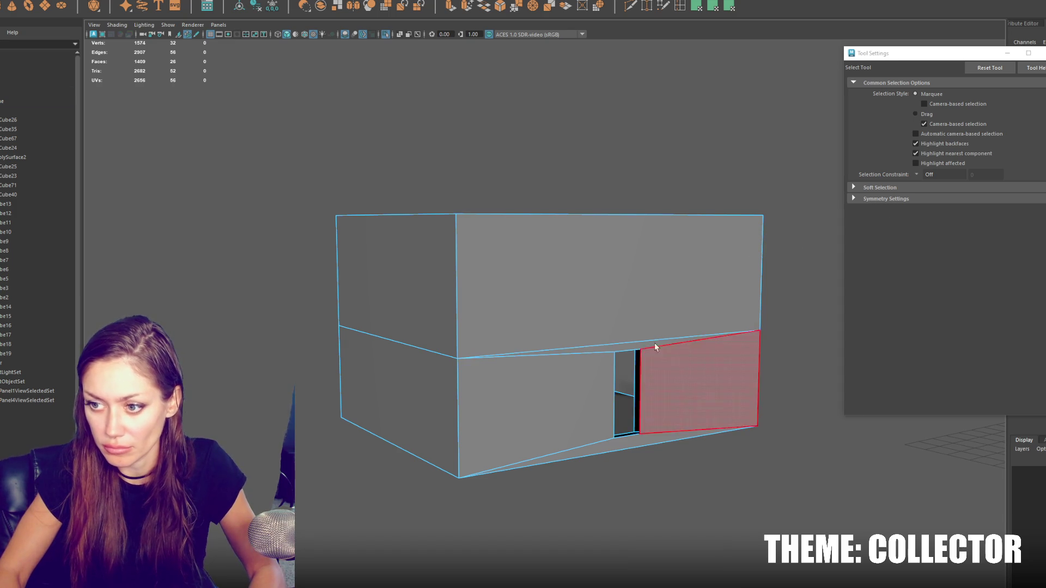
key(4)
click(572, 381)
alt+drag(665, 362, 676, 357)
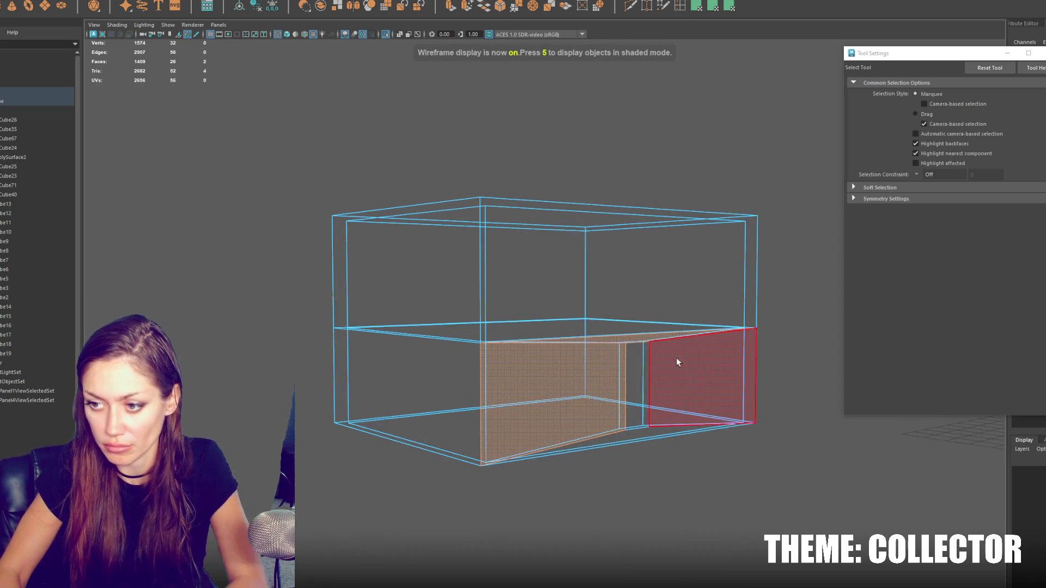
key(Delete)
click(611, 363)
key(Delete)
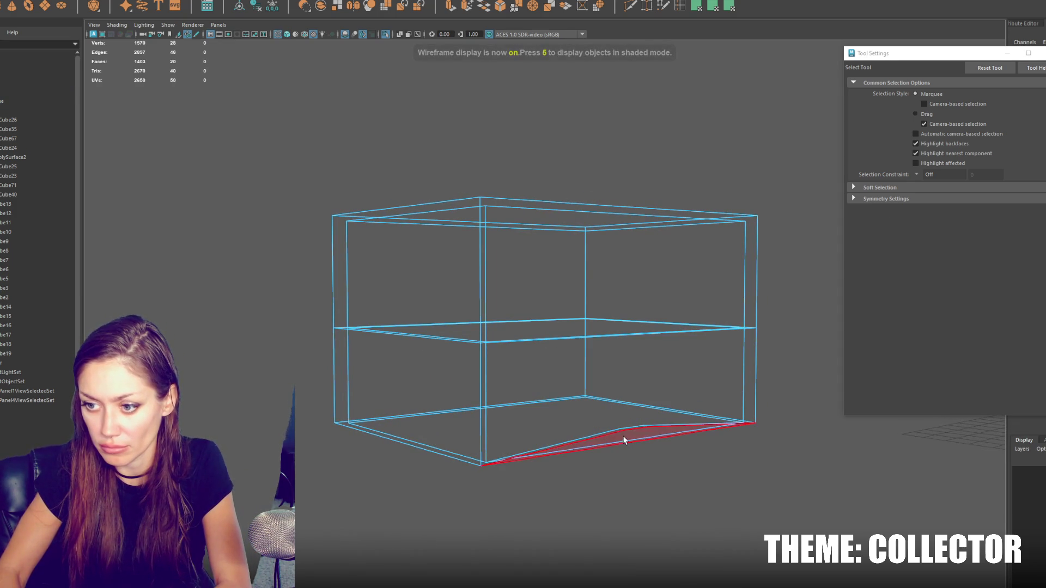
click(625, 429)
key(Delete)
Step: Bridge the open side's edges to close it with new faces
right_drag(793, 280, 795, 254)
key(5)
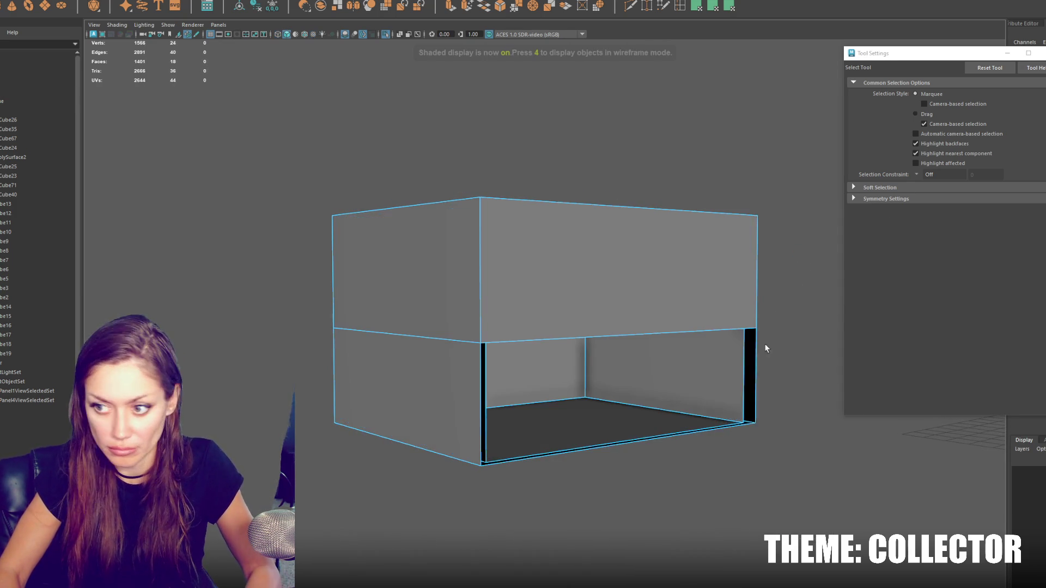
click(495, 412)
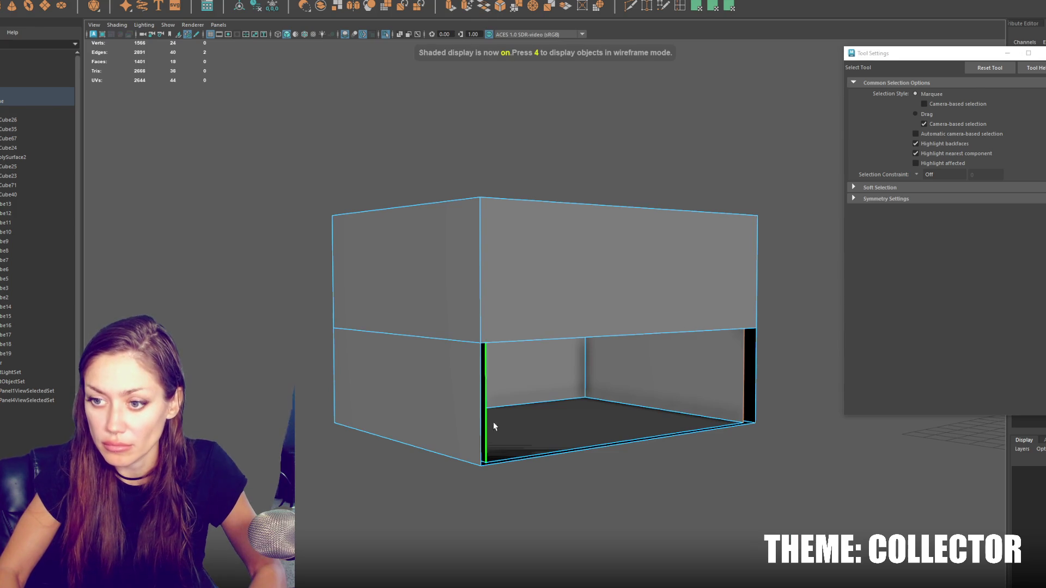
shift+right_drag(494, 426, 703, 369)
mouse_move(719, 311)
alt+mouse_down()
mouse_move(586, 324)
mouse_move(711, 329)
mouse_move(574, 271)
mouse_move(550, 303)
mouse_move(526, 303)
alt+mouse_up()
Step: Extrude and scale the upper front face into an inset, then extrude it inward as a window recess
key(F11)
key(q)
click(579, 285)
key(ctrl+e)
key(r)
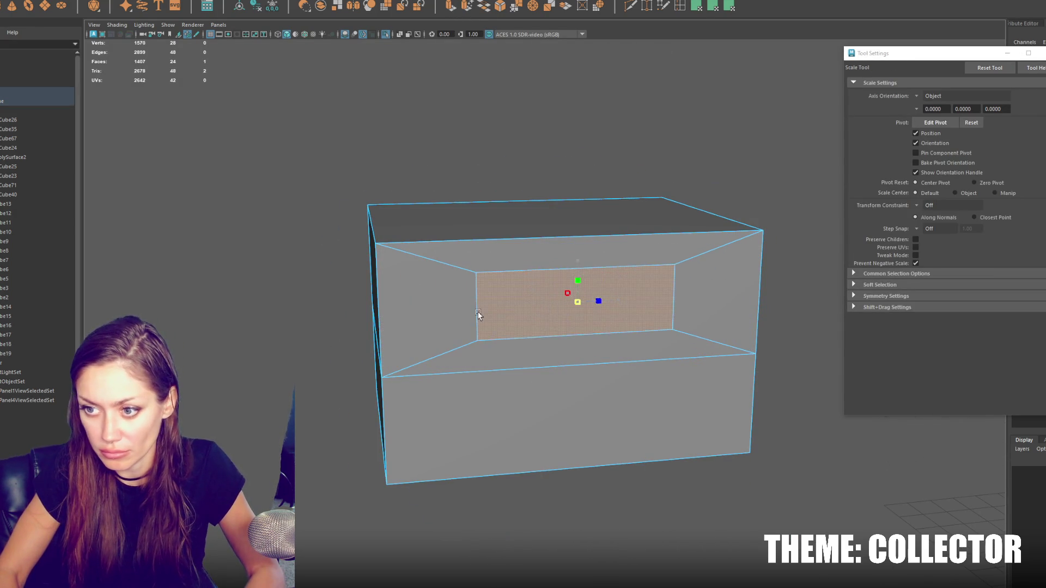
click(576, 305)
key(ctrl+e)
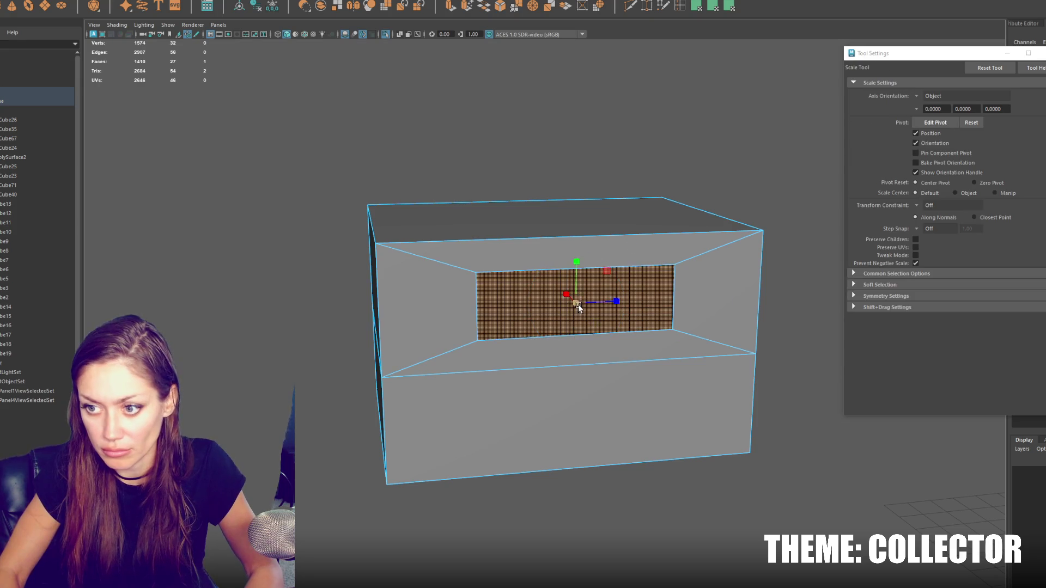
middle_drag(488, 311, 491, 312)
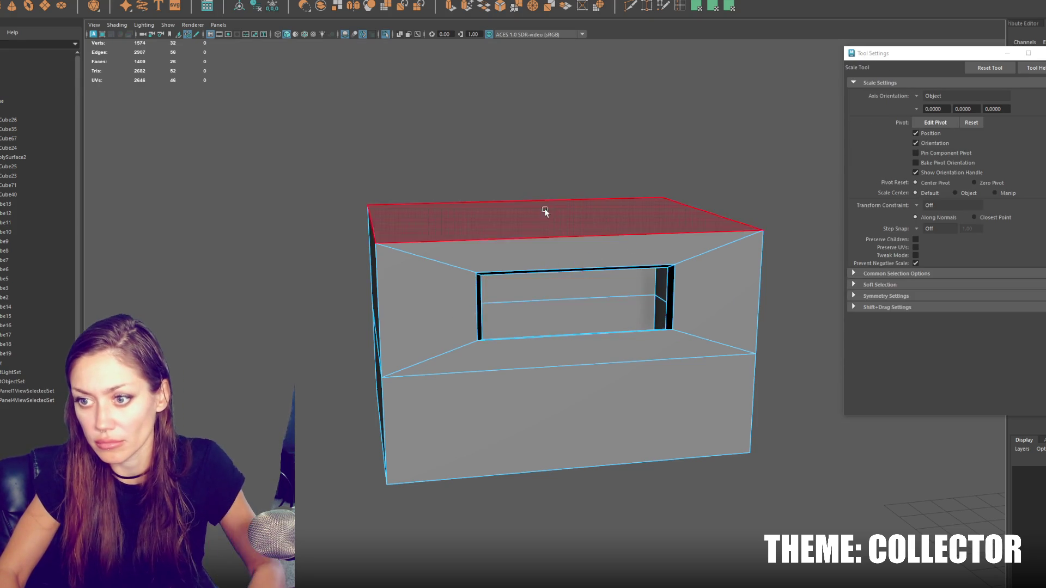
alt+drag(541, 217, 558, 177)
Step: Bridge the remaining open edges inside the recess
right_drag(557, 176, 526, 165)
alt+drag(433, 234, 662, 329)
right_drag(661, 329, 636, 347)
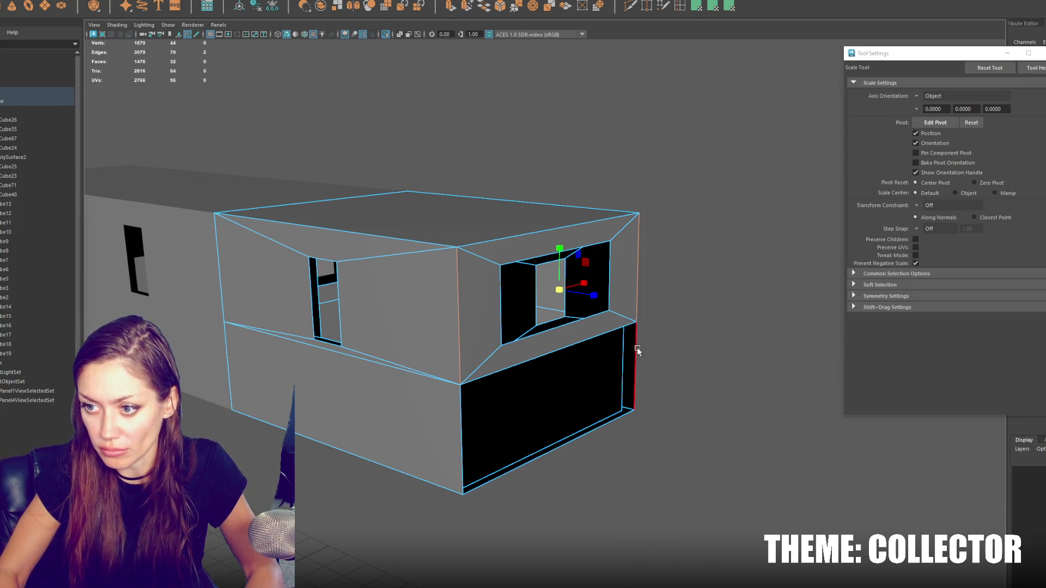
click(485, 9)
Step: Select all three box sections of the building
mouse_move(636, 313)
alt+mouse_down()
mouse_move(479, 273)
mouse_move(724, 285)
mouse_move(494, 318)
alt+mouse_up()
click(495, 318)
mouse_move(557, 339)
alt+mouse_down()
mouse_move(398, 287)
mouse_move(415, 331)
mouse_move(476, 323)
alt+mouse_up()
scroll(476, 323, down, 5)
shift+click(483, 240)
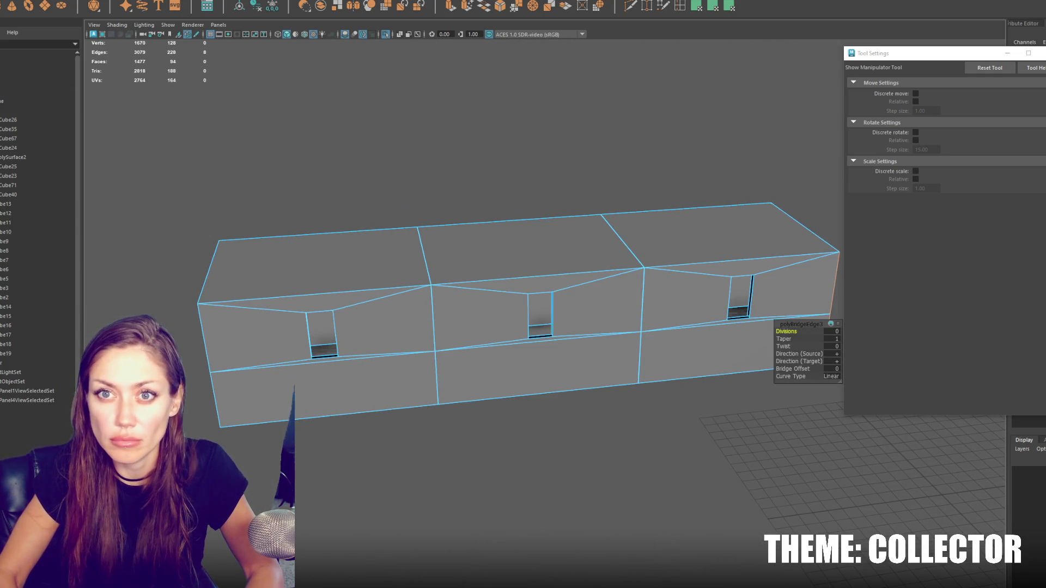
Step: Exit isolation to bring back the surrounding buildings
click(109, 2)
click(321, 16)
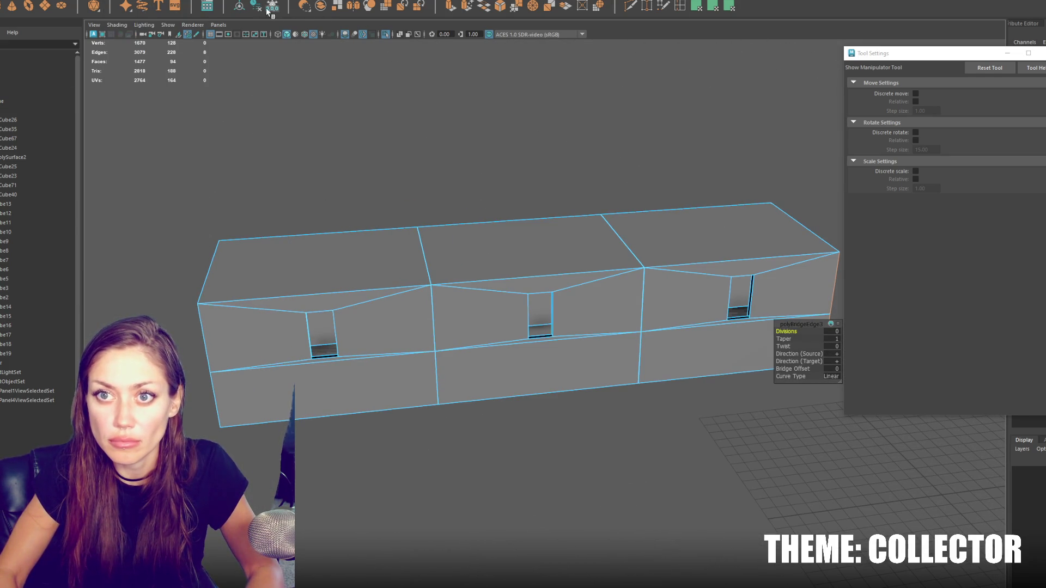
key(q)
scroll(558, 186, down, 5)
mouse_move(558, 186)
alt+mouse_down()
mouse_move(562, 196)
mouse_move(516, 201)
mouse_move(589, 264)
mouse_move(529, 305)
mouse_move(590, 327)
alt+mouse_up()
scroll(545, 316, up, 3)
Step: Select a box's four corner vertices with the Move Tool active
click(565, 327)
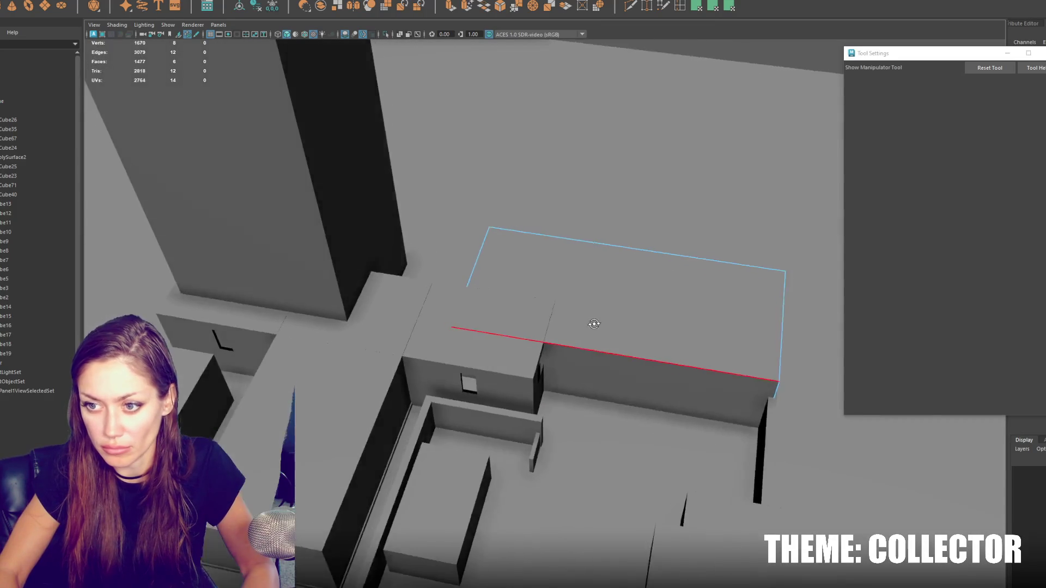
scroll(612, 331, up, 3)
scroll(612, 331, down, 3)
right_drag(586, 115, 582, 78)
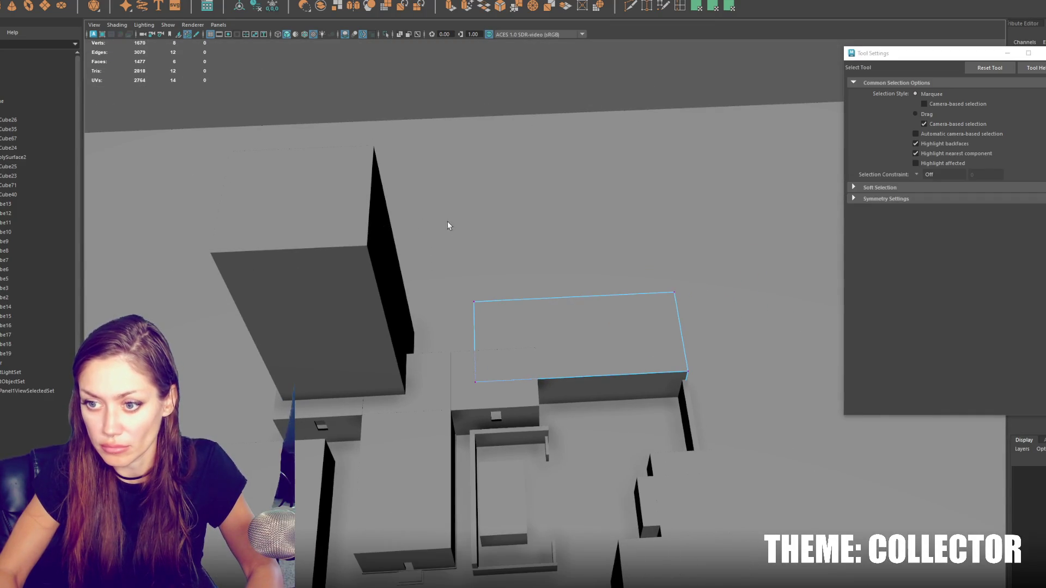
drag(408, 221, 505, 415)
key(w)
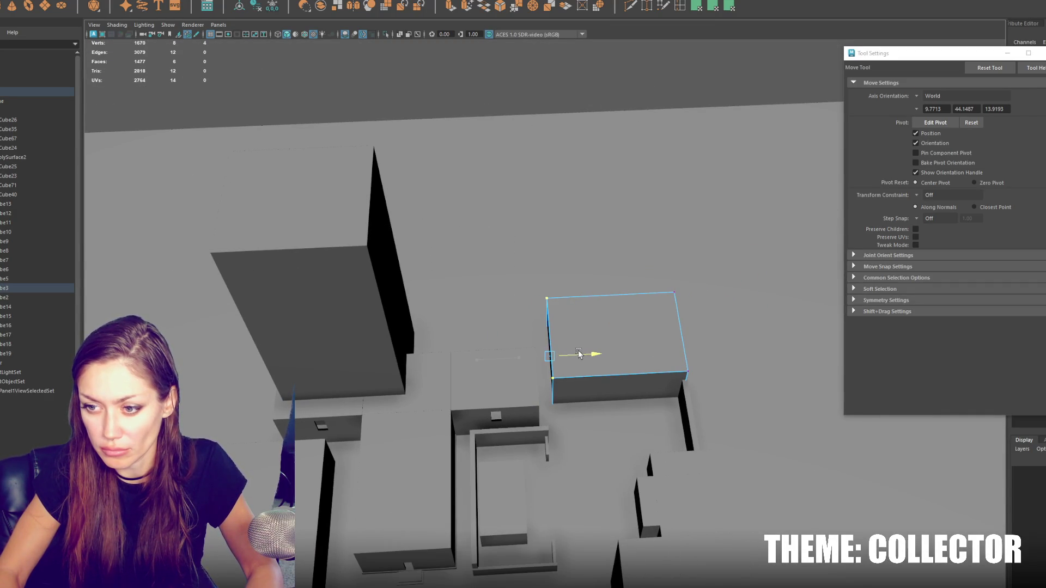
Step: Move the tall tower to the right along X
mouse_move(579, 353)
alt+mouse_down()
mouse_move(567, 349)
mouse_move(580, 354)
alt+mouse_up()
mouse_move(495, 367)
alt+mouse_down()
mouse_move(611, 299)
mouse_move(518, 338)
mouse_move(567, 317)
mouse_move(553, 308)
mouse_move(554, 320)
mouse_move(483, 252)
mouse_move(497, 210)
alt+mouse_up()
click(483, 253)
right_drag(500, 203, 534, 183)
drag(531, 148, 572, 121)
Step: Isolate the four joined building blocks and view them in wireframe
click(478, 306)
shift+click(506, 275)
shift+click(441, 229)
shift+click(534, 357)
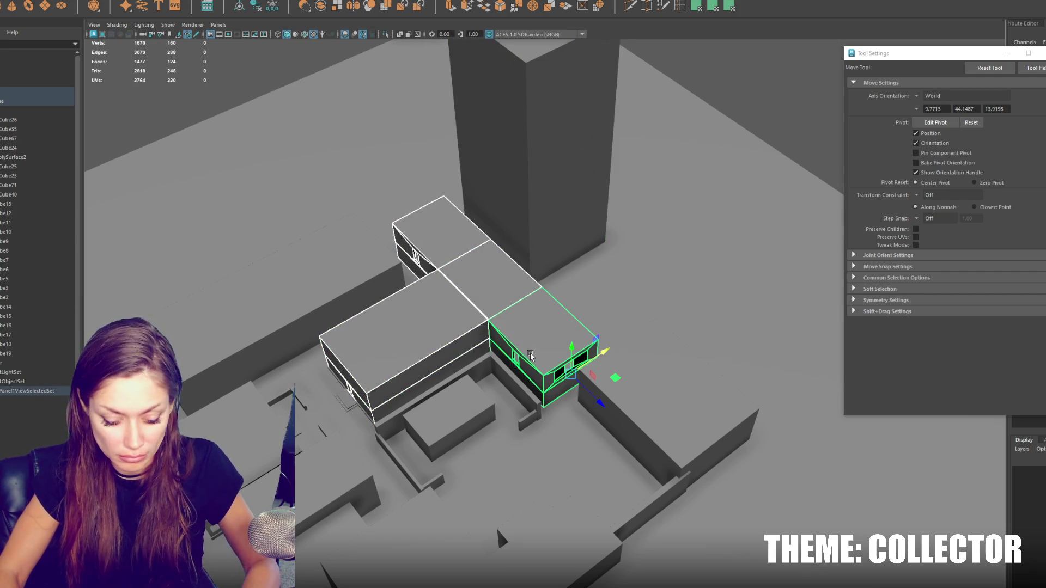
key(ctrl+1)
key(f)
key(4)
mouse_move(537, 345)
alt+mouse_down()
mouse_move(581, 311)
mouse_move(481, 273)
mouse_move(474, 327)
mouse_move(487, 287)
mouse_move(659, 285)
mouse_move(535, 304)
mouse_move(612, 332)
mouse_move(567, 234)
mouse_move(375, 232)
mouse_move(504, 240)
mouse_move(532, 303)
alt+mouse_up()
click(563, 354)
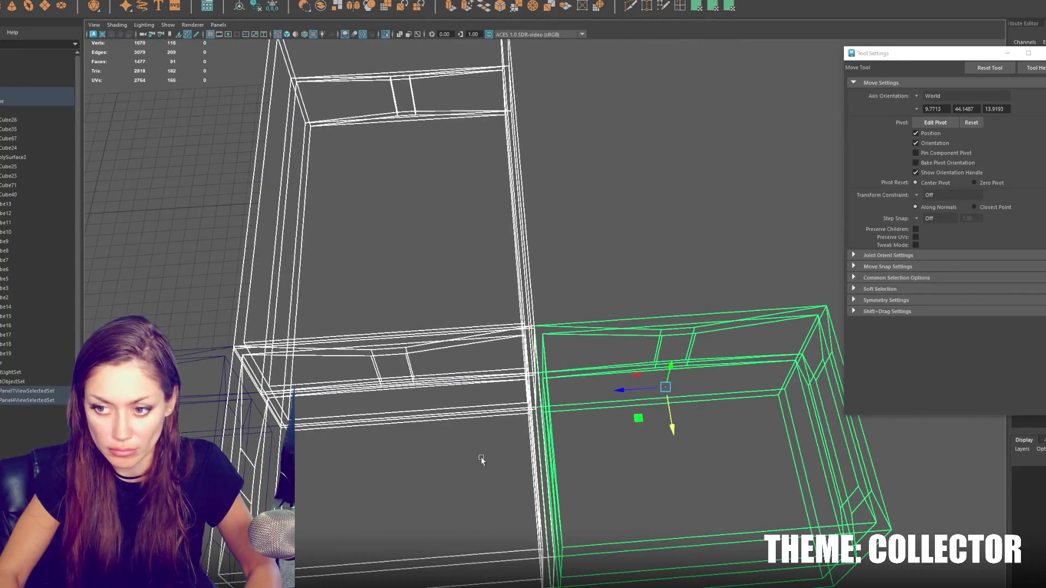
Step: Merge the vertices along the seam between the two room blocks
key(4)
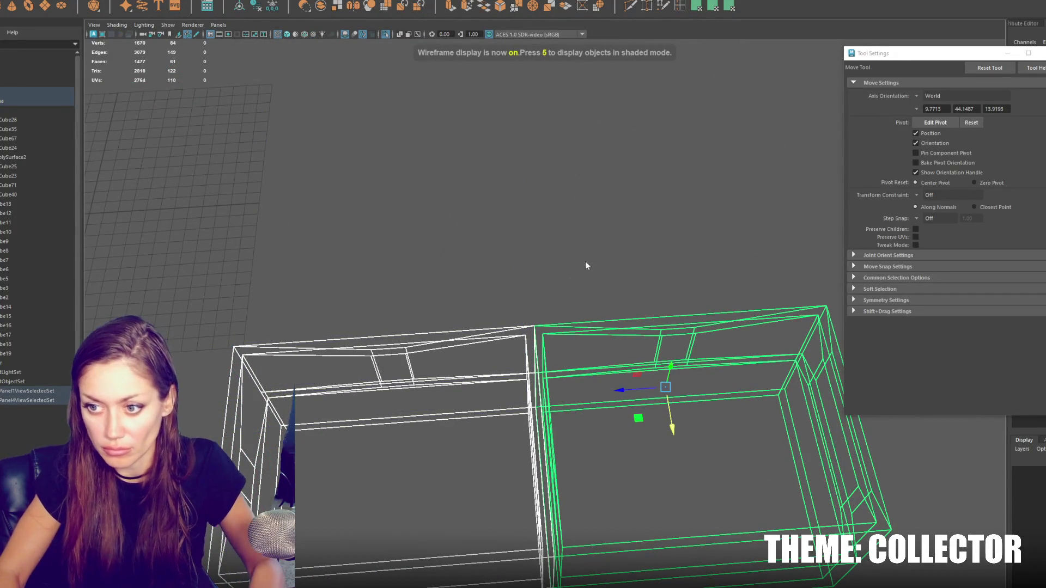
drag(550, 586, 532, 319)
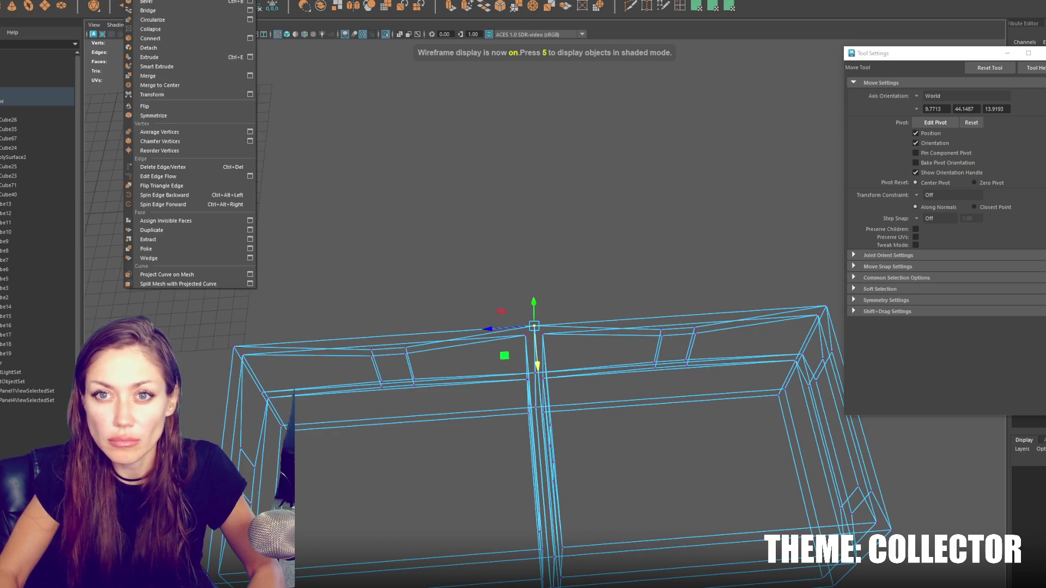
click(191, 79)
mouse_move(518, 380)
alt+mouse_down()
mouse_move(473, 329)
mouse_move(491, 400)
alt+mouse_up()
click(454, 355)
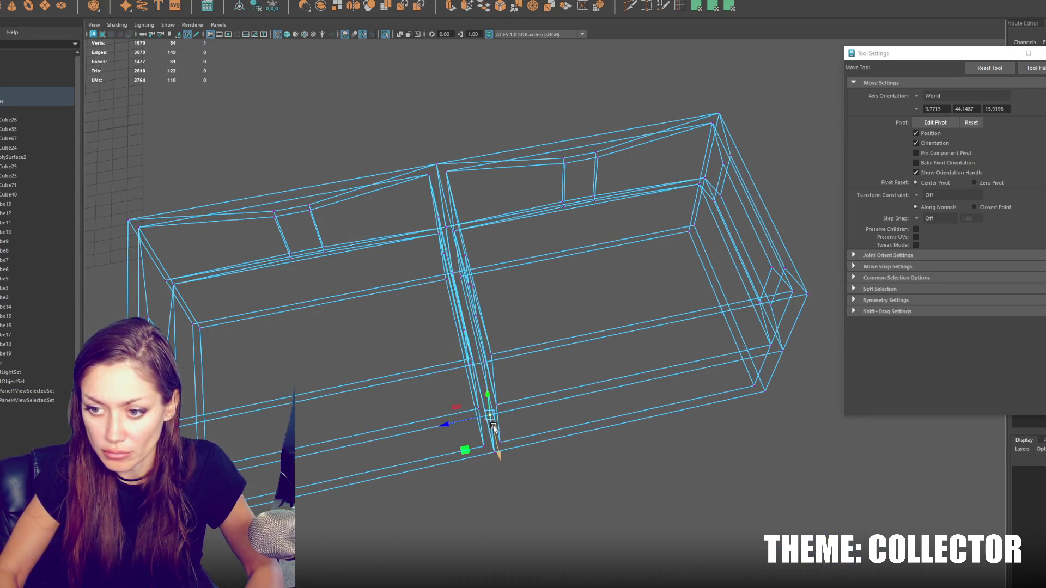
key(q)
mouse_move(456, 271)
alt+mouse_down()
mouse_move(460, 283)
mouse_move(566, 288)
alt+mouse_up()
click(453, 272)
Step: Test-move the selected seam vertices along X
alt+drag(579, 172, 597, 183)
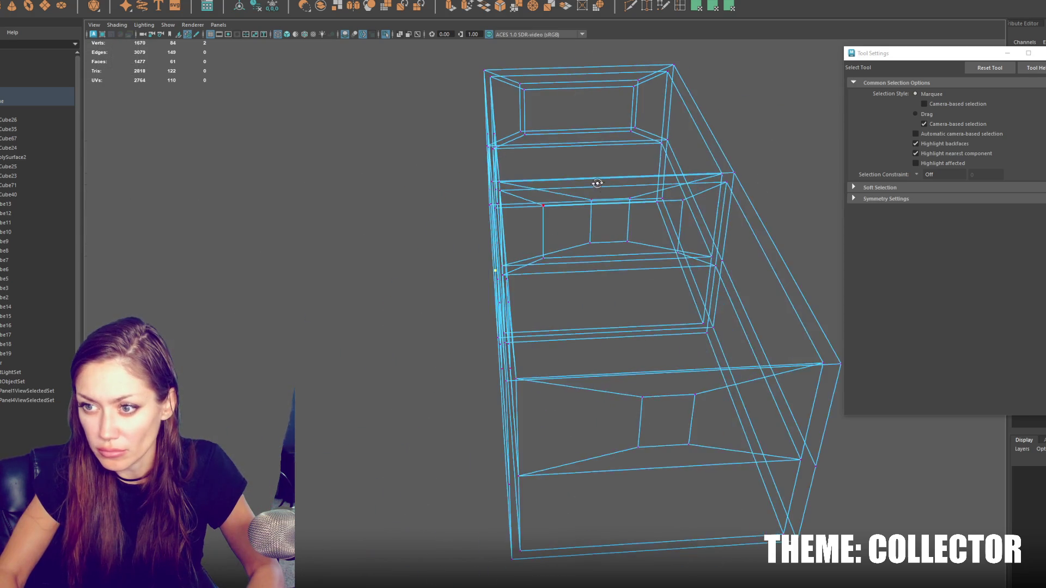
key(r)
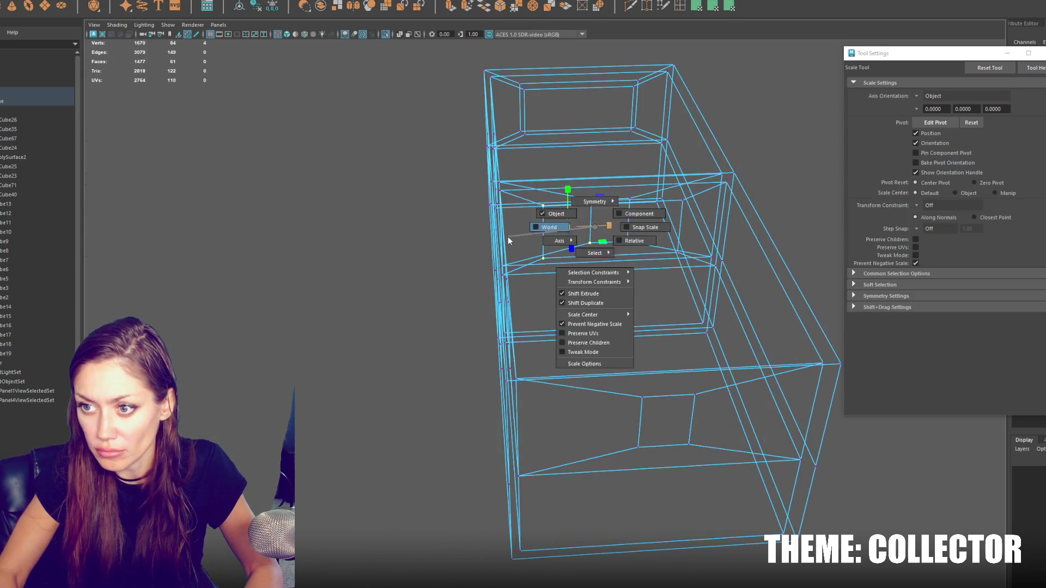
key(w)
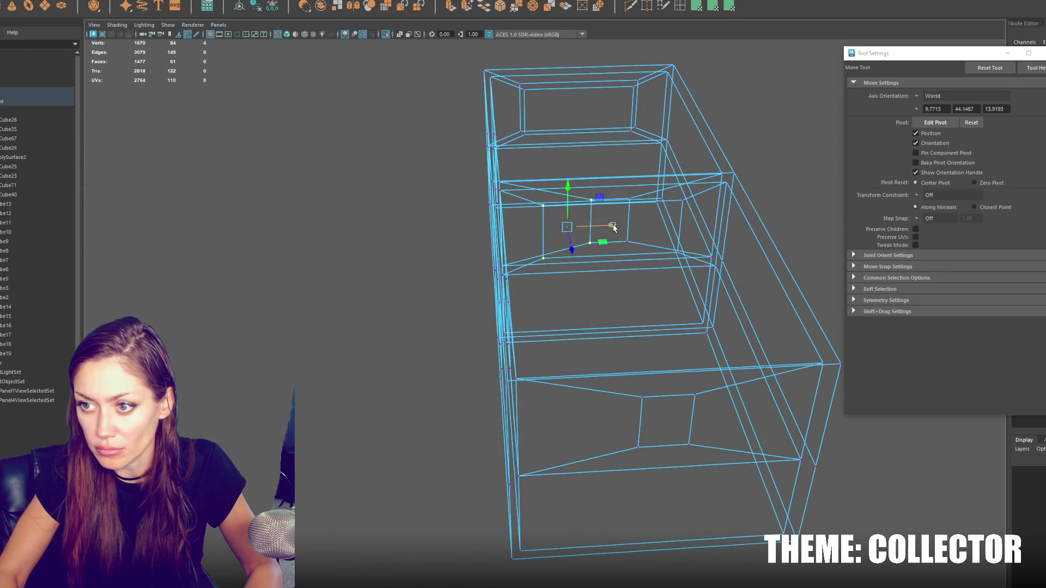
mouse_move(563, 229)
mouse_down()
mouse_move(600, 232)
mouse_move(468, 229)
mouse_move(583, 232)
mouse_up()
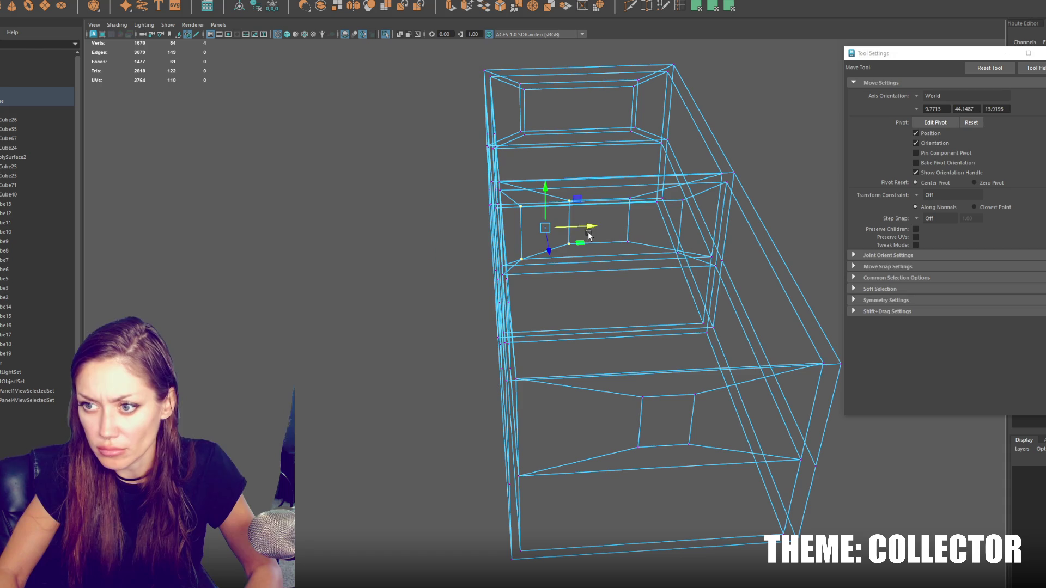
key(r)
mouse_move(515, 231)
alt+mouse_down()
mouse_move(572, 226)
mouse_move(531, 211)
alt+mouse_up()
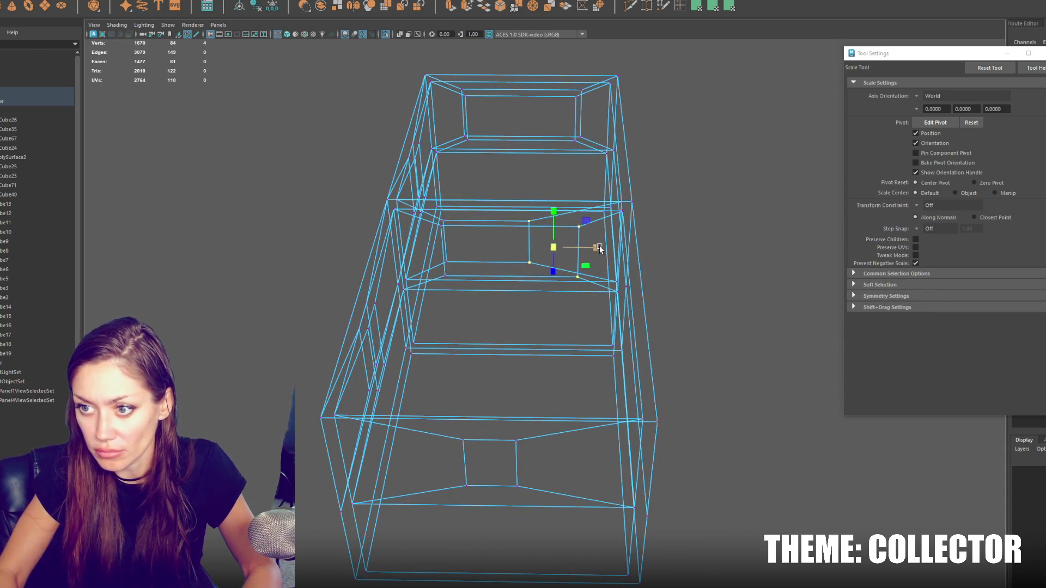
alt+drag(458, 236, 497, 231)
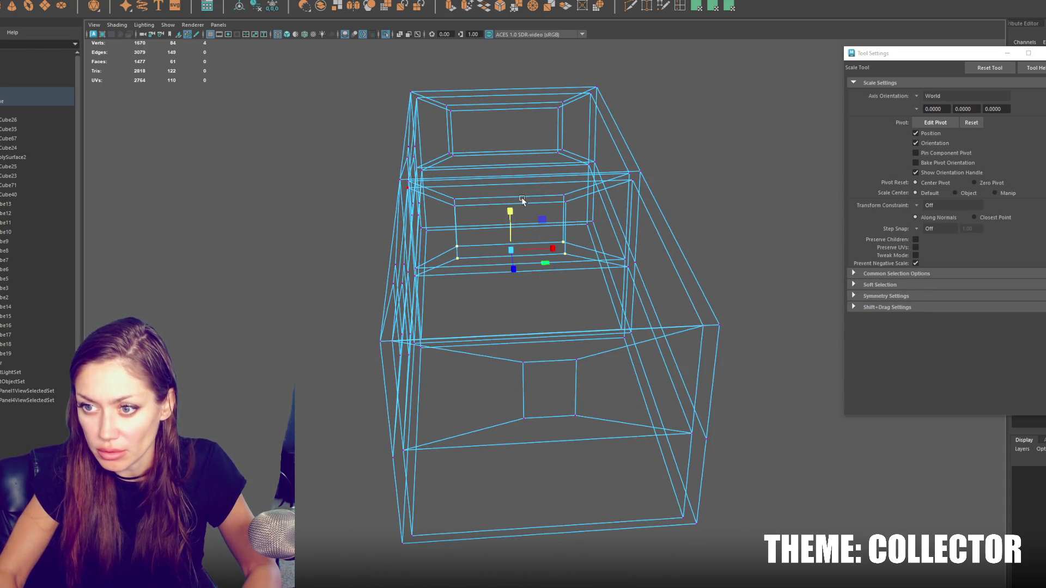
Step: Resize the window faces taller, raise them slightly and narrow them along X
key(5)
mouse_move(553, 225)
mouse_down()
mouse_move(532, 226)
mouse_move(550, 226)
mouse_move(618, 175)
mouse_move(600, 188)
mouse_move(562, 185)
mouse_up()
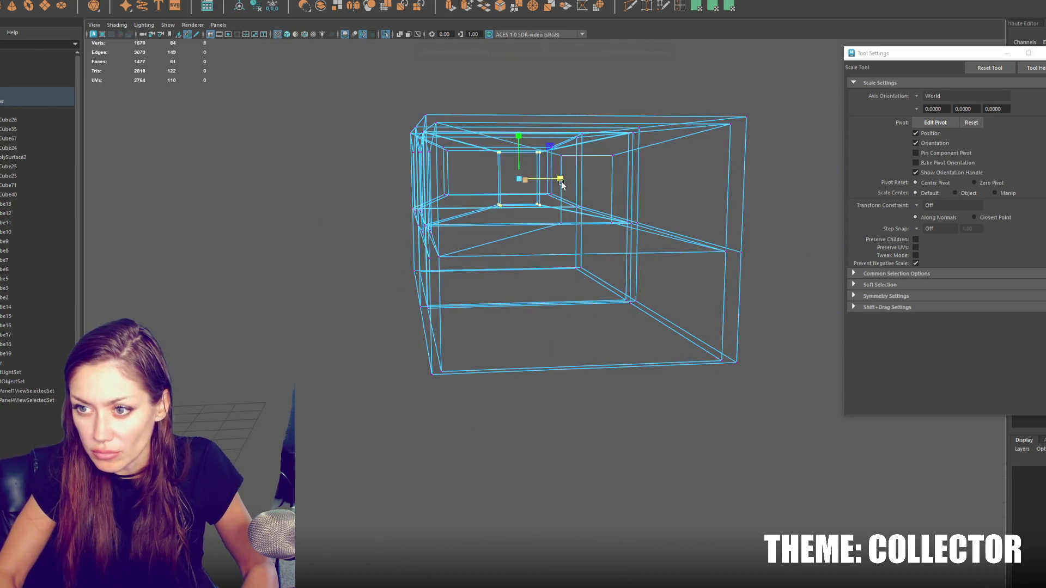
mouse_move(518, 138)
mouse_down()
mouse_move(536, 155)
mouse_move(518, 150)
mouse_move(580, 206)
mouse_move(574, 229)
mouse_up()
key(w)
key(f)
drag(539, 275, 541, 271)
key(r)
mouse_move(584, 312)
mouse_down()
mouse_move(552, 275)
mouse_move(545, 301)
mouse_move(473, 199)
mouse_up()
key(w)
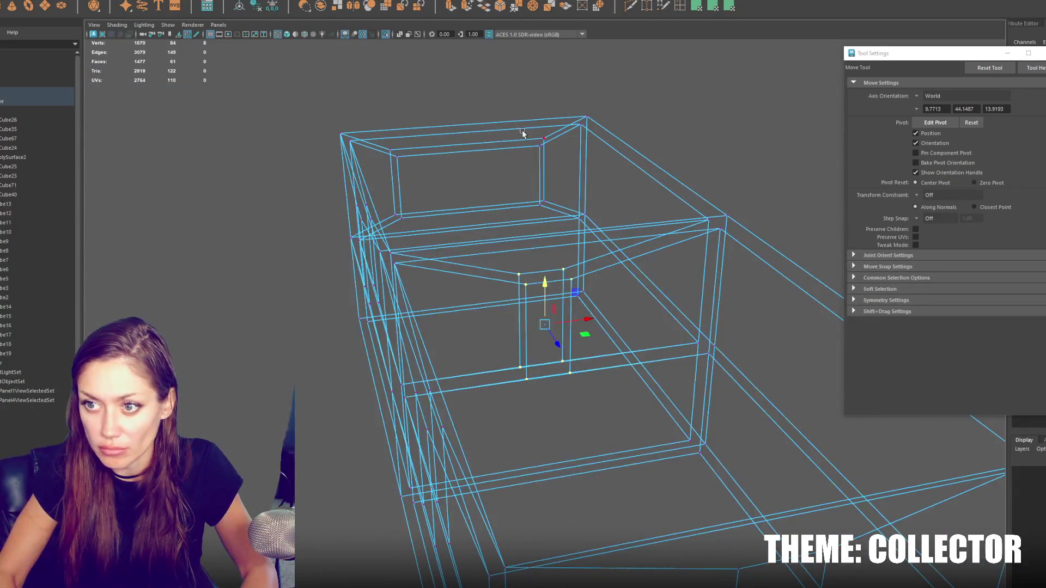
Step: Flatten the upper and left edge vertices along Y
drag(561, 219, 561, 220)
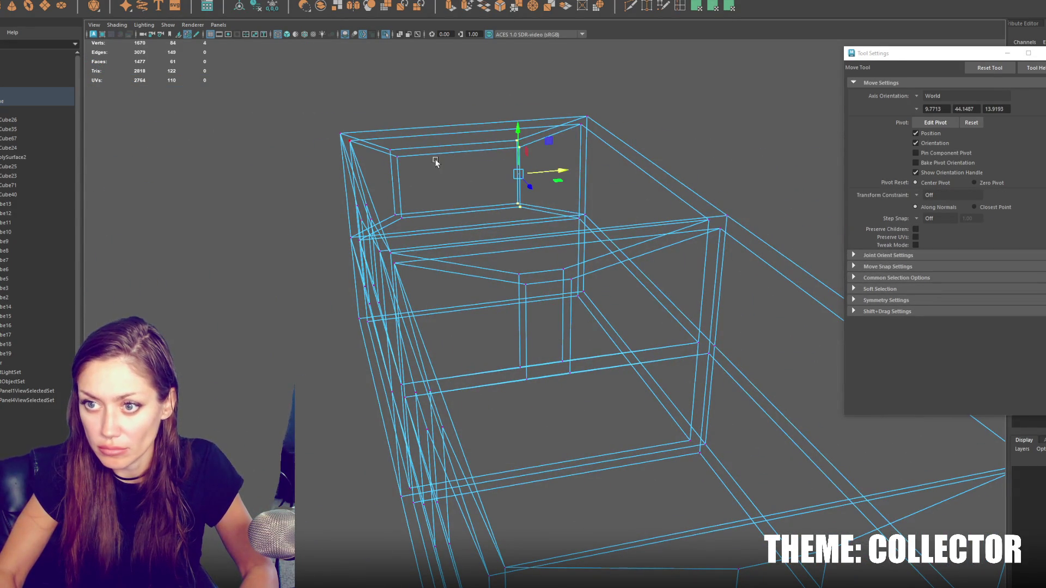
drag(390, 220, 390, 219)
key(r)
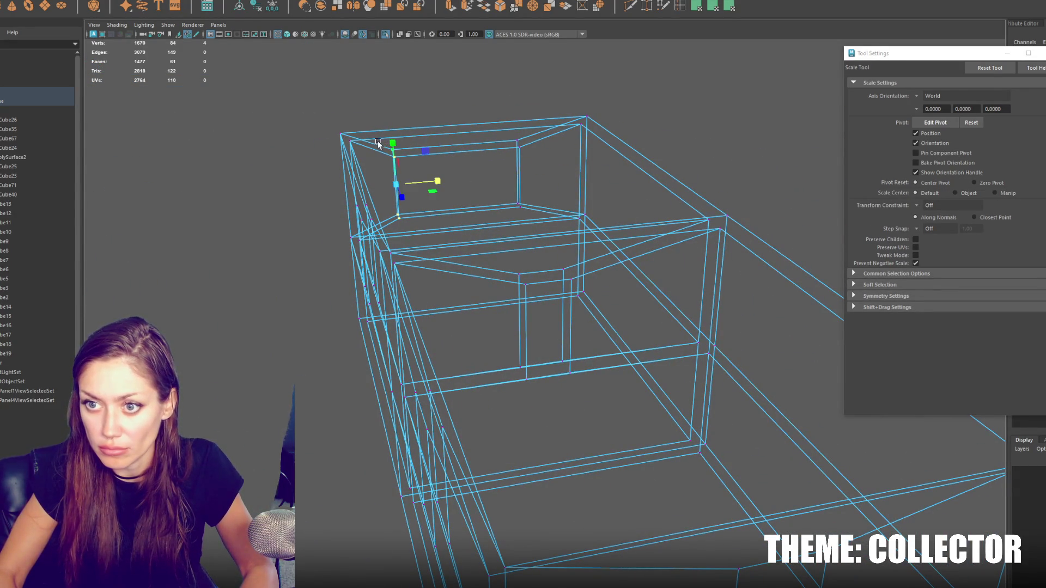
drag(463, 124, 462, 195)
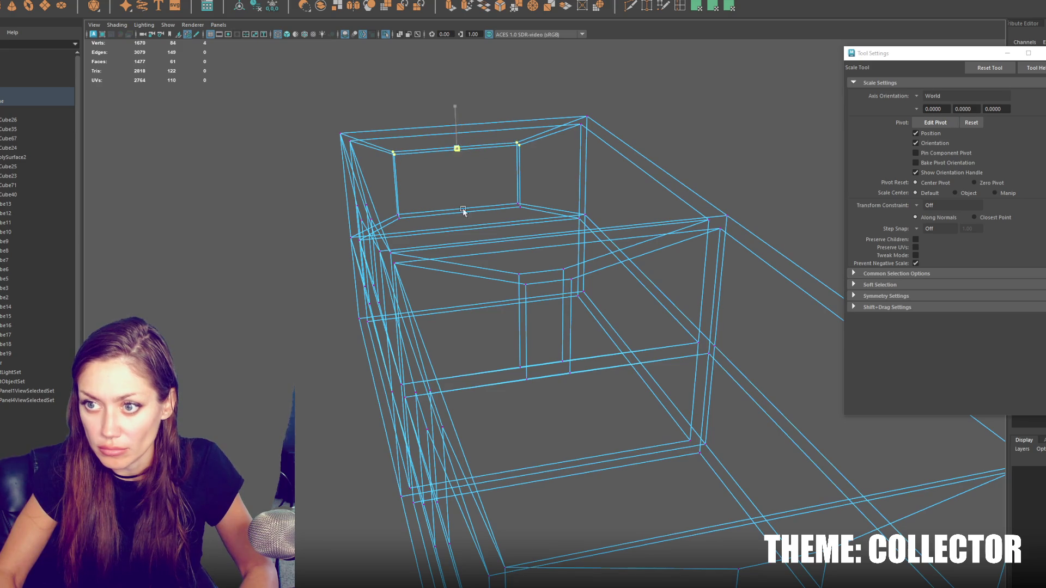
alt+drag(472, 270, 563, 235)
alt+drag(455, 282, 461, 272)
Step: Delete the two front wall faces
mouse_move(451, 227)
alt+mouse_down()
mouse_move(482, 319)
mouse_move(453, 331)
alt+mouse_up()
click(481, 319)
key(ctrl+z)
key(ctrl+z)
key(ctrl+z)
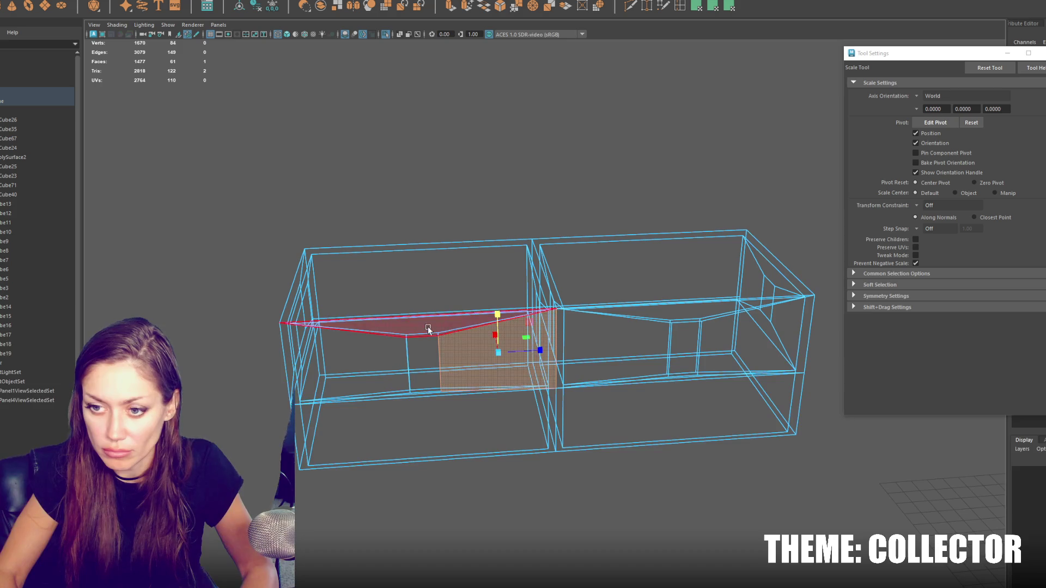
shift+click(429, 343)
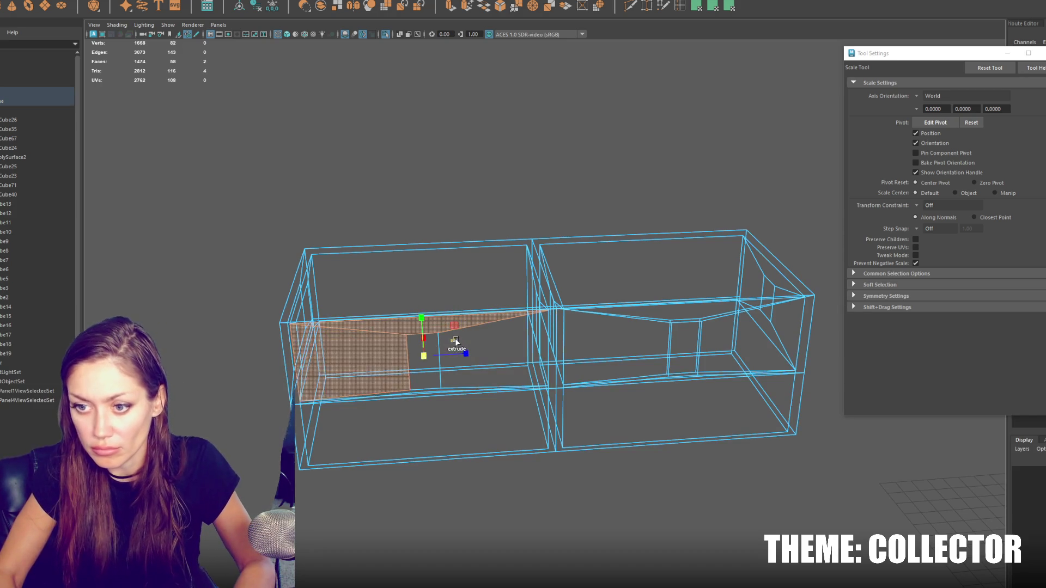
key(Delete)
key(5)
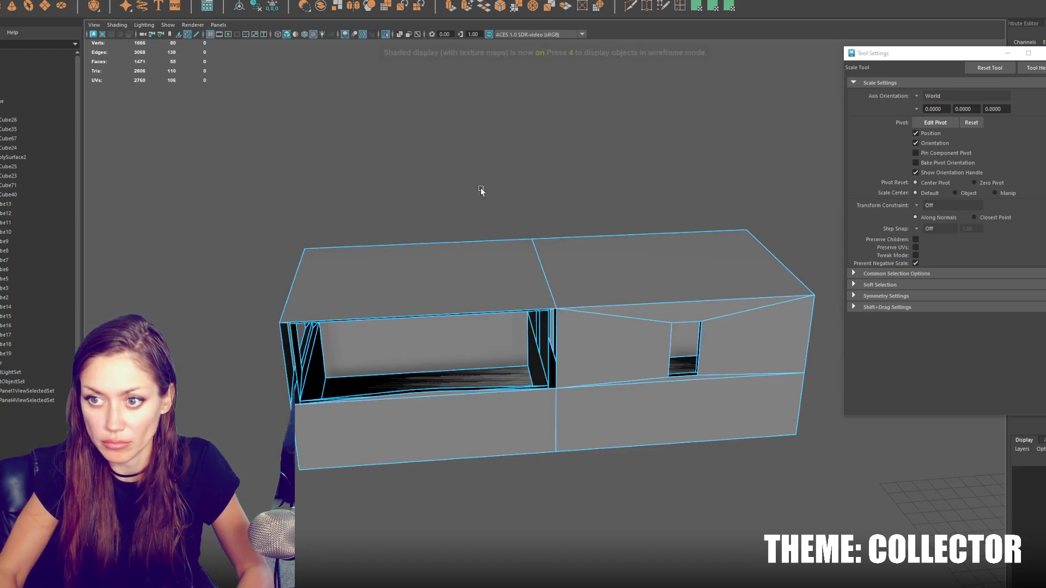
Step: Fill the front opening with a new face using Fill Hole
alt+drag(477, 166, 508, 279)
click(582, 334)
alt+drag(582, 335, 401, 347)
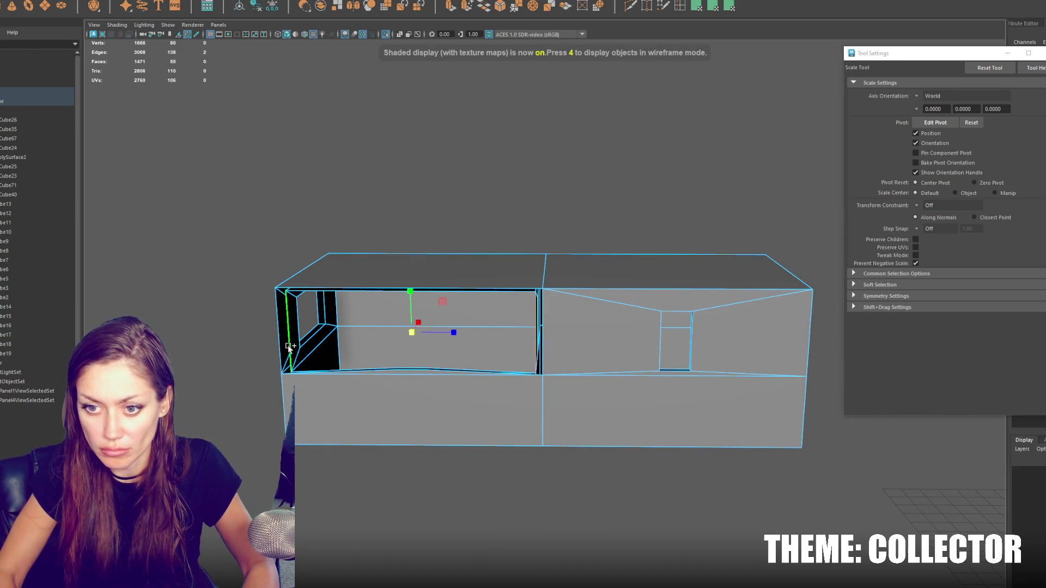
key(g)
key(r)
mouse_move(435, 180)
ctrl+right_down()
mouse_move(417, 170)
mouse_move(496, 199)
ctrl+right_up()
alt+drag(496, 199, 516, 201)
ctrl+right_drag(516, 200, 523, 231)
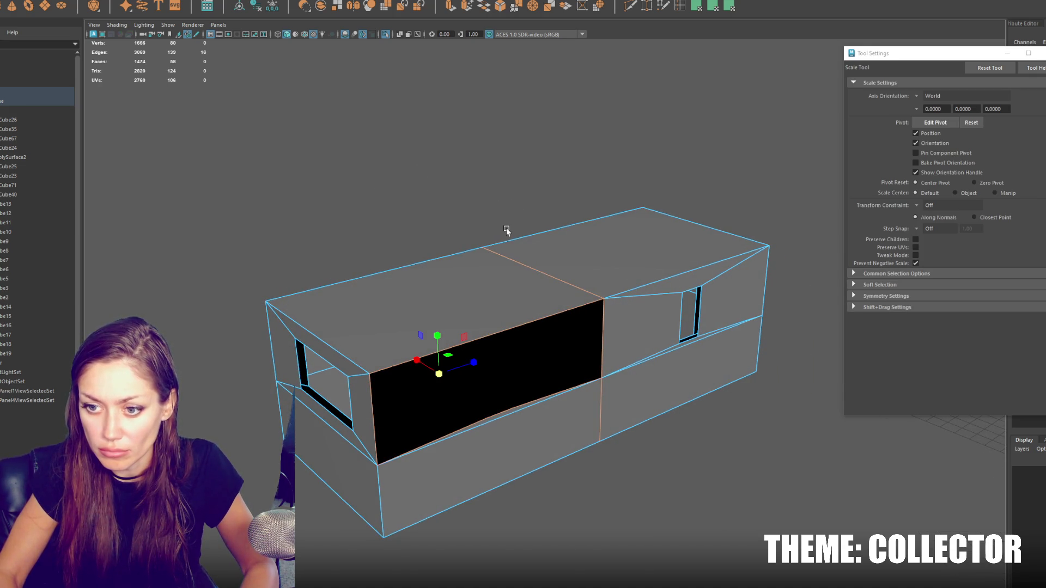
Step: Delete the leftover edges around the filled front wall
key(ctrl+z)
mouse_move(434, 230)
ctrl+right_down()
mouse_move(430, 191)
mouse_move(370, 408)
ctrl+right_up()
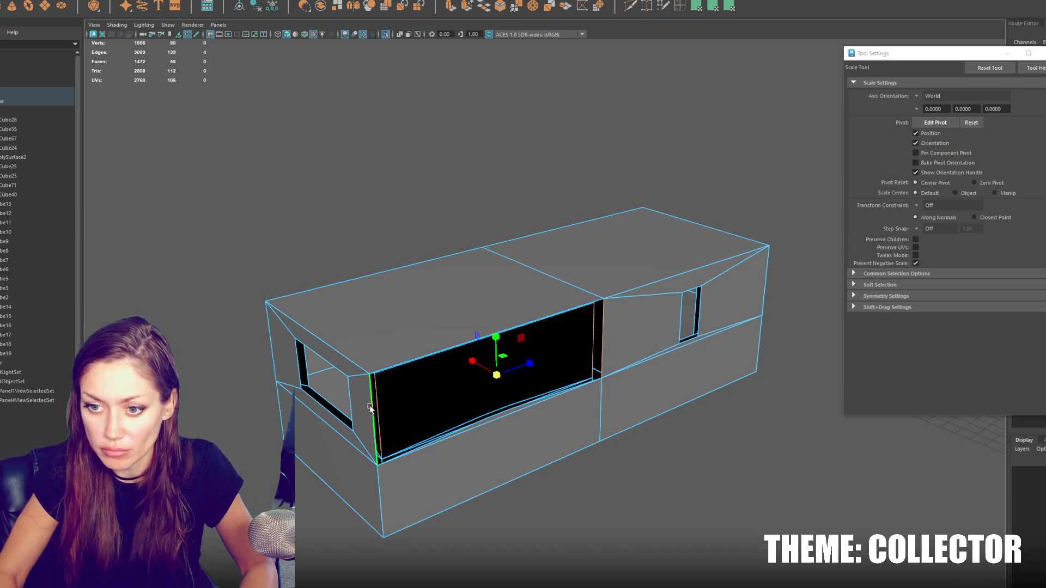
key(ctrl+z)
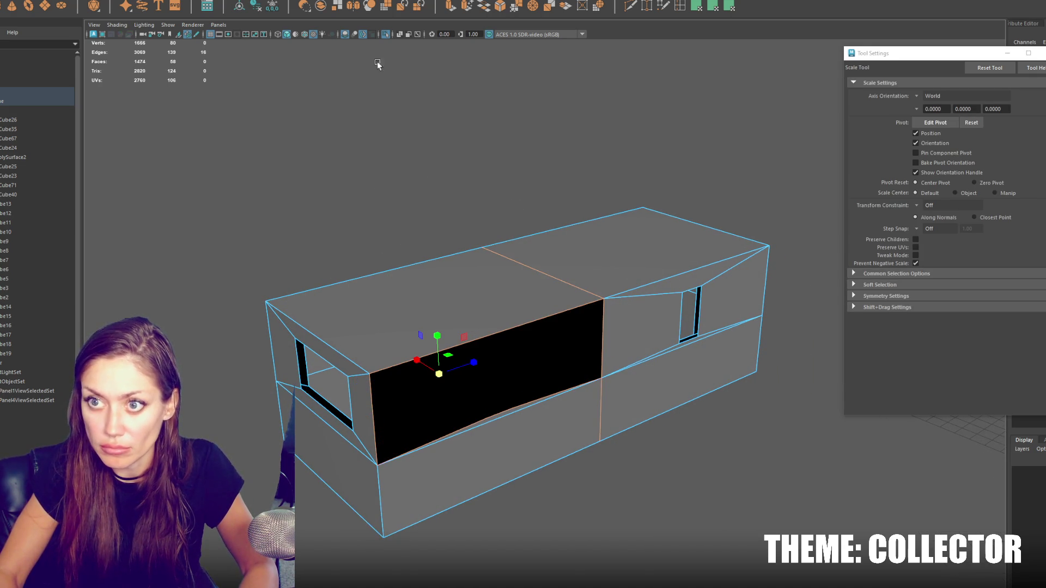
key(shift+z)
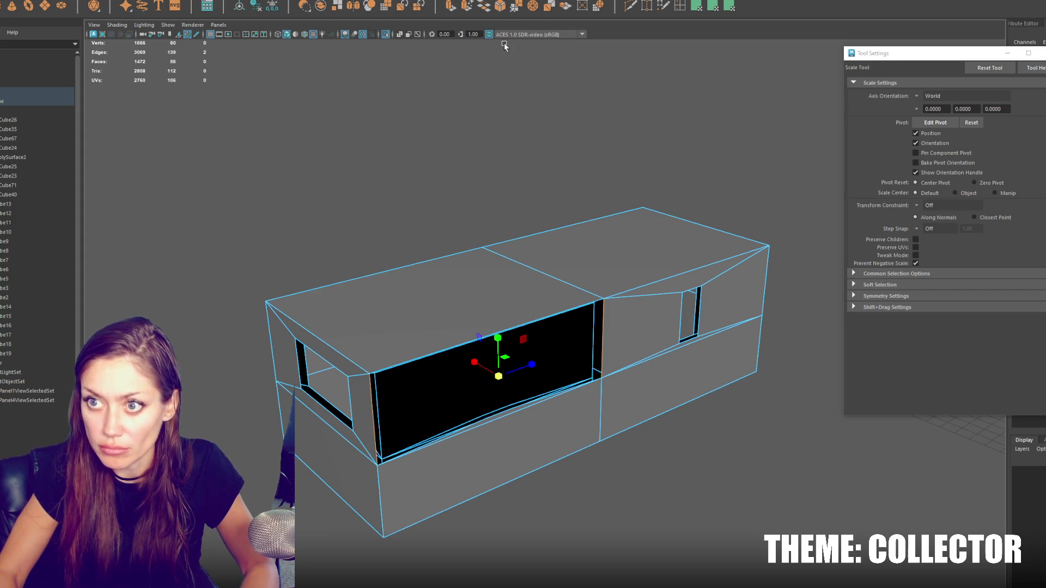
key(ctrl+z)
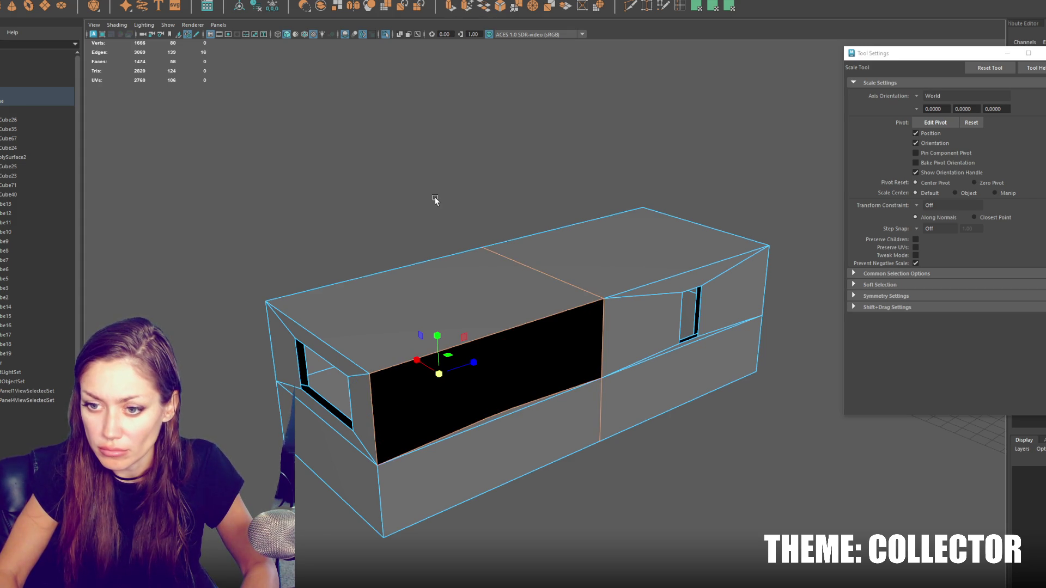
mouse_move(527, 333)
alt+mouse_down()
mouse_move(599, 327)
mouse_move(658, 338)
mouse_move(519, 314)
alt+mouse_up()
key(shift+z)
key(Delete)
click(518, 303)
key(Delete)
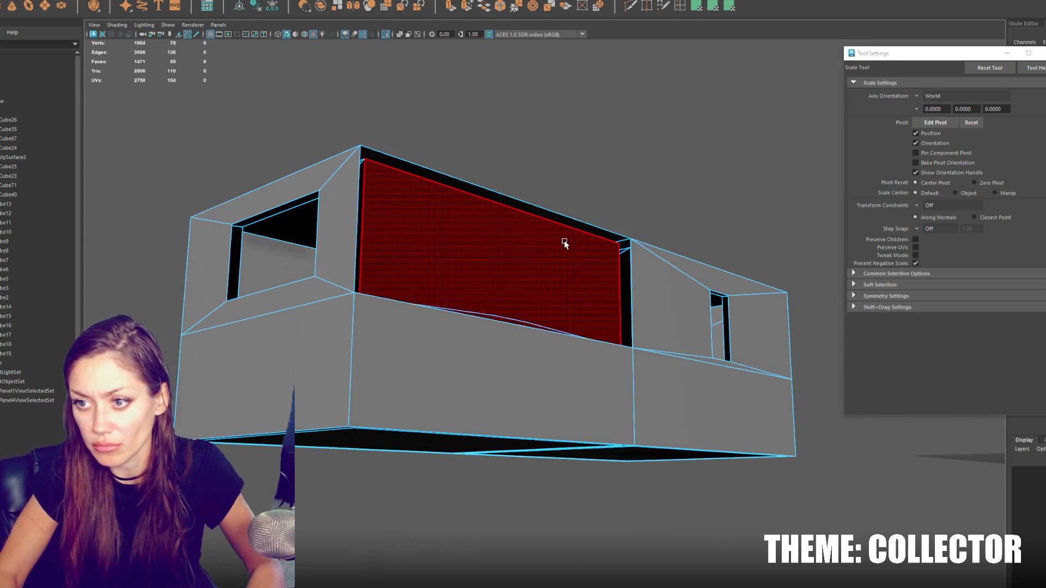
Step: Delete the long block's black front face and fill the front hole with a new face
alt+drag(561, 238, 601, 255)
click(484, 385)
key(Delete)
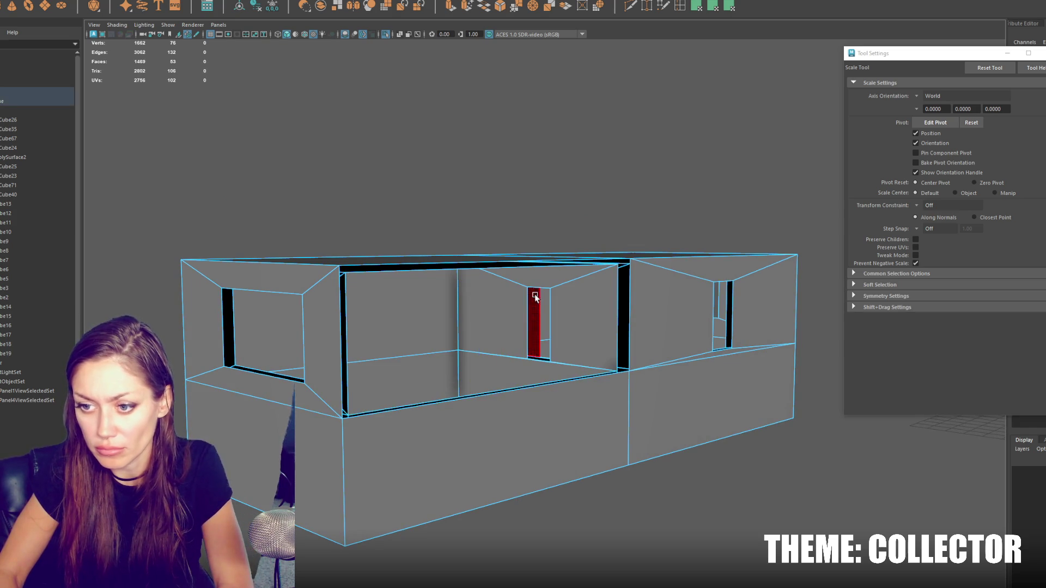
click(625, 316)
alt+drag(625, 316, 379, 353)
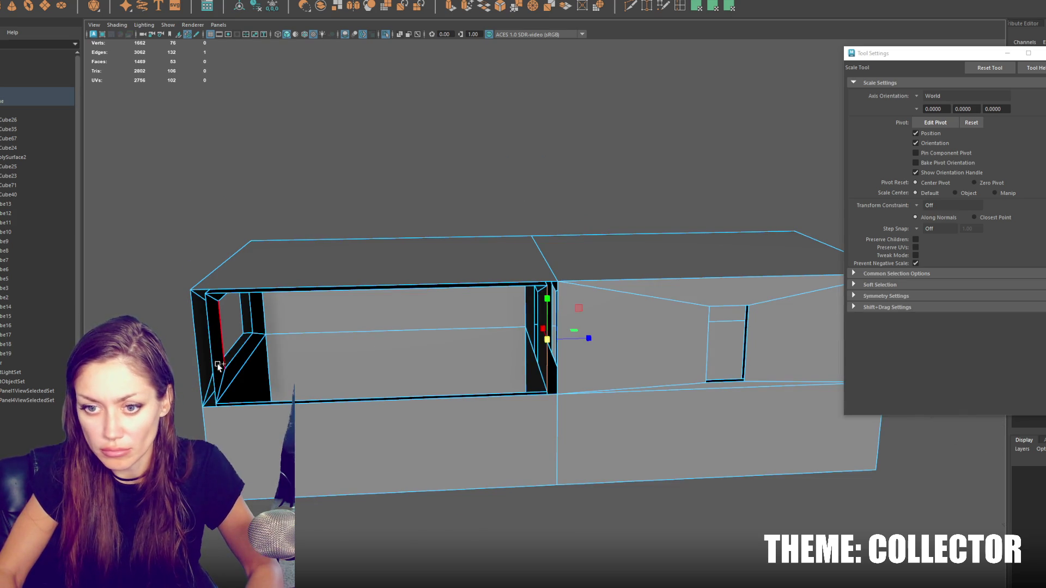
click(484, 7)
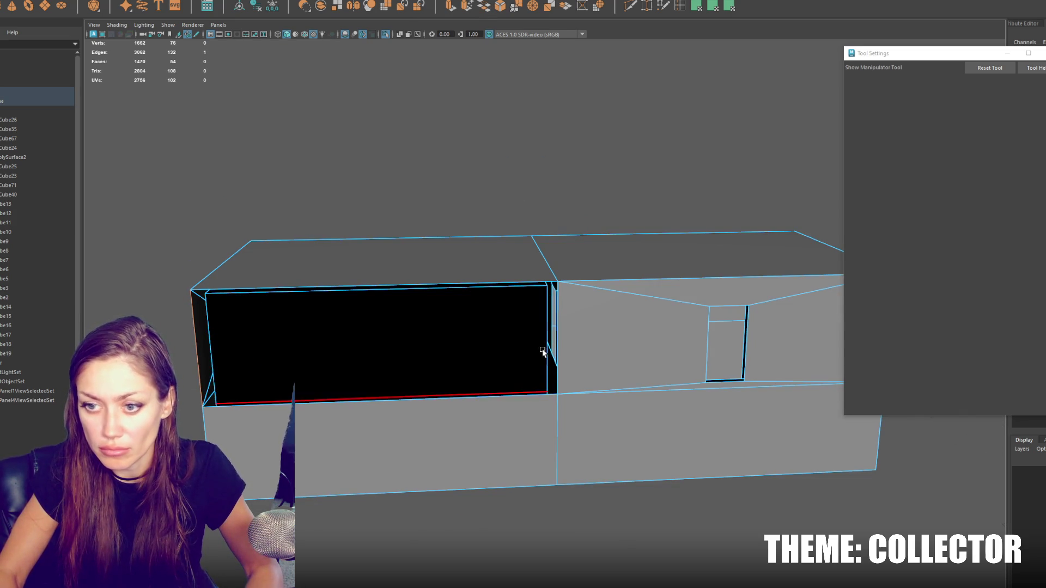
Step: Select the vertices along the block's left edge in wireframe view
right_drag(357, 158, 308, 146)
mouse_move(308, 145)
alt+mouse_down()
mouse_move(541, 170)
mouse_move(591, 201)
alt+mouse_up()
key(F10)
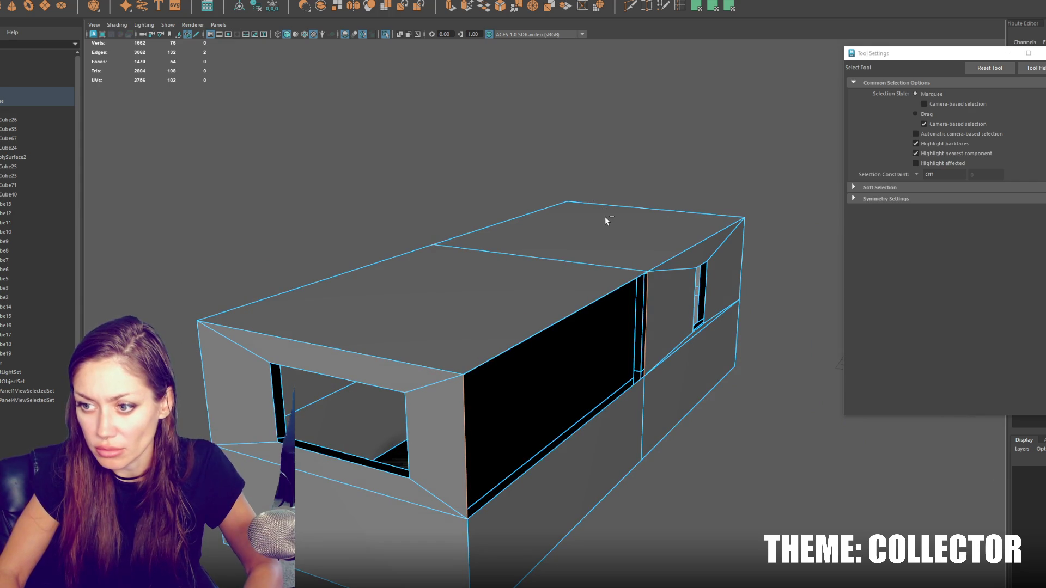
mouse_move(654, 226)
alt+mouse_down()
mouse_move(670, 217)
mouse_move(515, 226)
alt+mouse_up()
right_drag(404, 169, 384, 161)
alt+drag(384, 161, 361, 153)
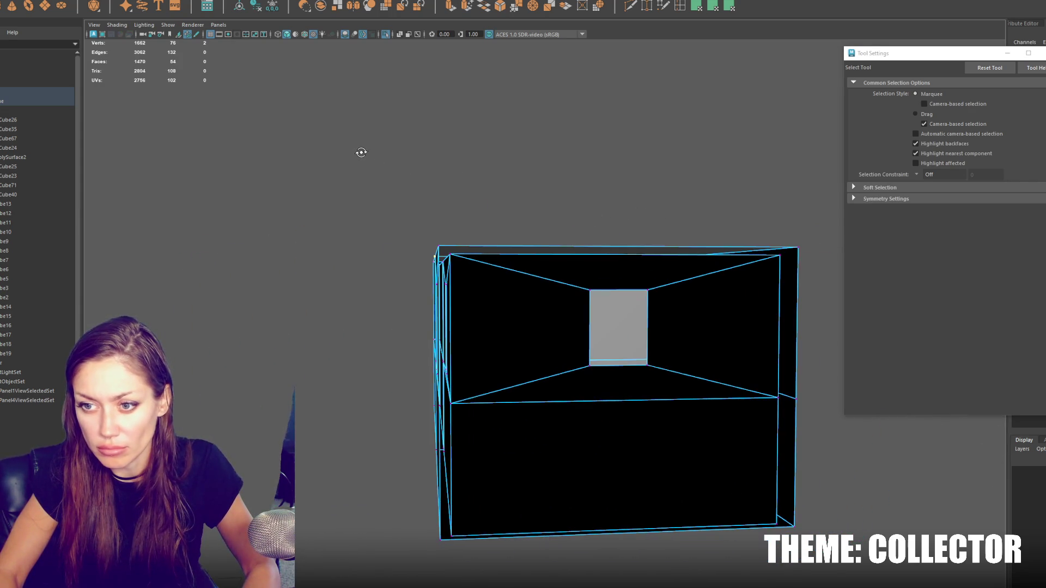
key(4)
drag(363, 191, 437, 551)
key(r)
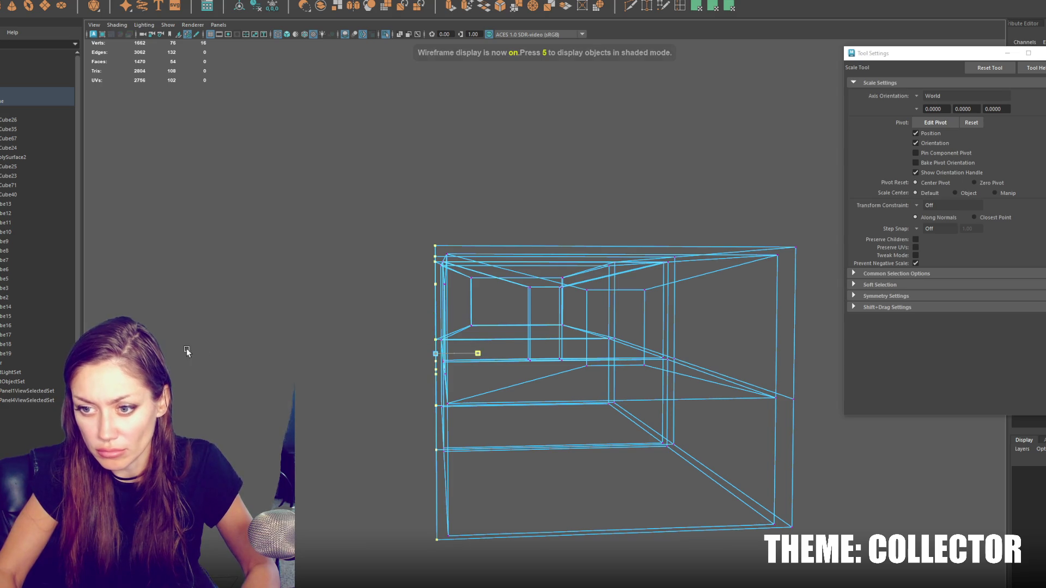
key(5)
key(w)
alt+drag(327, 351, 467, 375)
Step: Bridge the opening's top and bottom edges to close it with a new face
right_drag(343, 200, 344, 174)
click(406, 358)
shift+click(416, 453)
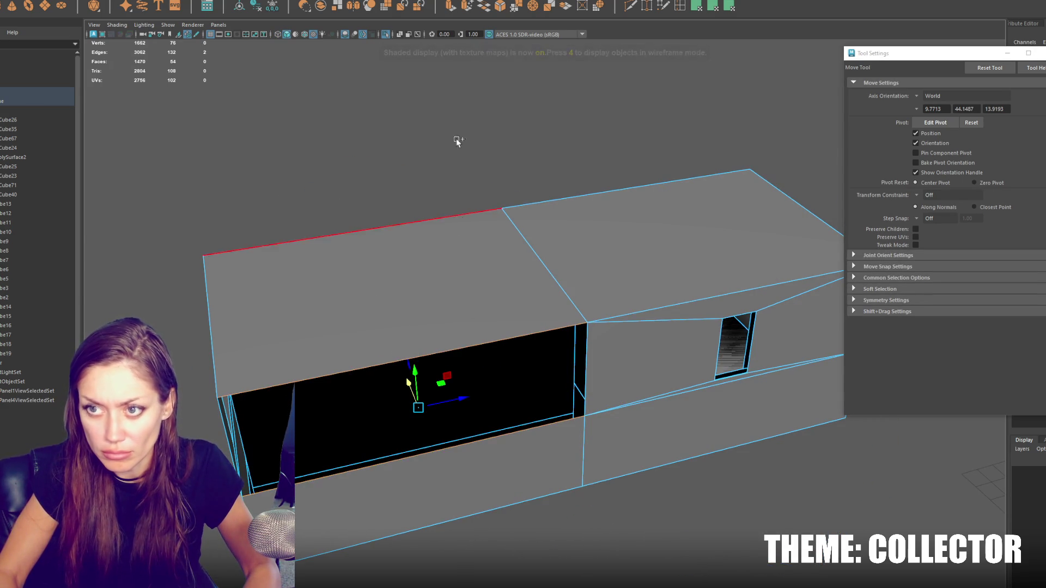
click(467, 6)
Step: Slide the left-end vertices along X to shorten the block's left end
mouse_move(537, 145)
alt+mouse_down()
mouse_move(654, 244)
mouse_move(576, 224)
alt+mouse_up()
key(q)
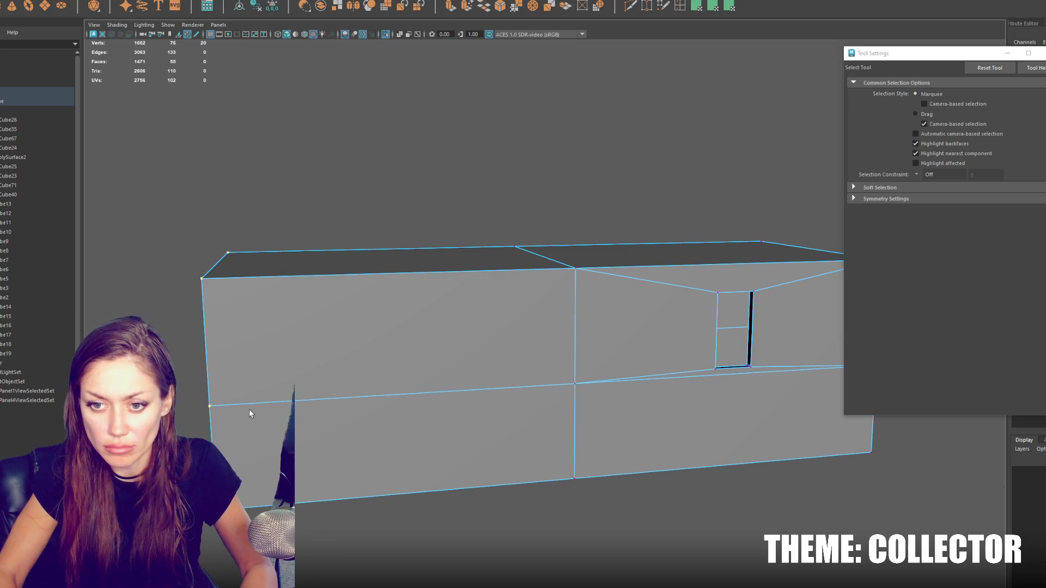
key(4)
key(w)
drag(267, 365, 403, 370)
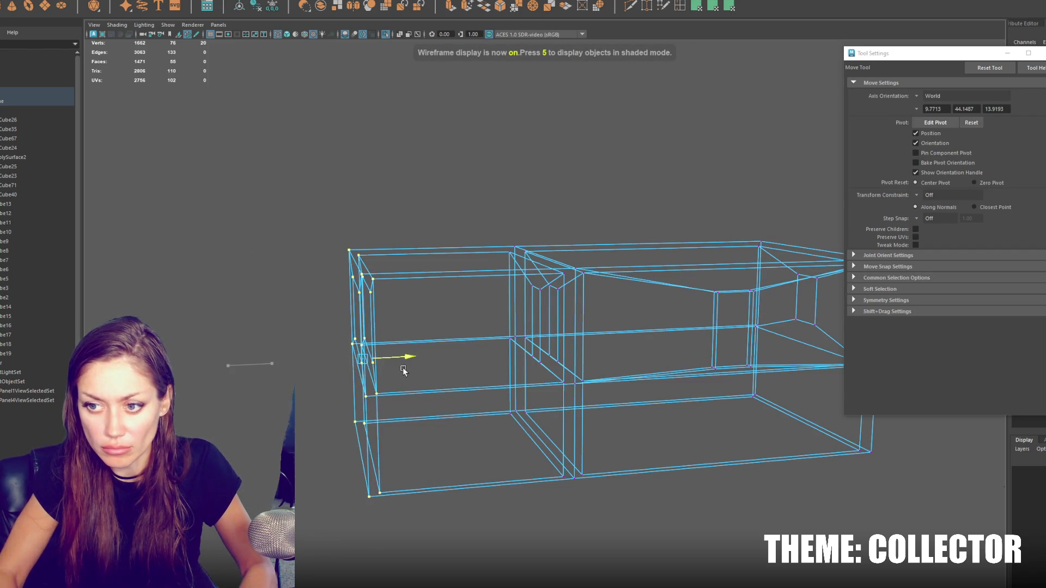
mouse_move(635, 339)
alt+mouse_down()
mouse_move(456, 158)
mouse_move(485, 245)
mouse_move(546, 287)
mouse_move(586, 270)
alt+mouse_up()
click(489, 181)
key(5)
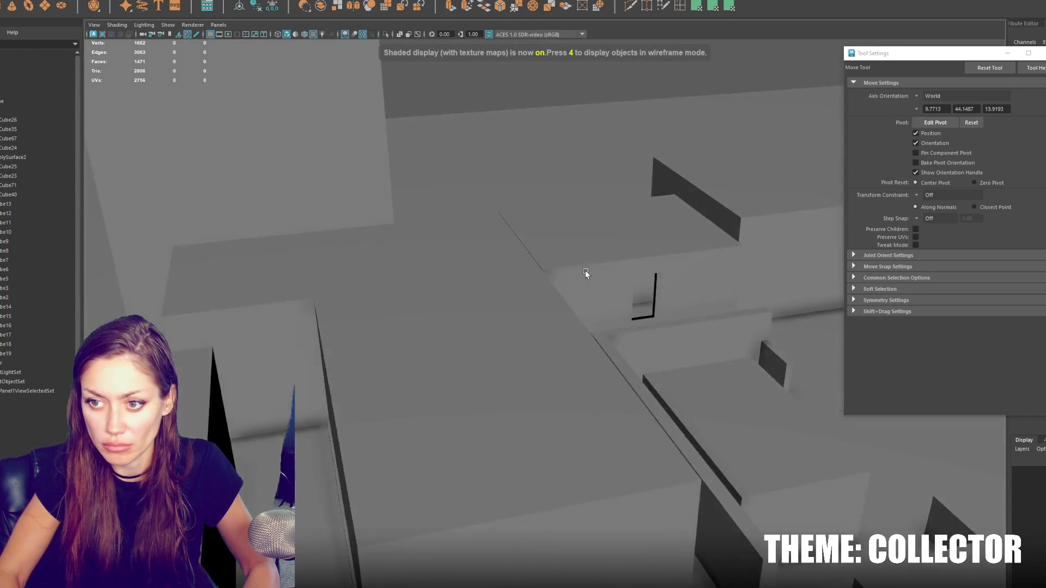
Step: Isolate the two window boxes with Ctrl+1 and frame the right one
scroll(586, 270, down, 5)
click(550, 267)
shift+click(489, 250)
key(ctrl+1)
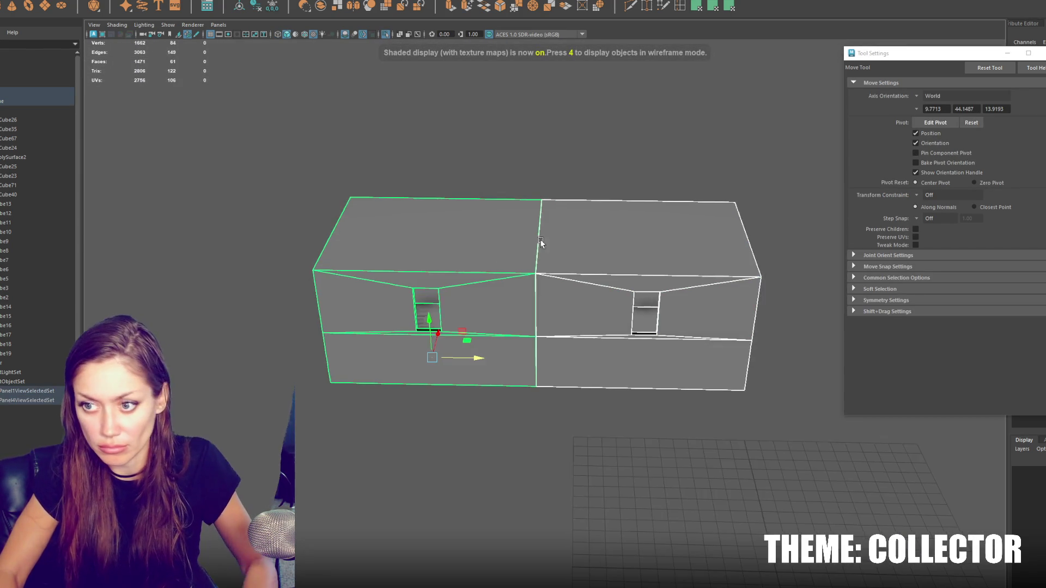
scroll(518, 247, up, 2)
click(509, 267)
key(f)
mouse_move(511, 257)
alt+mouse_down()
mouse_move(514, 235)
mouse_move(523, 245)
alt+mouse_up()
Step: Delete the right box's front faces, inner window faces and bottom strip face
key(q)
key(F11)
click(507, 326)
shift+click(570, 298)
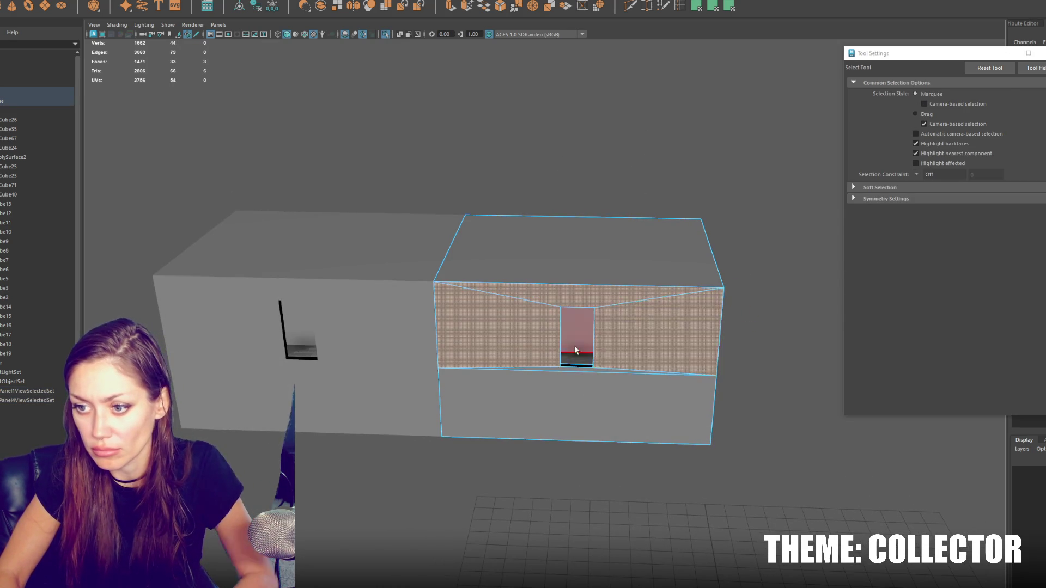
key(Delete)
click(546, 357)
key(Delete)
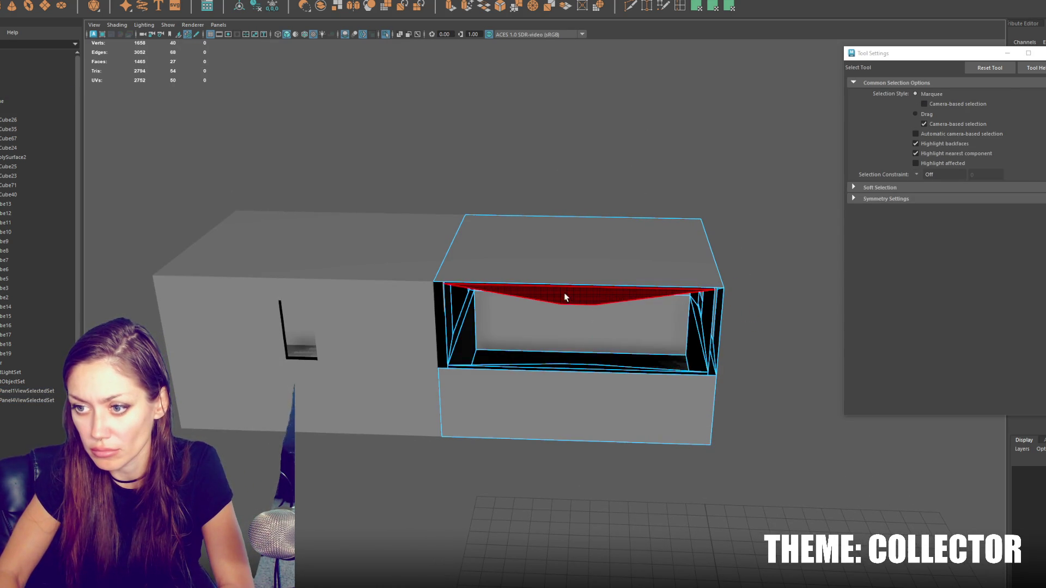
click(581, 369)
key(Delete)
scroll(671, 262, up, 2)
Step: Bridge opposing border edges twice to close the box's inner walls
mouse_move(671, 262)
alt+mouse_down()
mouse_move(551, 257)
mouse_move(564, 236)
mouse_move(544, 198)
alt+mouse_up()
click(324, 372)
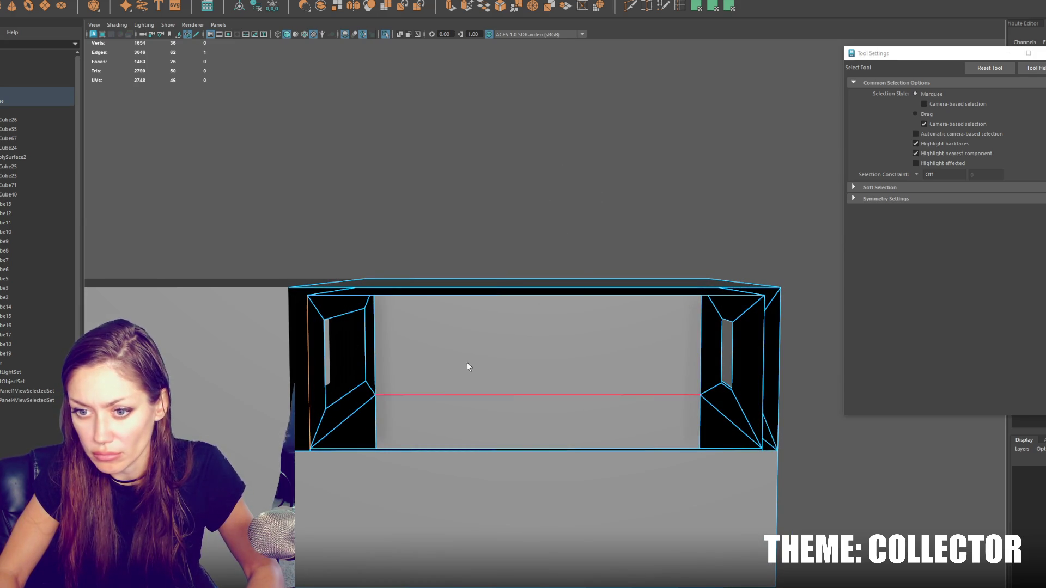
shift+click(764, 346)
click(489, 12)
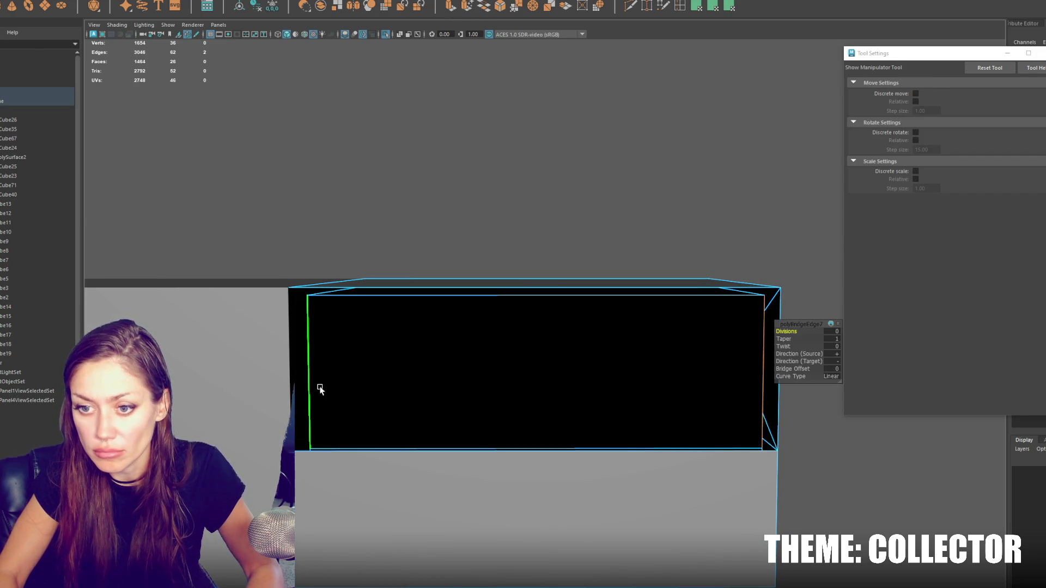
click(366, 292)
click(480, 12)
mouse_move(530, 215)
alt+mouse_down()
mouse_move(556, 227)
mouse_move(547, 240)
alt+mouse_up()
mouse_move(528, 240)
alt+mouse_down()
mouse_move(509, 235)
mouse_move(506, 281)
alt+mouse_up()
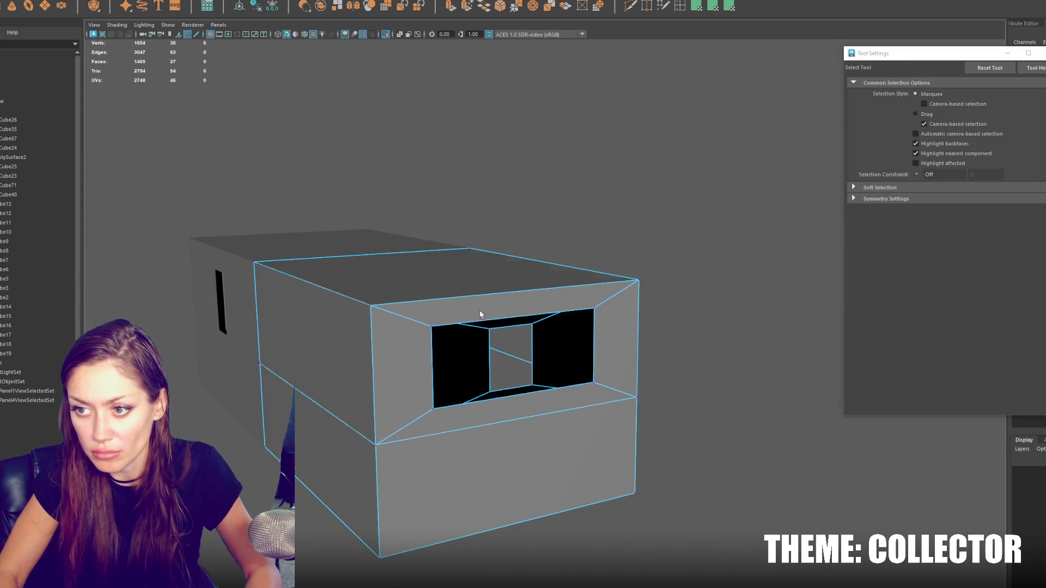
Step: In wireframe, box-select the first window opening's vertices and scale them
key(4)
key(q)
key(F9)
mouse_move(420, 315)
alt+mouse_down()
mouse_move(509, 342)
mouse_move(536, 393)
alt+mouse_up()
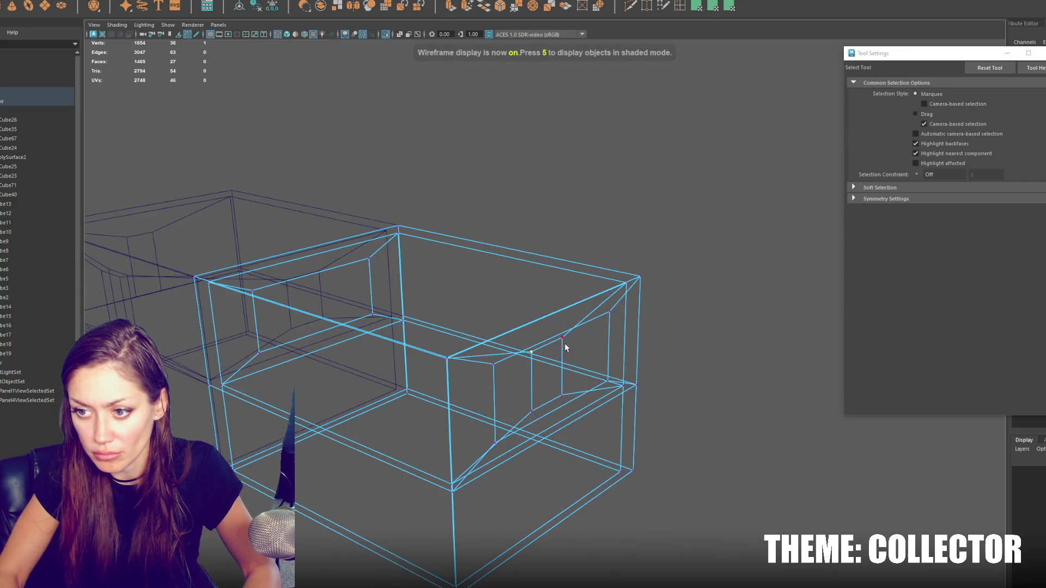
alt+drag(558, 348, 562, 329)
drag(561, 329, 521, 410)
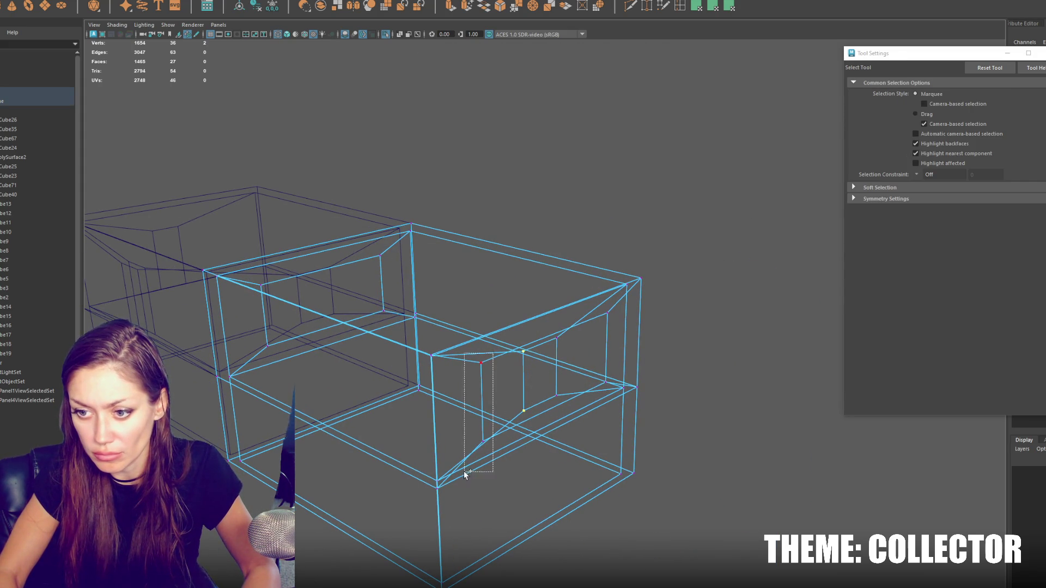
shift+drag(463, 470, 463, 472)
key(r)
drag(421, 441, 423, 444)
right_drag(531, 382, 387, 436)
mouse_move(387, 437)
alt+mouse_down()
mouse_move(495, 380)
mouse_move(309, 414)
alt+mouse_up()
alt+drag(564, 312, 517, 320)
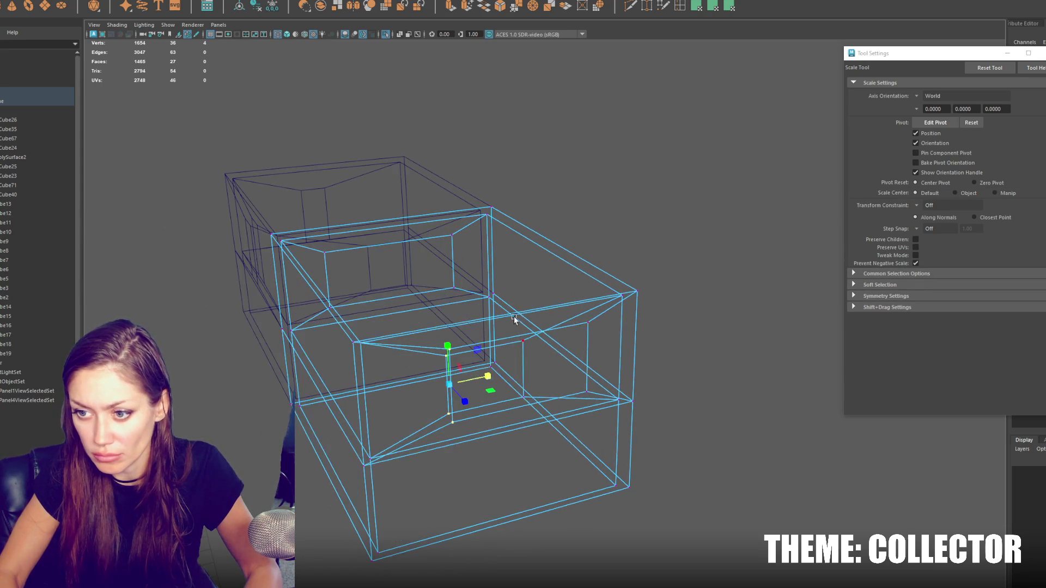
drag(590, 419, 590, 419)
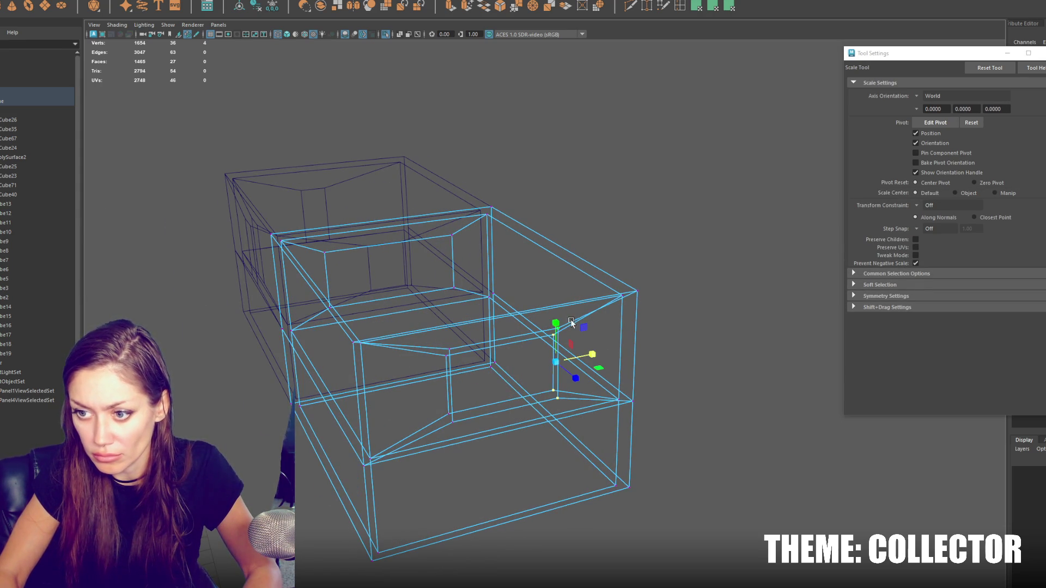
Step: Select more opening vertices, including the top corners, and scale them to resize the window
key(q)
drag(571, 317, 532, 348)
shift+drag(432, 368, 460, 343)
key(r)
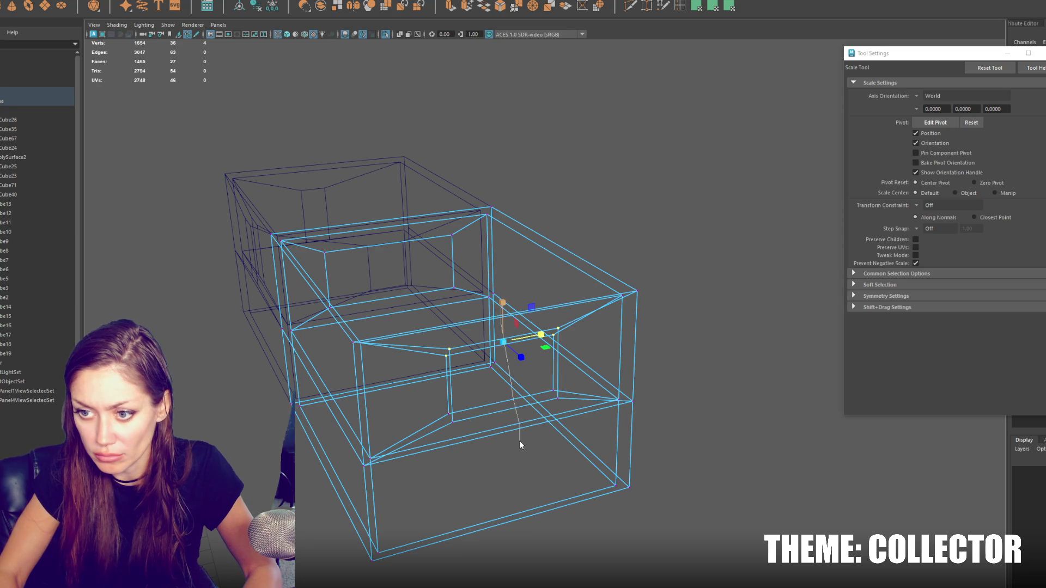
mouse_move(561, 375)
alt+mouse_down()
mouse_move(481, 294)
mouse_move(477, 258)
alt+mouse_up()
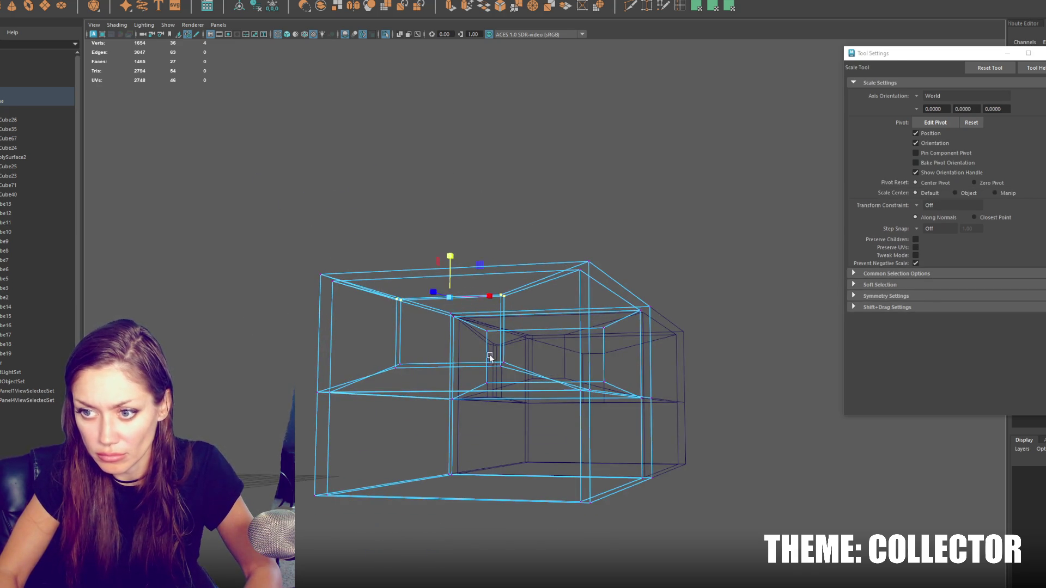
alt+drag(486, 354, 537, 365)
key(q)
alt+drag(396, 385, 414, 371)
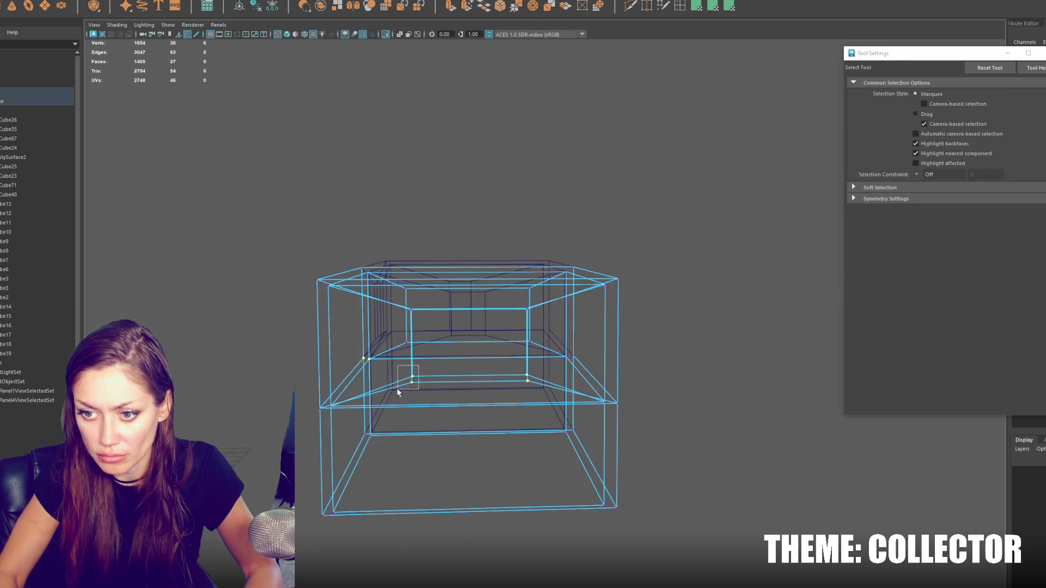
key(r)
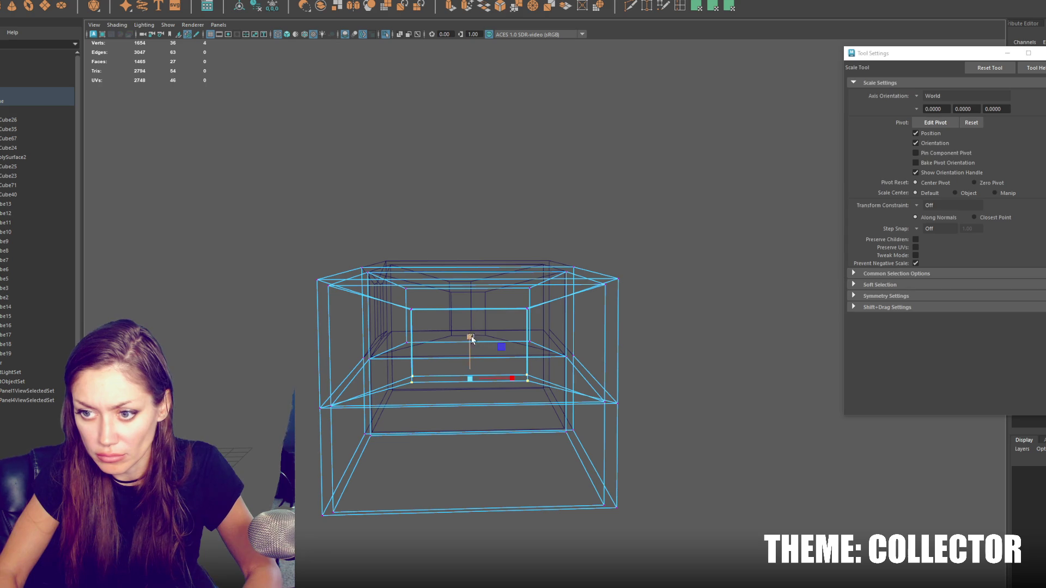
mouse_move(547, 333)
alt+mouse_down()
mouse_move(580, 340)
mouse_move(416, 322)
mouse_move(381, 238)
alt+mouse_up()
drag(470, 184, 449, 207)
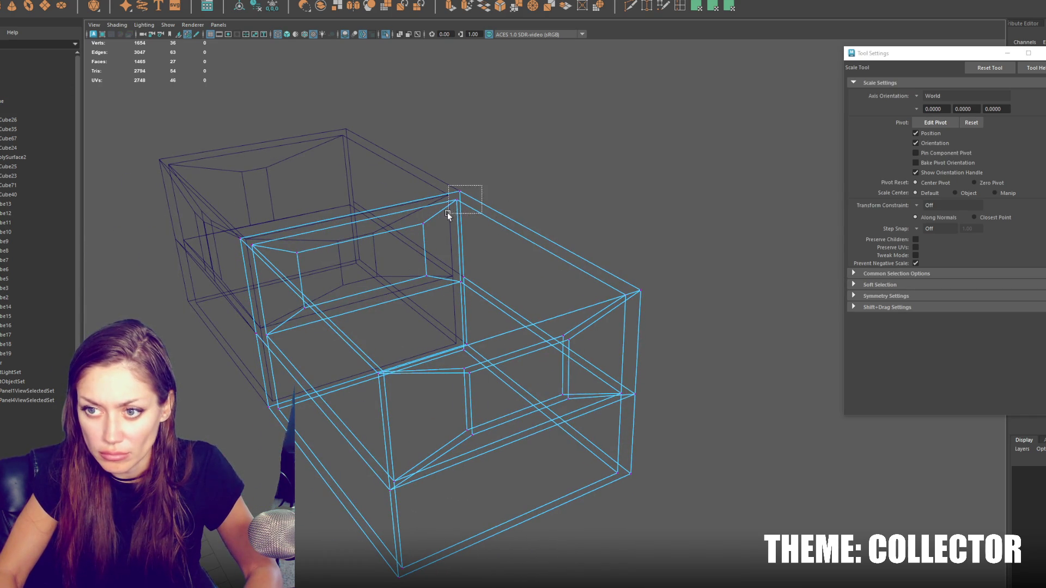
key(q)
Step: Put both window boxes into vertex mode in wireframe and clear the previous selection
right_drag(550, 162, 516, 152)
alt+drag(515, 152, 529, 171)
right_drag(533, 163, 549, 157)
drag(551, 168, 490, 221)
right_drag(637, 115, 594, 114)
key(4)
alt+drag(482, 205, 503, 254)
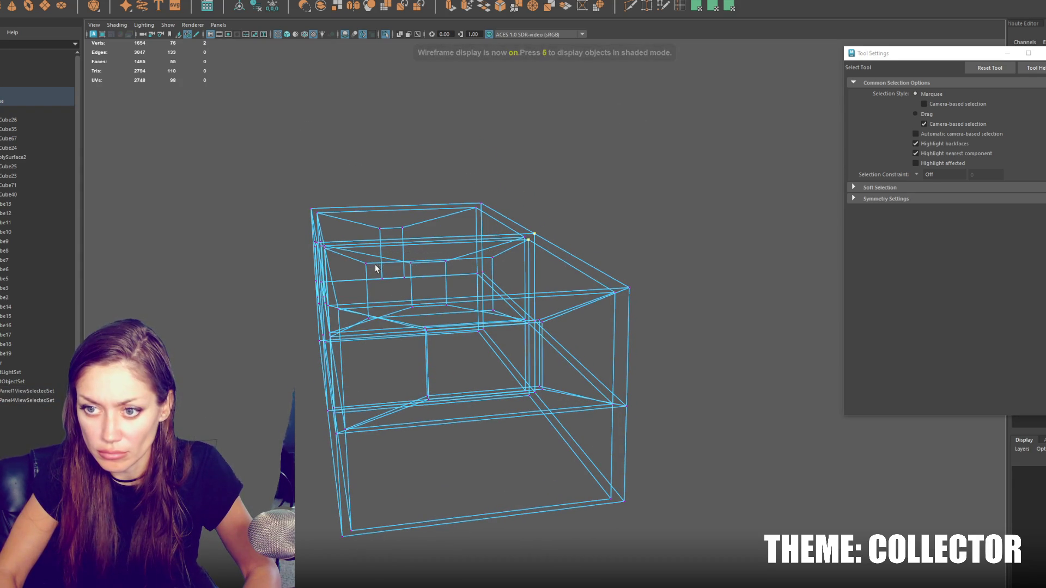
key(r)
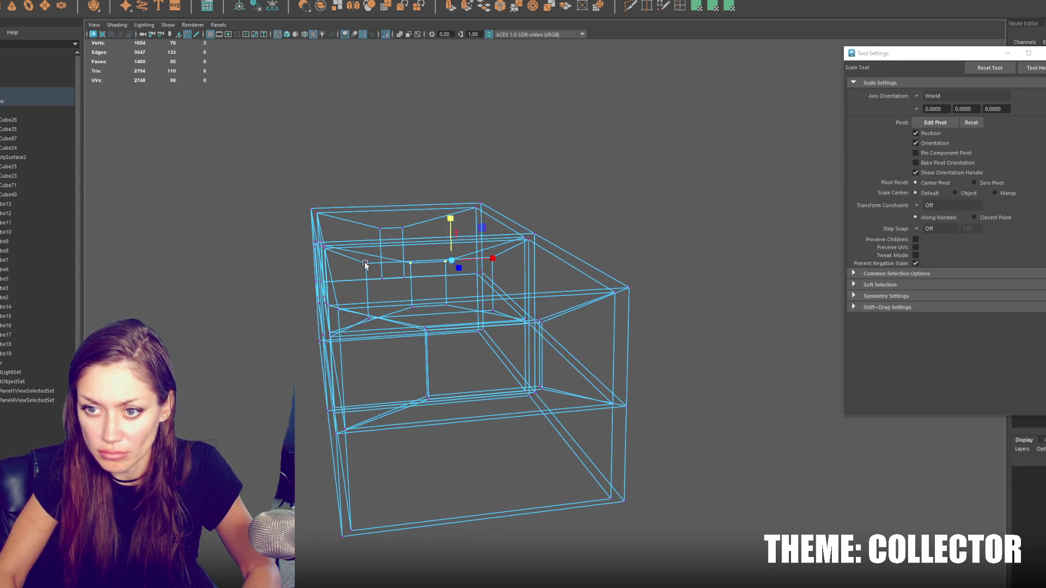
key(q)
key(w)
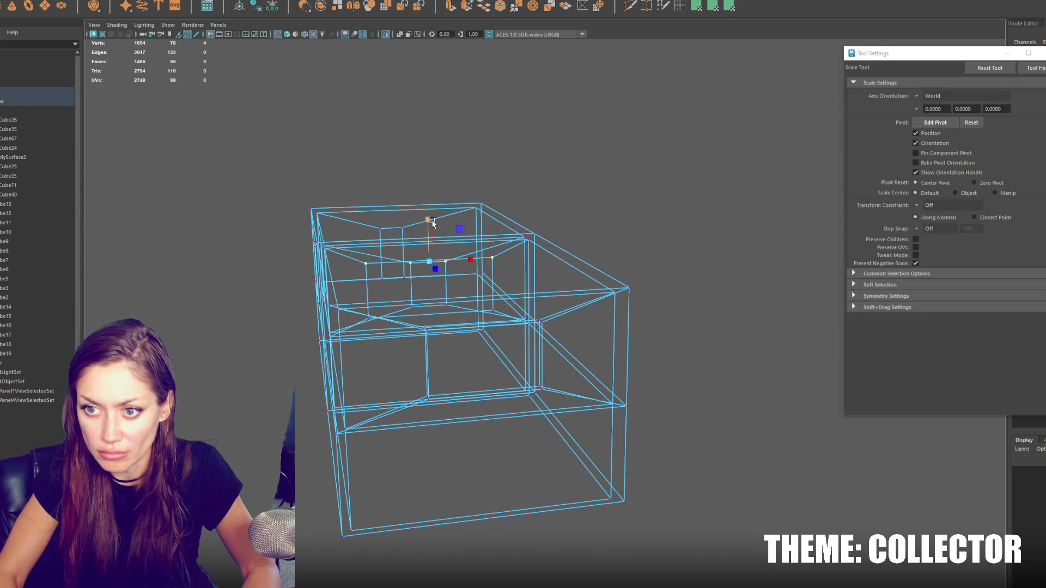
alt+drag(440, 345, 451, 325)
key(q)
click(470, 283)
mouse_move(470, 283)
alt+mouse_down()
mouse_move(495, 297)
mouse_move(481, 246)
alt+mouse_up()
Step: Flatten the window-edge vertices along Y and scale them narrower along one axis
click(477, 257)
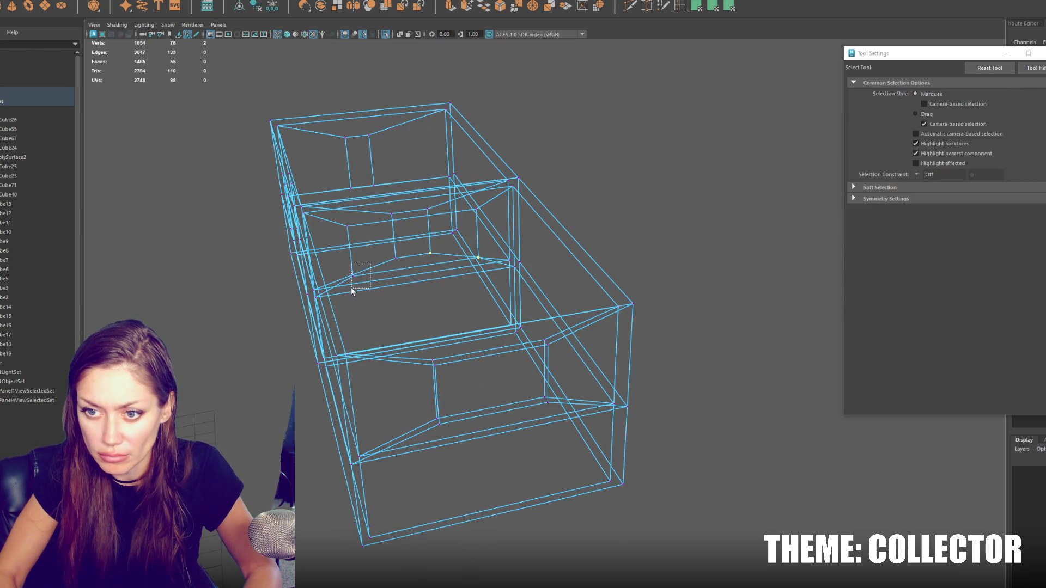
key(r)
key(q)
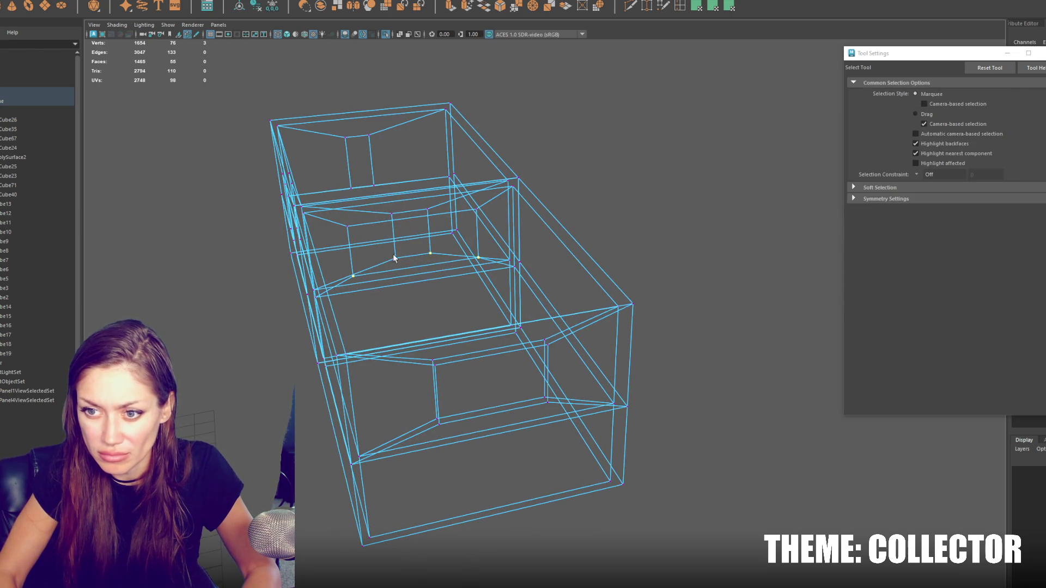
key(r)
drag(408, 225, 434, 311)
key(q)
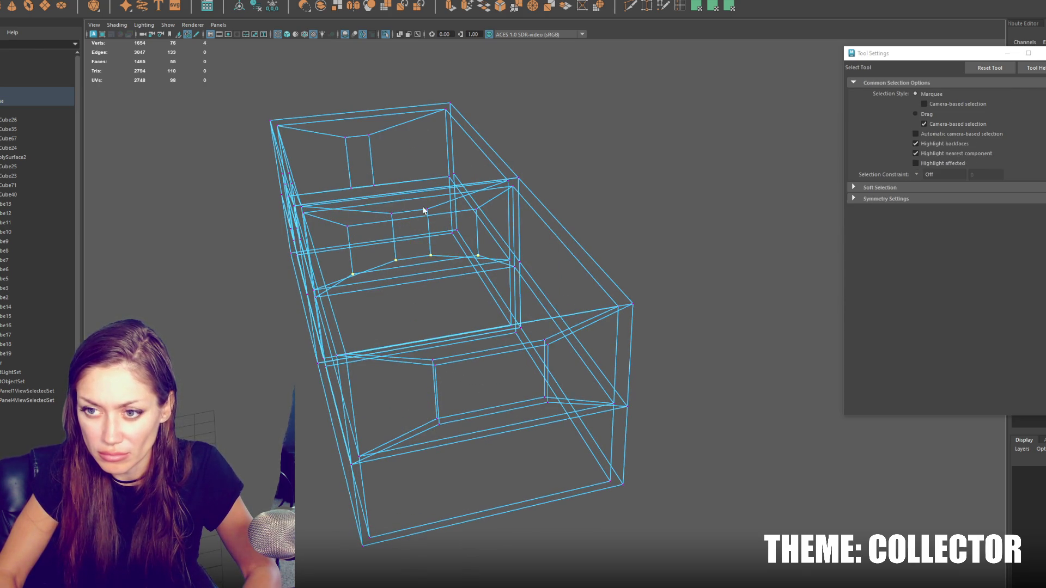
key(r)
drag(492, 228, 404, 232)
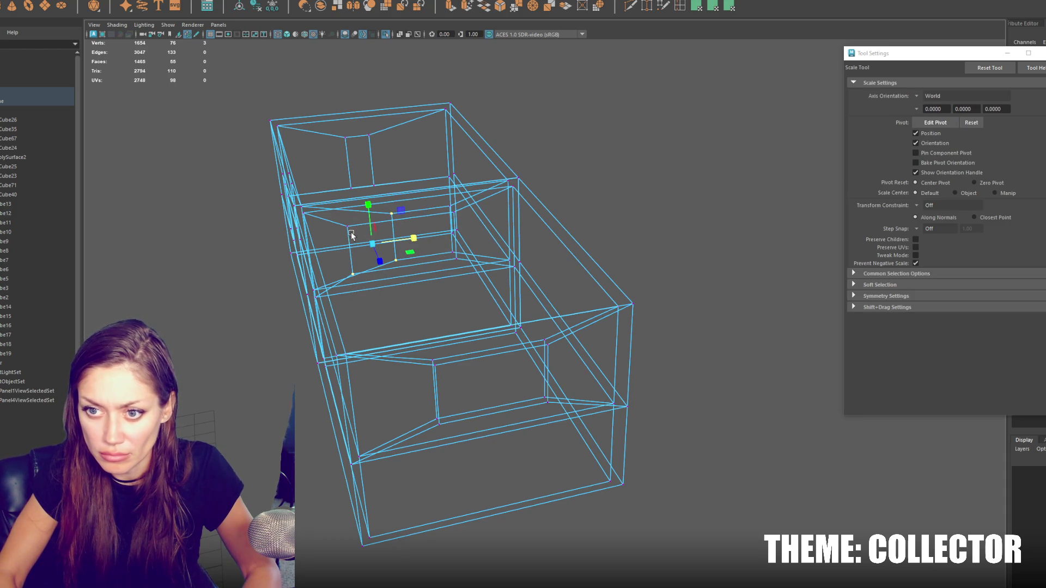
mouse_move(474, 202)
alt+mouse_down()
mouse_move(470, 225)
mouse_move(503, 249)
alt+mouse_up()
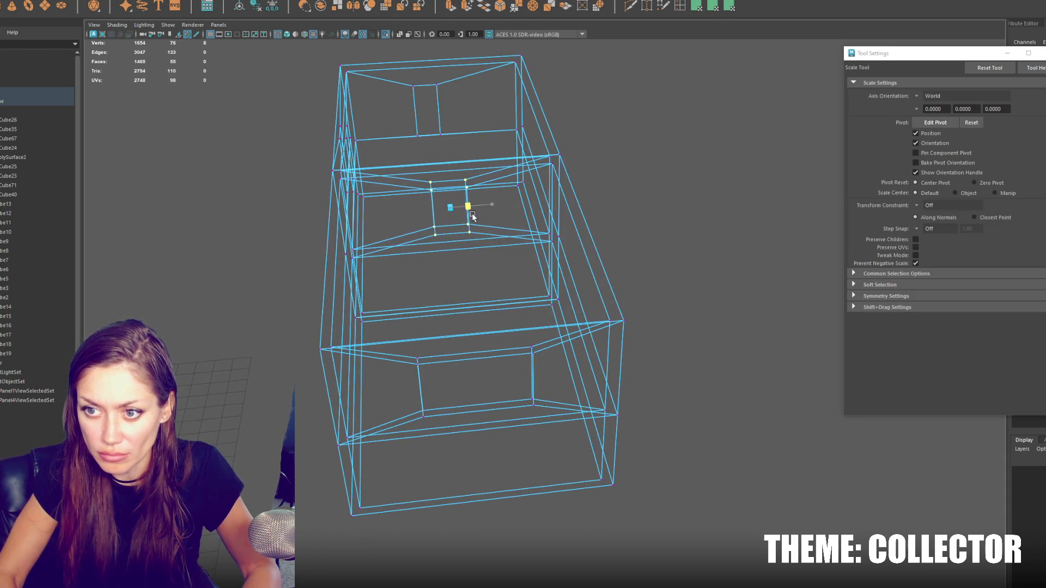
key(w)
key(f)
alt+drag(449, 171, 511, 238)
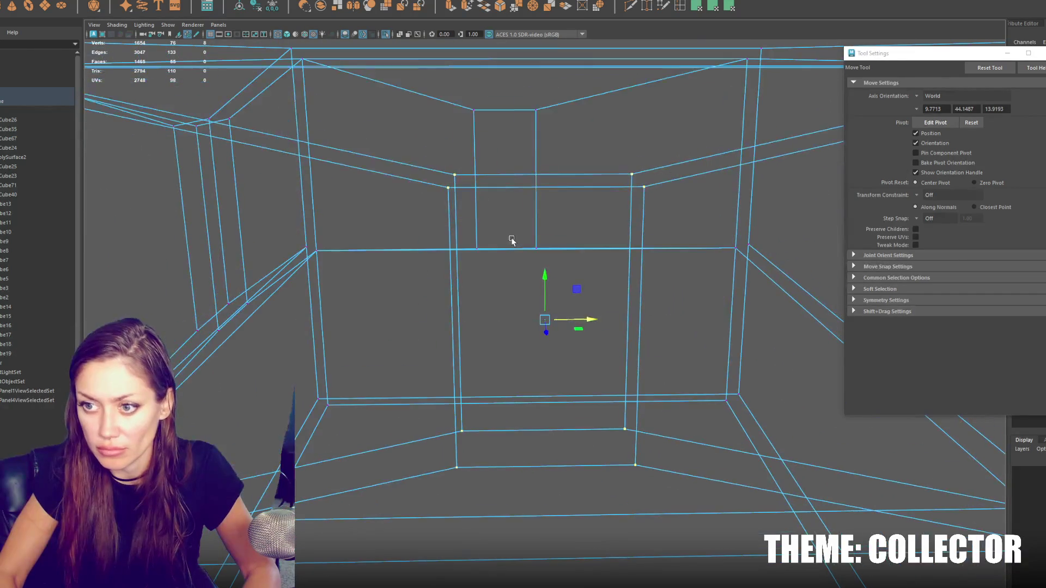
key(r)
mouse_move(544, 280)
alt+mouse_down()
mouse_move(550, 265)
mouse_move(546, 304)
alt+mouse_up()
scroll(550, 265, down, 3)
key(w)
key(5)
mouse_move(465, 311)
alt+mouse_down()
mouse_move(655, 299)
mouse_move(644, 299)
mouse_move(580, 165)
alt+mouse_up()
right_click(580, 165)
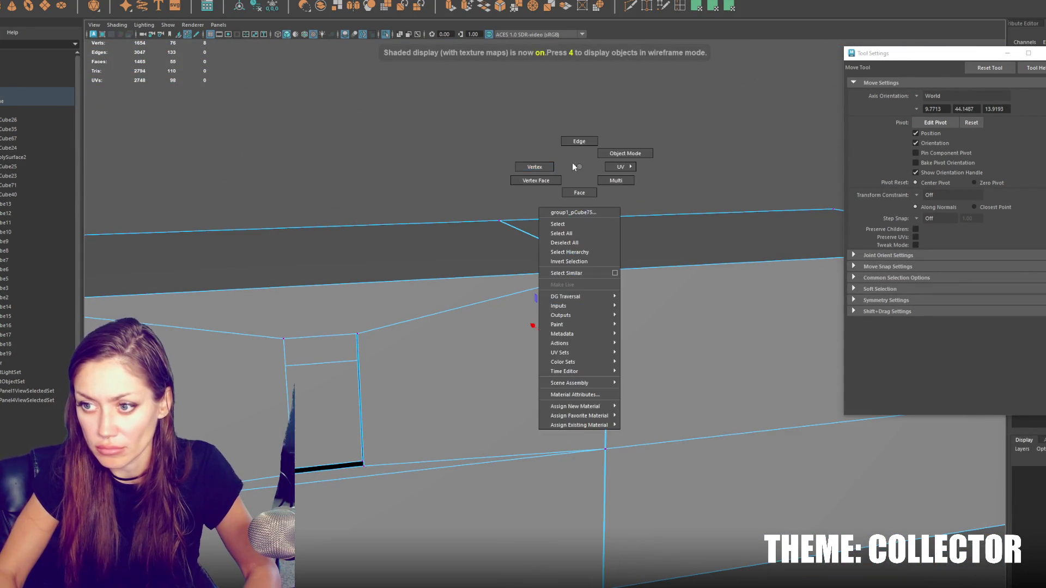
click(625, 151)
click(413, 312)
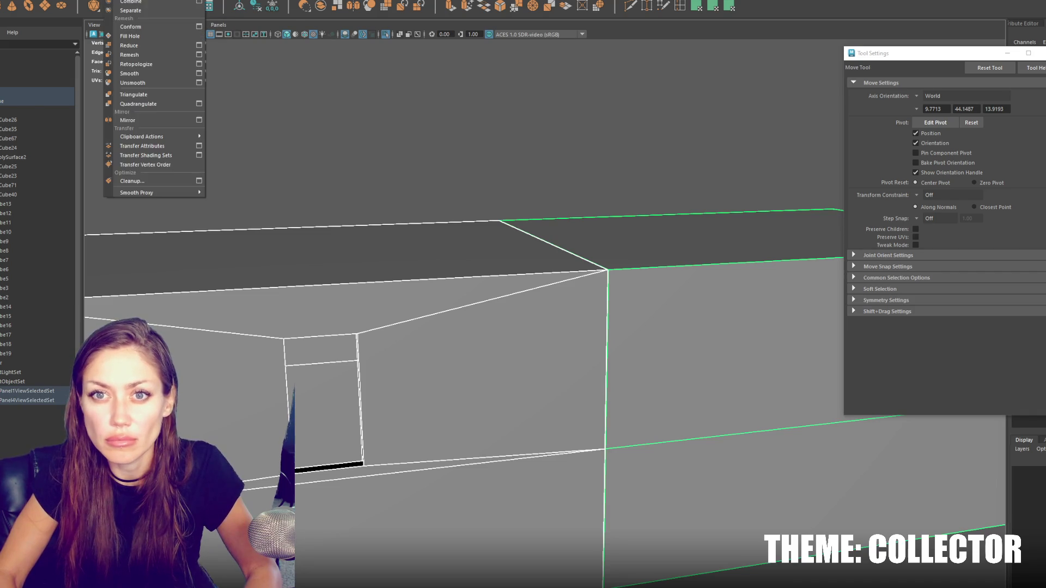
key(4)
mouse_move(476, 202)
mouse_down()
mouse_move(521, 234)
mouse_move(498, 309)
mouse_up()
click(143, 1)
Step: Merge the two selected vertices and bridge the edge loop around the first opening
click(194, 84)
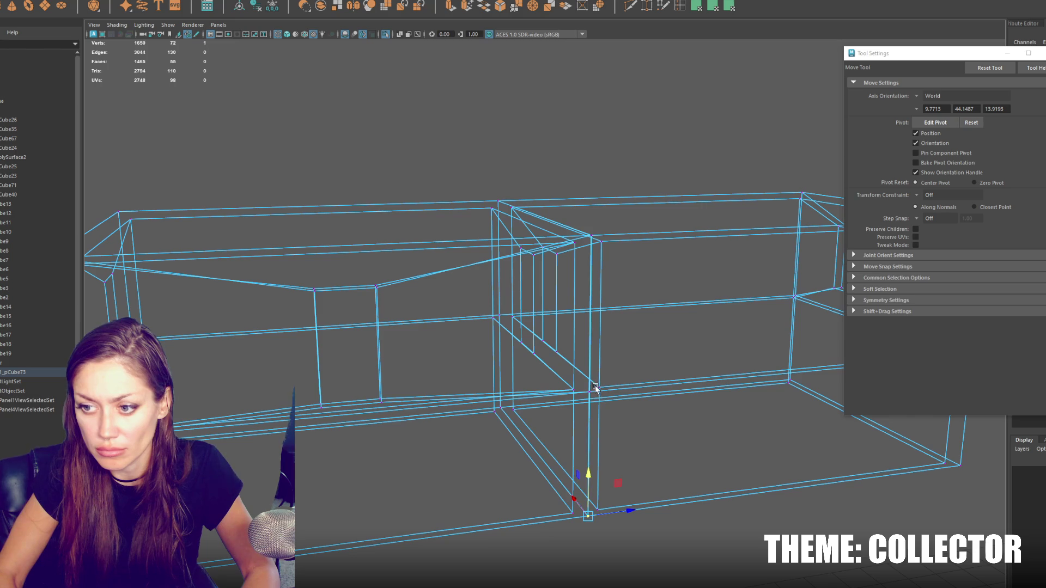
mouse_move(577, 271)
alt+mouse_down()
mouse_move(613, 280)
mouse_move(588, 283)
alt+mouse_up()
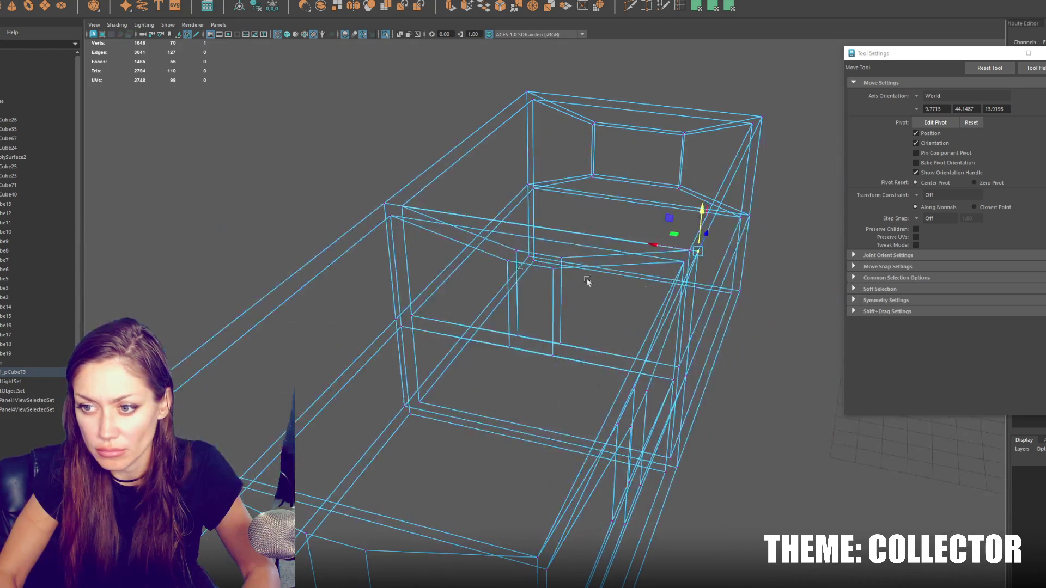
key(q)
double_click(540, 267)
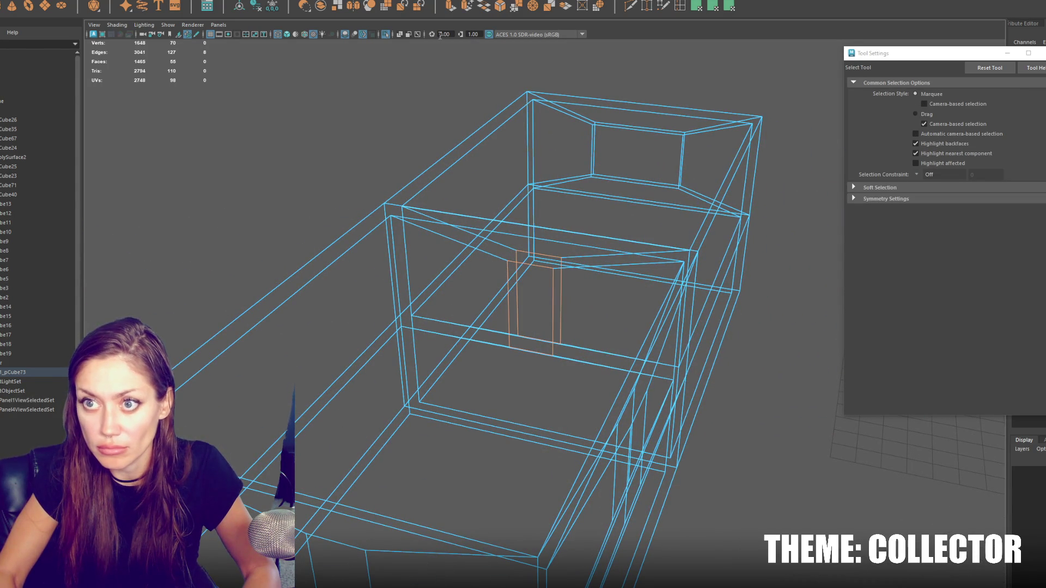
click(485, 7)
mouse_move(599, 275)
alt+mouse_down()
mouse_move(588, 285)
mouse_move(257, 276)
mouse_move(200, 308)
alt+mouse_up()
Step: Bridge the second window hole's edges in shaded view
scroll(343, 441, down, 3)
mouse_move(350, 432)
alt+mouse_down()
mouse_move(414, 362)
mouse_move(416, 420)
mouse_move(446, 386)
mouse_move(507, 377)
alt+mouse_up()
key(5)
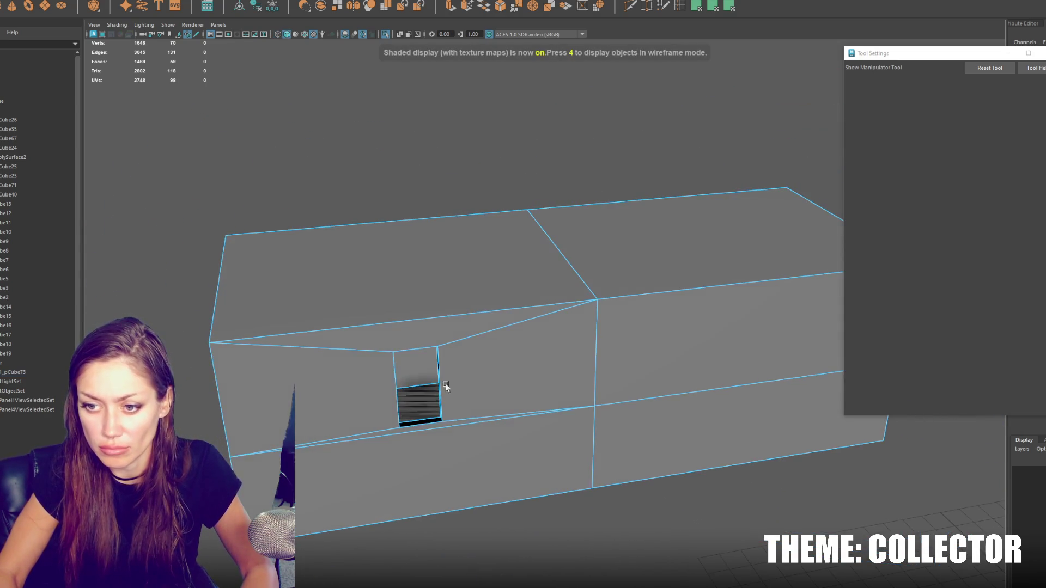
key(q)
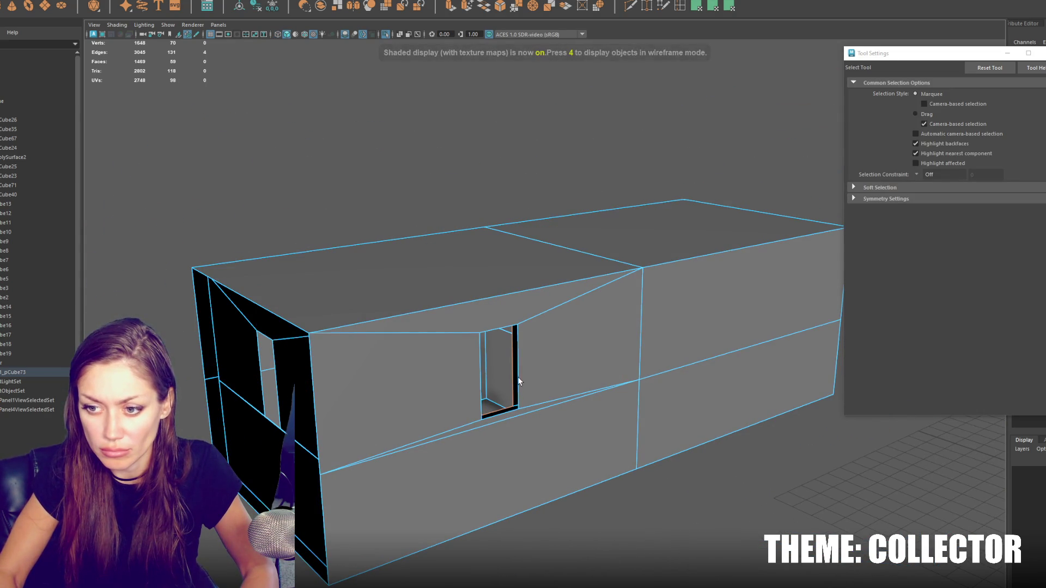
key(g)
alt+drag(519, 377, 551, 372)
Step: Isolate the box and join its pieces into one mesh with Mesh > Combine
key(q)
key(F8)
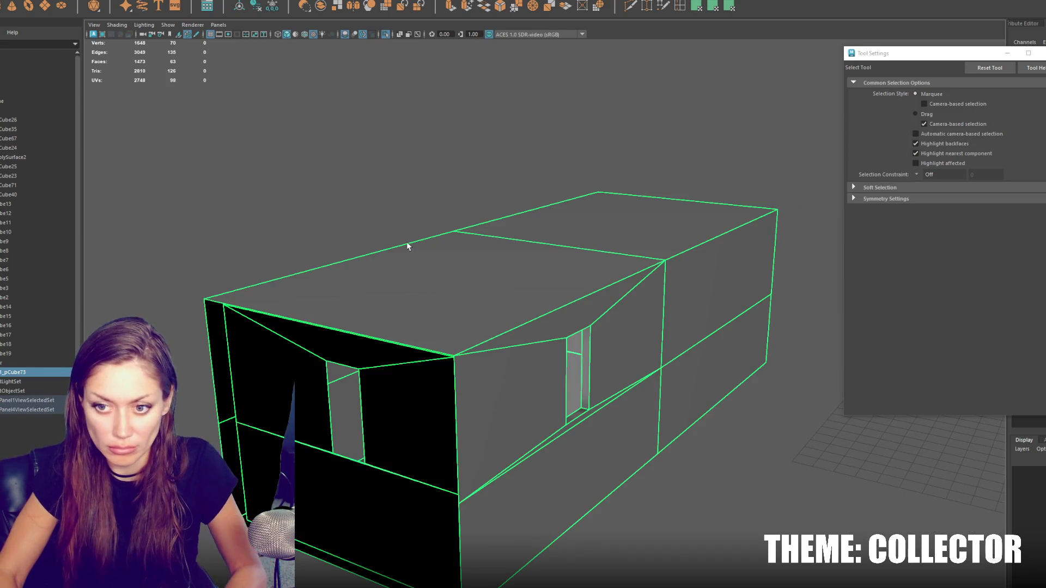
key(ctrl+1)
mouse_move(294, 240)
right_down()
mouse_move(265, 214)
mouse_move(256, 221)
right_up()
key(4)
drag(226, 280, 190, 311)
key(F8)
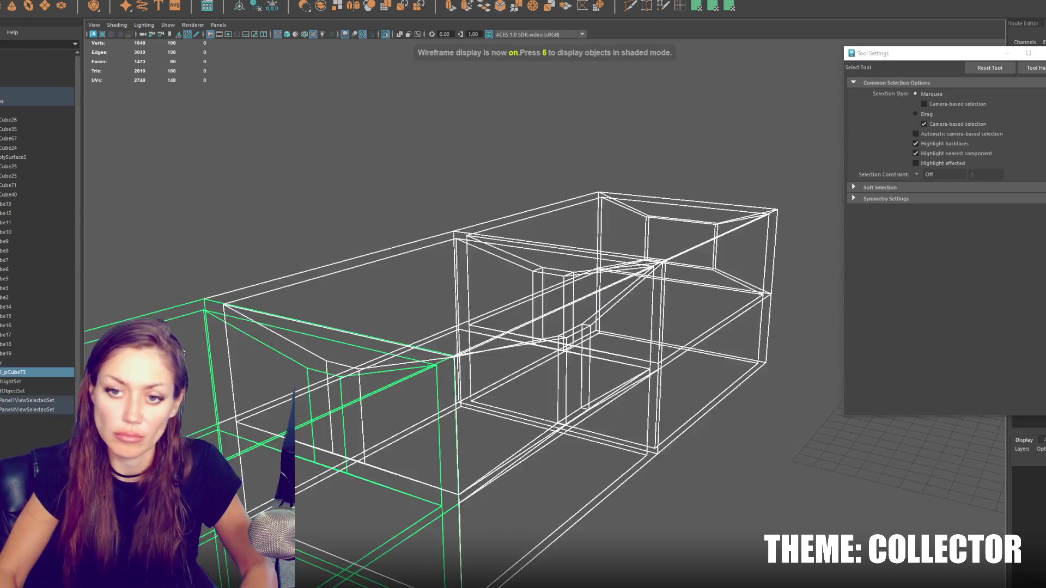
click(142, 4)
click(143, 3)
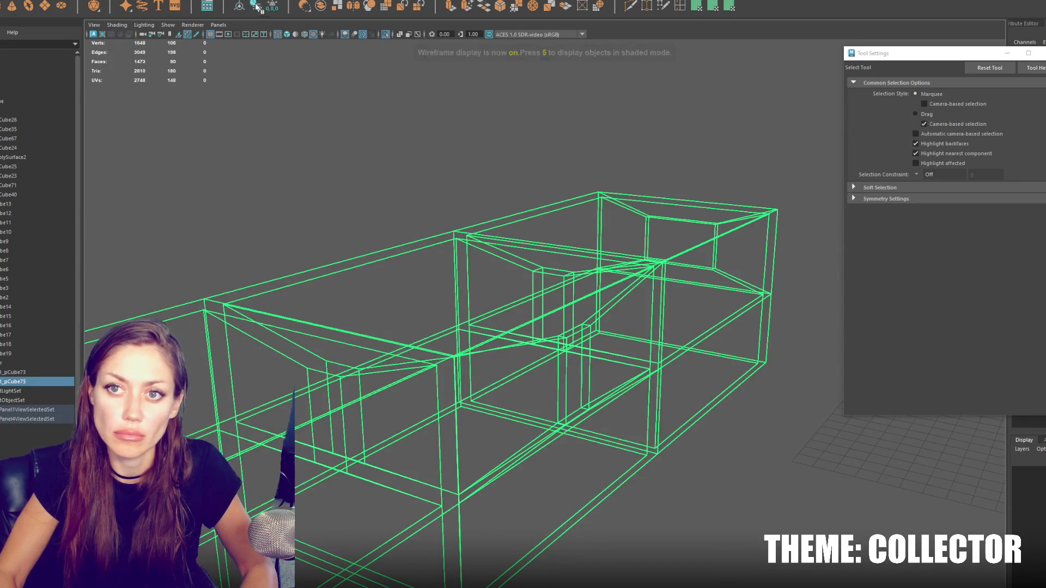
key(f)
drag(257, 201, 635, 438)
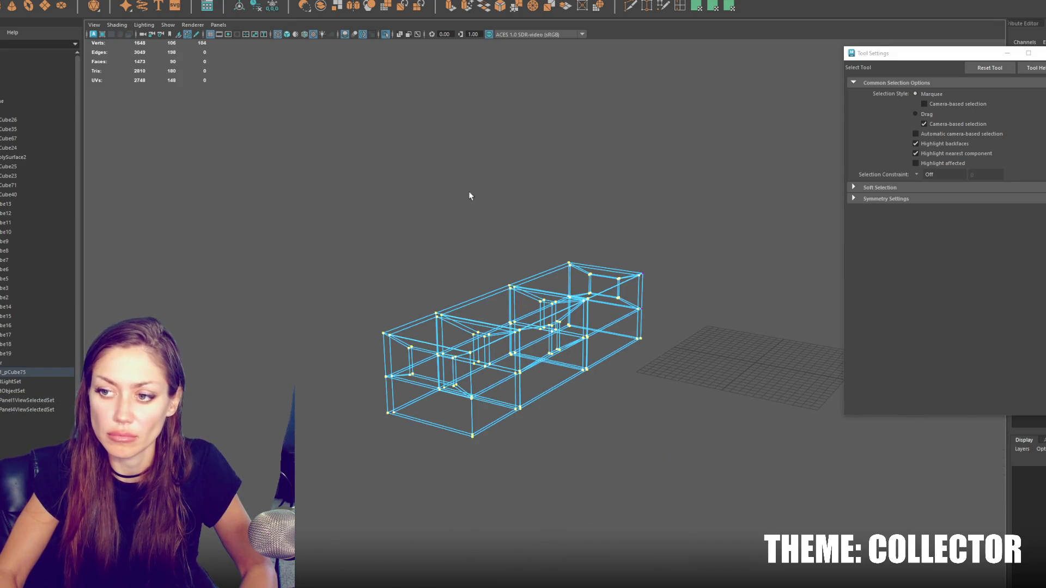
Step: Merge the combined box's overlapping vertices with Edit Mesh > Merge and exit isolate view
click(139, 3)
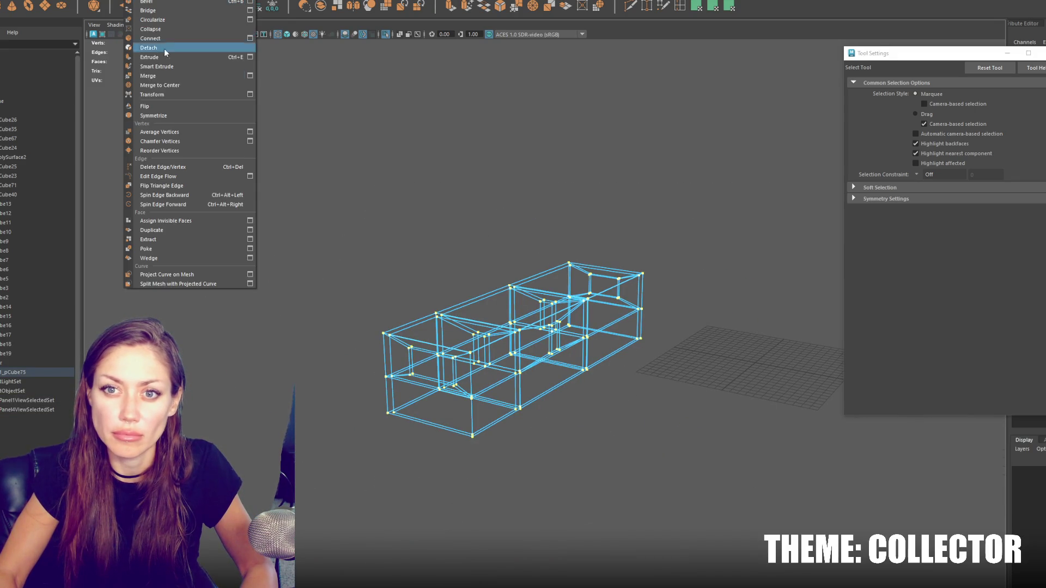
click(177, 76)
key(ctrl+1)
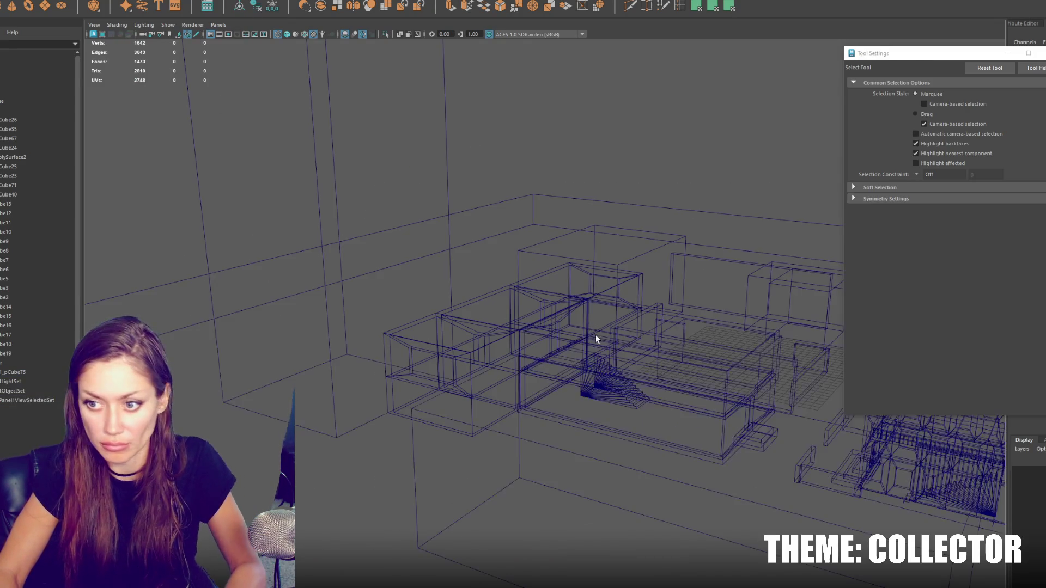
Step: Move group1_pCube75 up the Outliner hierarchy and select every object in the level
click(595, 334)
key(5)
key(f)
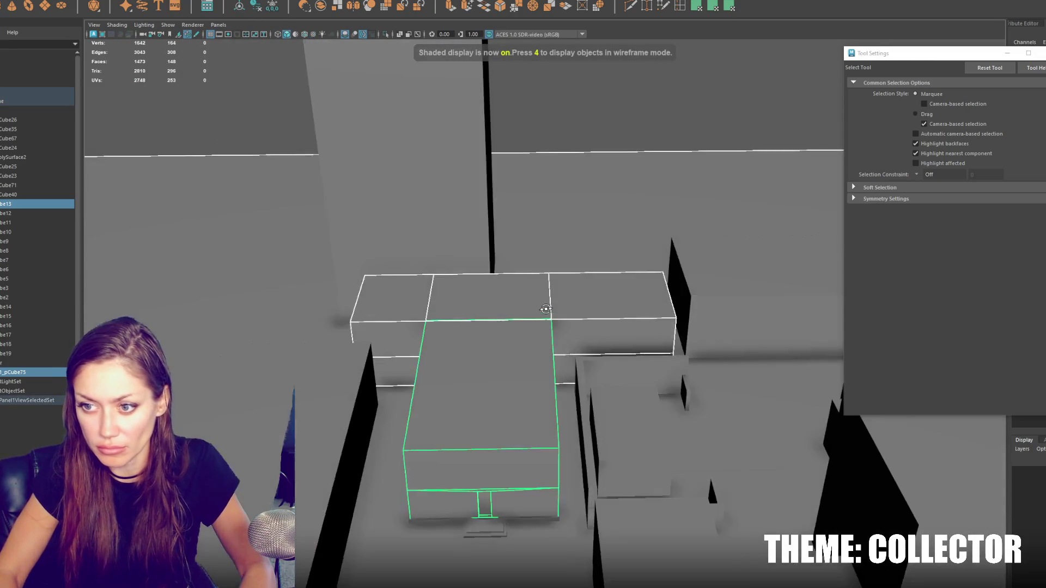
alt+drag(546, 309, 552, 310)
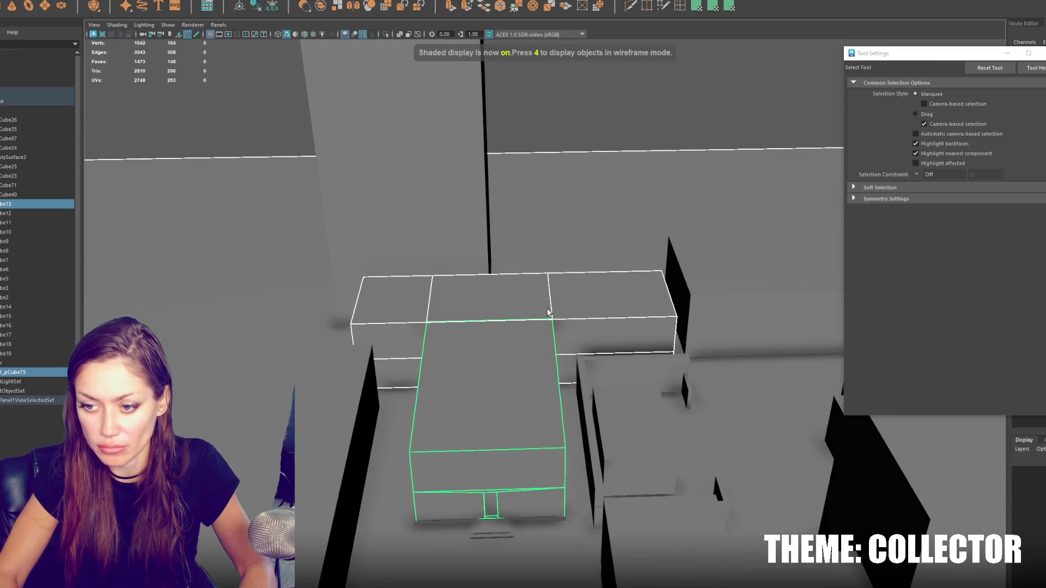
drag(46, 372, 54, 227)
click(21, 86)
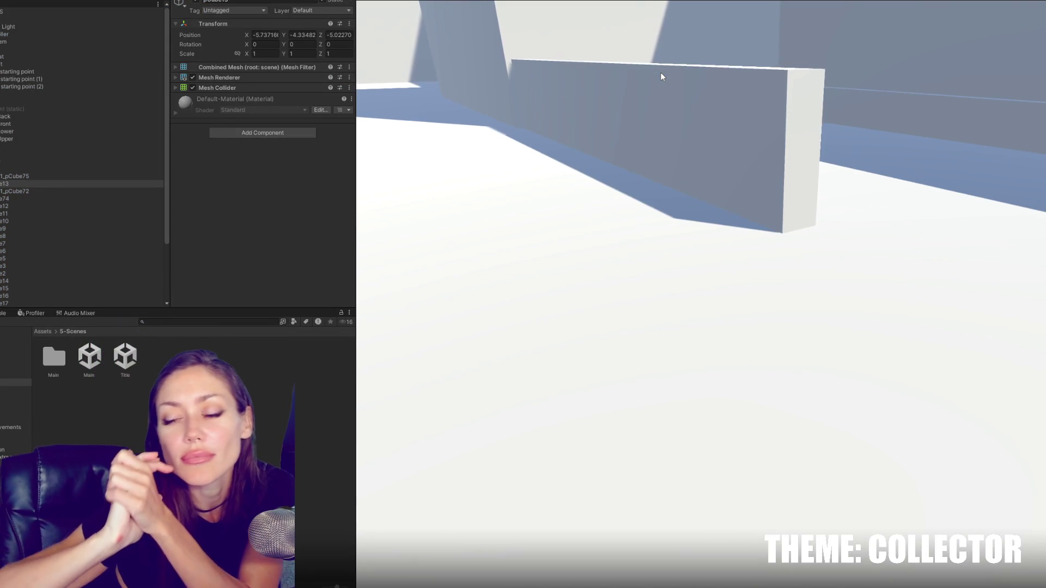
Step: Pause the running game, widen the game view, and resume play
key(Escape)
drag(356, 166, 185, 168)
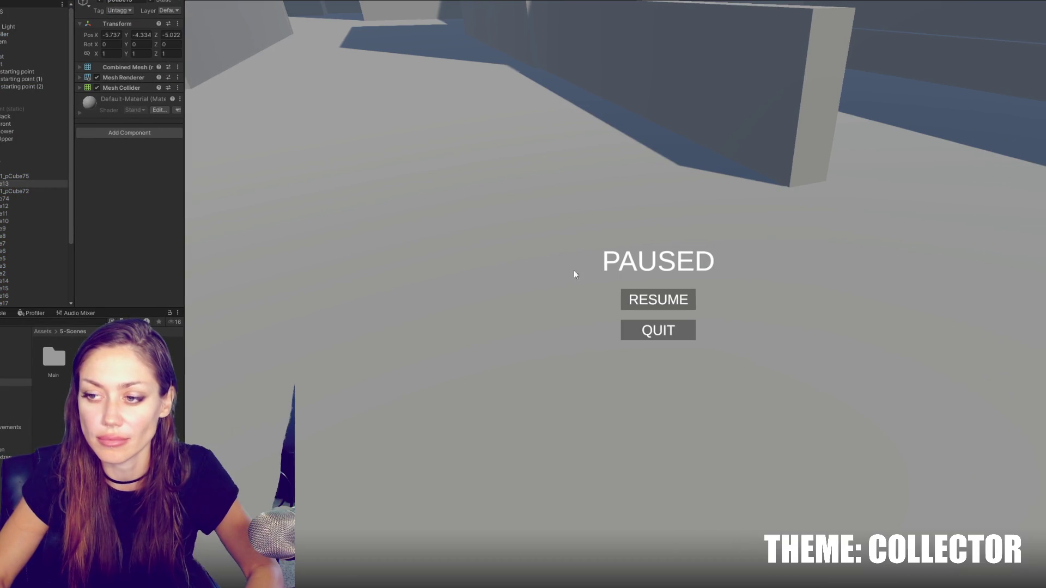
click(660, 299)
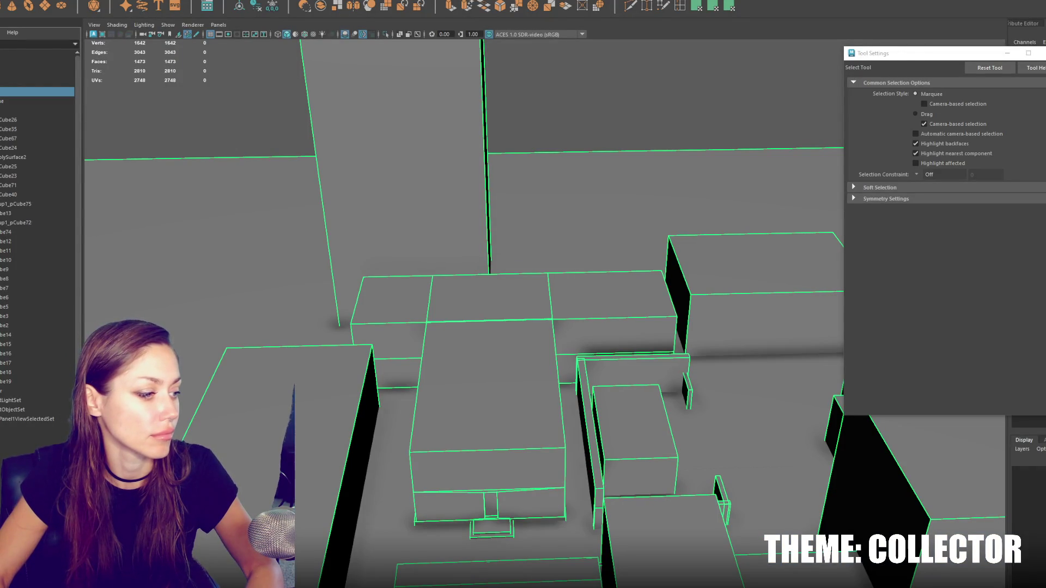
click(609, 81)
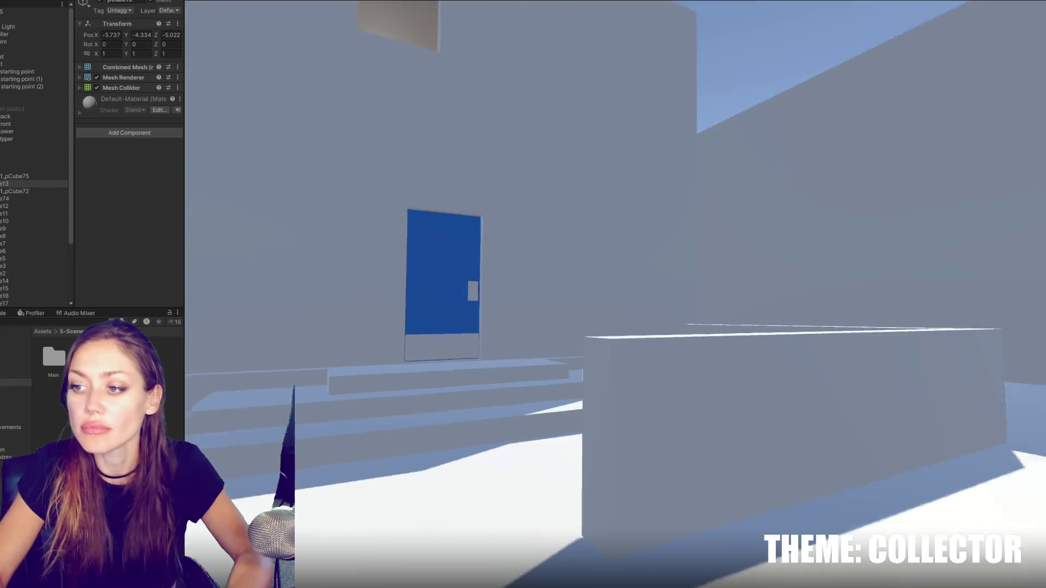
Step: Walk through the blue door, down the hallway and up the stairs, then quit play mode
key(w)
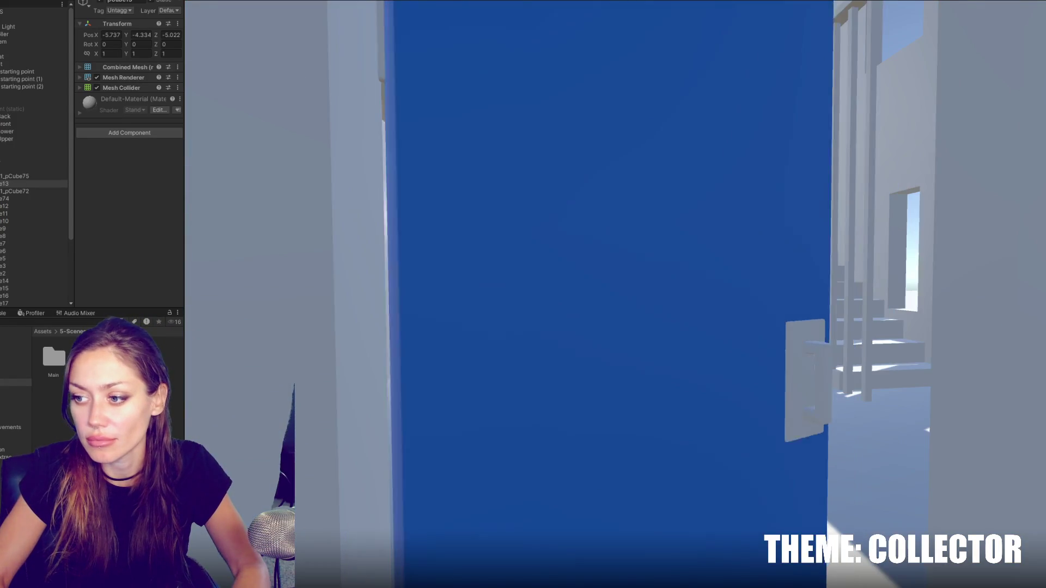
key(w)
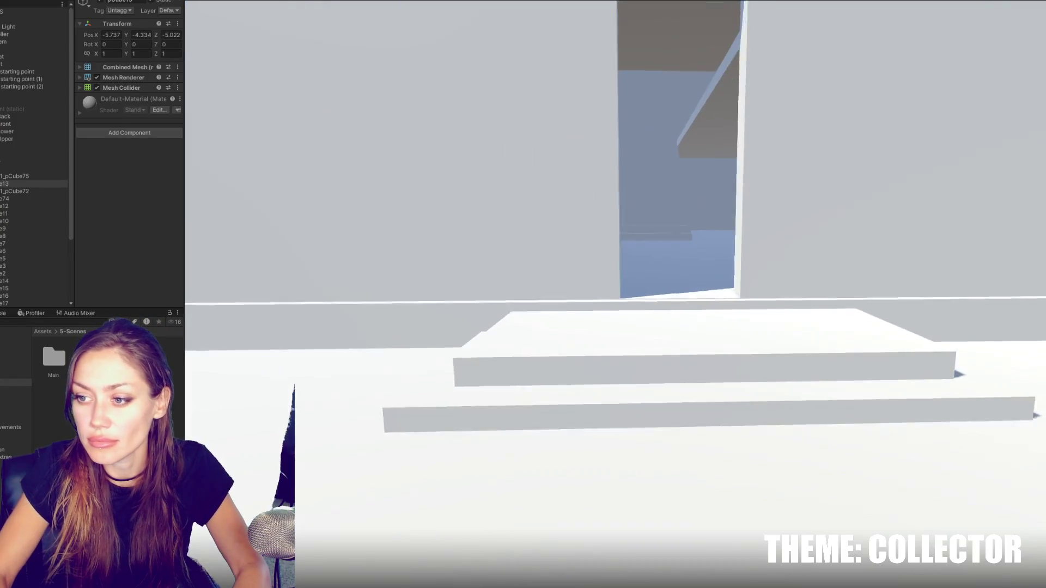
key(w)
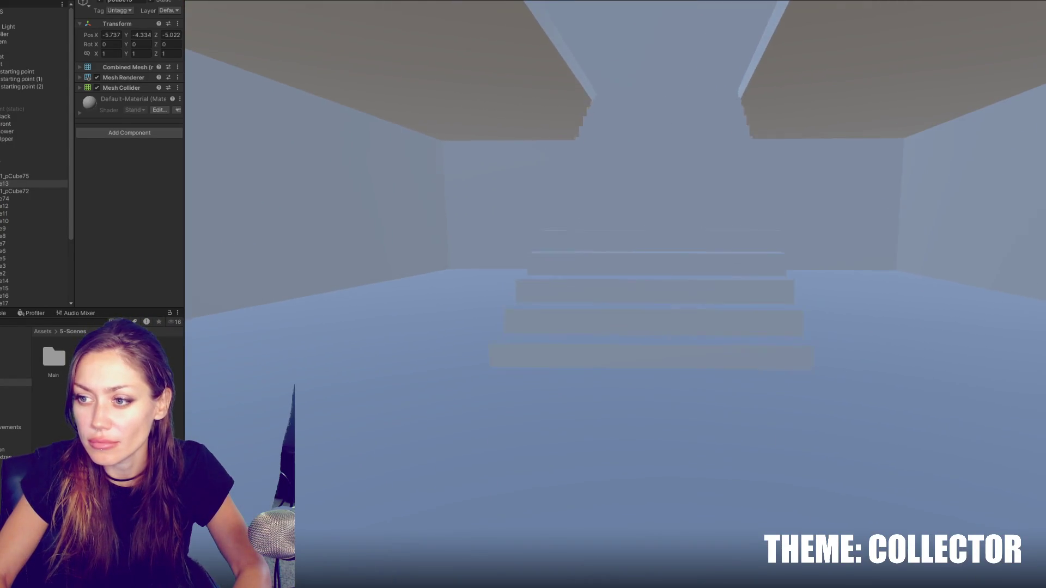
key(w)
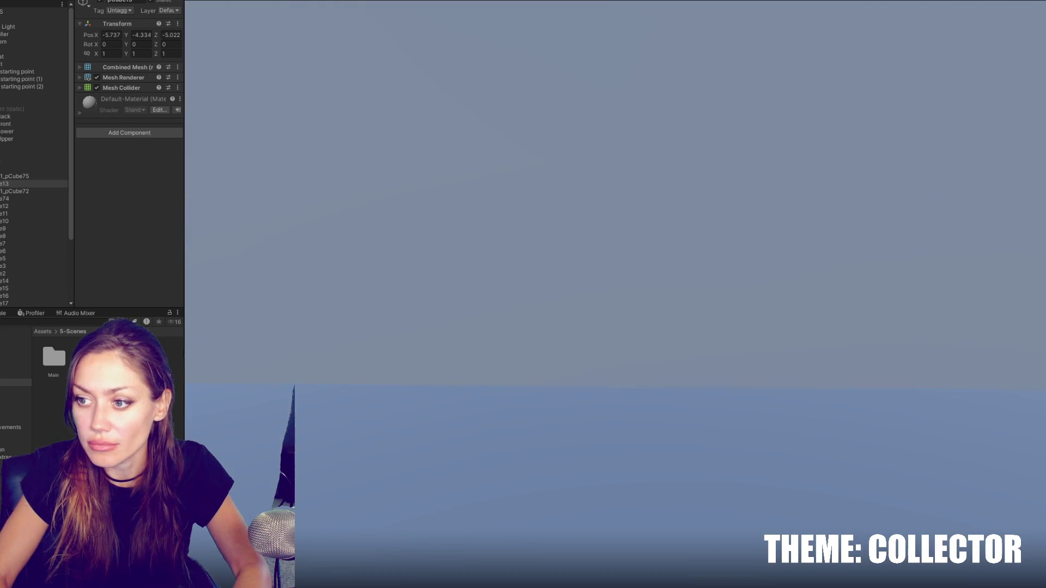
key(Escape)
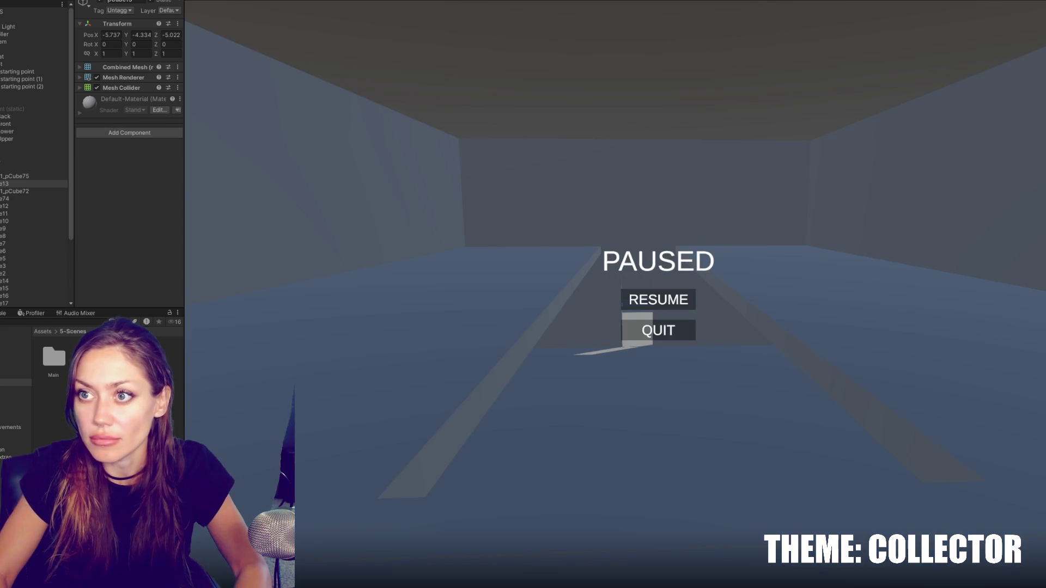
click(658, 330)
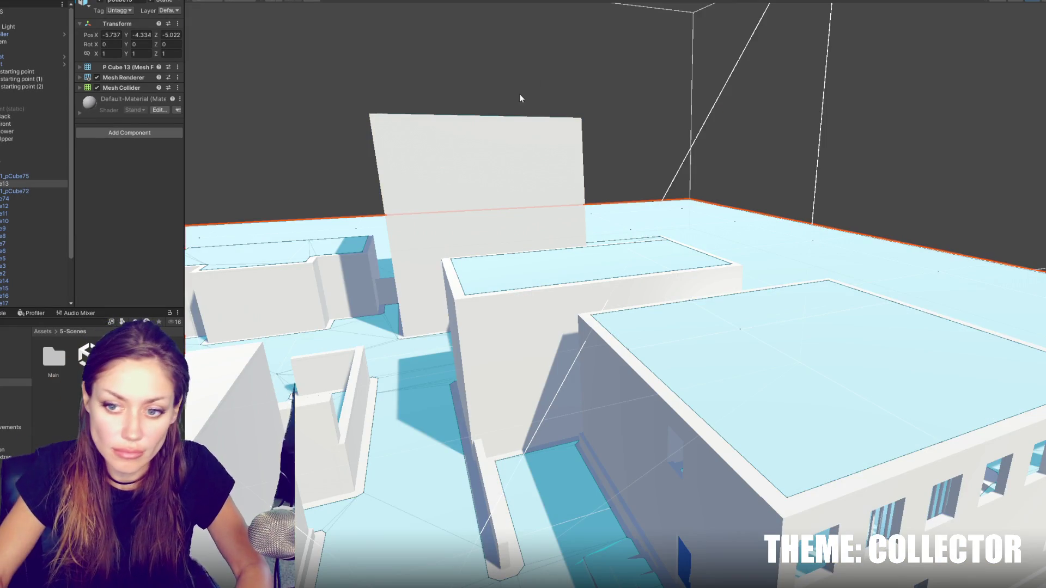
click(508, 258)
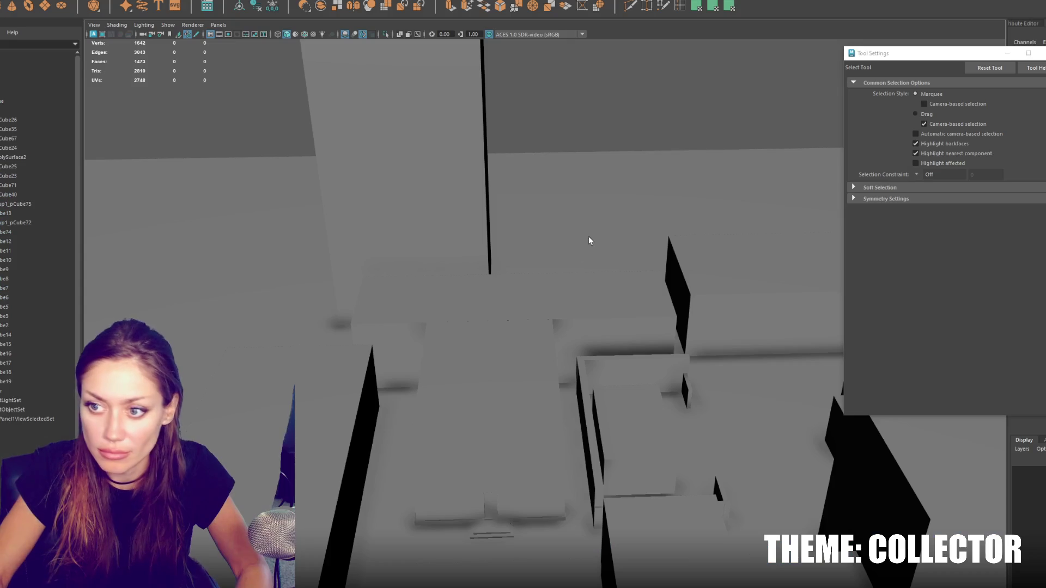
Step: Isolate pCube72 and the horizontal box, then select the horizontal box's right-end vertices to move
click(576, 252)
click(528, 387)
shift+click(552, 313)
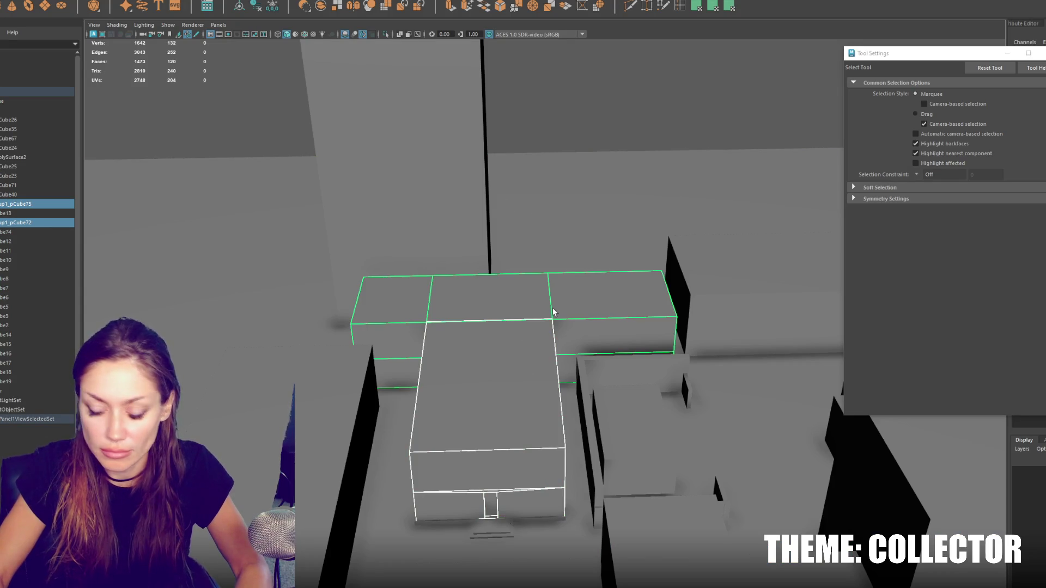
key(ctrl+1)
key(F9)
key(4)
mouse_move(714, 423)
mouse_down()
mouse_move(669, 315)
mouse_move(660, 324)
mouse_up()
key(5)
key(w)
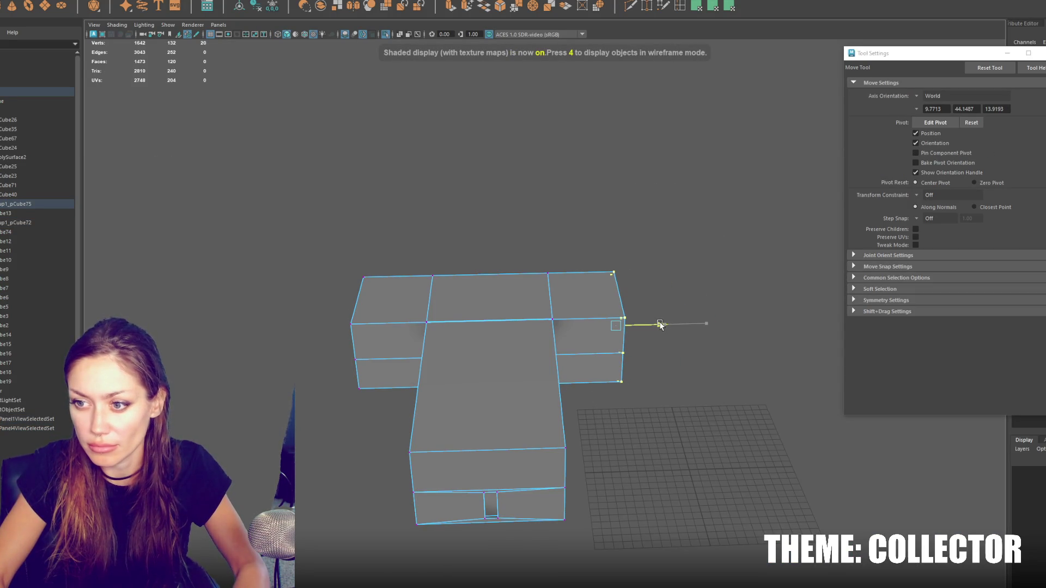
mouse_move(585, 374)
alt+mouse_down()
mouse_move(557, 387)
mouse_move(579, 384)
alt+mouse_up()
Step: Reframe pCube72, look down on the building, and slide the new cube left into place
key(F8)
click(495, 340)
key(f)
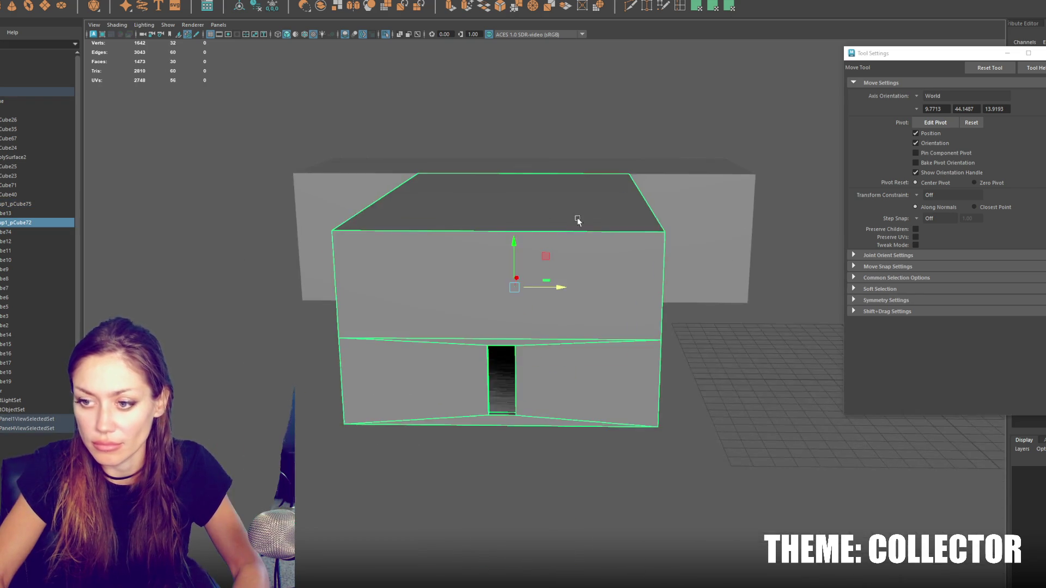
scroll(574, 228, up, 10)
scroll(567, 233, down, 10)
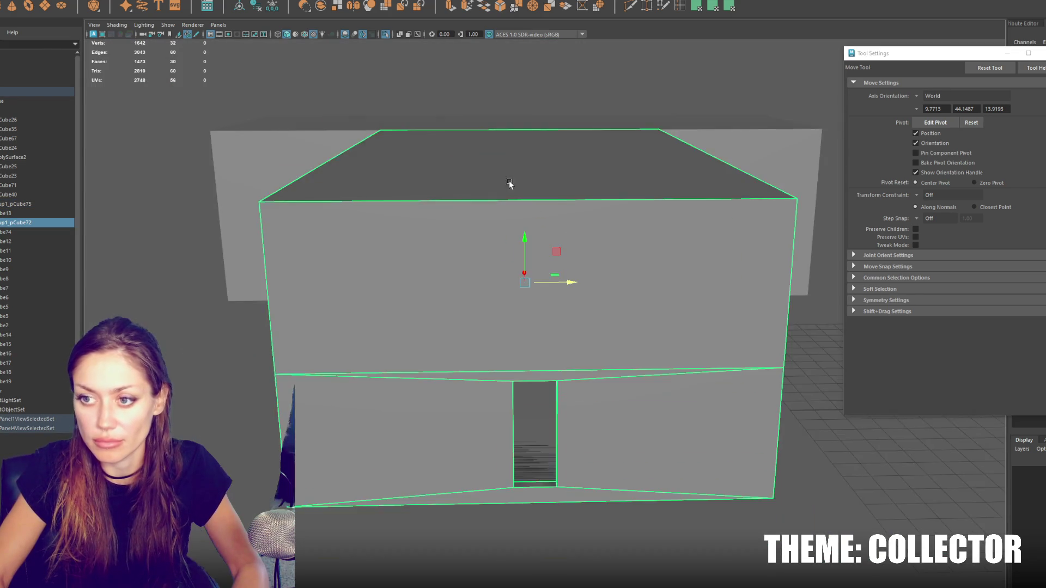
click(508, 146)
scroll(507, 163, up, 10)
key(5)
key(4)
scroll(508, 196, down, 5)
mouse_move(504, 210)
alt+mouse_down()
mouse_move(567, 240)
mouse_move(556, 245)
alt+mouse_up()
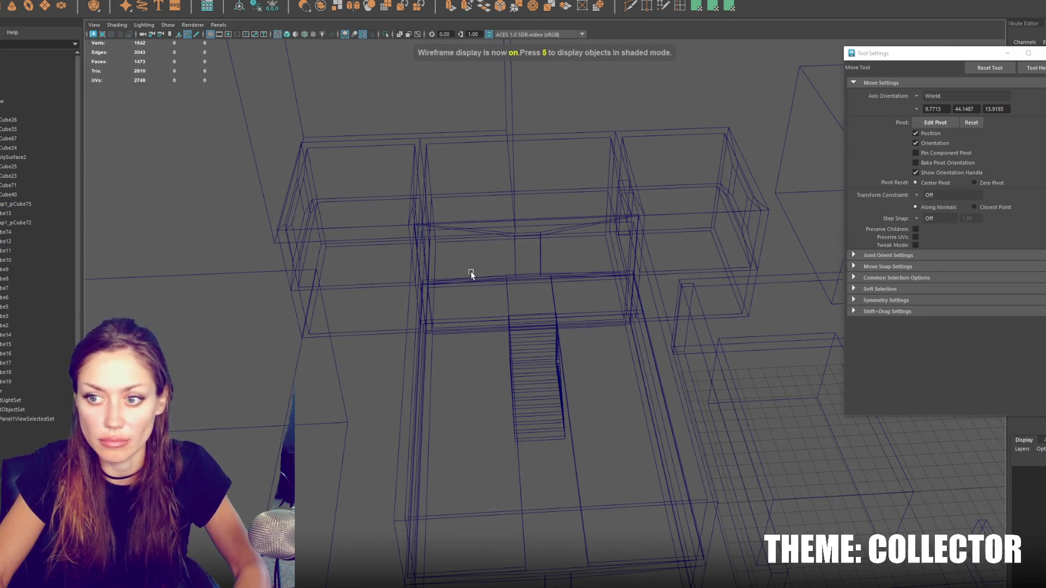
scroll(602, 317, down, 5)
drag(720, 387, 555, 396)
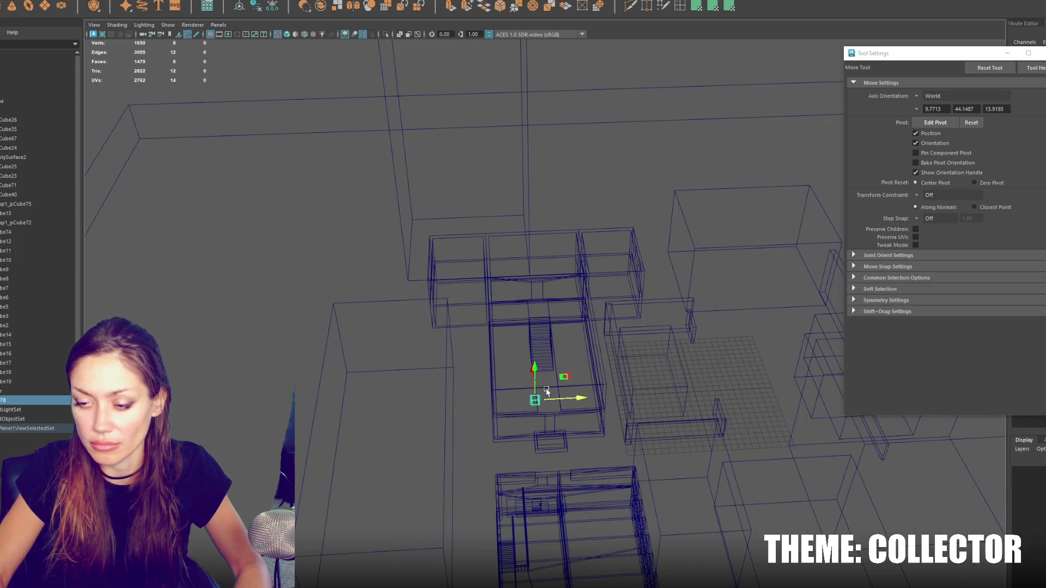
key(5)
Step: Scale the cube into a long thin bar, move it toward the building and shorten it
scroll(548, 296, down, 5)
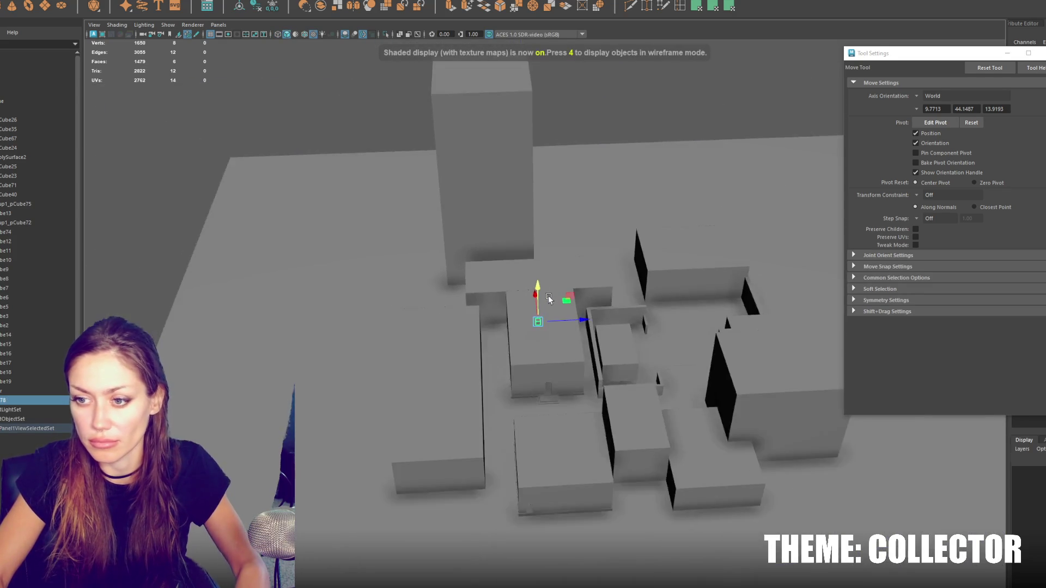
scroll(548, 296, up, 8)
key(r)
key(f)
scroll(564, 243, down, 5)
mouse_move(544, 305)
alt+mouse_down()
mouse_move(556, 325)
mouse_move(406, 316)
alt+mouse_up()
key(w)
mouse_move(425, 281)
mouse_down()
mouse_move(424, 332)
mouse_move(477, 345)
mouse_up()
key(f)
scroll(578, 315, down, 2)
key(r)
drag(578, 315, 626, 321)
scroll(570, 312, down, 3)
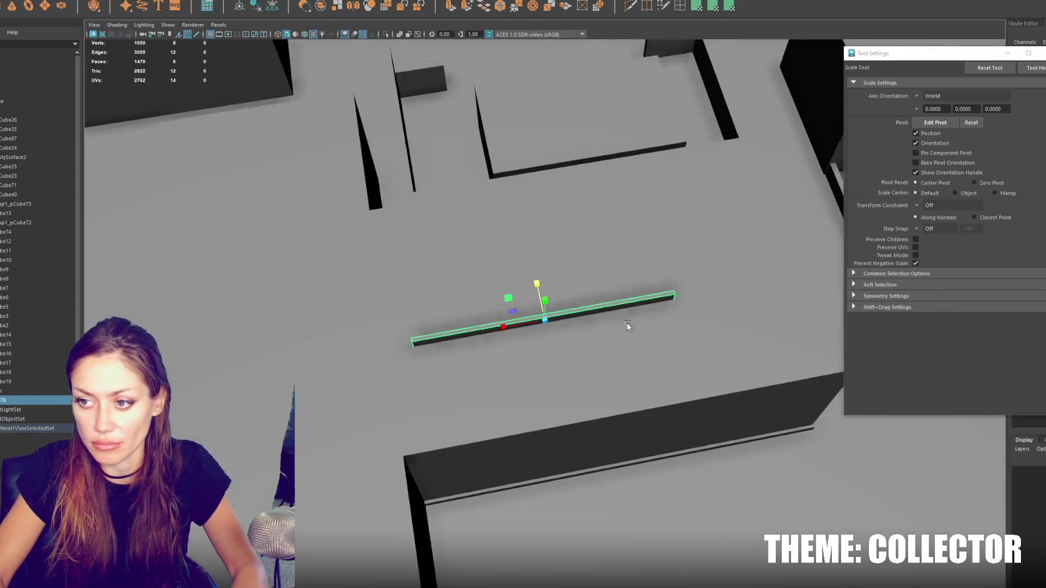
Step: Isolate two of the building blocks together with the bar
scroll(627, 321, down, 4)
click(493, 341)
shift+click(452, 342)
alt+drag(452, 342, 540, 336)
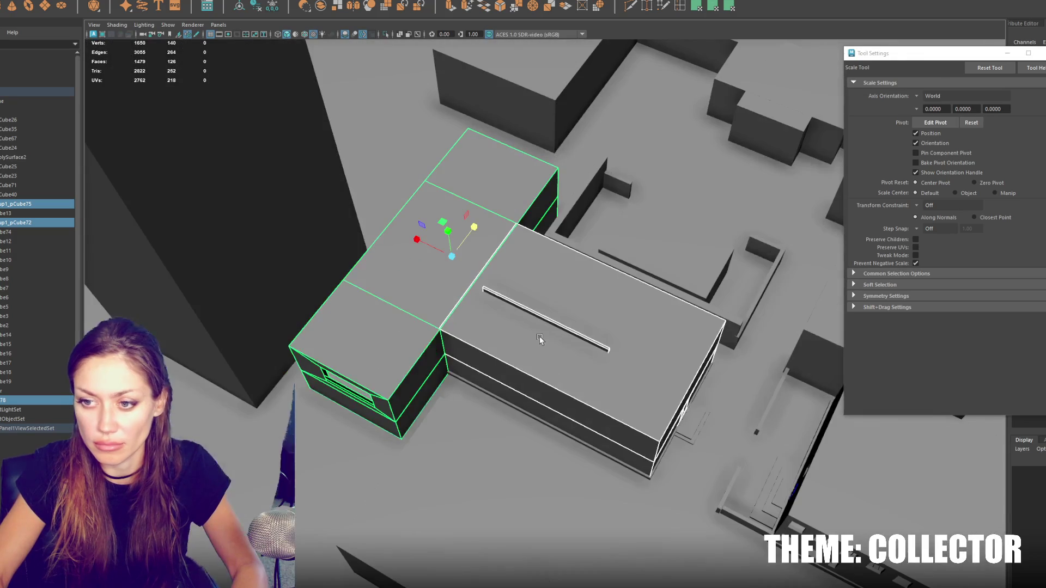
key(ctrl+1)
Step: Select the thin bar's end vertices in wireframe and frame them
click(545, 320)
right_drag(652, 236, 626, 235)
key(4)
key(5)
key(w)
drag(629, 365, 518, 299)
key(f)
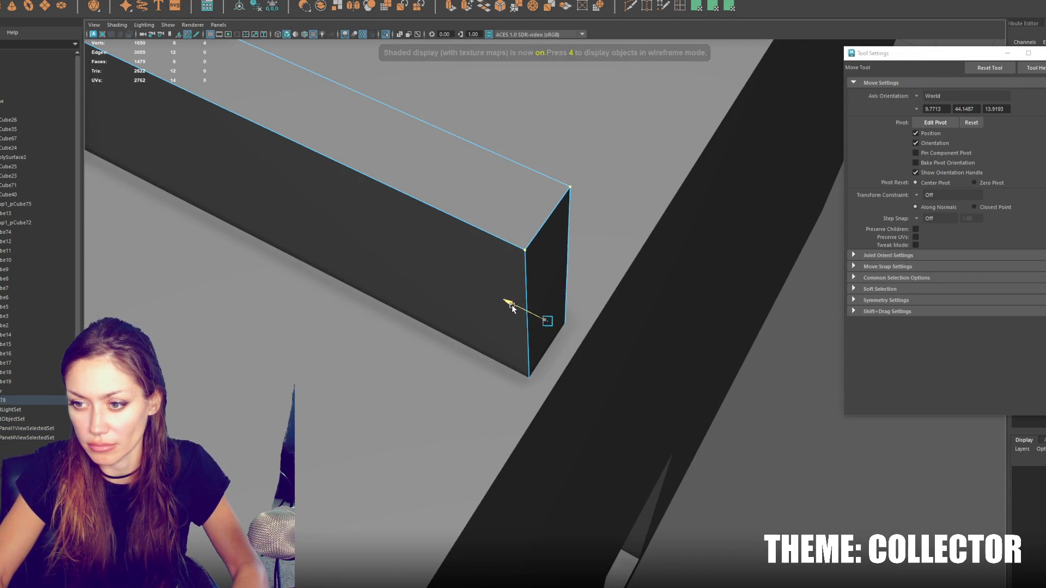
alt+right_drag(518, 306, 460, 282)
alt+middle_drag(460, 282, 641, 369)
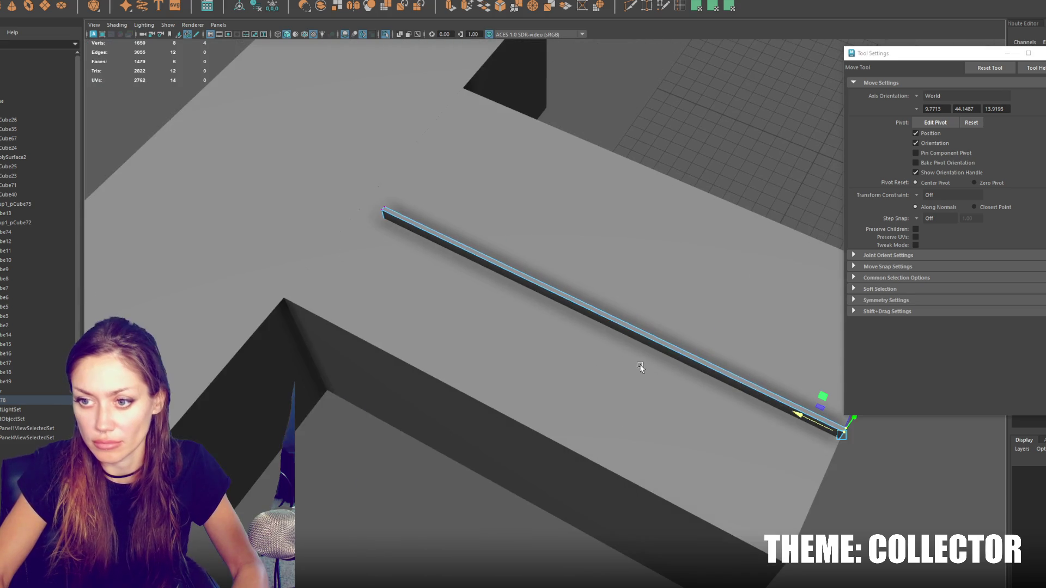
Step: Select the bar's near-end vertices and raise them upward into a support post
drag(311, 282, 313, 283)
mouse_move(313, 283)
alt+mouse_down()
mouse_move(401, 275)
mouse_move(326, 335)
alt+mouse_up()
key(4)
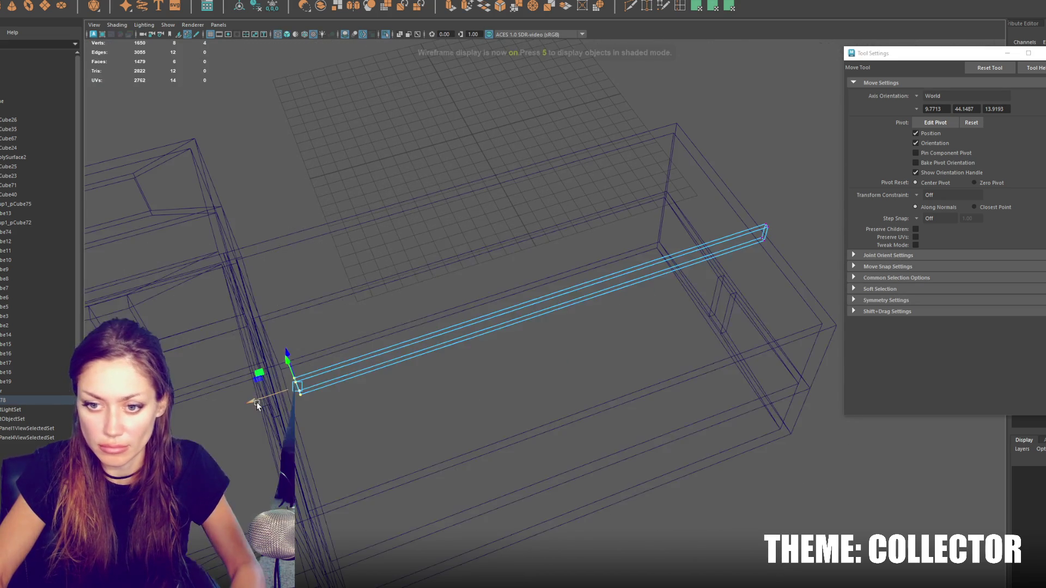
key(f)
mouse_move(450, 354)
alt+mouse_down()
mouse_move(474, 352)
mouse_move(529, 309)
mouse_move(661, 305)
mouse_move(488, 270)
mouse_move(397, 205)
mouse_move(380, 209)
mouse_move(481, 207)
alt+mouse_up()
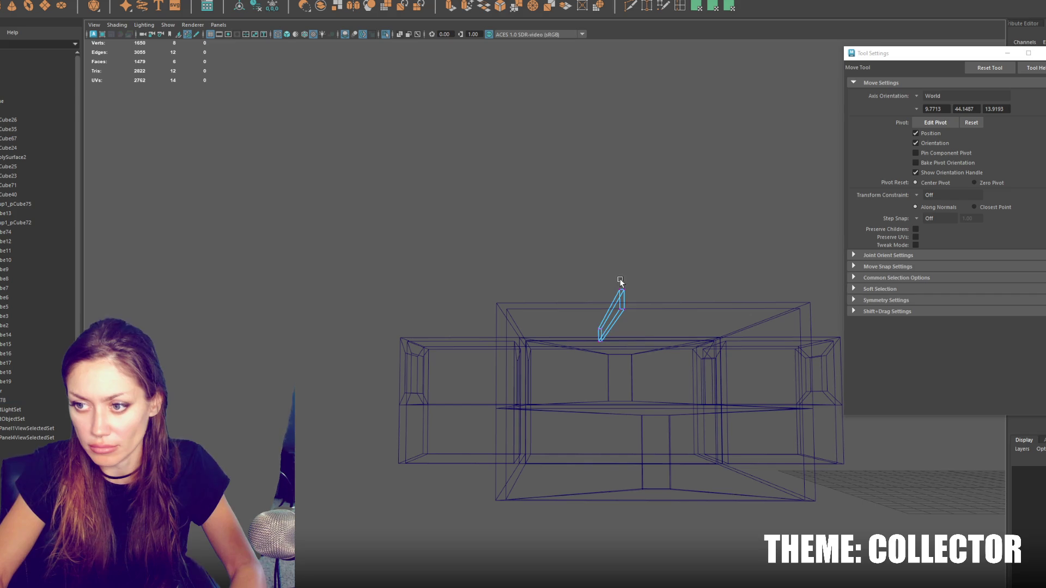
right_drag(654, 258, 677, 205)
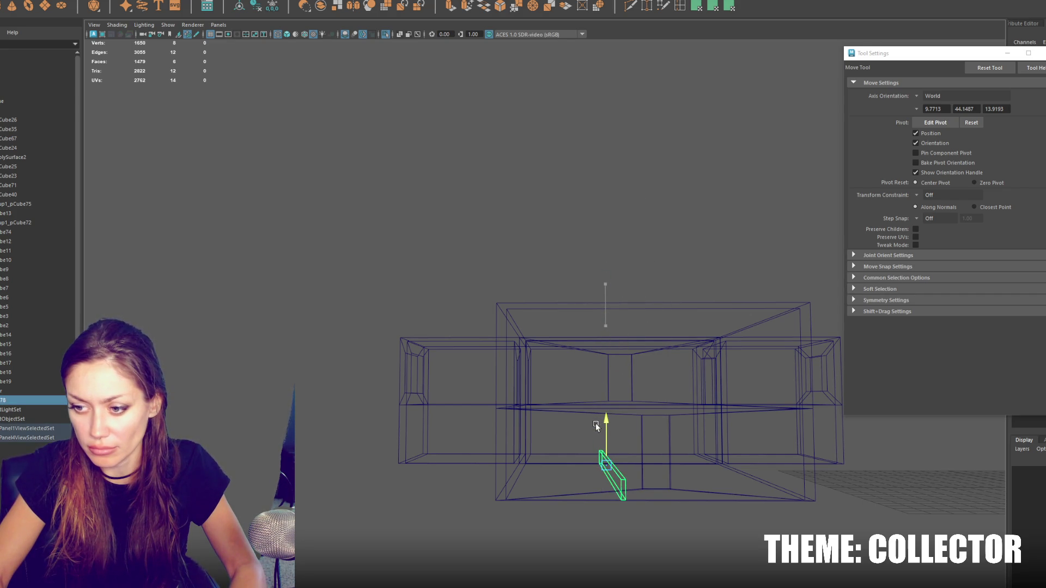
right_drag(593, 426, 566, 430)
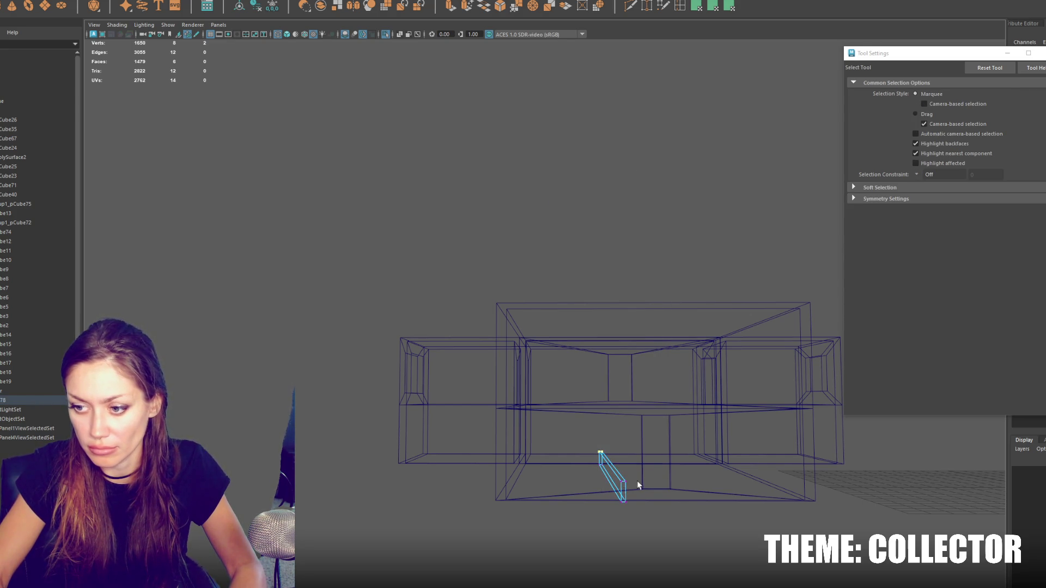
key(w)
drag(621, 430, 627, 284)
Step: Duplicate the beam and move the copy to the right
right_drag(625, 286, 634, 256)
click(622, 372)
key(ctrl+d)
mouse_move(653, 474)
mouse_down()
mouse_move(705, 466)
mouse_move(755, 442)
mouse_move(706, 467)
mouse_up()
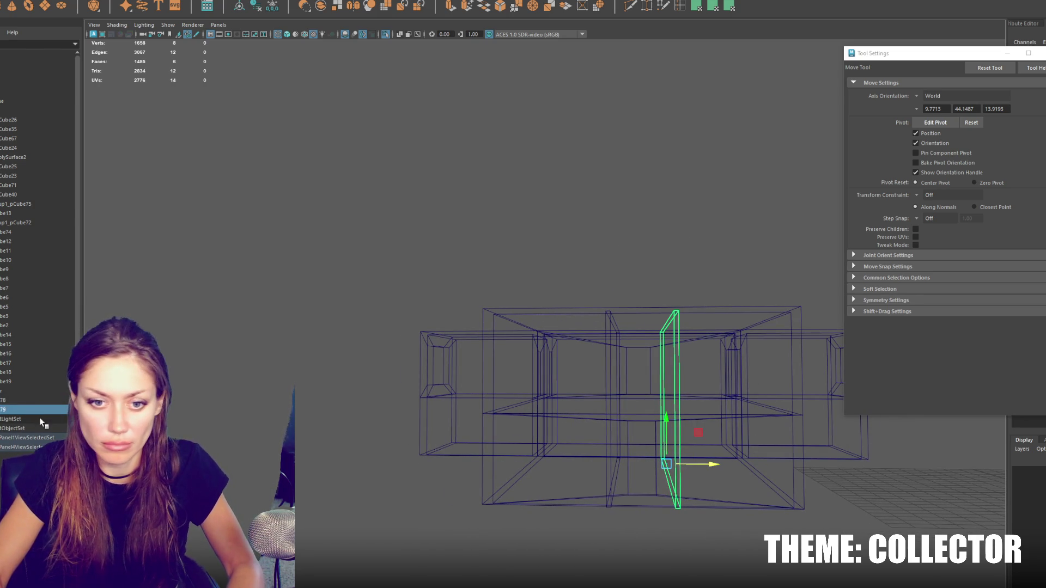
Step: Select both beams in the Outliner and drag them into the level group
ctrl+click(35, 402)
drag(48, 389, 48, 388)
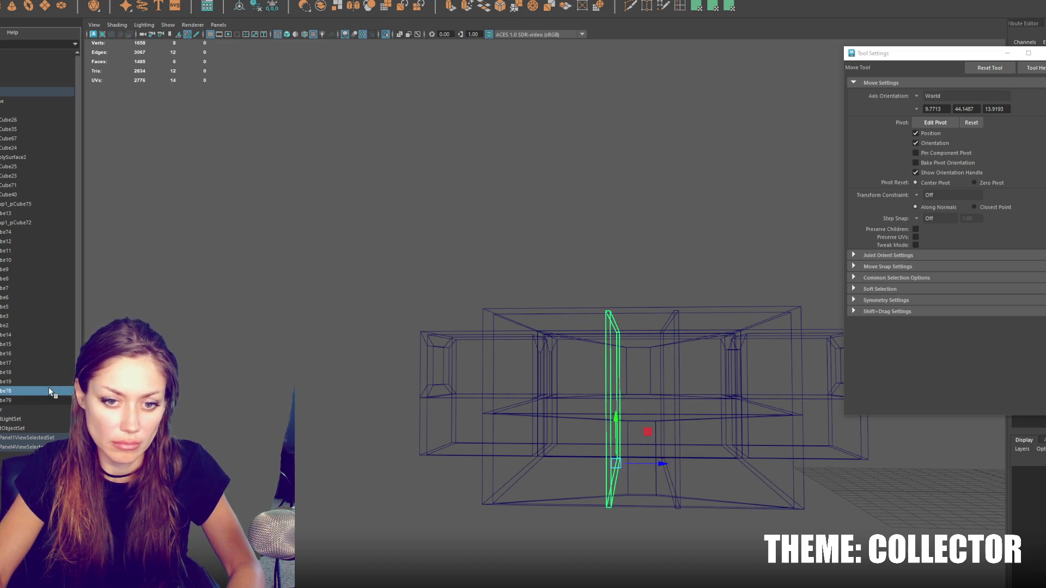
click(38, 91)
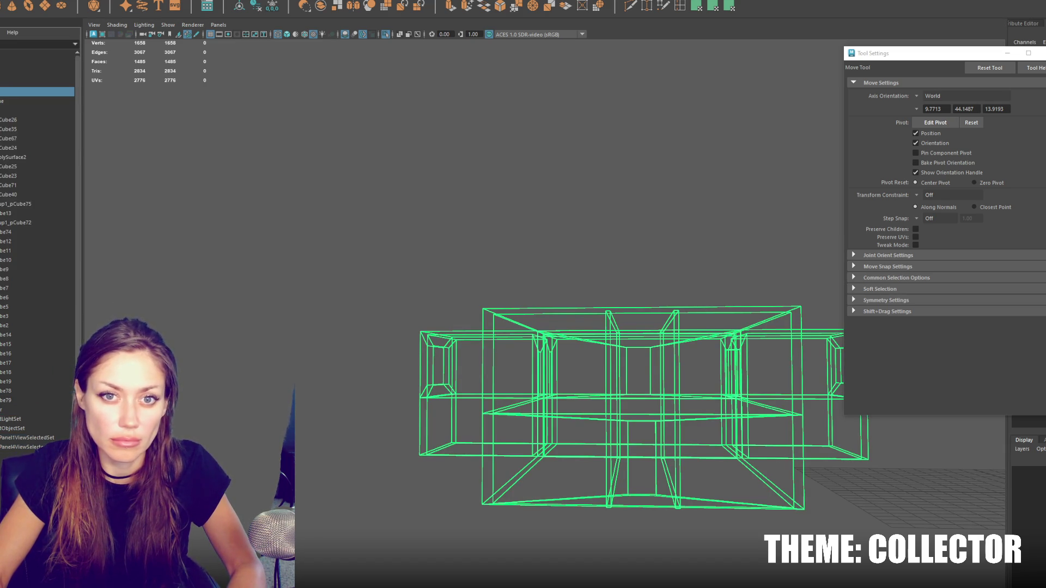
click(33, 89)
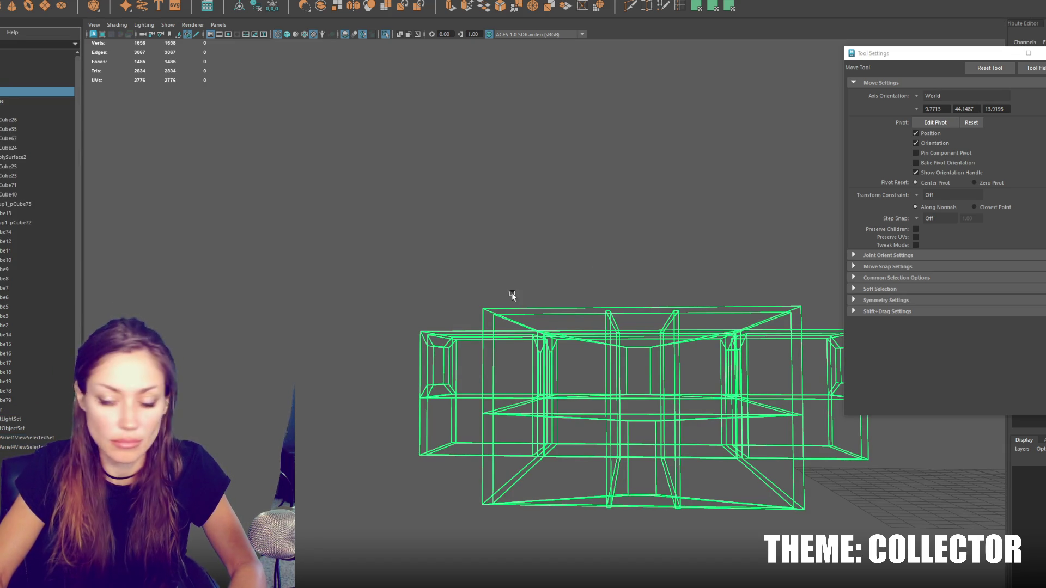
Step: Isolate one building box, shade it, and select its front face
alt+drag(358, 321, 639, 294)
click(640, 294)
click(586, 168)
mouse_move(586, 173)
alt+mouse_down()
mouse_move(519, 220)
mouse_move(363, 213)
mouse_move(534, 268)
mouse_move(544, 181)
alt+mouse_up()
key(ctrl+1)
key(5)
key(F11)
click(410, 477)
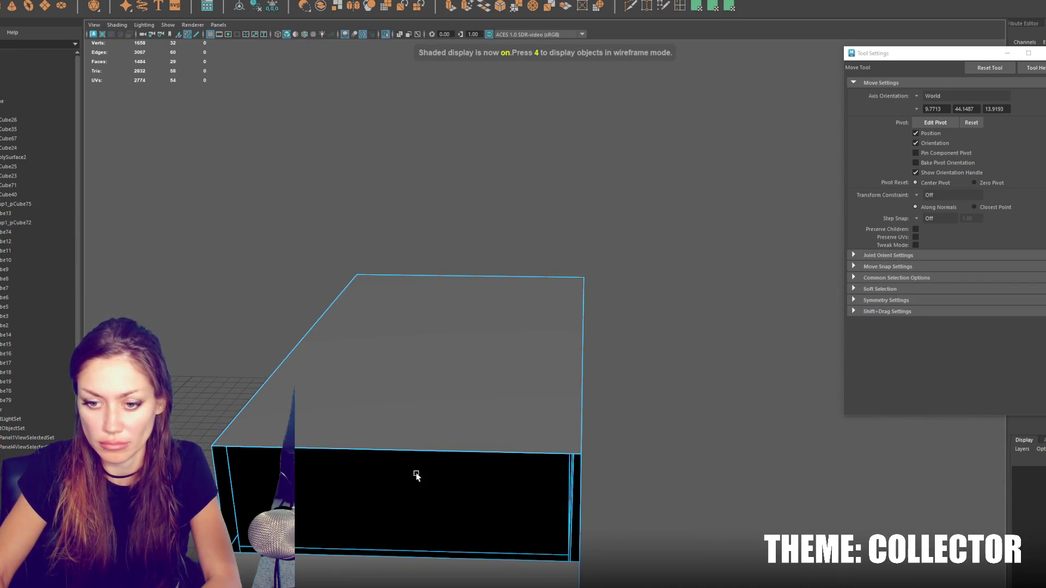
Step: Inset the box's front face, then extrude the face below and shrink it around its centre
alt+drag(519, 432, 477, 20)
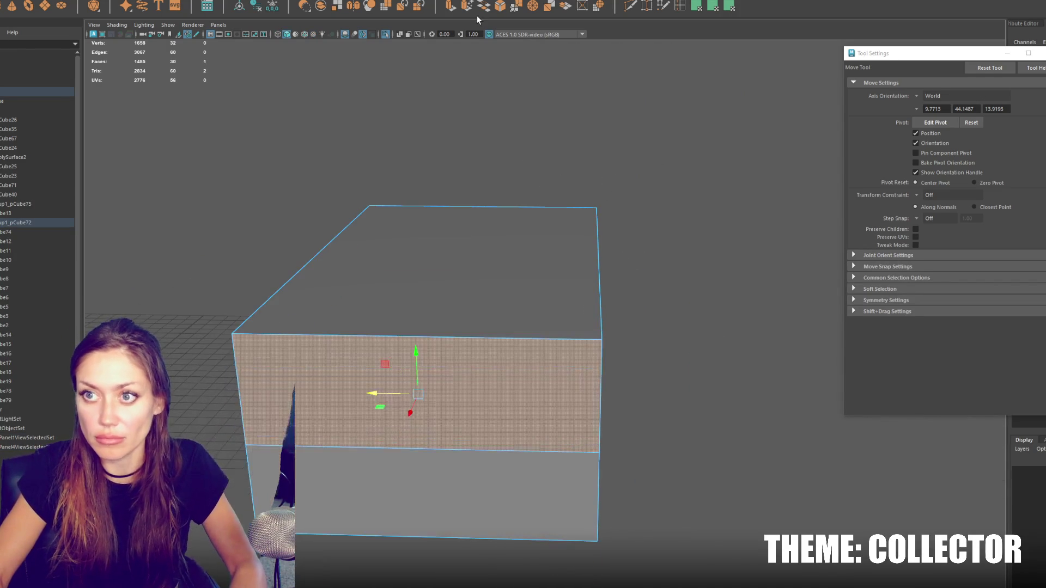
key(r)
mouse_move(418, 394)
shift+mouse_down()
mouse_move(340, 403)
mouse_move(406, 399)
shift+mouse_up()
shift+click(425, 428)
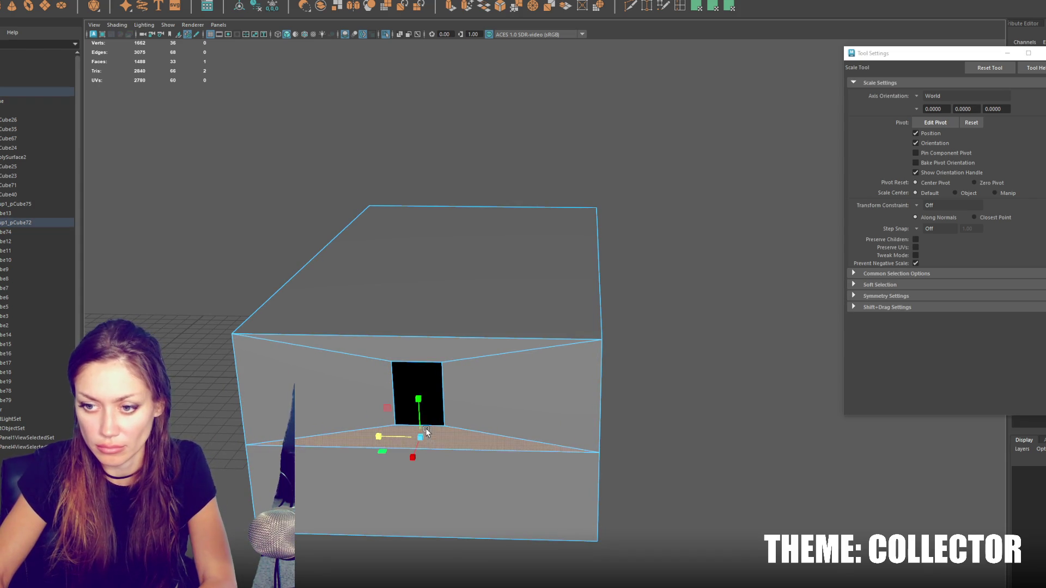
key(4)
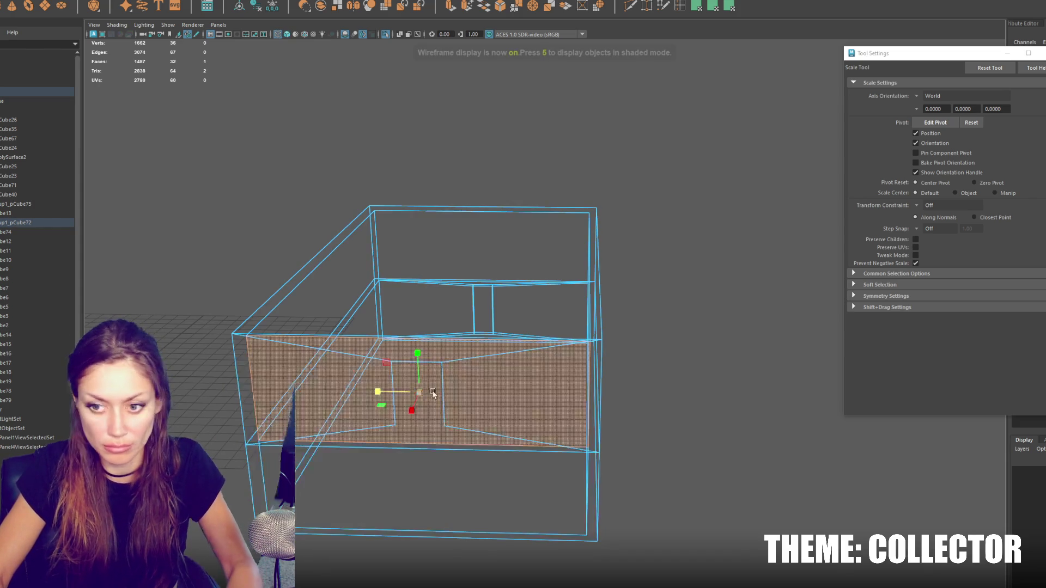
key(ctrl+e)
drag(403, 394, 331, 397)
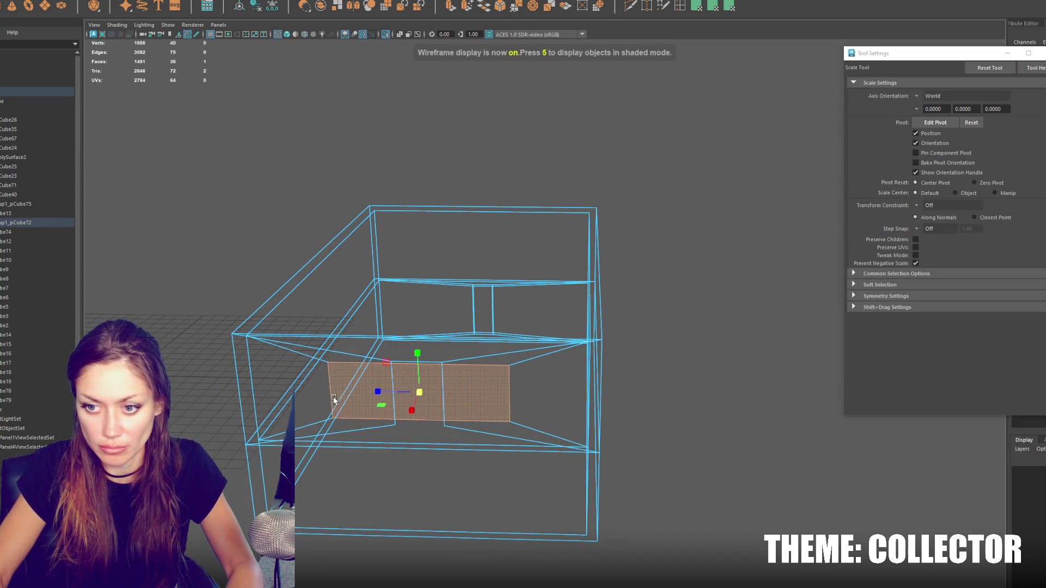
Step: Push the inset face down, delete it to open the window, and lower its corner vertices
key(w)
drag(414, 392, 427, 427)
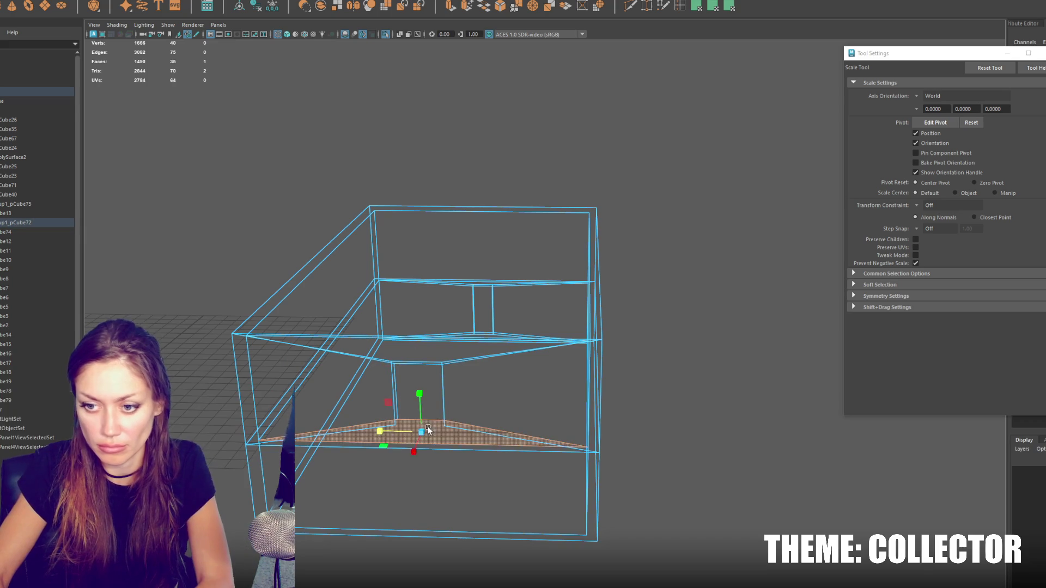
key(Delete)
alt+drag(597, 197, 467, 402)
key(w)
drag(529, 389, 410, 430)
key(r)
key(w)
mouse_move(490, 458)
middle_down()
mouse_move(512, 410)
mouse_move(649, 423)
middle_up()
Step: Check the opening shaded and scale two window vertices to refine it
key(5)
mouse_move(656, 428)
alt+mouse_down()
mouse_move(592, 374)
mouse_move(612, 364)
mouse_move(473, 324)
mouse_move(473, 314)
mouse_move(464, 323)
alt+mouse_up()
key(4)
key(4)
drag(388, 346, 389, 345)
key(q)
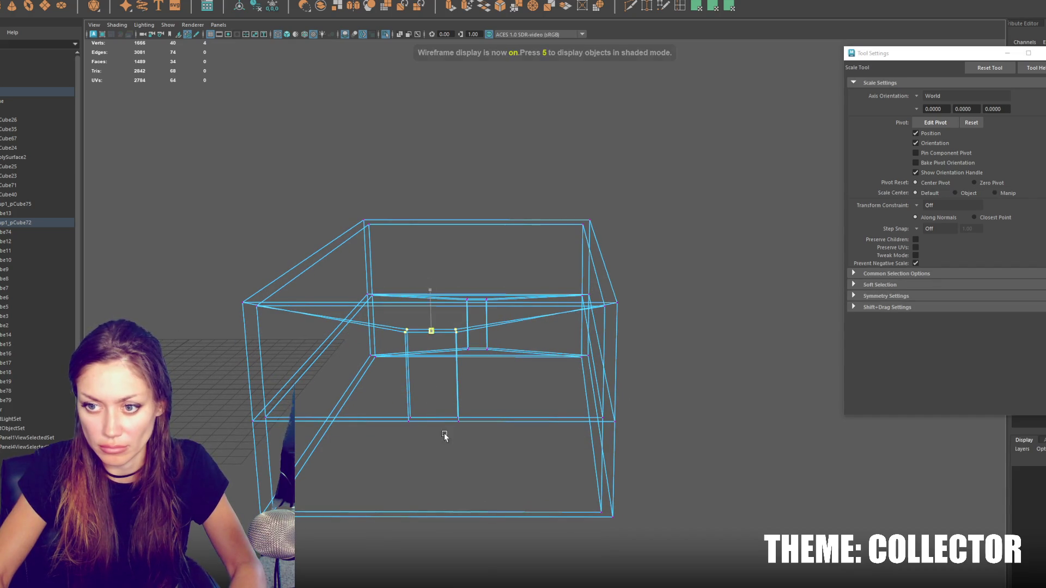
key(r)
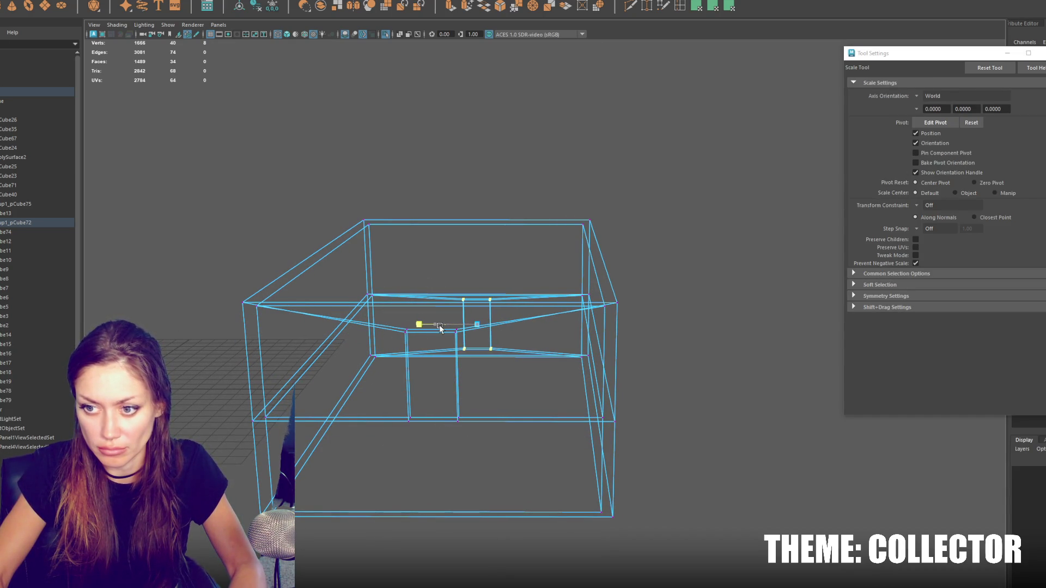
key(5)
key(w)
key(F8)
mouse_move(547, 243)
alt+mouse_down()
mouse_move(560, 220)
mouse_move(515, 226)
mouse_move(432, 309)
mouse_move(633, 204)
alt+mouse_up()
key(F11)
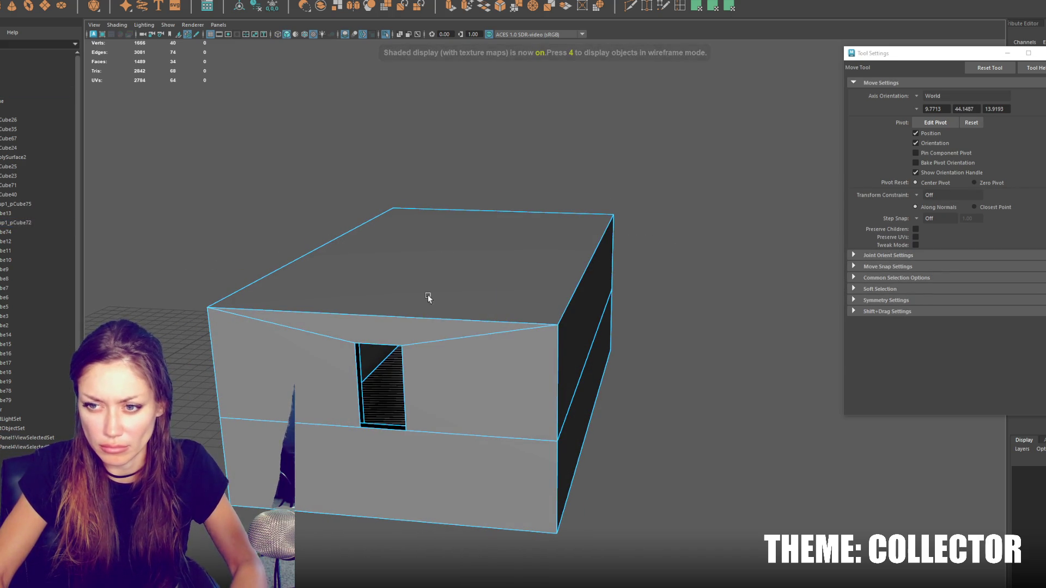
Step: Delete the box's slanted top-front face and other front face, then unhide the scene objects
click(338, 337)
key(Delete)
click(468, 382)
key(Delete)
mouse_move(604, 364)
alt+mouse_down()
mouse_move(534, 367)
mouse_move(569, 283)
alt+mouse_up()
scroll(570, 283, up, 5)
mouse_move(295, 169)
right_down()
mouse_move(303, 178)
mouse_move(359, 170)
right_up()
key(ctrl+1)
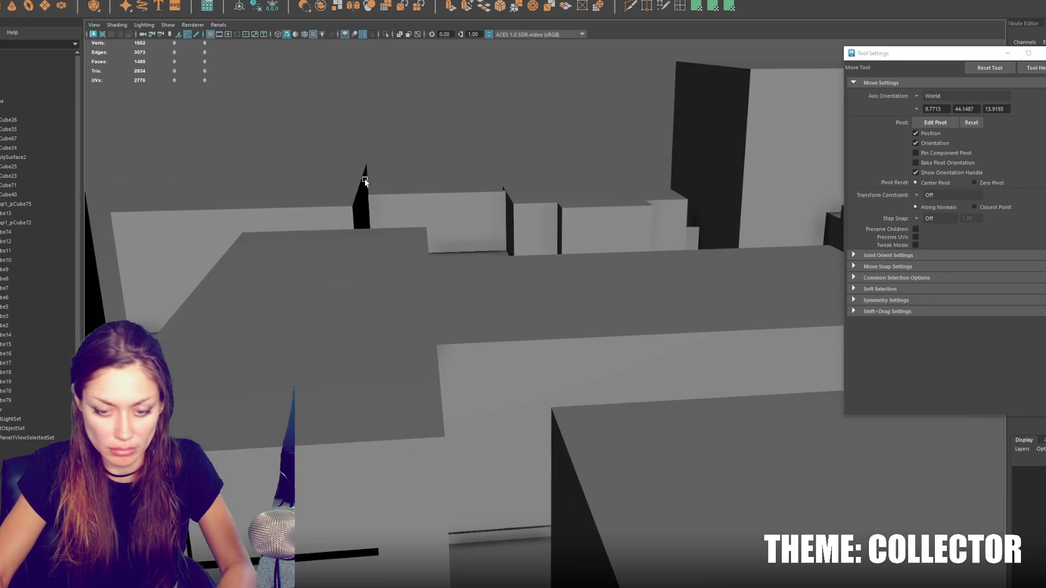
Step: Isolate both boxes and select only the smaller box
click(420, 296)
shift+click(486, 310)
key(ctrl+1)
key(space)
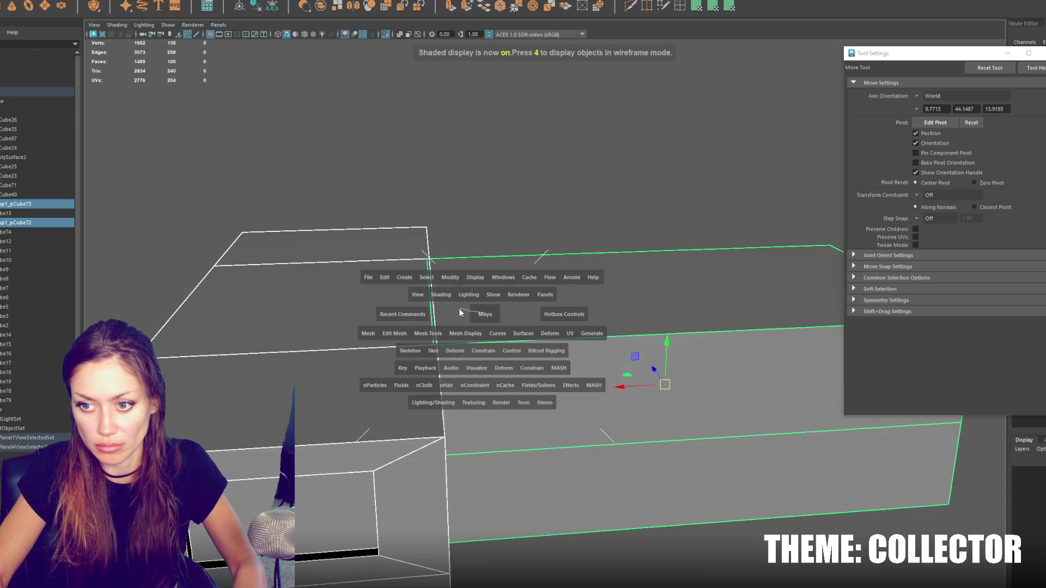
key(4)
alt+drag(483, 312, 406, 170)
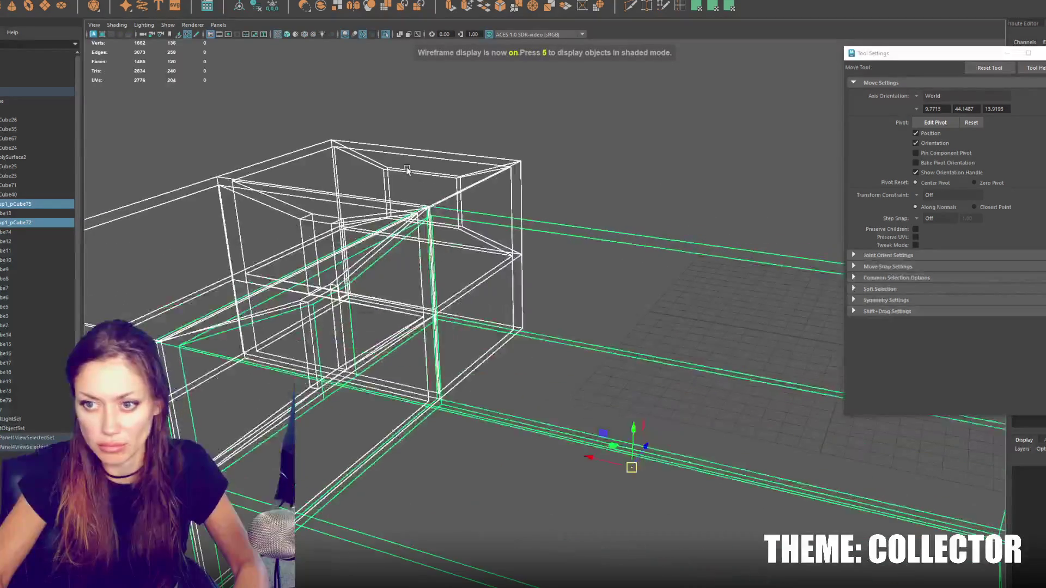
click(407, 170)
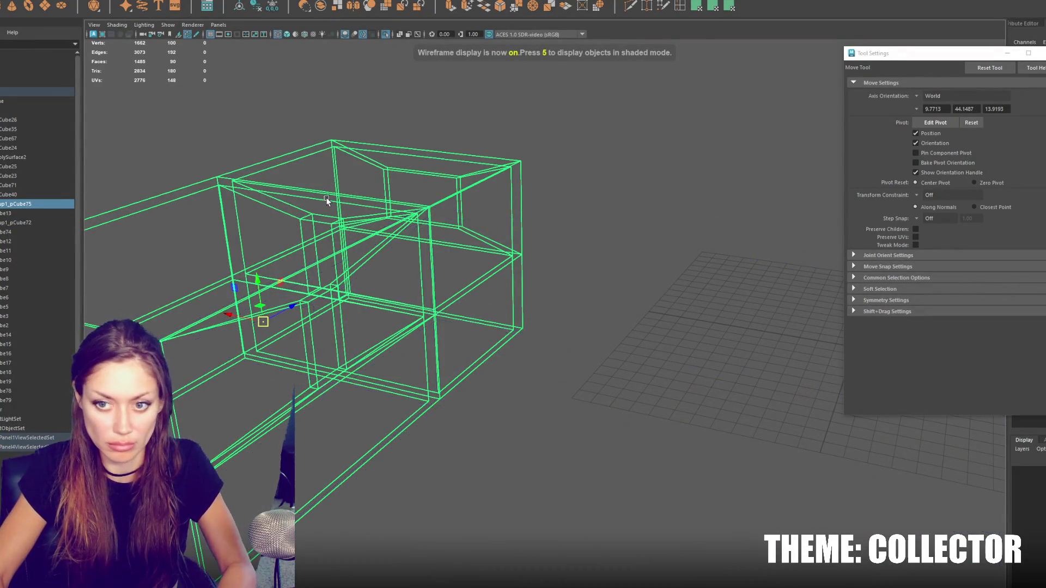
key(5)
Step: Delete the slanted face and the front faces beside and below the window
key(F11)
key(q)
click(365, 260)
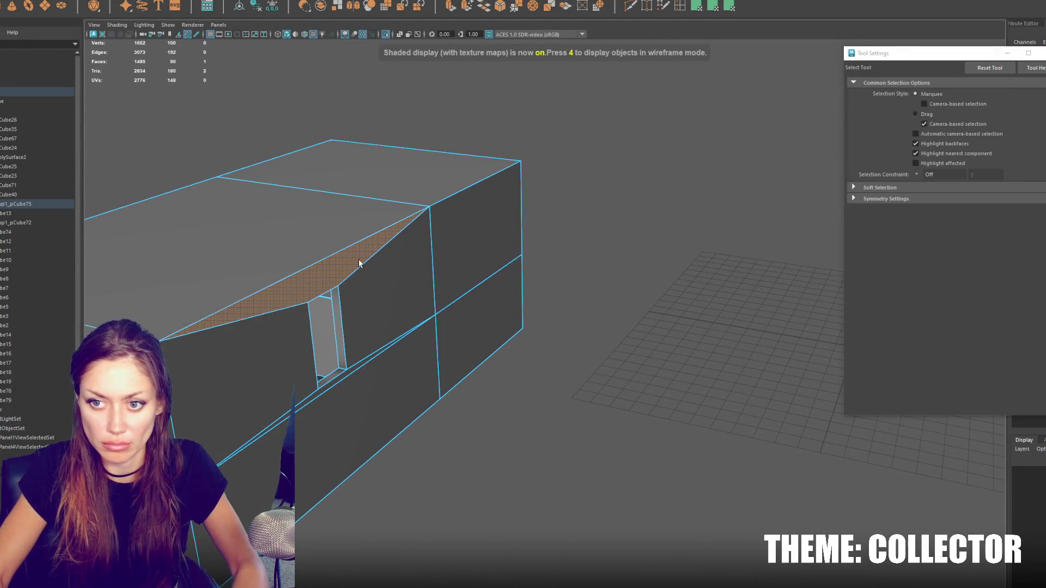
shift+click(382, 283)
shift+click(258, 346)
shift+click(331, 388)
key(Delete)
Step: Isolate pCube72 and frame its wall in wireframe view
right_drag(635, 241, 681, 228)
mouse_move(676, 229)
alt+mouse_down()
mouse_move(596, 233)
mouse_move(605, 227)
alt+mouse_up()
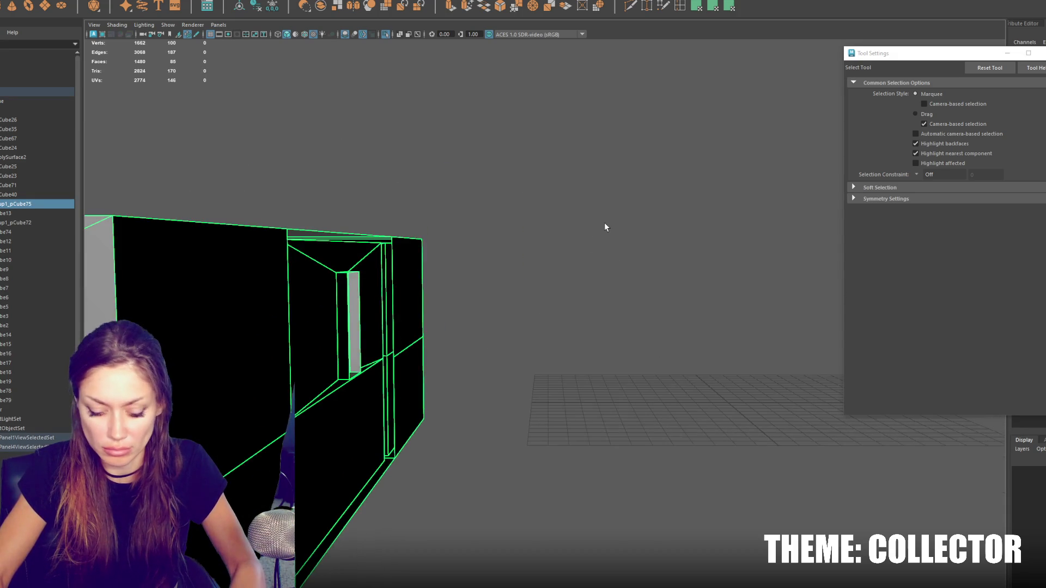
click(603, 222)
alt+right_drag(604, 222, 521, 243)
alt+right_drag(424, 275, 430, 305)
click(284, 288)
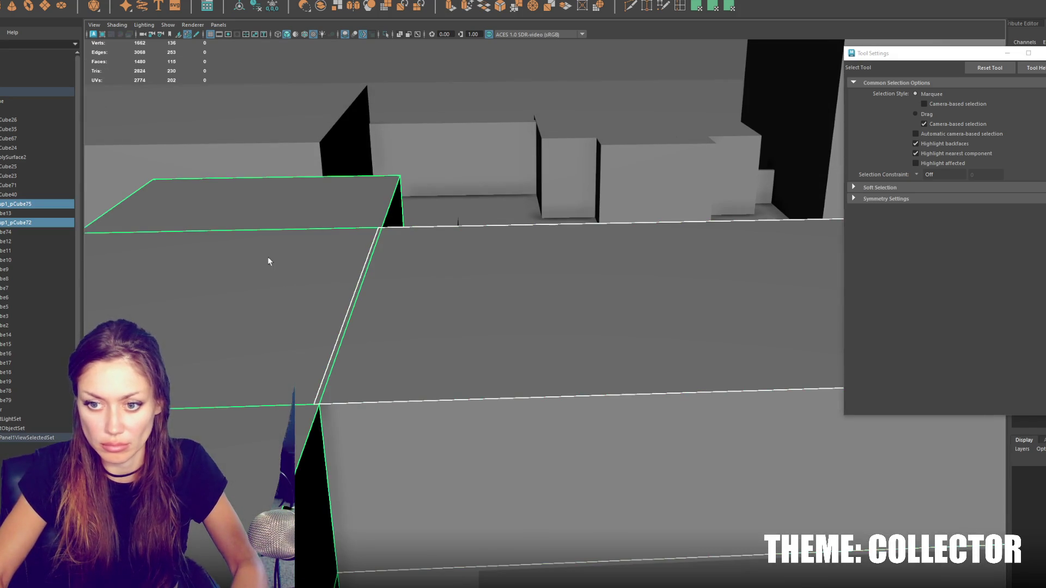
key(ctrl+1)
shift+click(464, 315)
key(f)
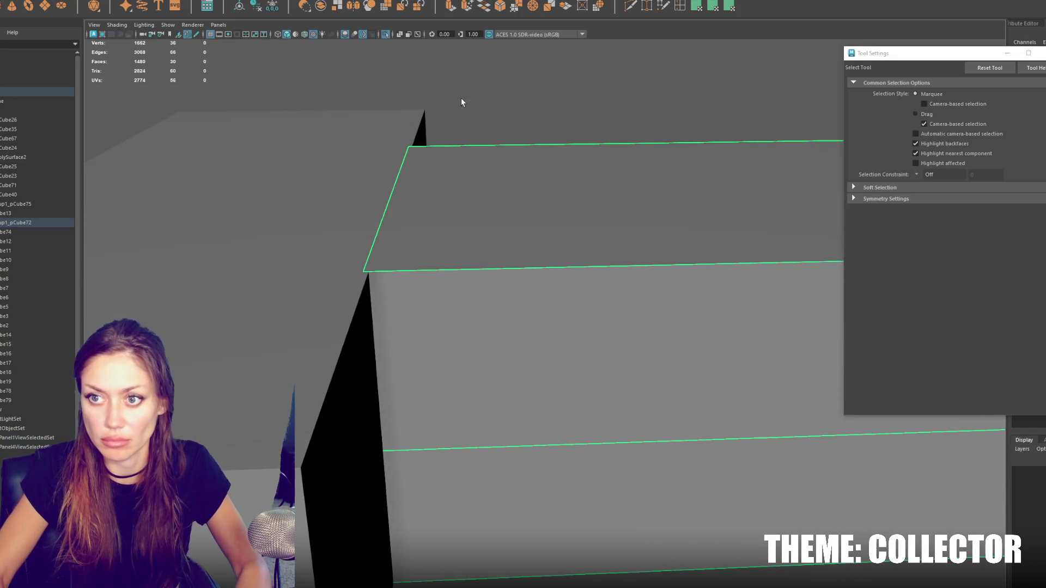
key(4)
Step: Scale pCube72's side wall vertices together along X to slim the window wall
drag(574, 170, 368, 478)
scroll(452, 378, up, 3)
key(w)
key(r)
mouse_move(360, 329)
mouse_down()
mouse_move(449, 338)
mouse_move(502, 327)
mouse_move(505, 337)
mouse_move(502, 327)
mouse_up()
key(w)
scroll(394, 331, down, 2)
key(5)
Step: Select the other box's window wall, then the left box
click(397, 292)
mouse_move(397, 292)
alt+mouse_down()
mouse_move(541, 271)
mouse_move(536, 256)
alt+mouse_up()
scroll(434, 291, up, 3)
click(532, 269)
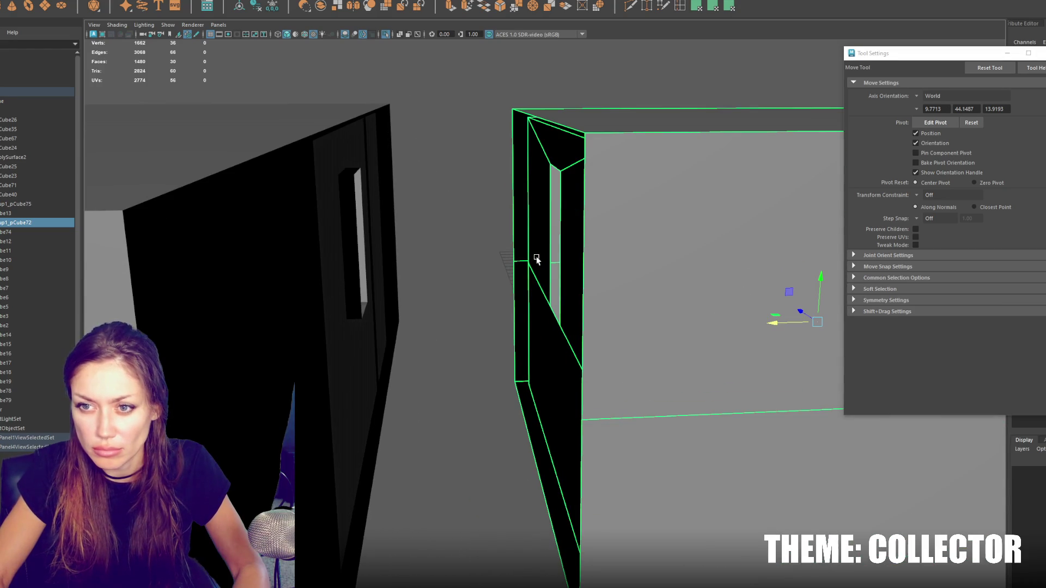
click(392, 121)
Step: Delete the face at the bottom of the window opening
key(F10)
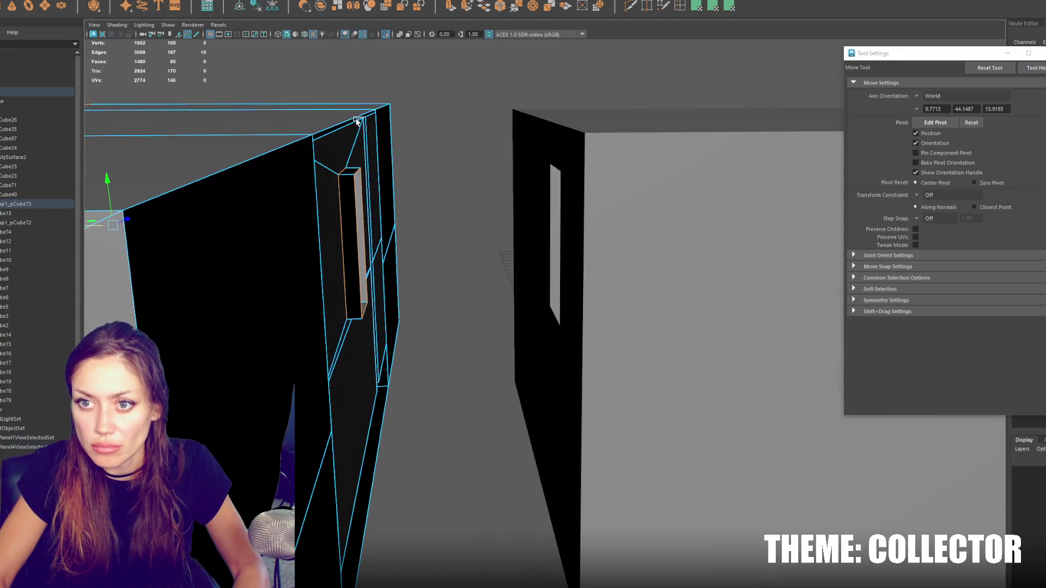
key(q)
right_click(430, 102)
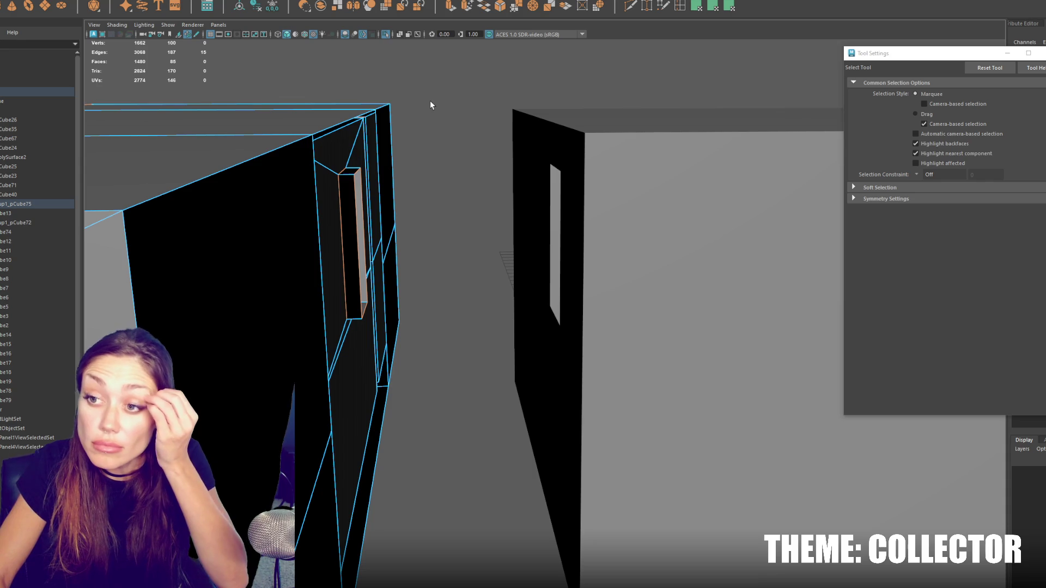
key(F8)
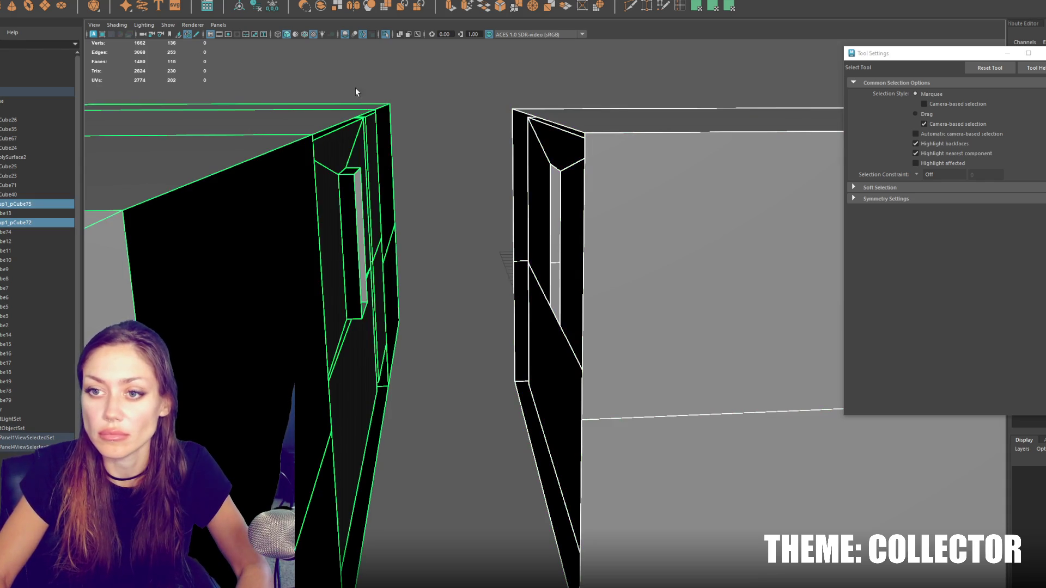
click(126, 4)
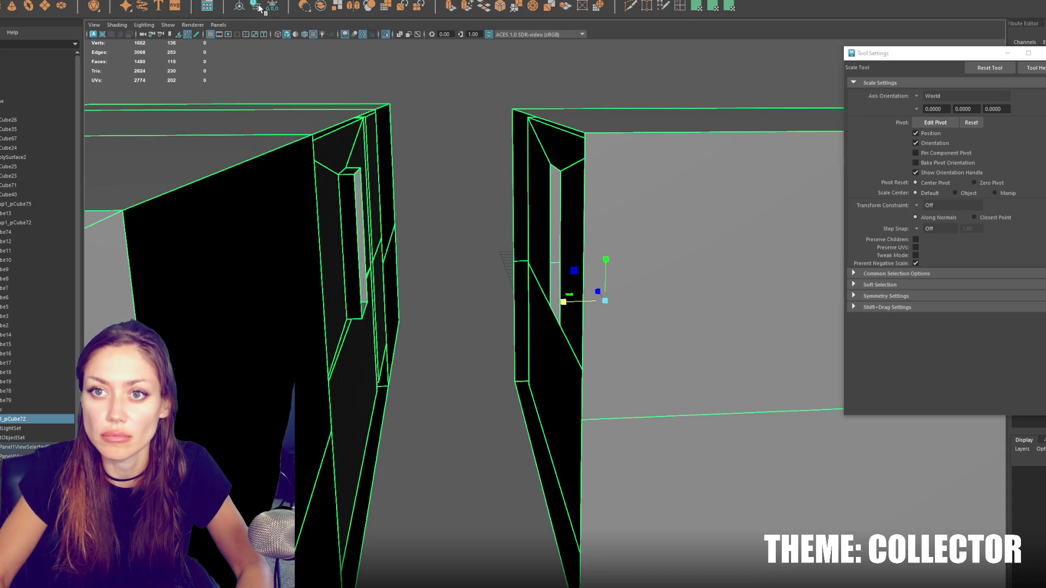
right_drag(425, 93, 425, 71)
key(q)
click(358, 200)
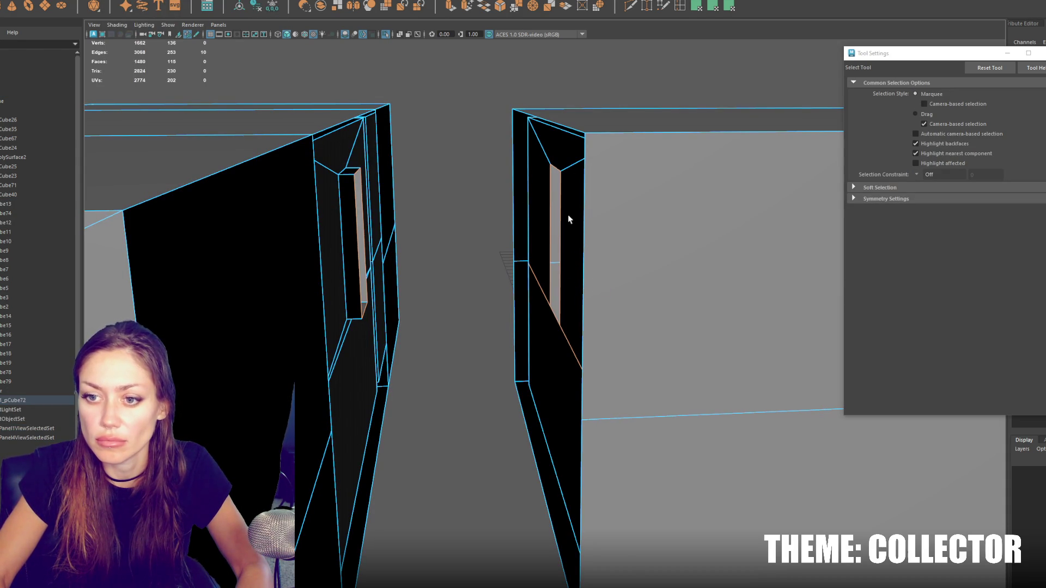
alt+drag(367, 305, 372, 287)
right_click(512, 61)
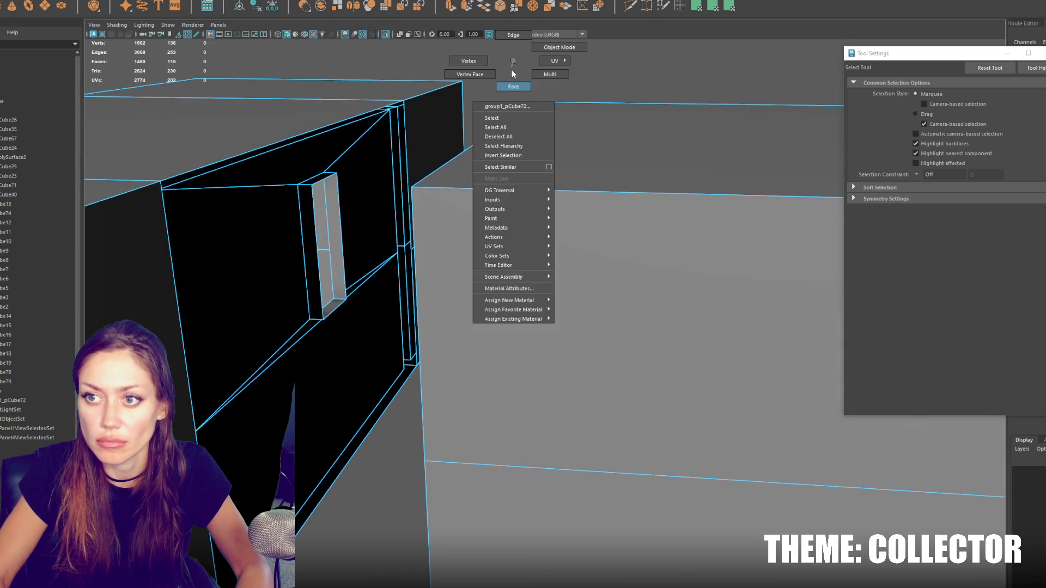
key(Delete)
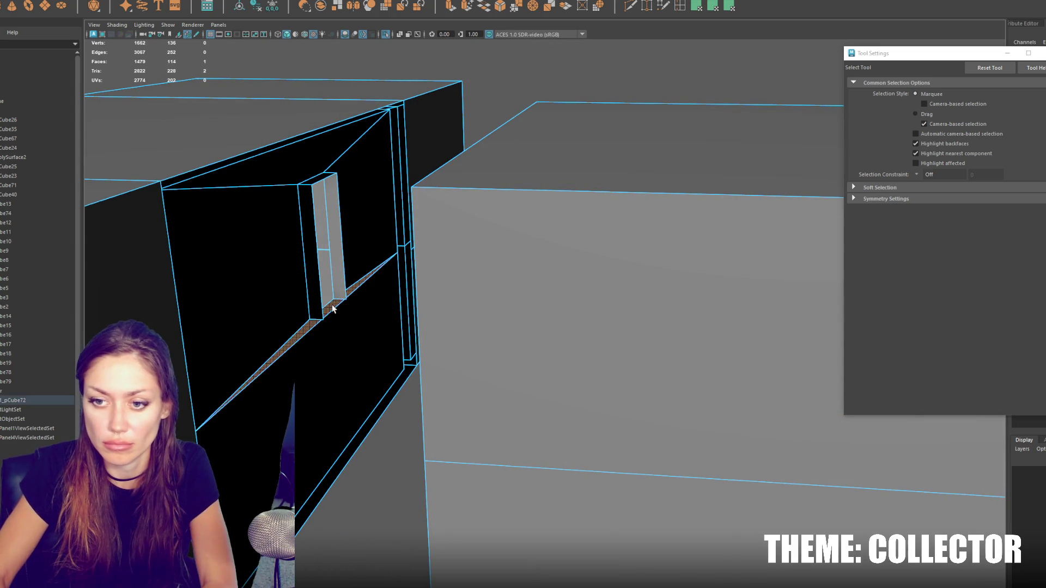
Step: Move the opening's bottom vertices downward
right_drag(510, 105, 508, 91)
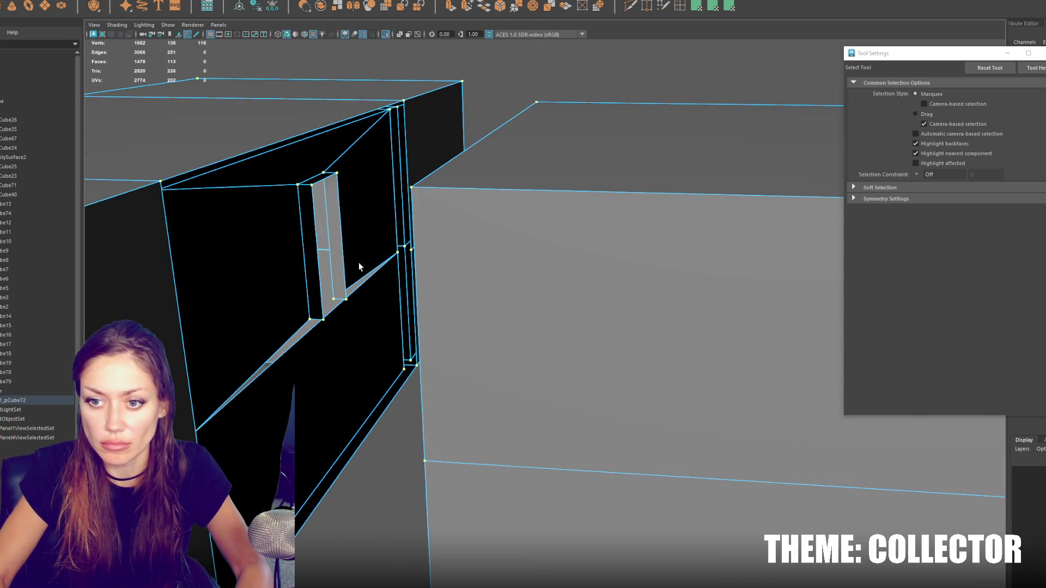
key(w)
mouse_move(302, 313)
mouse_down()
mouse_move(305, 327)
mouse_move(404, 279)
mouse_up()
Step: Bridge the border edges of the two facing wall openings
right_drag(404, 279, 428, 209)
alt+drag(427, 210, 522, 267)
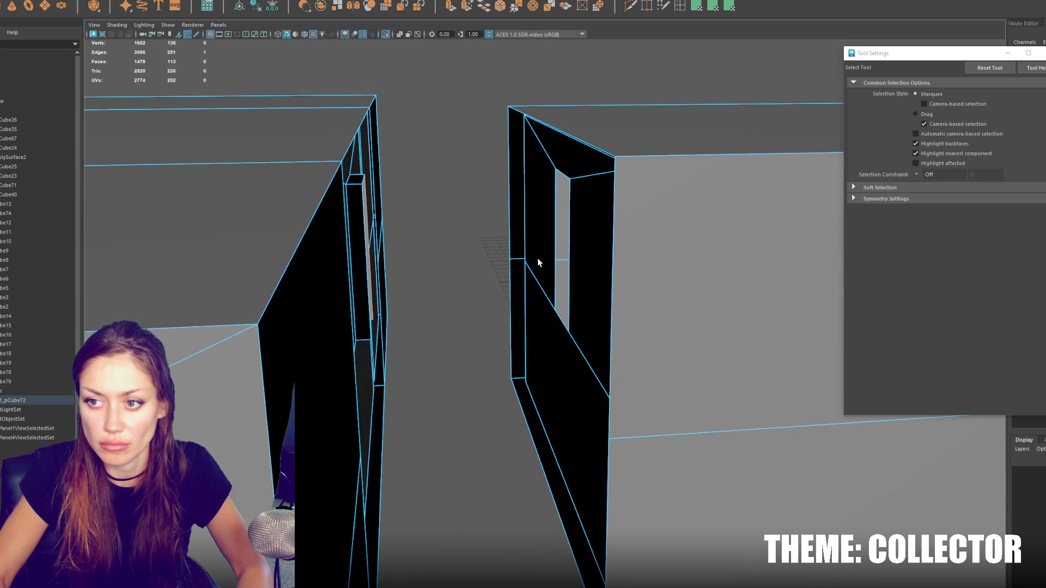
shift+right_drag(426, 179, 368, 178)
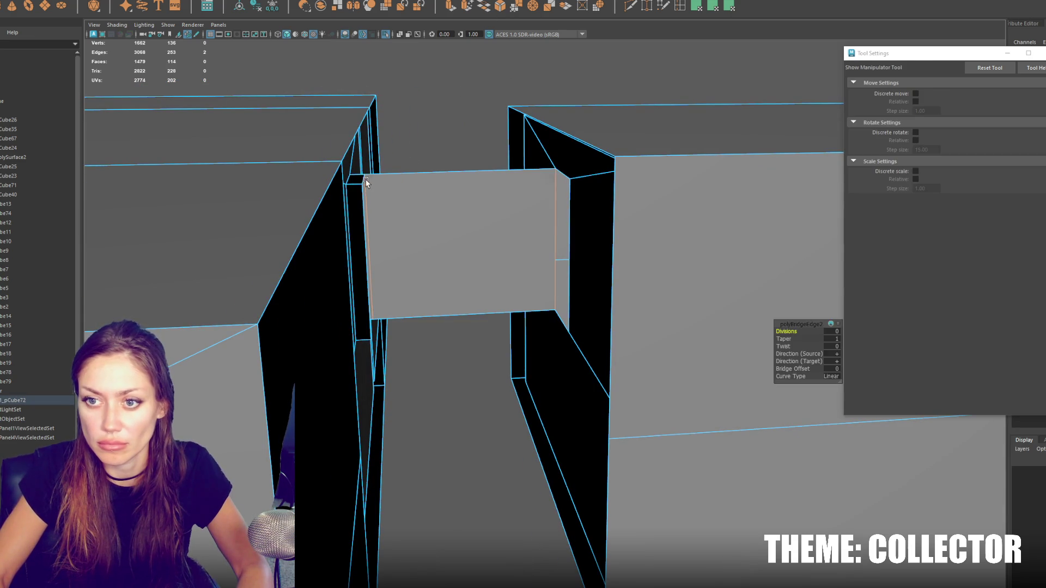
Step: Bridge matching edge pairs with G to close the corridor's top and side walls
shift+click(562, 175)
key(g)
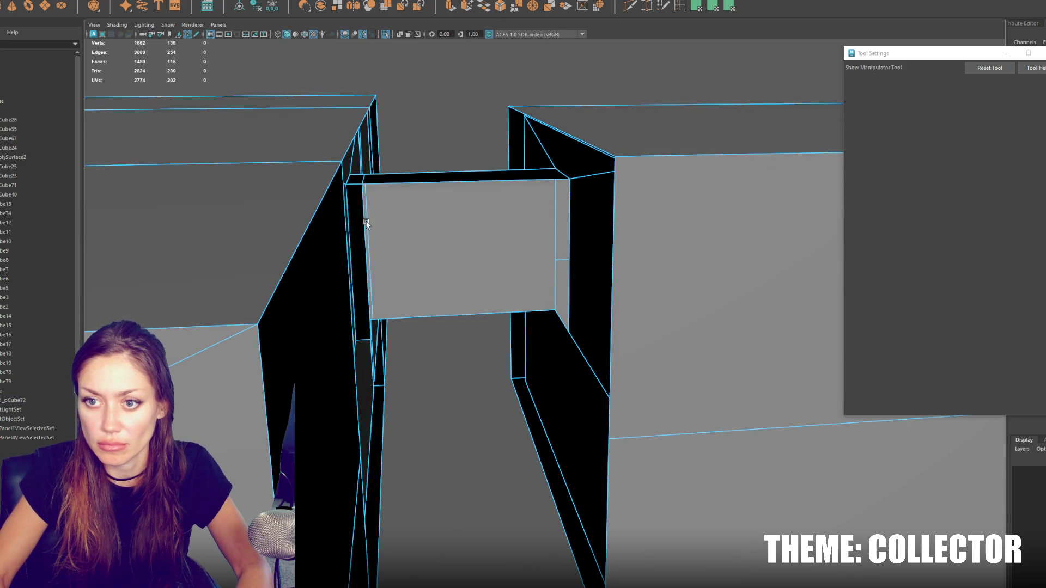
key(g)
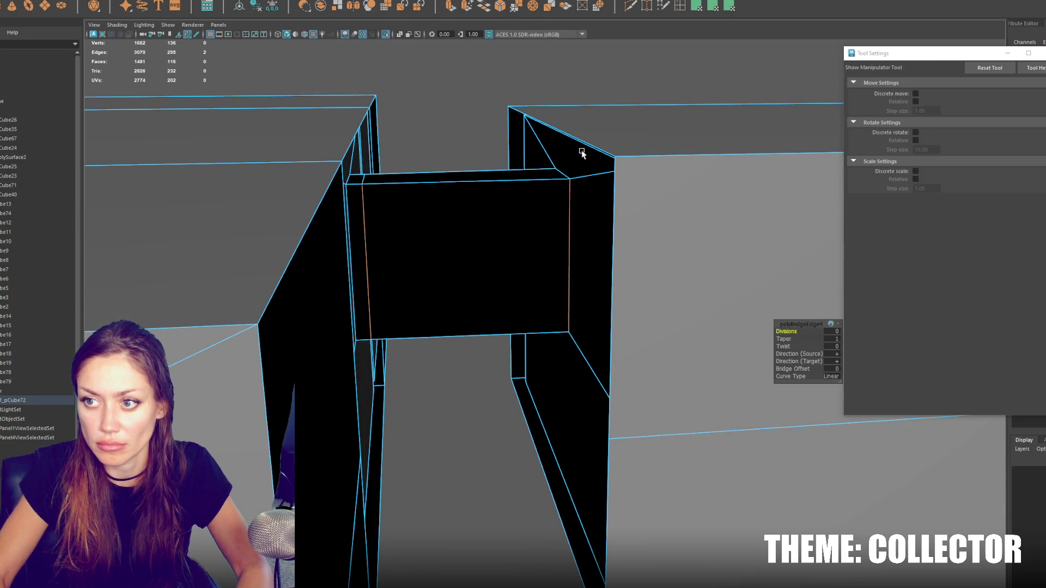
click(606, 149)
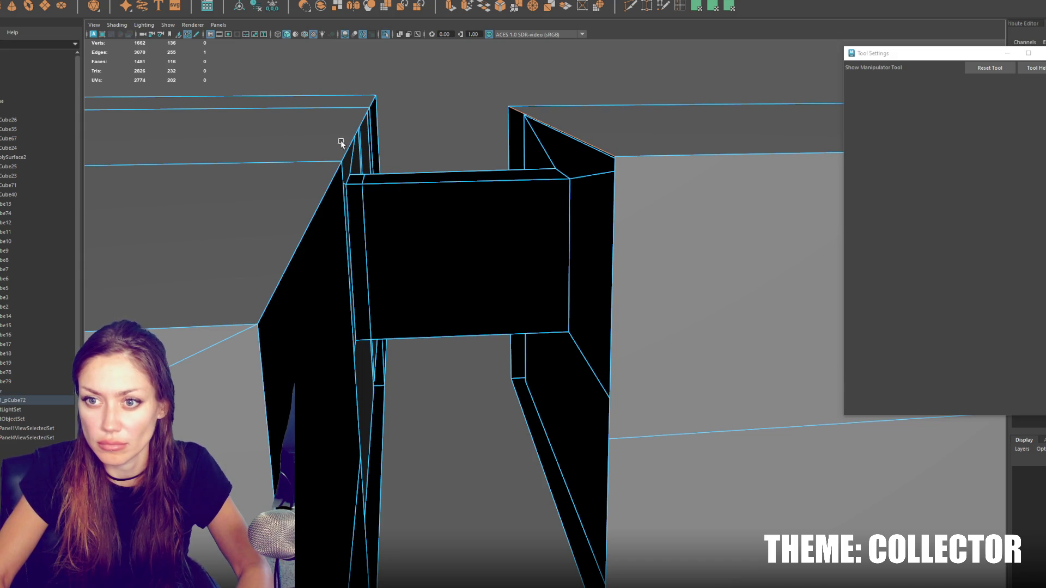
key(g)
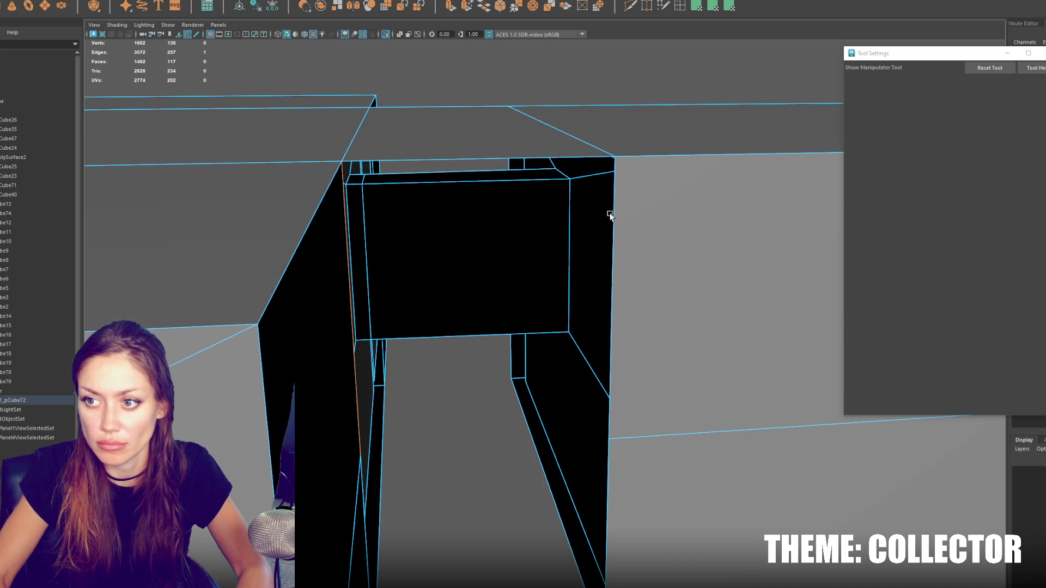
shift+click(614, 213)
key(g)
alt+drag(612, 454, 757, 262)
shift+click(759, 261)
key(g)
click(739, 374)
key(g)
Step: Delete the large diagonal face and the small triangle face under the corridor
mouse_move(598, 397)
alt+mouse_down()
mouse_move(659, 355)
mouse_move(553, 390)
mouse_move(617, 358)
mouse_move(602, 346)
alt+mouse_up()
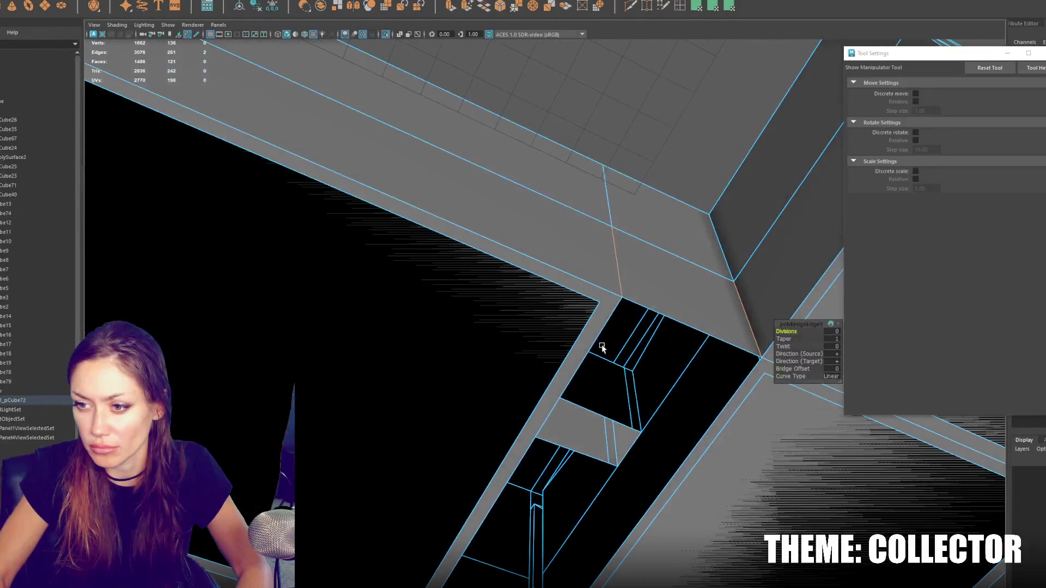
click(595, 346)
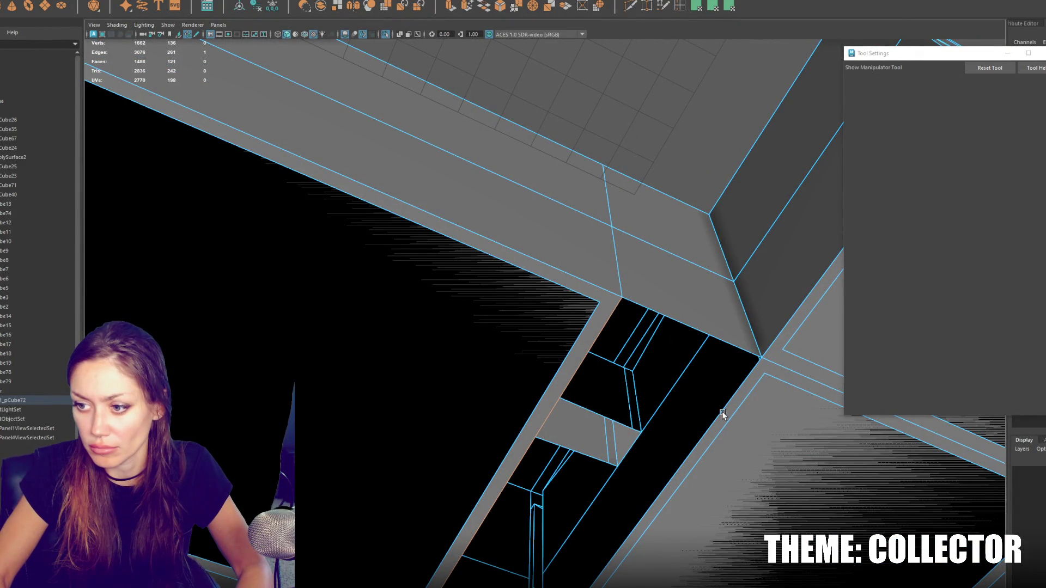
click(543, 277)
ctrl+right_drag(613, 131, 567, 124)
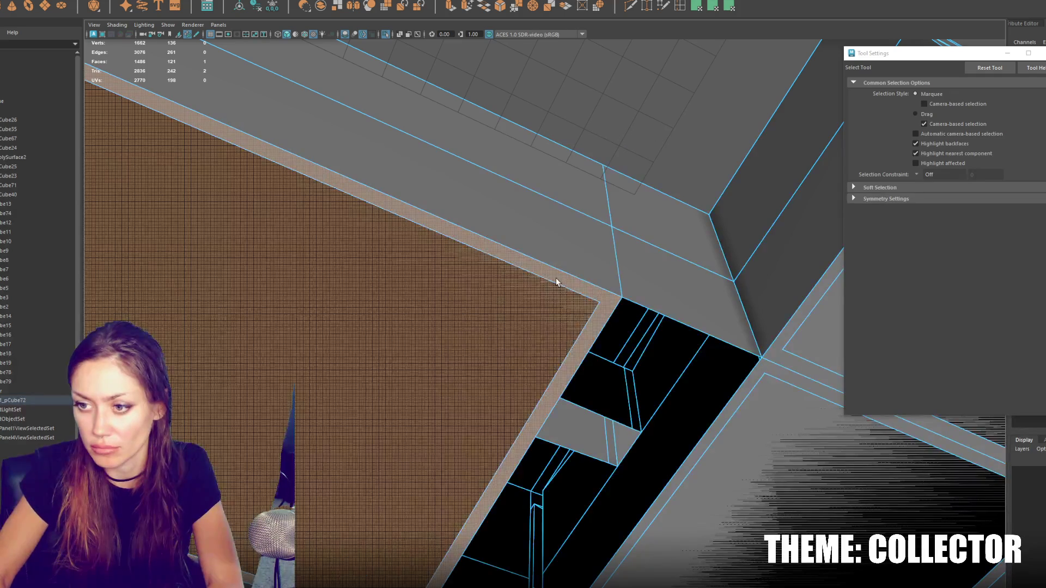
key(Delete)
click(804, 345)
key(Delete)
Step: Delete the large lower-right face and the two black bottom faces
click(806, 348)
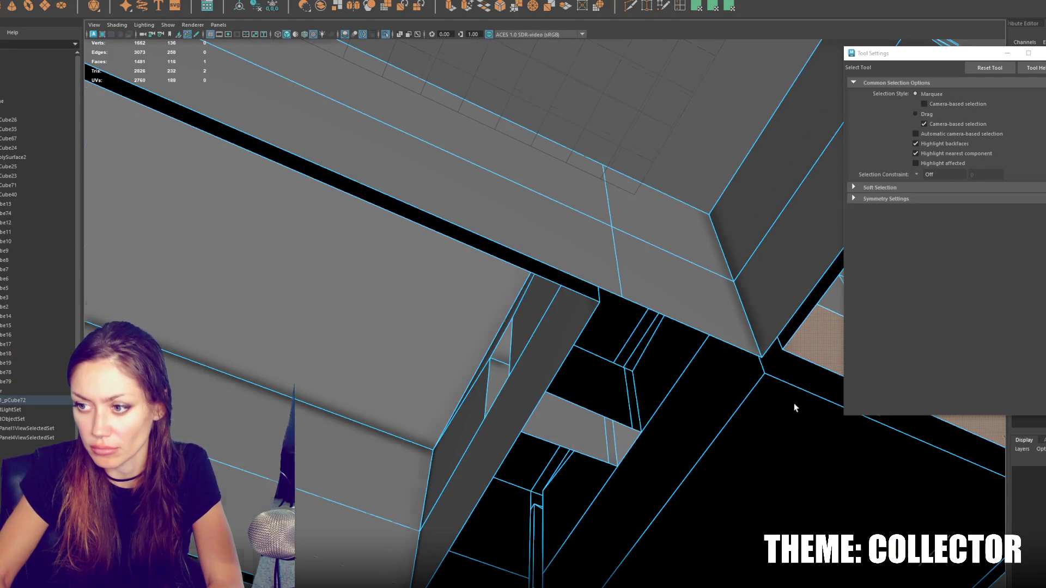
scroll(792, 405, down, 5)
click(714, 420)
key(Delete)
click(594, 573)
key(Delete)
click(596, 564)
key(Delete)
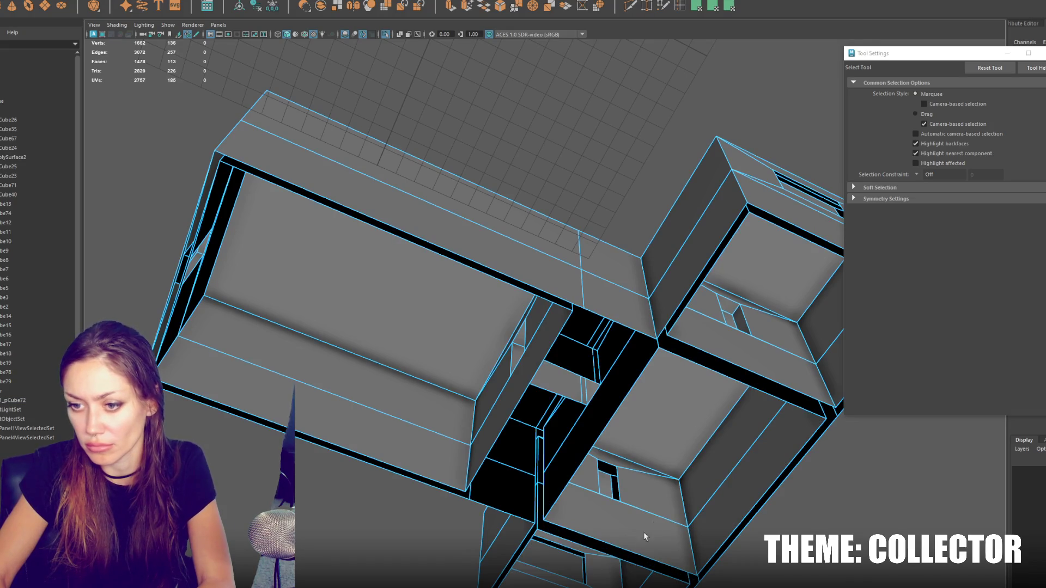
scroll(651, 496, down, 5)
mouse_move(663, 455)
alt+mouse_down()
mouse_move(632, 374)
mouse_move(644, 385)
mouse_move(762, 385)
mouse_move(736, 374)
alt+mouse_up()
Step: Delete the extra vertices and edges across the corridor doorway frame
drag(482, 382, 520, 399)
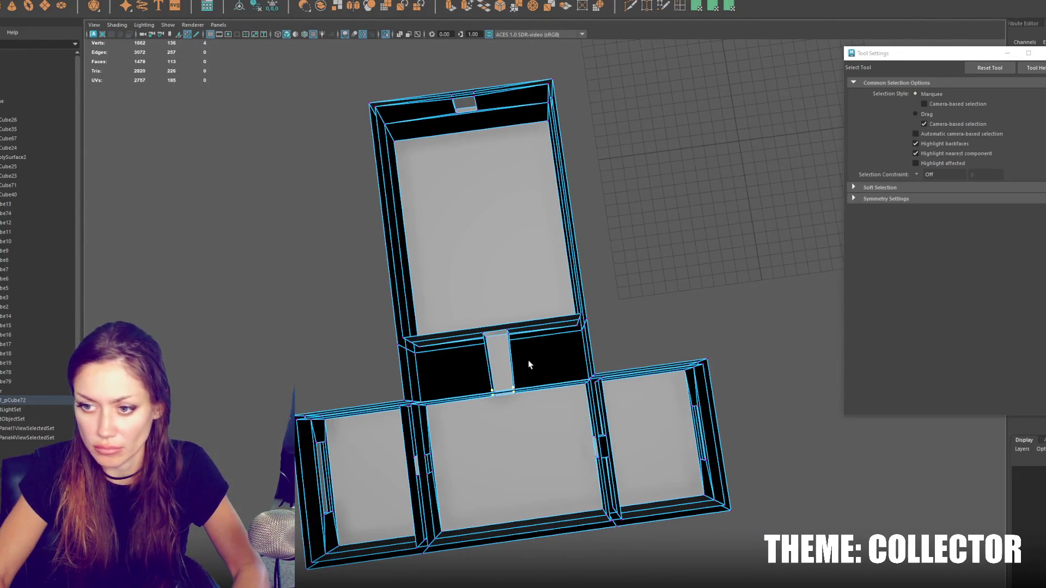
key(r)
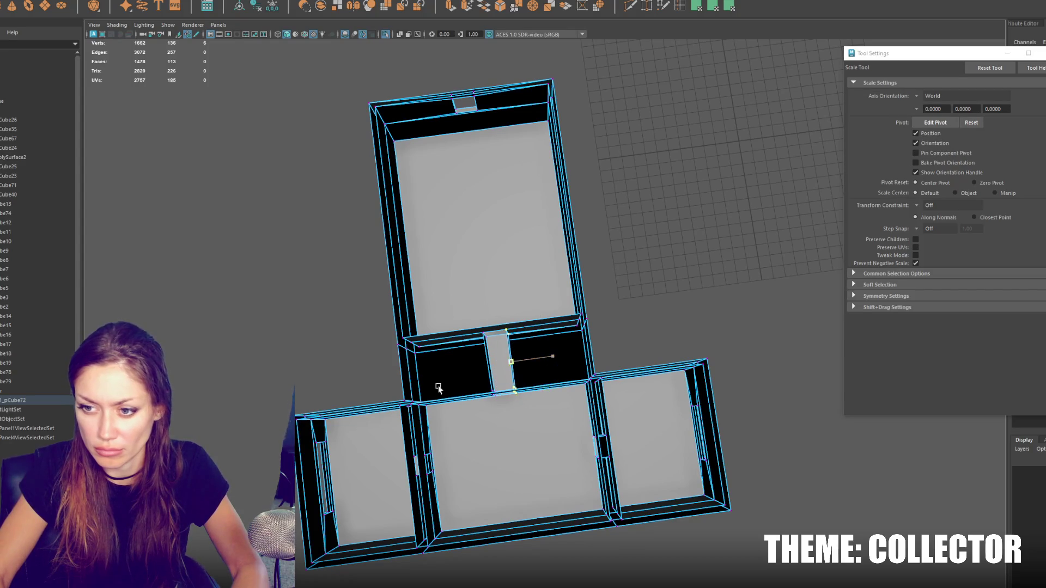
drag(351, 308, 618, 350)
scroll(626, 327, up, 3)
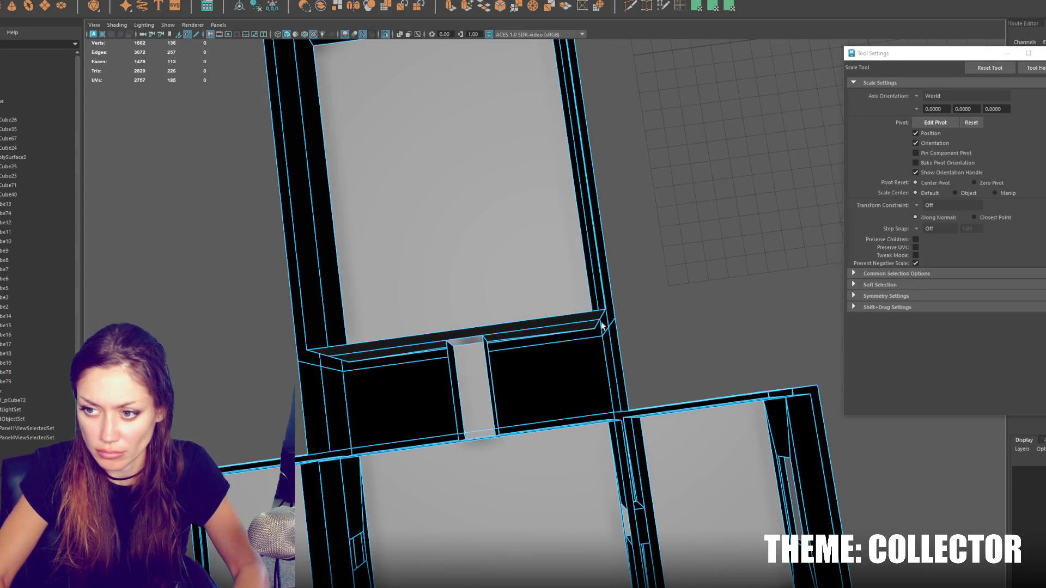
key(Delete)
mouse_move(573, 341)
alt+mouse_down()
mouse_move(525, 343)
mouse_move(483, 397)
alt+mouse_up()
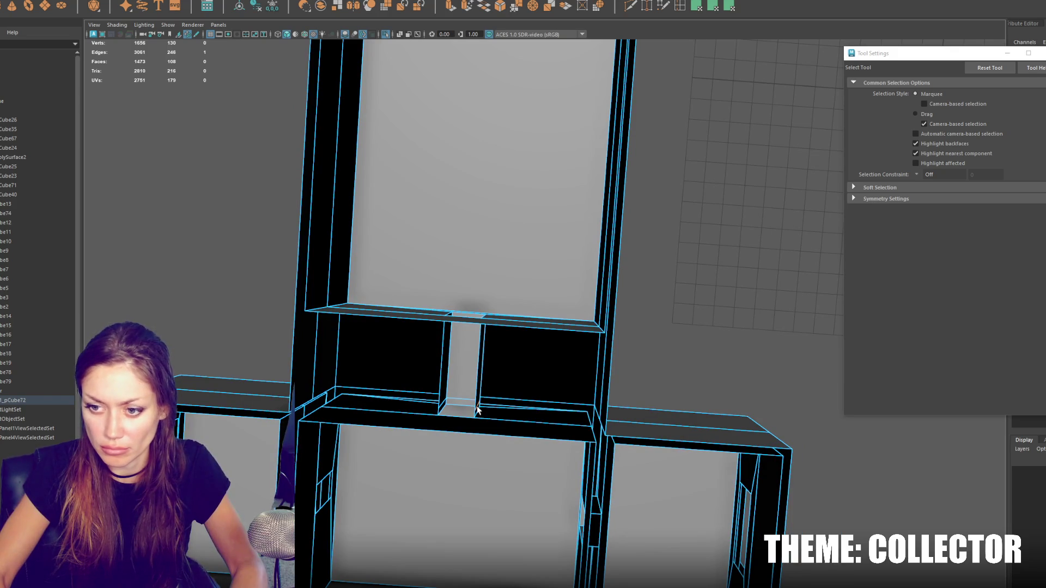
key(Delete)
Step: Set the move tool's axis orientation to Component for the top-beam vertices
mouse_move(527, 385)
alt+mouse_down()
mouse_move(537, 367)
mouse_move(750, 225)
mouse_move(209, 359)
alt+mouse_up()
key(w)
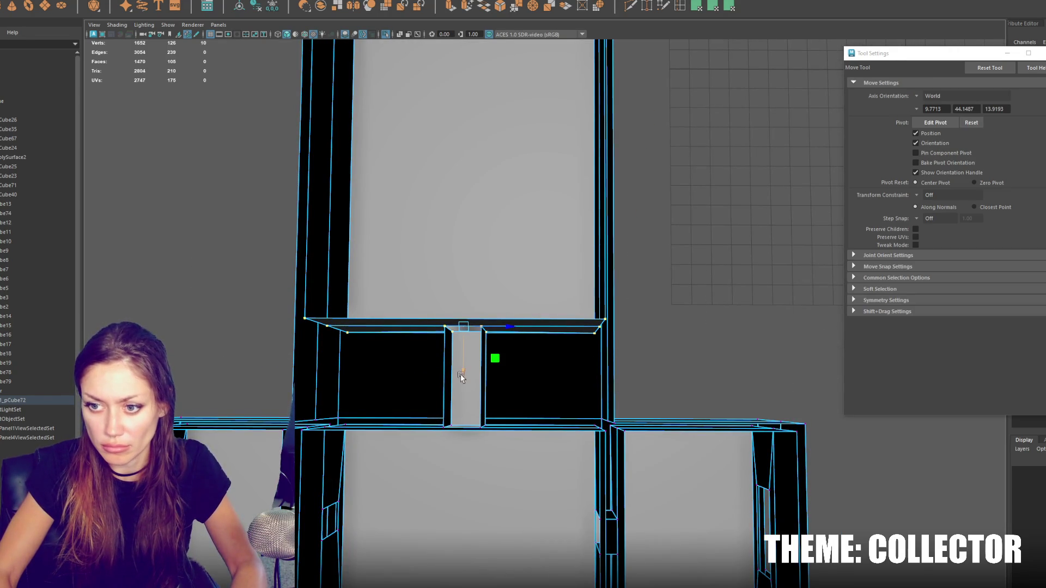
drag(461, 375, 459, 439)
drag(463, 315, 463, 397)
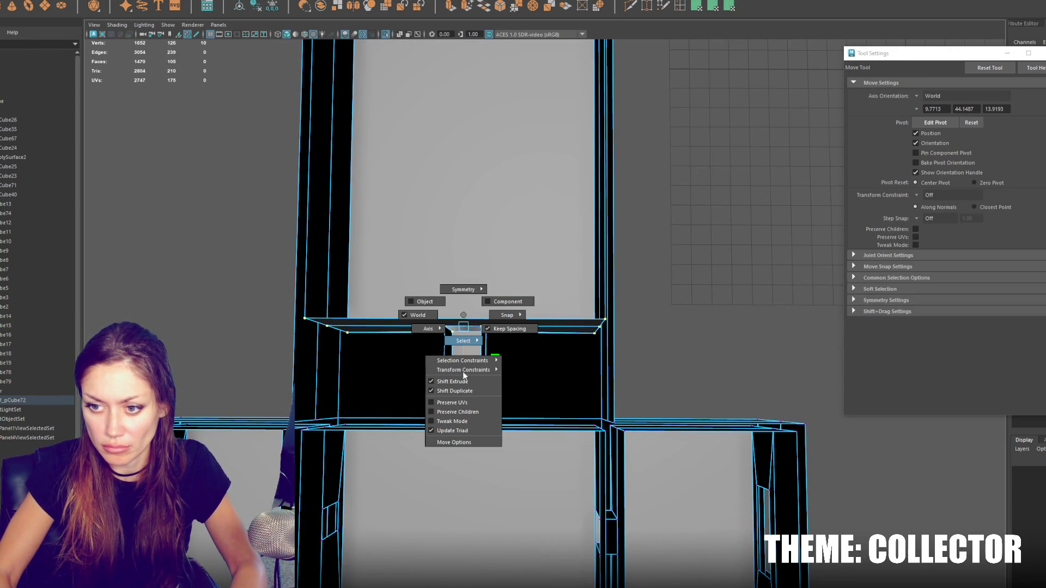
drag(463, 316, 490, 309)
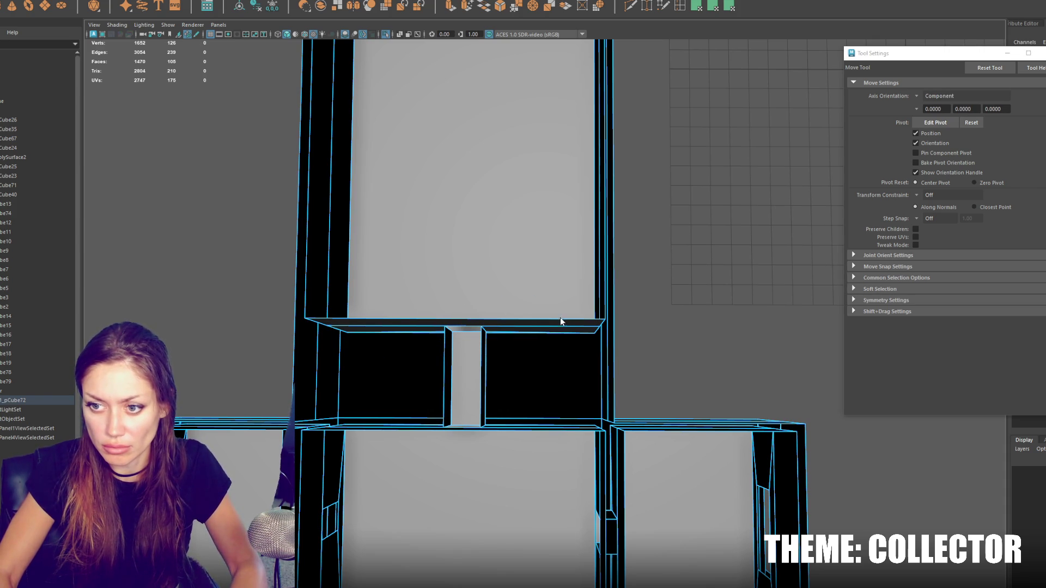
key(q)
key(ctrl+z)
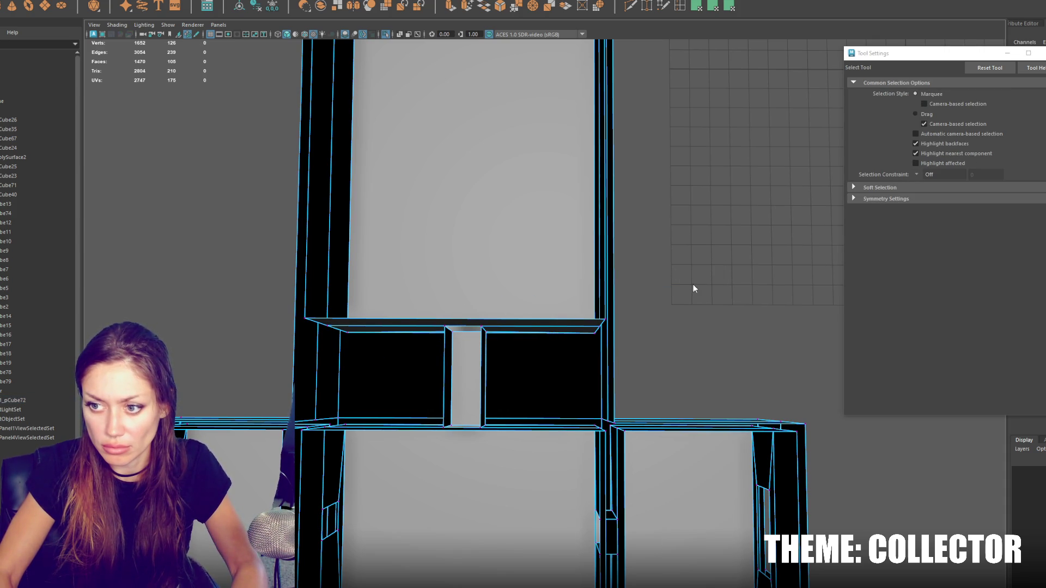
Step: Try raising the top-edge vertices, then undo the move and clear the selection
drag(406, 354, 407, 353)
key(w)
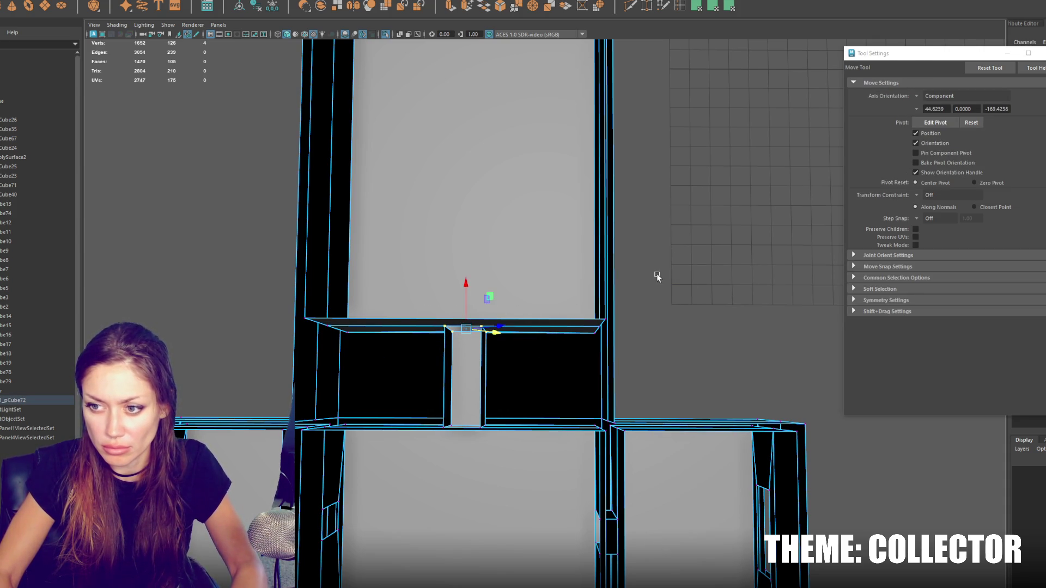
drag(469, 289, 467, 305)
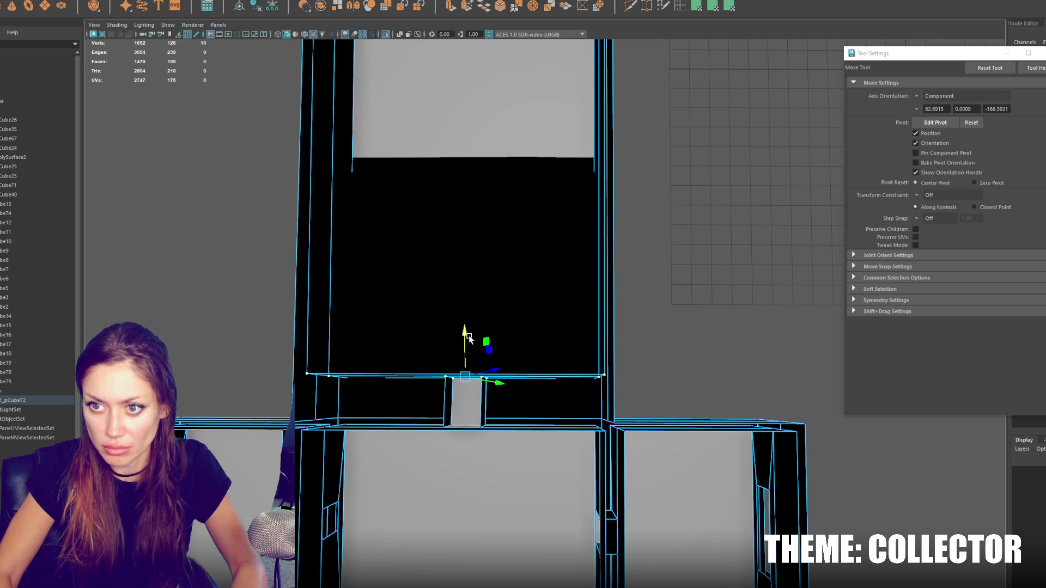
key(ctrl+z)
key(q)
key(F8)
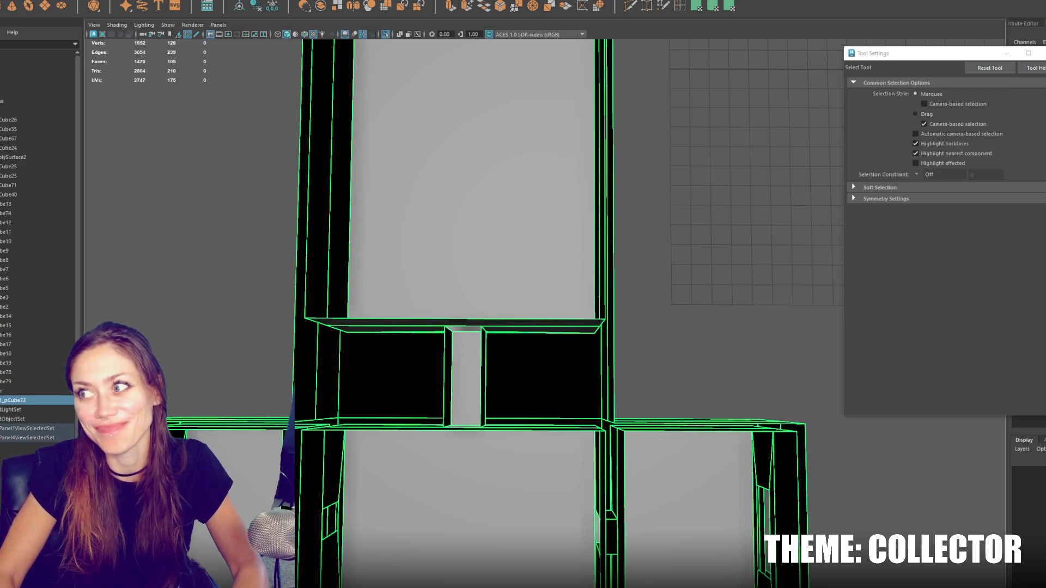
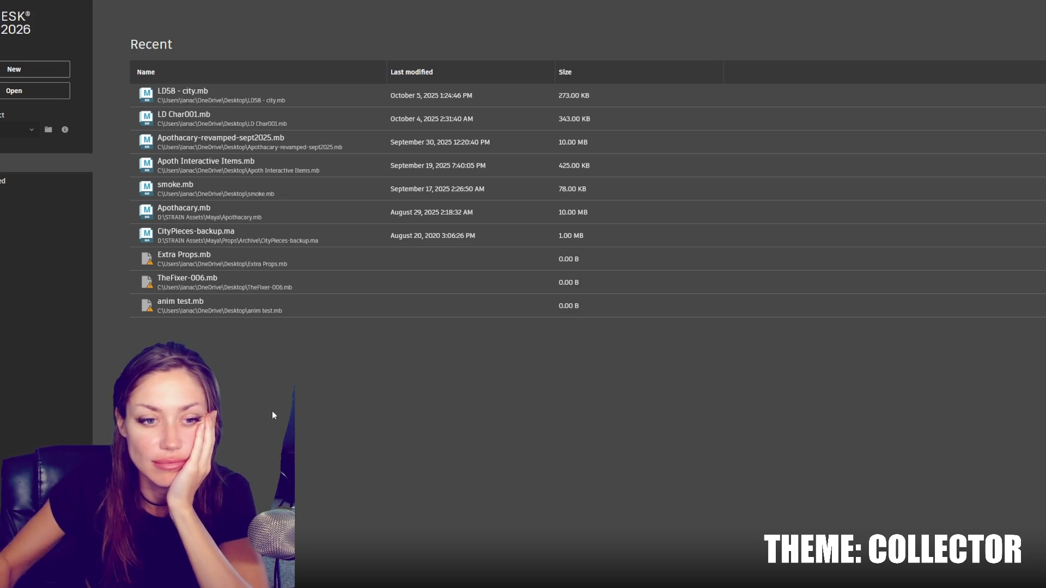
Step: Start a new scene, then open the saved blockout file, choosing Don't Save for the untitled scene
click(15, 71)
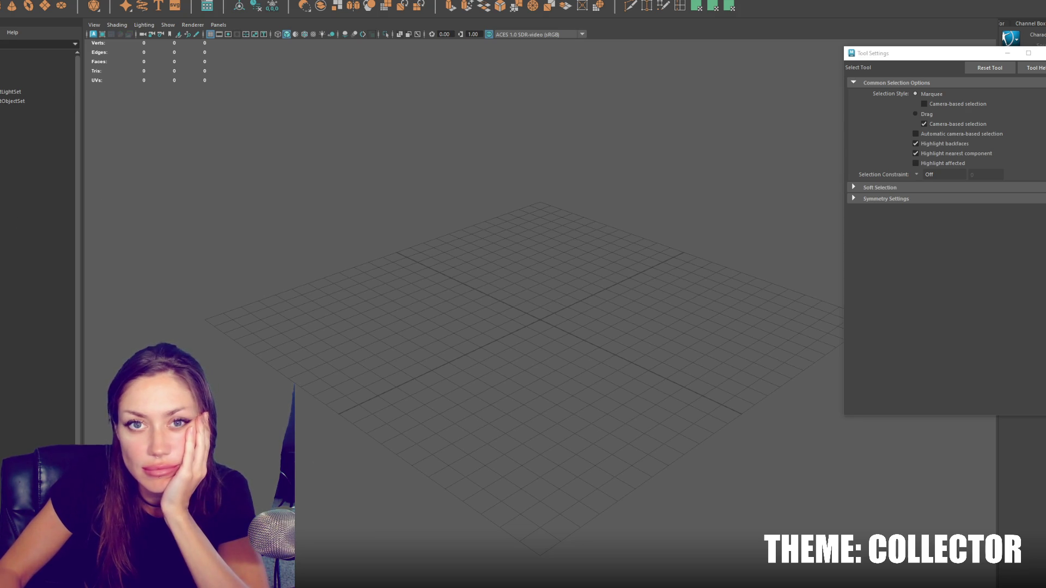
click(1, 32)
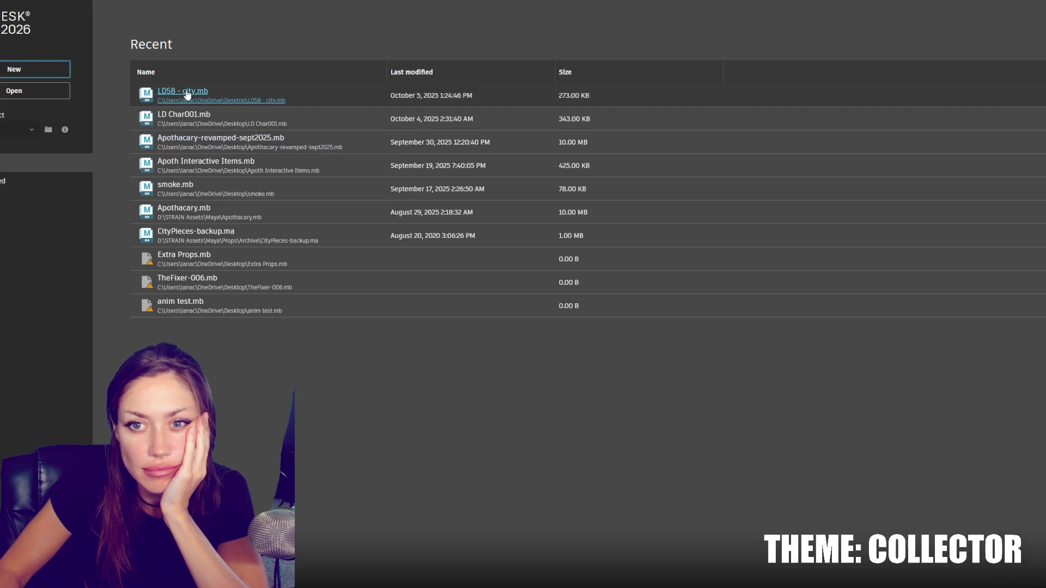
click(191, 94)
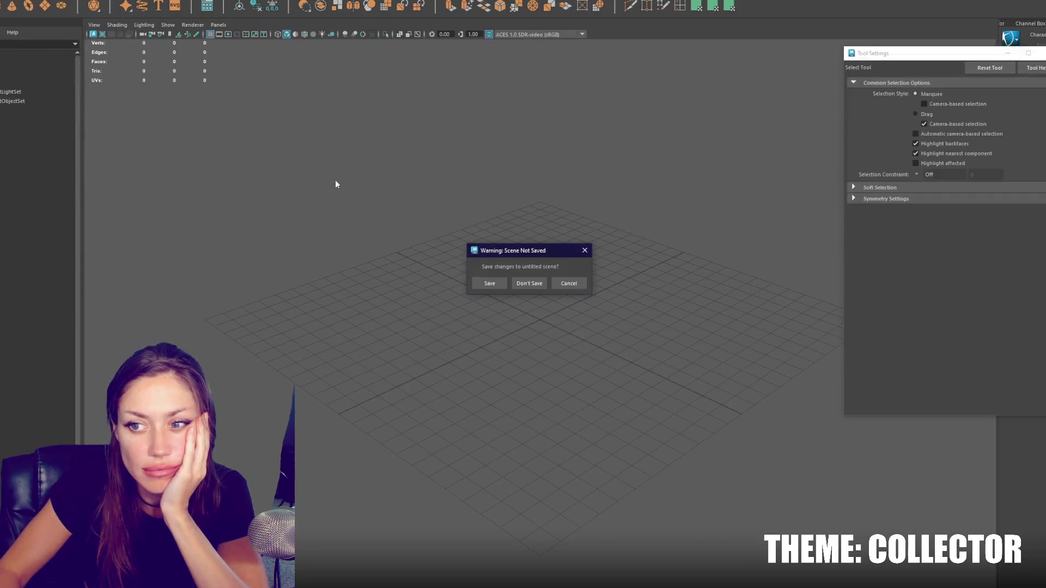
click(529, 283)
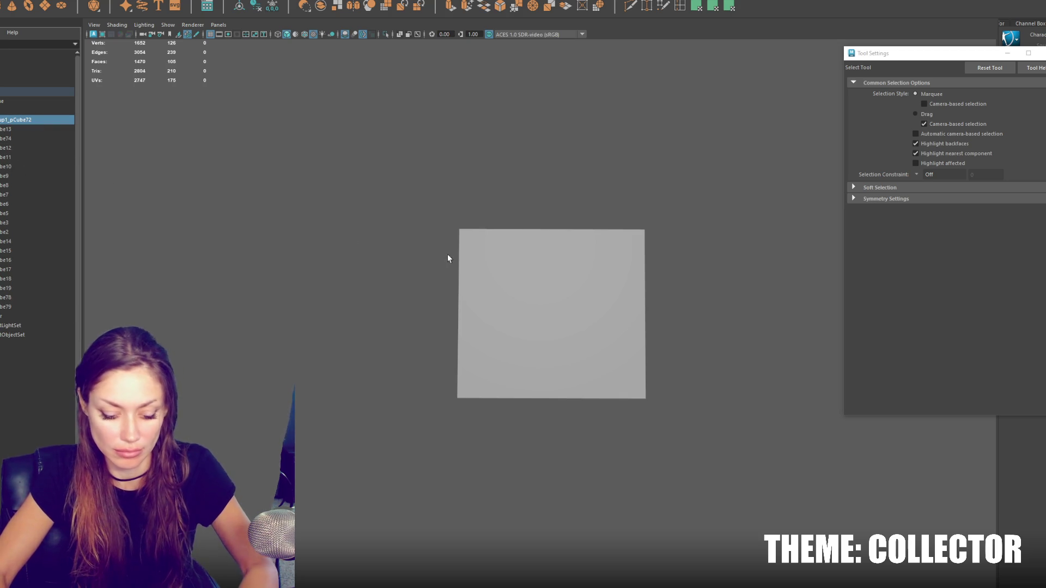
Step: Isolate the building block in the maximized perspective view and switch to wireframe display
key(space)
key(space)
key(w)
mouse_move(595, 227)
alt+mouse_down()
mouse_move(681, 213)
mouse_move(617, 162)
mouse_move(603, 280)
mouse_move(576, 294)
mouse_move(569, 337)
mouse_move(519, 310)
alt+mouse_up()
click(520, 310)
key(ctrl+1)
scroll(542, 247, up, 6)
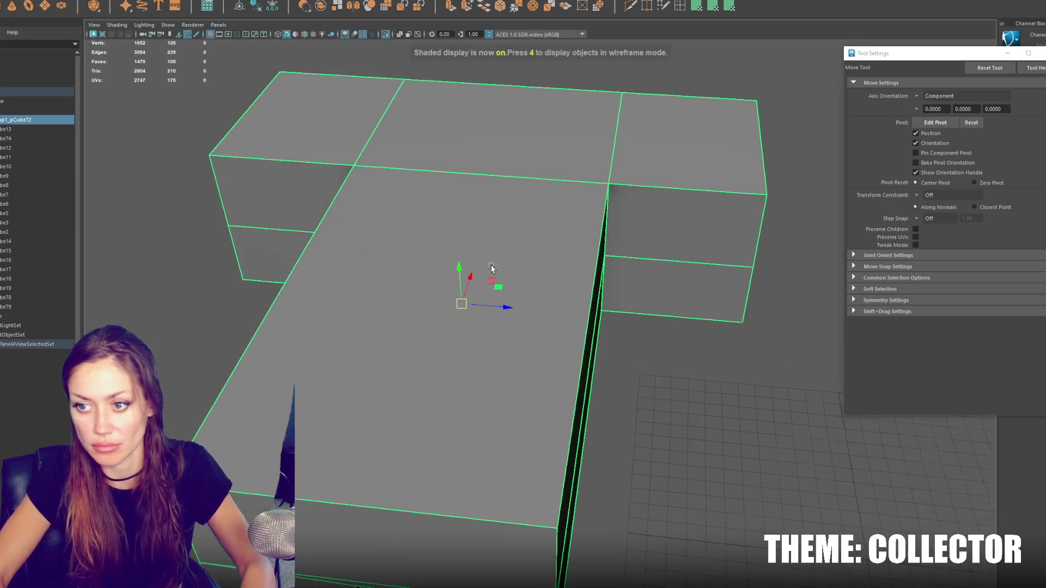
key(4)
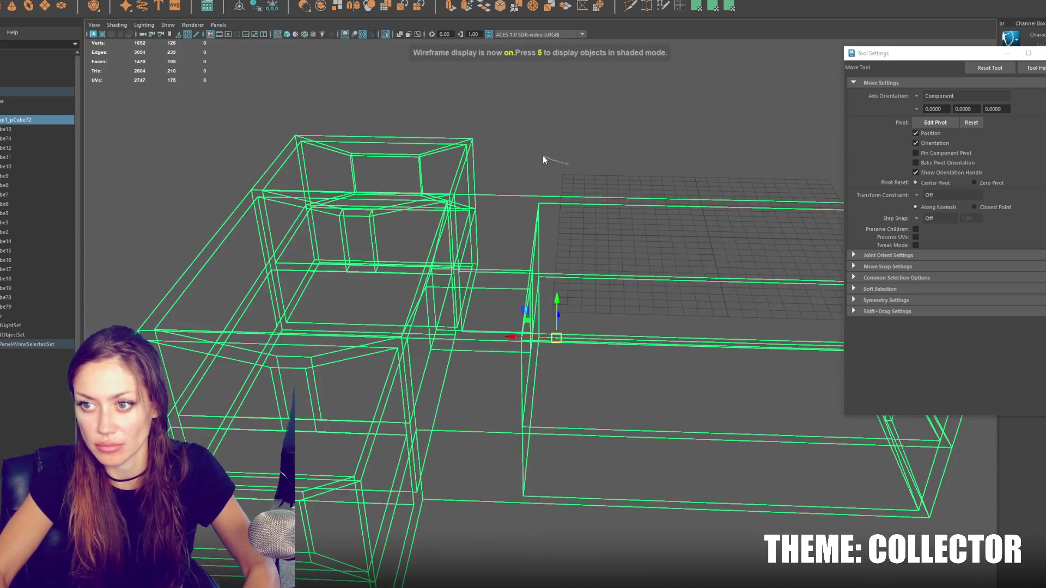
Step: Select a column of wall vertices and slide it left along world X
key(F9)
drag(518, 185, 590, 509)
alt+drag(563, 335, 702, 217)
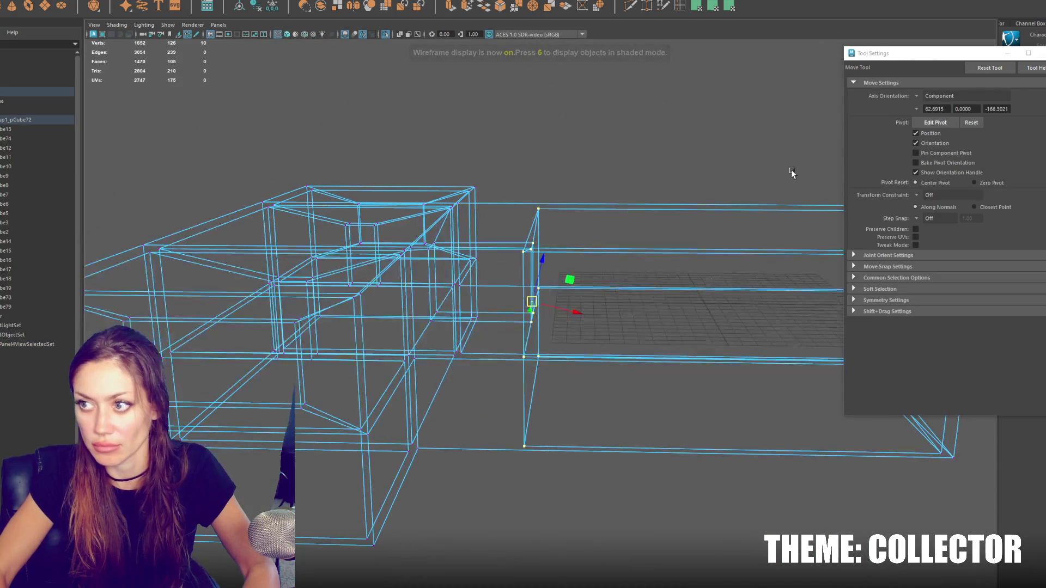
click(969, 68)
mouse_move(488, 312)
mouse_down()
mouse_move(397, 311)
mouse_move(440, 281)
mouse_up()
key(5)
key(4)
drag(374, 302, 365, 303)
middle_drag(397, 181, 426, 169)
scroll(551, 233, down, 5)
right_drag(495, 205, 496, 182)
mouse_move(495, 183)
alt+mouse_down()
mouse_move(544, 196)
mouse_move(534, 215)
mouse_move(565, 203)
alt+mouse_up()
Step: Split the wall face with new top and vertical edges, then bridge the selected edges into a face
click(439, 410)
scroll(443, 416, up, 8)
right_drag(455, 287, 450, 256)
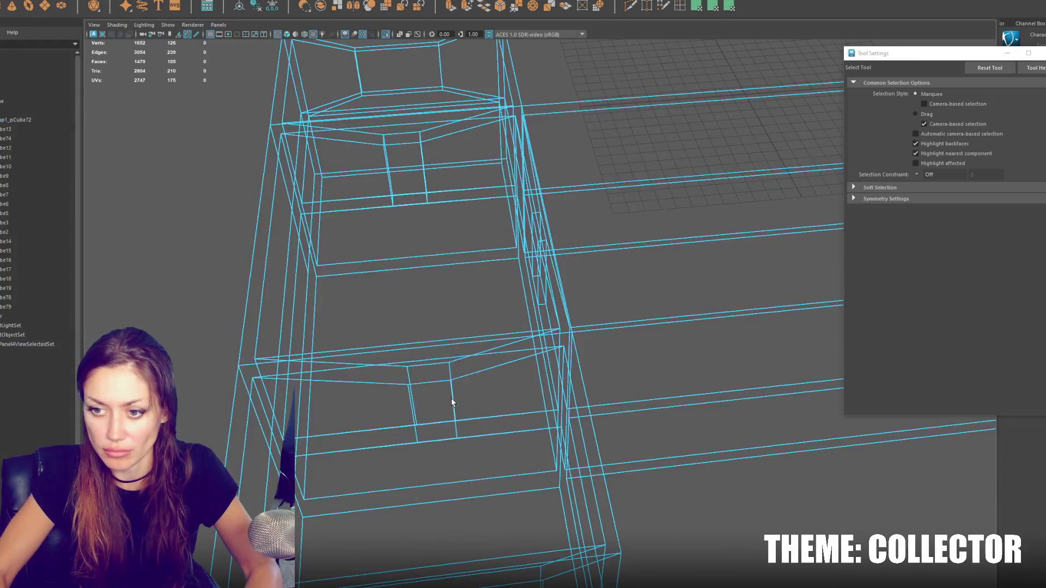
alt+drag(455, 397, 482, 375)
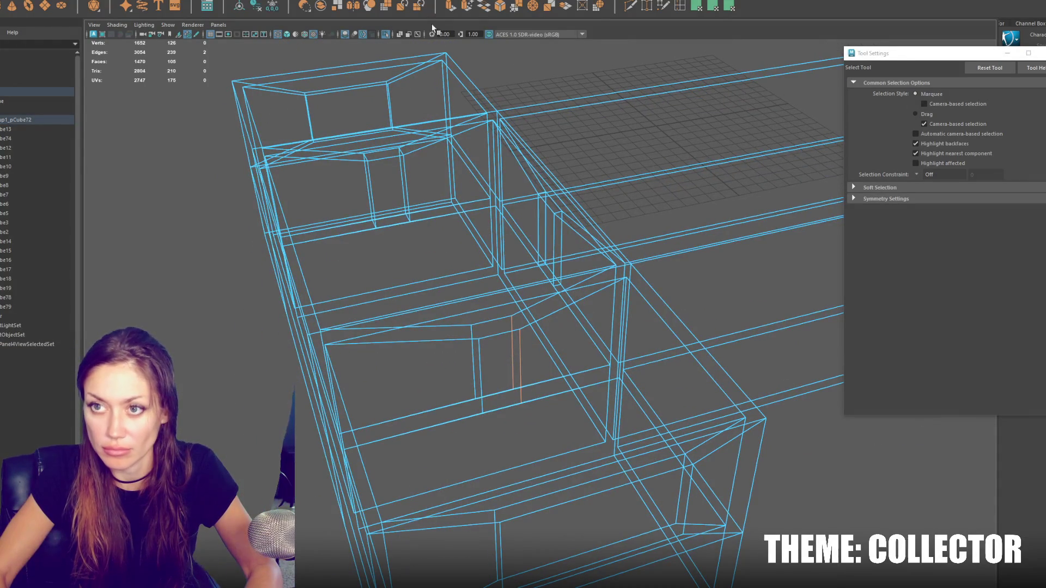
shift+right_drag(526, 360, 495, 320)
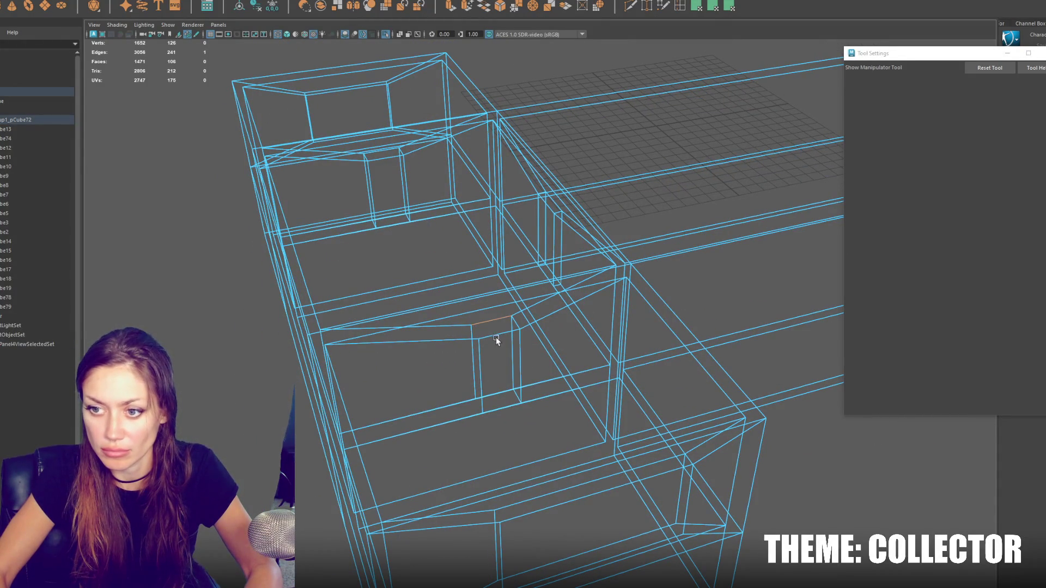
click(481, 333)
shift+right_drag(479, 361, 498, 392)
scroll(493, 385, up, 2)
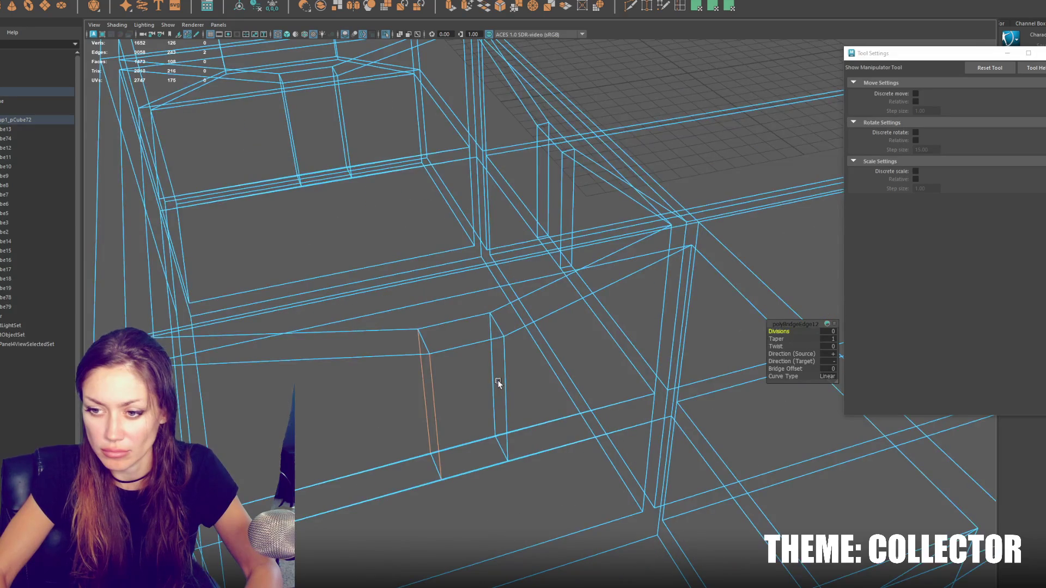
scroll(498, 383, down, 3)
mouse_move(273, 228)
right_down()
mouse_move(277, 243)
mouse_move(251, 238)
right_up()
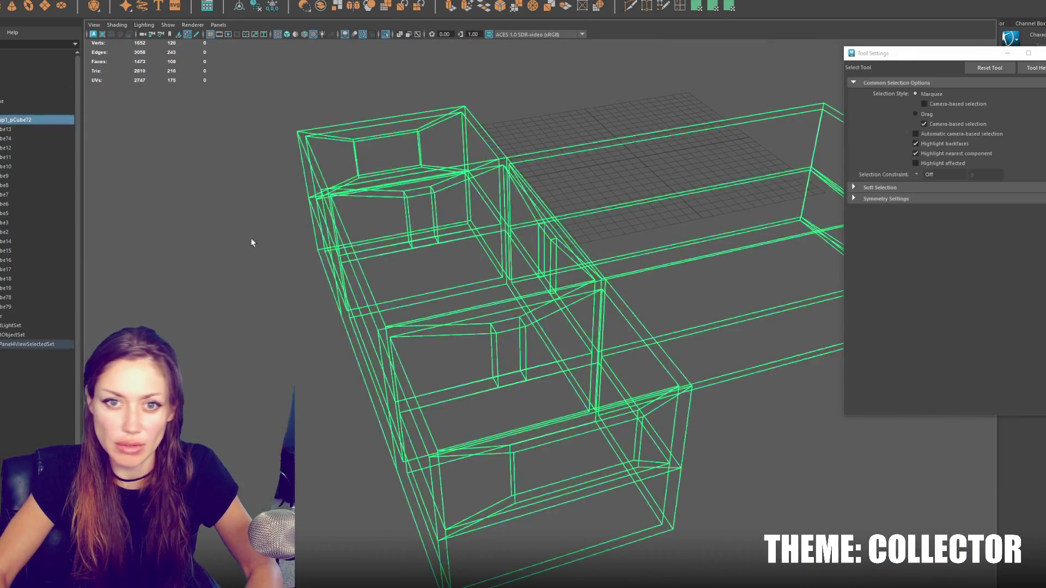
click(38, 101)
click(511, 289)
mouse_move(511, 289)
alt+mouse_down()
mouse_move(688, 285)
mouse_move(648, 279)
alt+mouse_up()
Step: Check the wall shaded, then select pCube74 and try picking its large right face
key(5)
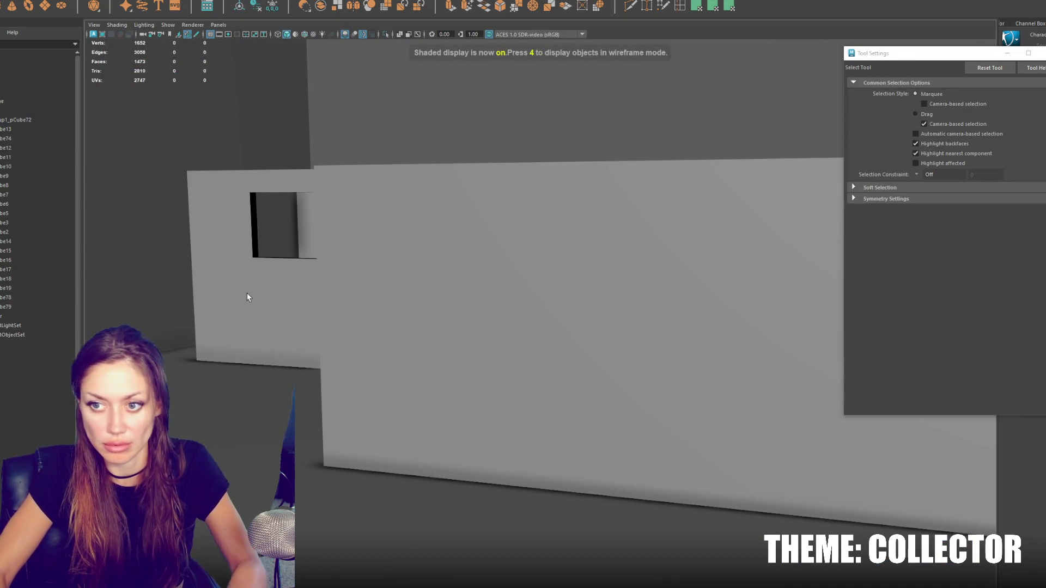
key(4)
mouse_move(407, 292)
alt+mouse_down()
mouse_move(549, 321)
mouse_move(537, 304)
mouse_move(596, 334)
alt+mouse_up()
click(526, 298)
scroll(550, 296, up, 3)
right_drag(550, 296, 531, 255)
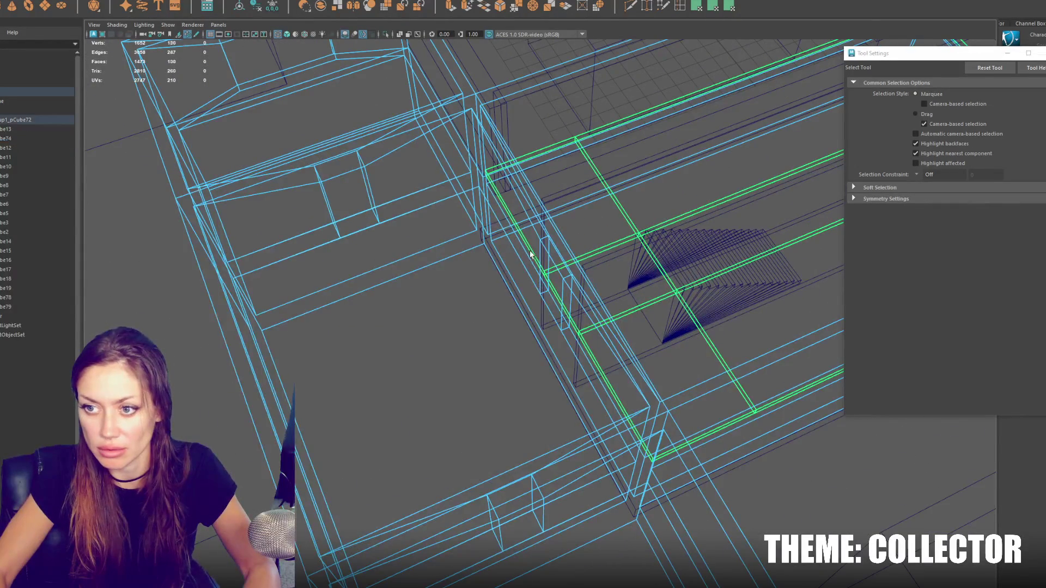
click(633, 222)
key(F8)
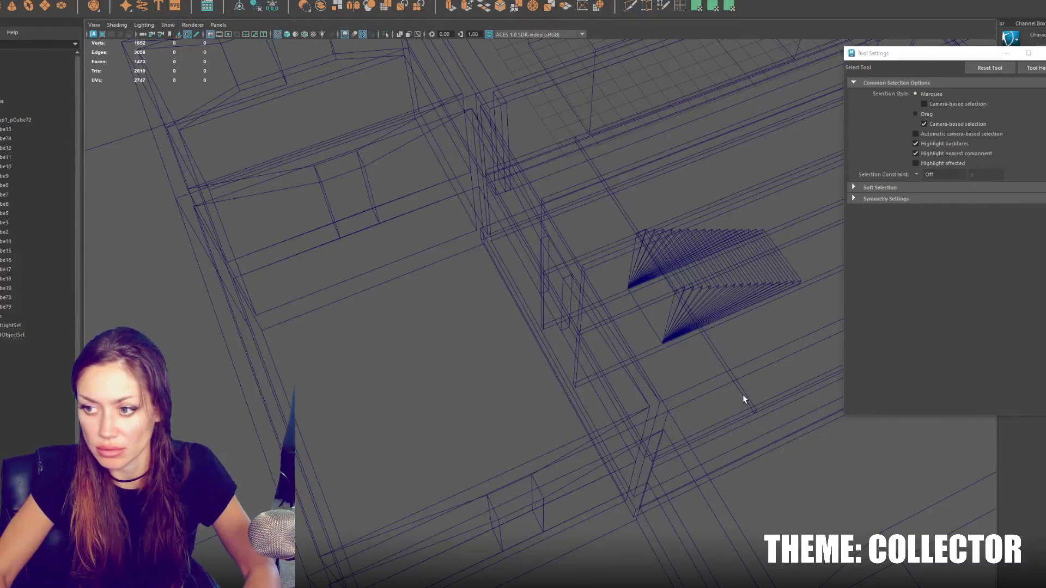
Step: Reselect pCube74 and marquee-select the stair block's end faces in face mode
click(744, 396)
scroll(670, 361, down, 5)
alt+drag(670, 362, 390, 228)
right_drag(184, 148, 184, 149)
alt+drag(184, 148, 349, 229)
right_click(204, 120)
mouse_move(472, 229)
mouse_down()
mouse_move(586, 380)
mouse_move(557, 394)
mouse_up()
alt+drag(557, 394, 556, 300)
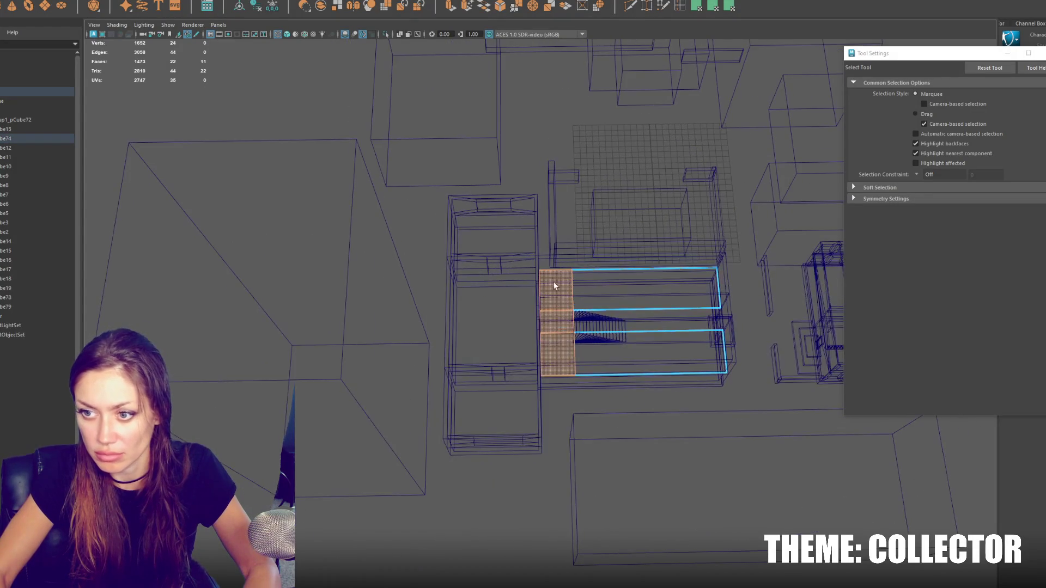
Step: Extrude the stair block's three end faces and pull them outward along X
click(452, 5)
click(449, 7)
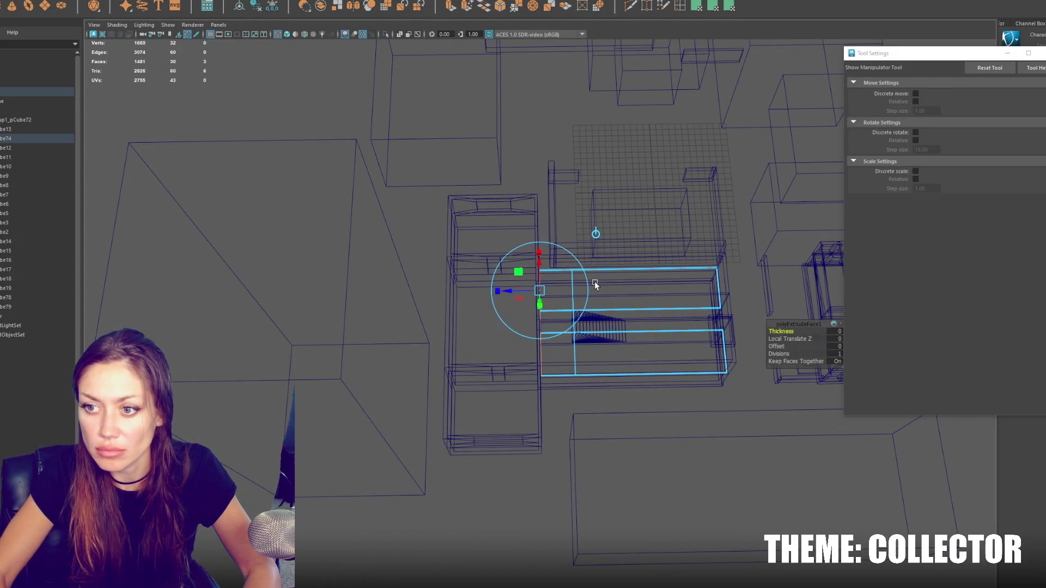
key(w)
drag(511, 320, 440, 323)
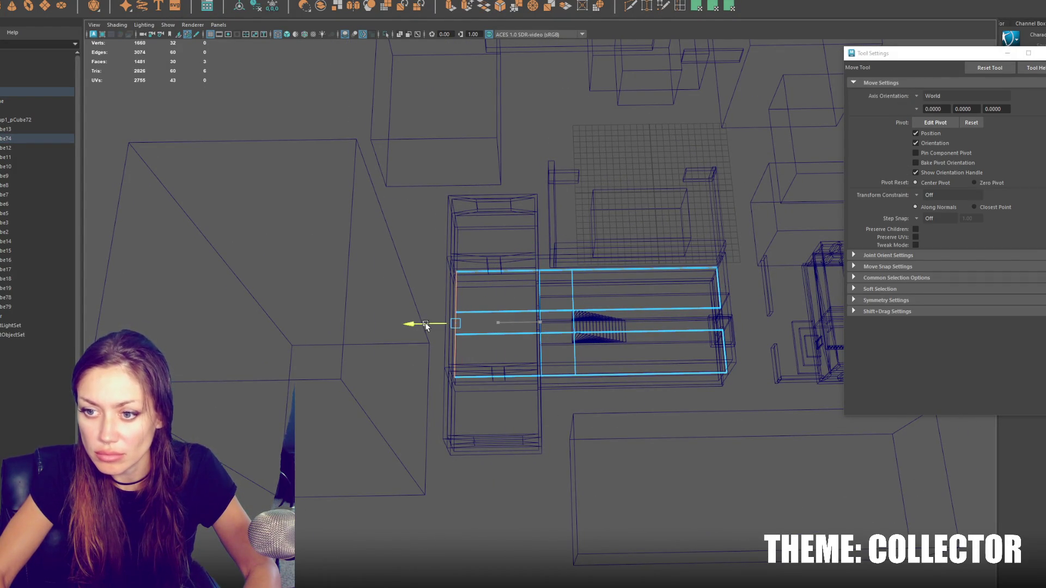
key(space)
middle_drag(304, 198, 377, 146)
key(f)
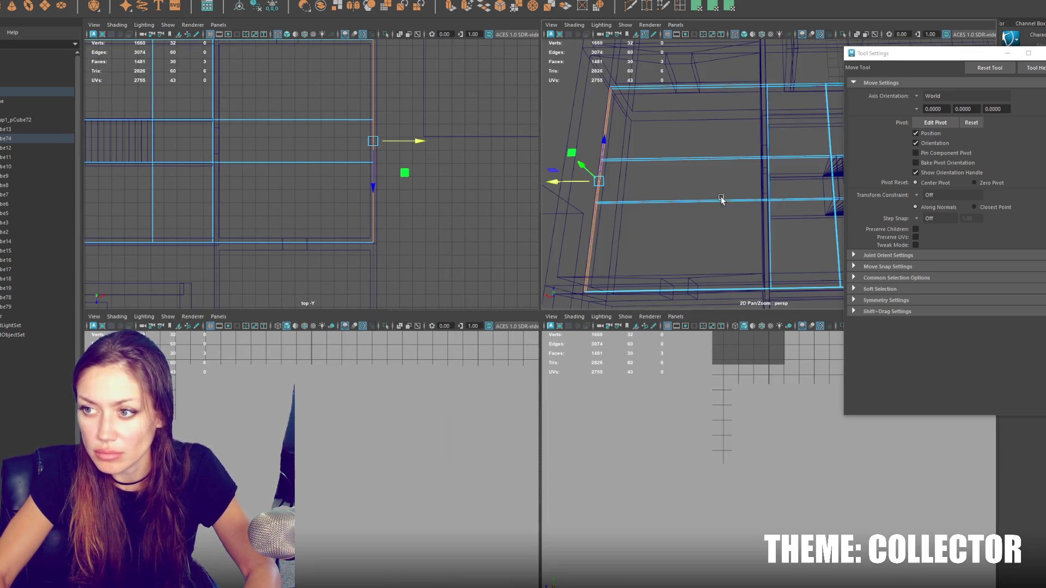
alt+drag(630, 221, 643, 196)
Step: Select a face and the front edge of the extension, converting the edges to faces
click(635, 244)
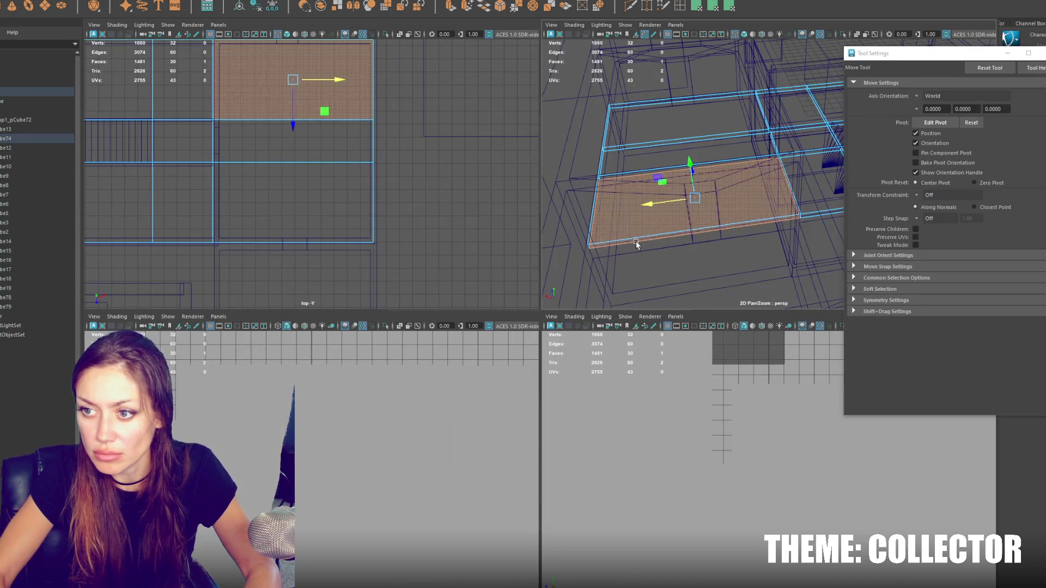
click(682, 235)
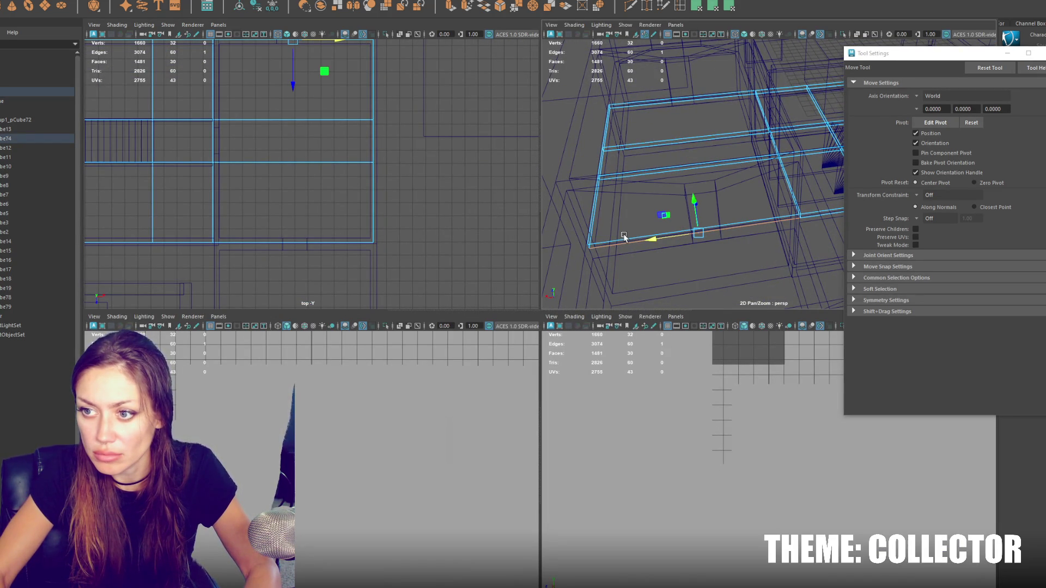
alt+drag(624, 241, 604, 234)
ctrl+right_drag(605, 234, 588, 232)
scroll(588, 232, up, 5)
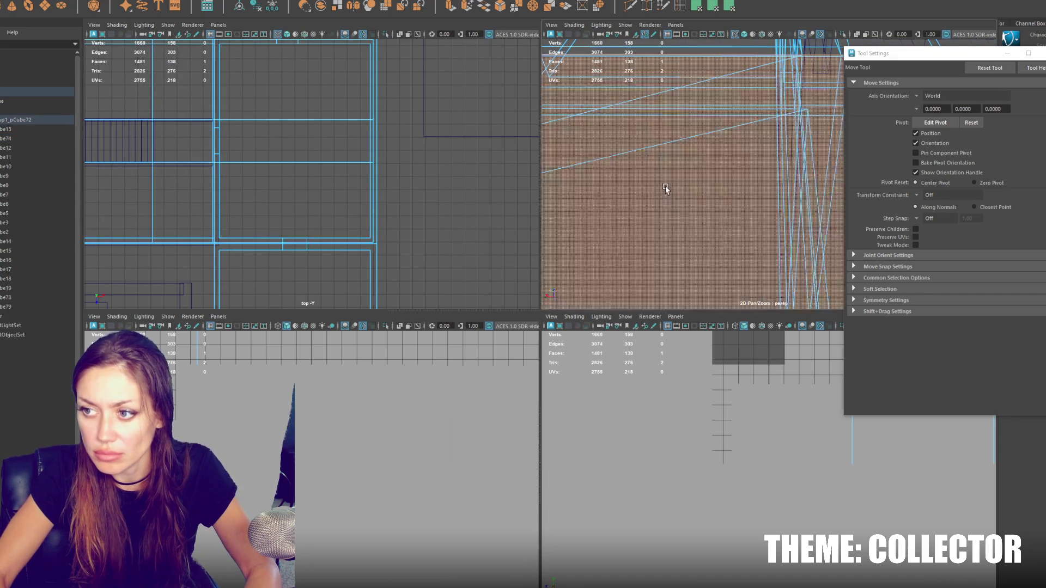
scroll(733, 255, down, 5)
scroll(719, 199, up, 5)
right_drag(396, 238, 345, 243)
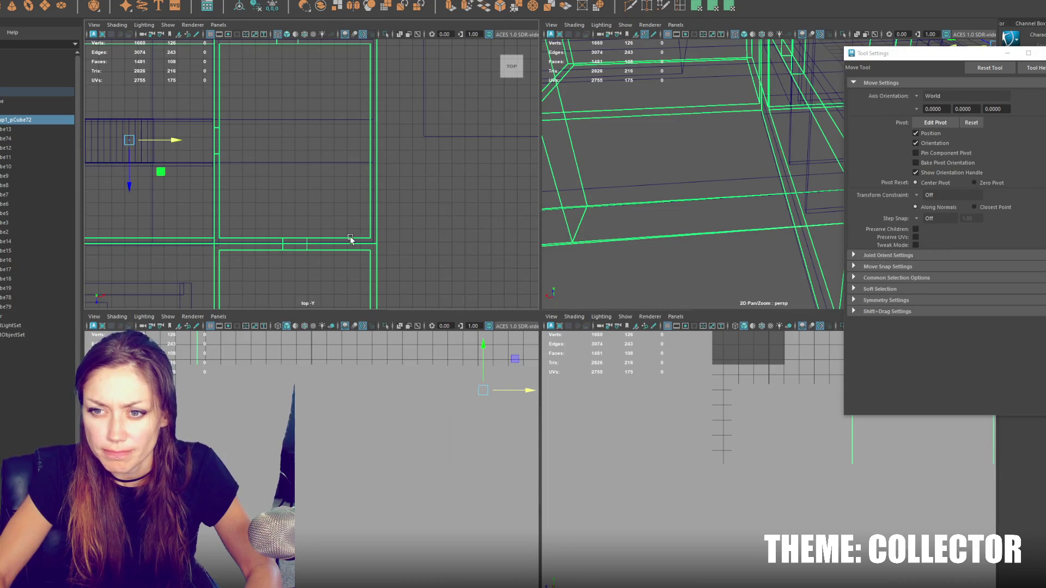
Step: Extrude a face of pCube74 and pull it to Local Translate Z 9.249
click(327, 176)
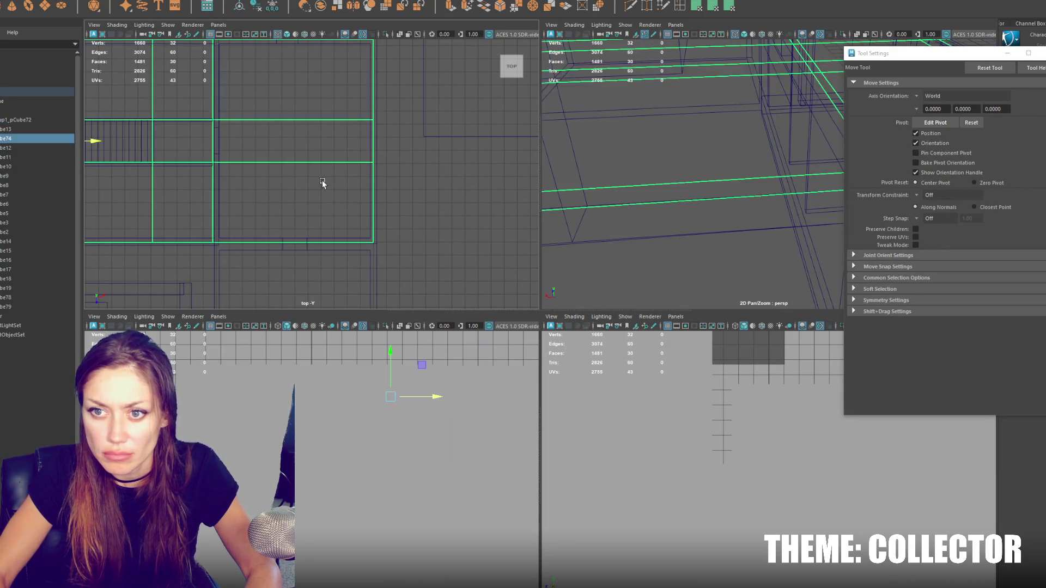
right_drag(442, 181, 442, 199)
click(316, 192)
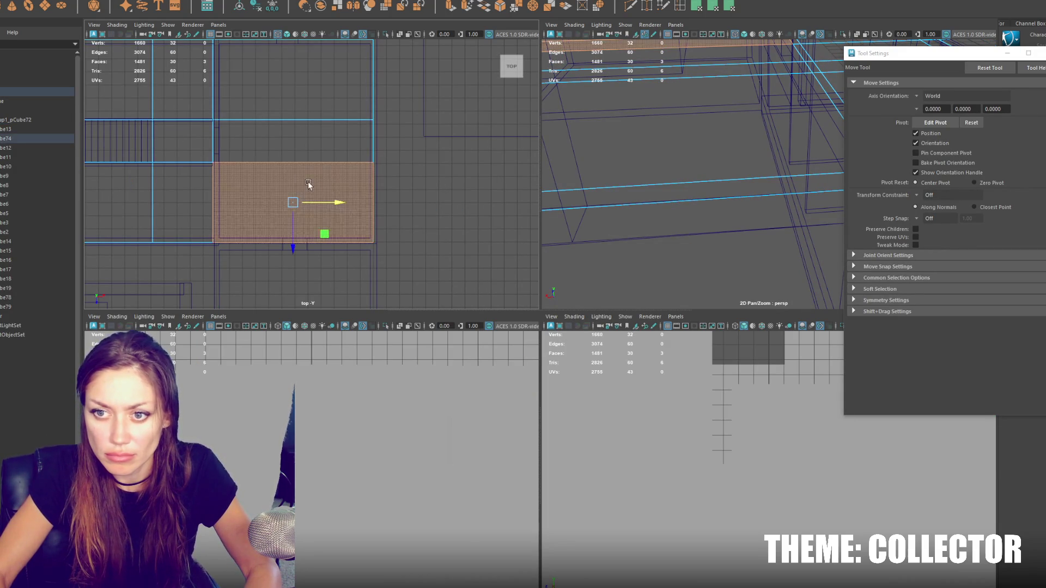
scroll(266, 210, down, 2)
scroll(689, 161, down, 5)
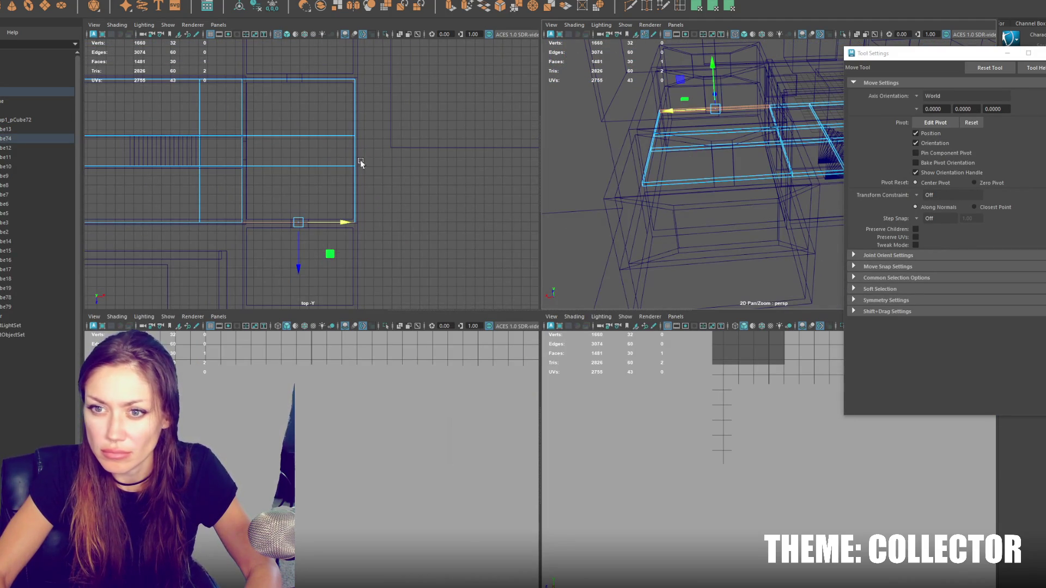
key(ctrl+e)
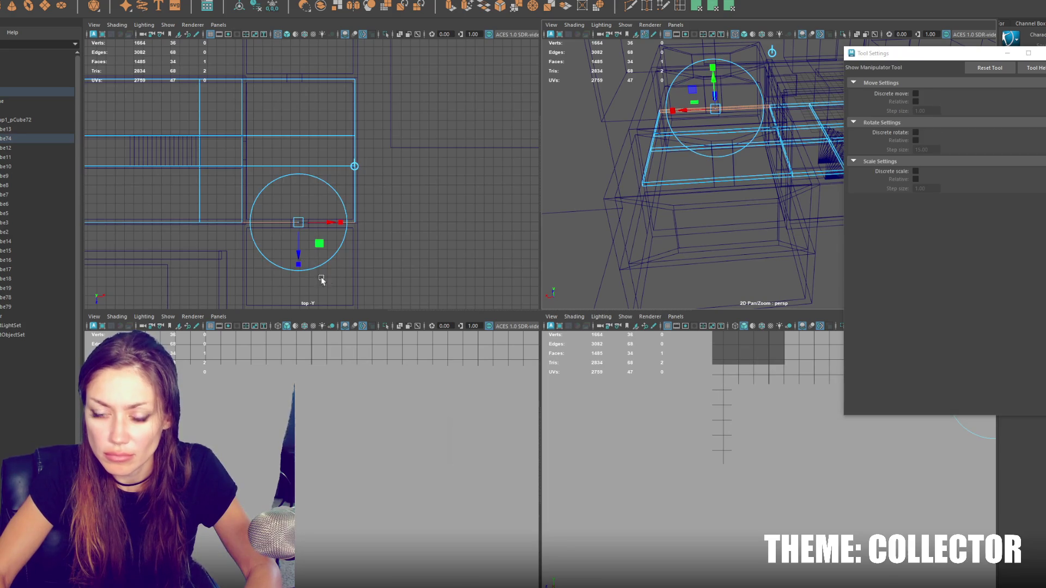
key(space)
drag(688, 210, 689, 457)
alt+middle_drag(595, 139, 502, 533)
click(538, 274)
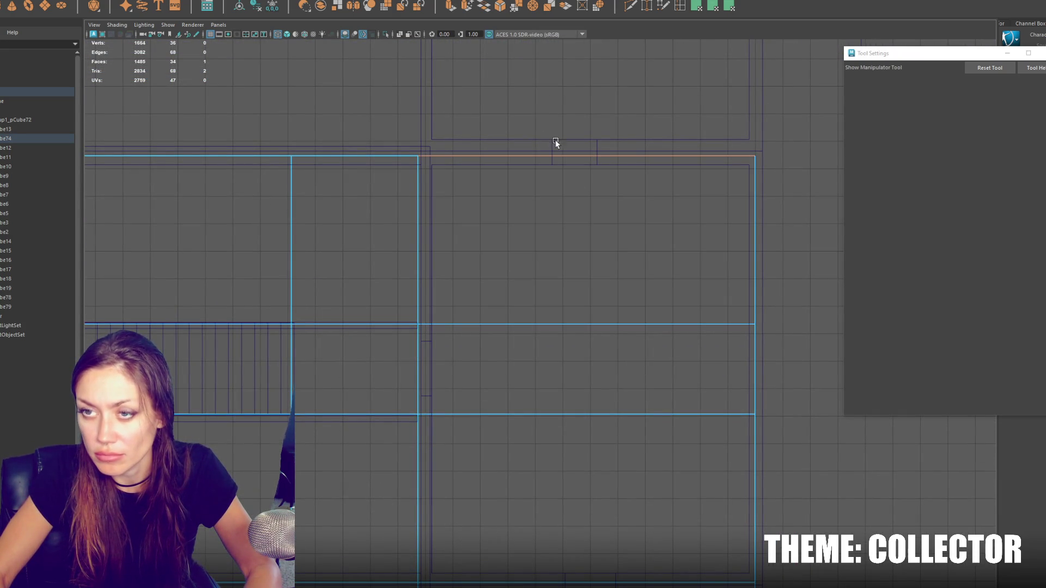
Step: Extrude the face again and raise the new extrusion slightly upward
key(ctrl+e)
key(w)
alt+middle_drag(563, 96, 551, 194)
drag(567, 305, 572, 158)
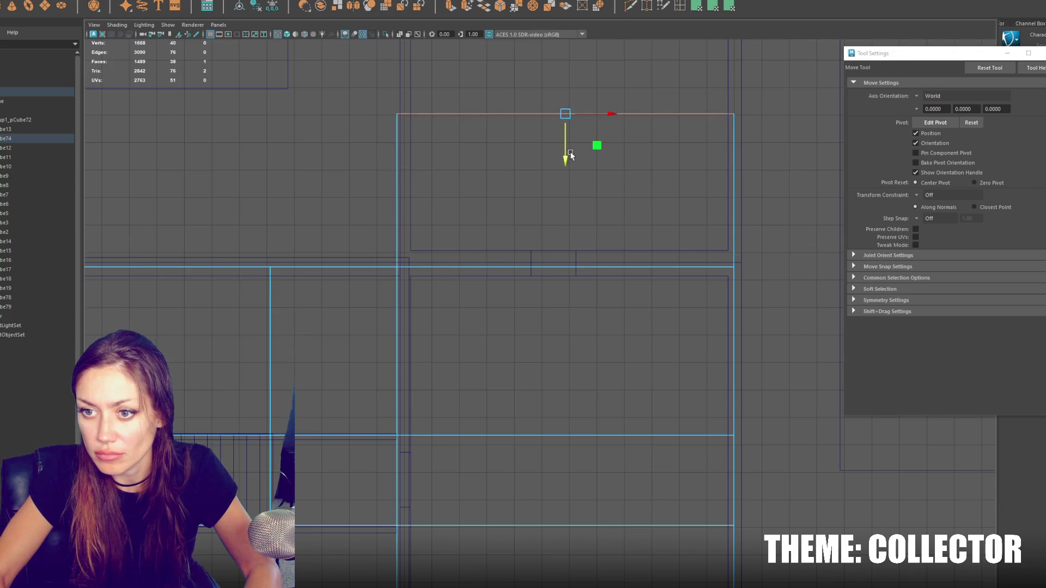
alt+middle_drag(571, 158, 554, 276)
drag(557, 275, 584, 171)
alt+middle_drag(567, 292, 580, 184)
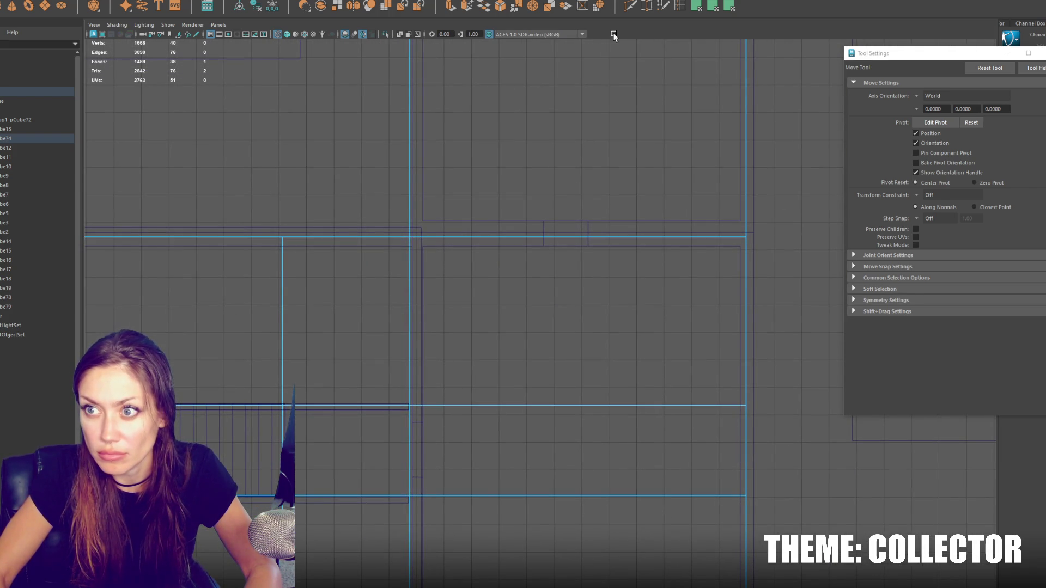
Step: Insert a trial edge loop across the piece and slide its vertex column slightly along X
click(679, 6)
click(404, 238)
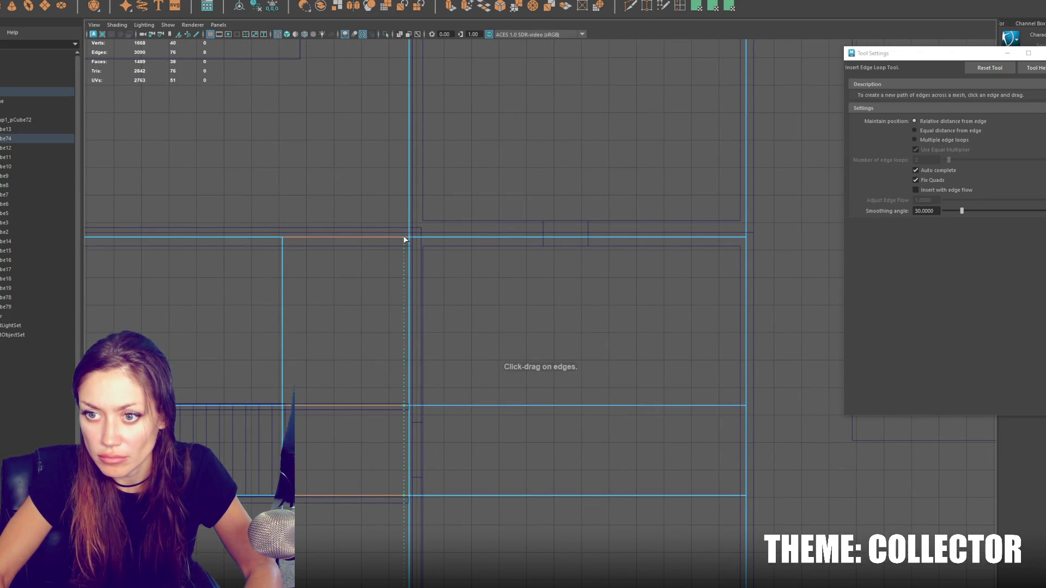
drag(386, 241, 390, 239)
scroll(407, 236, down, 3)
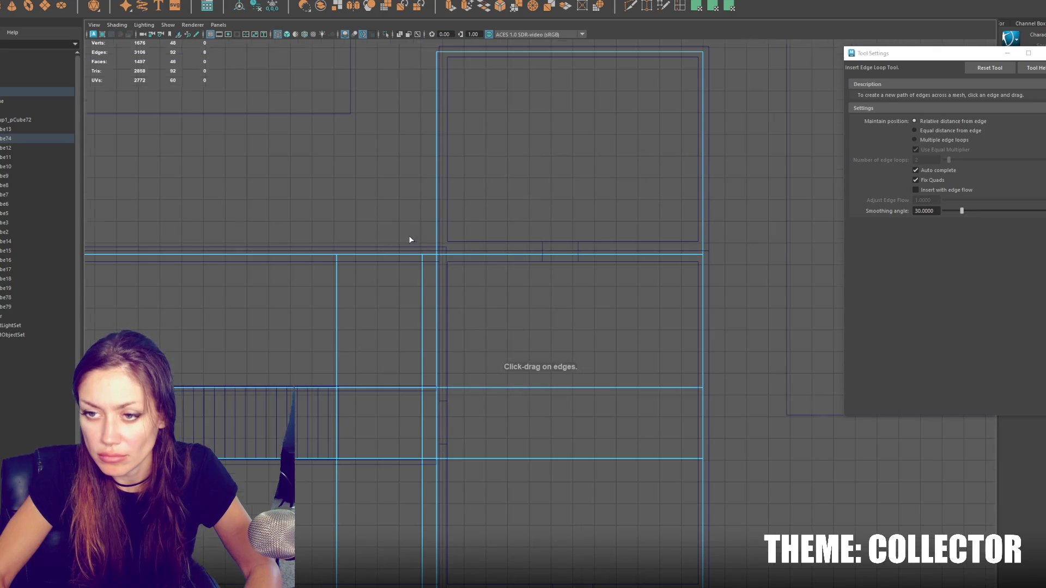
key(q)
mouse_move(708, 194)
right_down()
mouse_move(714, 184)
mouse_move(445, 88)
right_up()
scroll(445, 234, down, 1)
alt+middle_drag(488, 273, 484, 125)
drag(483, 110, 447, 557)
key(w)
drag(493, 260, 498, 260)
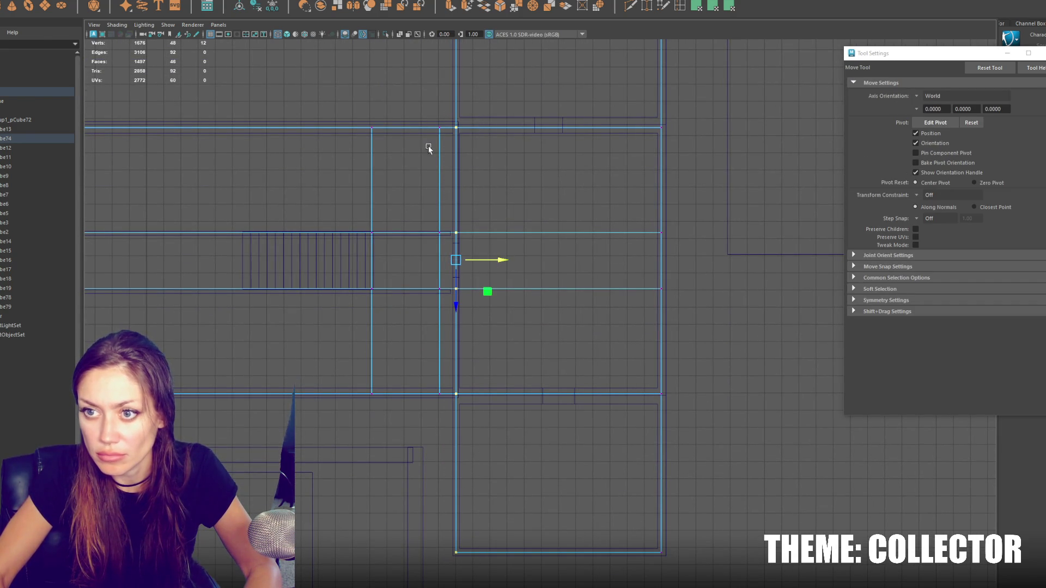
Step: Convert the loop's vertices to edges and delete the trial edge loop
drag(443, 404, 444, 404)
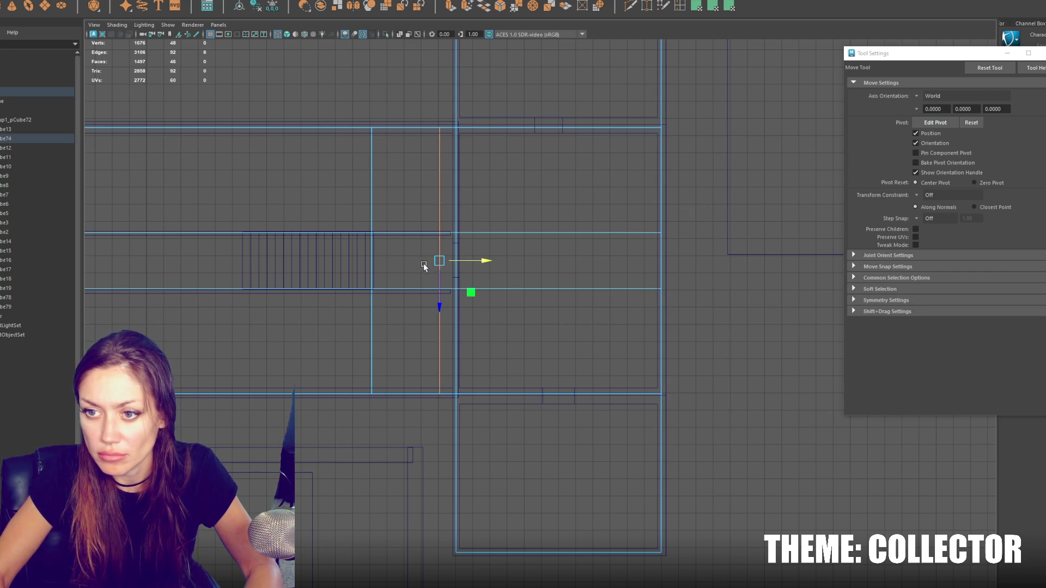
key(ctrl+F10)
key(q)
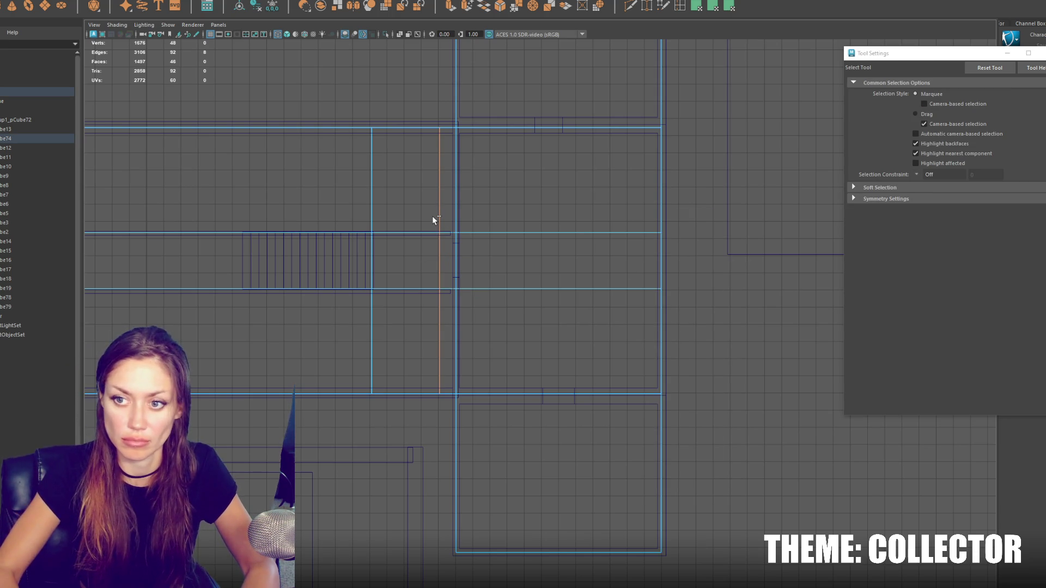
key(ctrl+Delete)
key(t)
scroll(563, 210, down, 2)
mouse_move(564, 210)
alt+middle_down()
mouse_move(540, 245)
mouse_move(500, 374)
alt+middle_up()
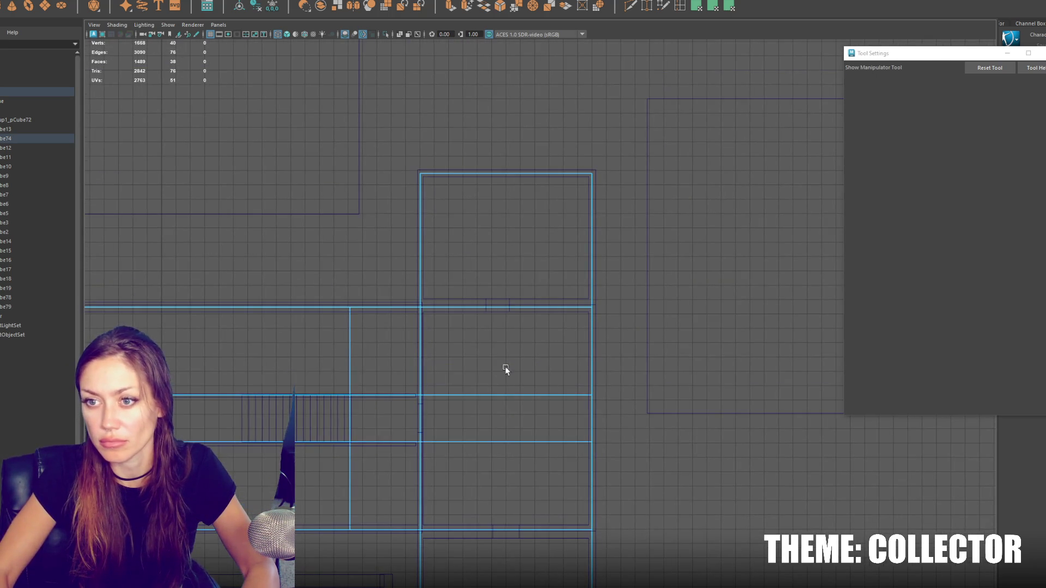
Step: Return to the maximized perspective view and select the level's whole parent group
key(space)
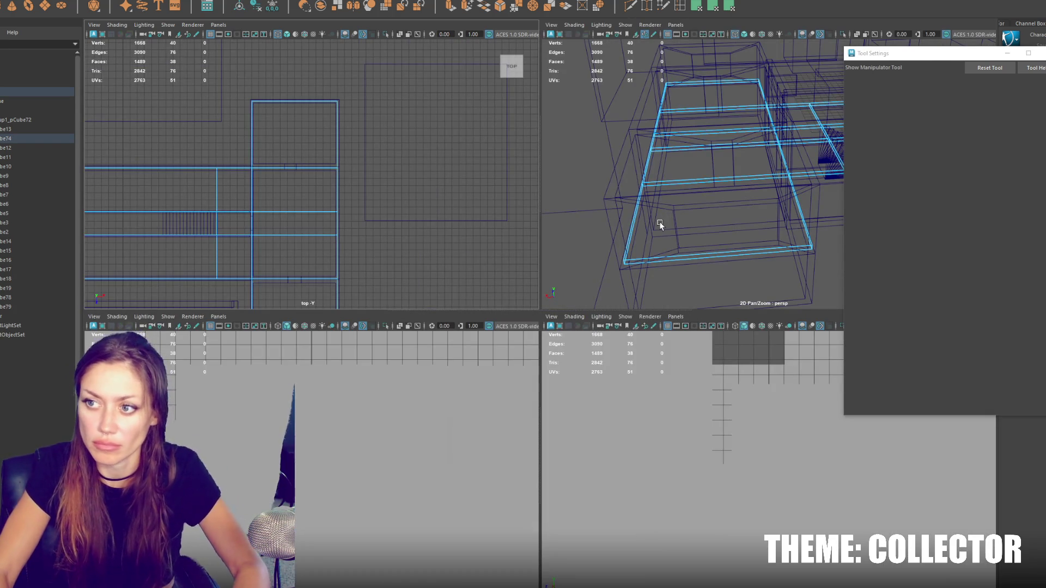
key(space)
key(w)
alt+drag(658, 221, 626, 207)
key(Up)
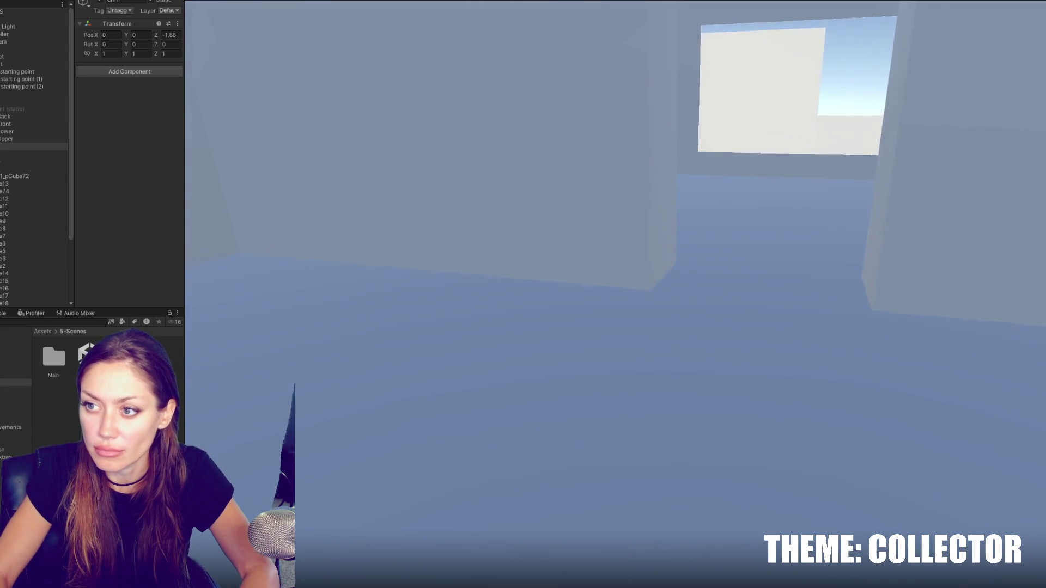
Step: Walk past the wall through the courtyard and grey room, then down the narrow corridor
key(w)
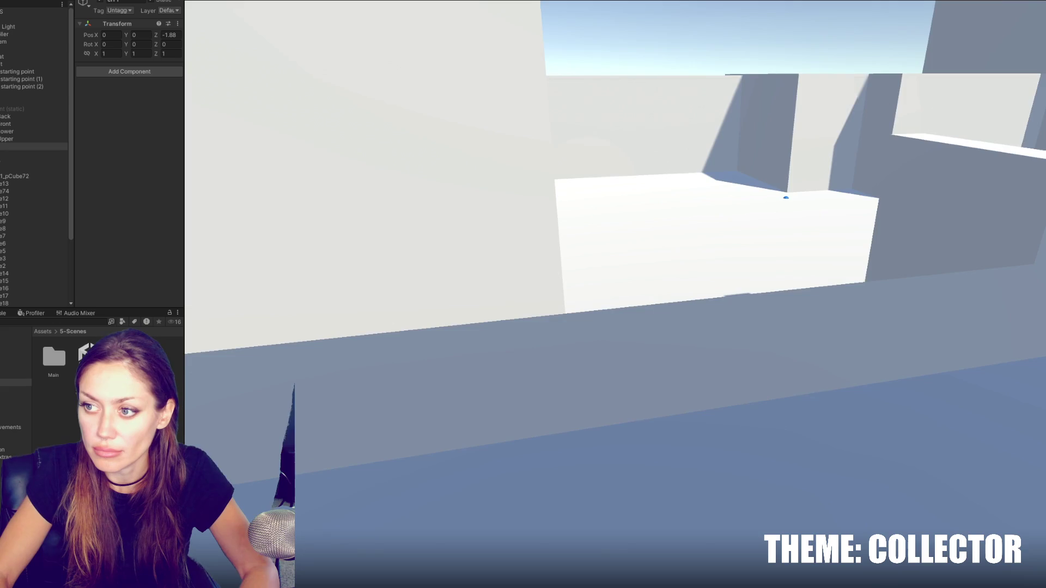
key(w)
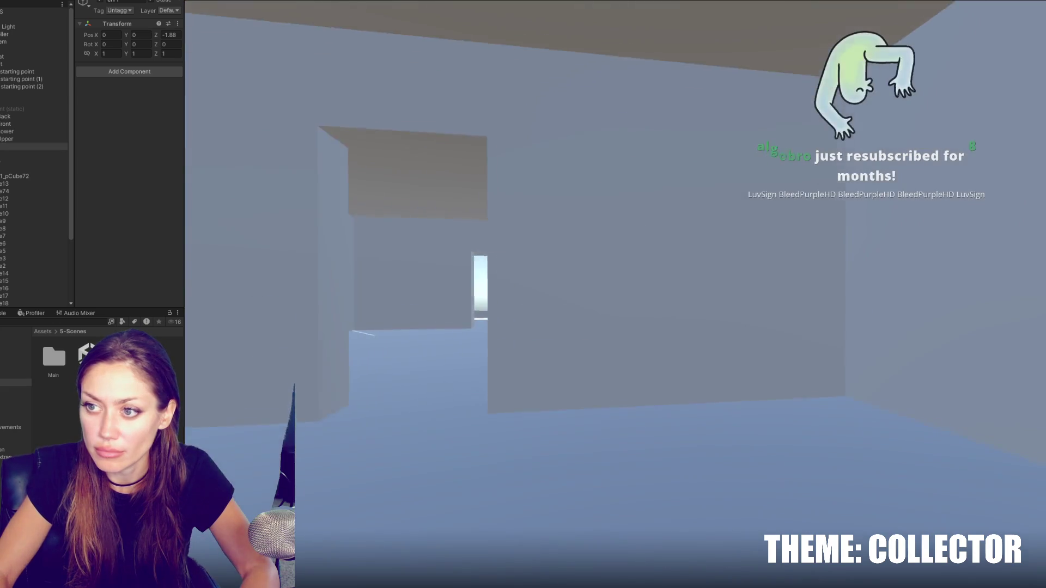
key(w)
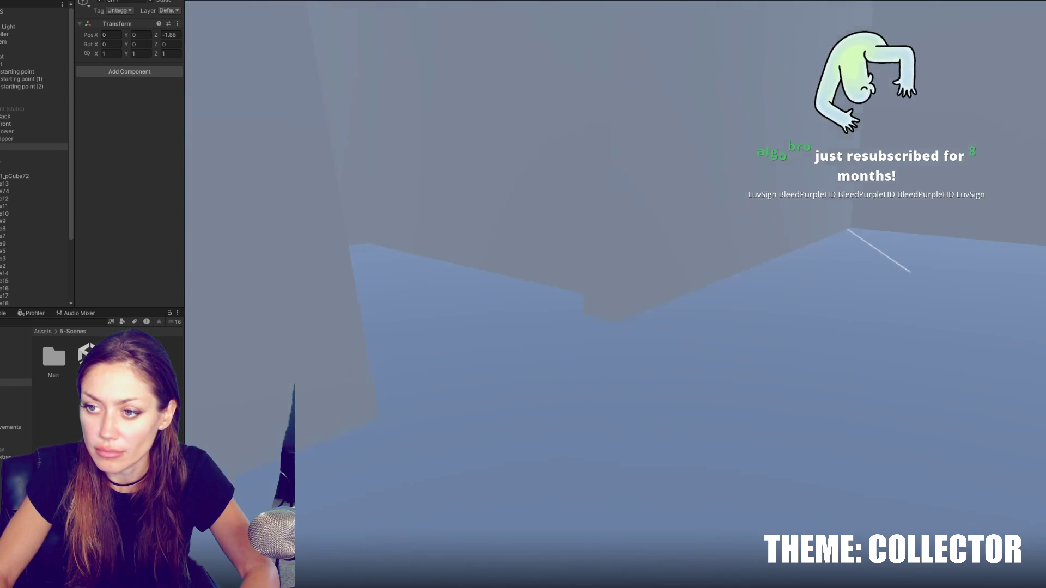
key(w)
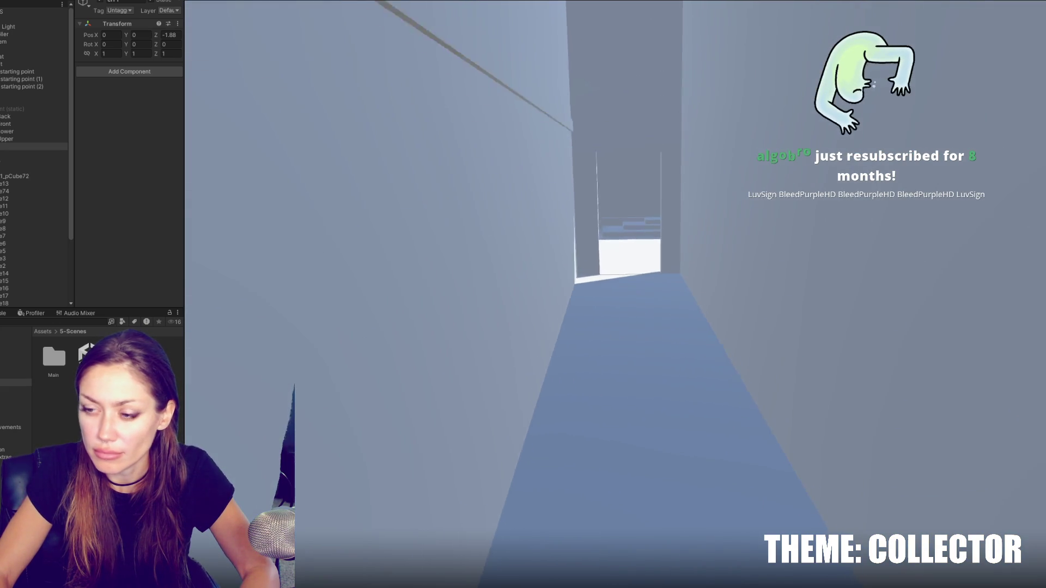
Step: Climb the staircase, go through the upper doorway into the bright room, and pause the game
key(w)
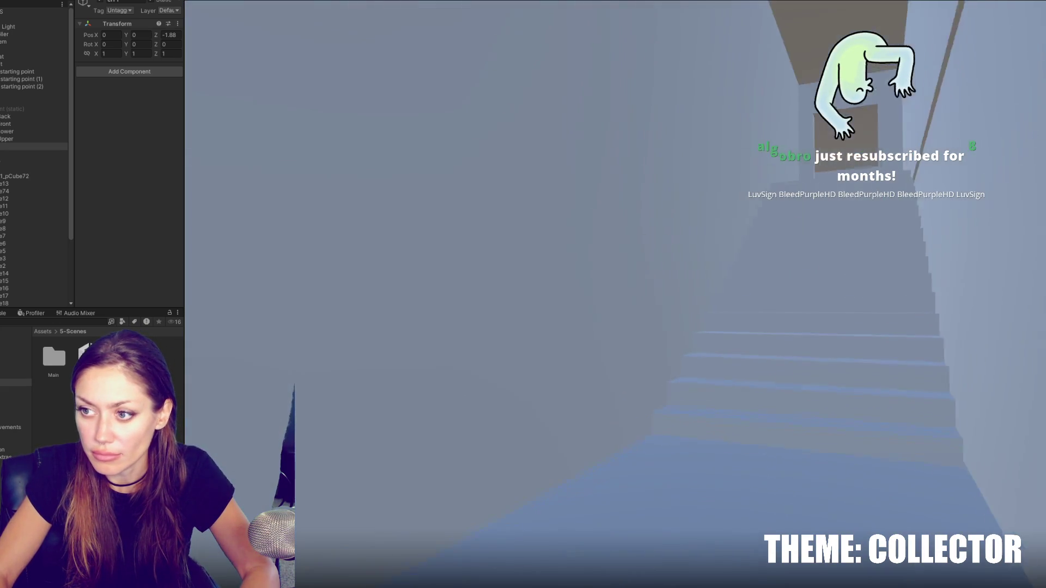
key(w)
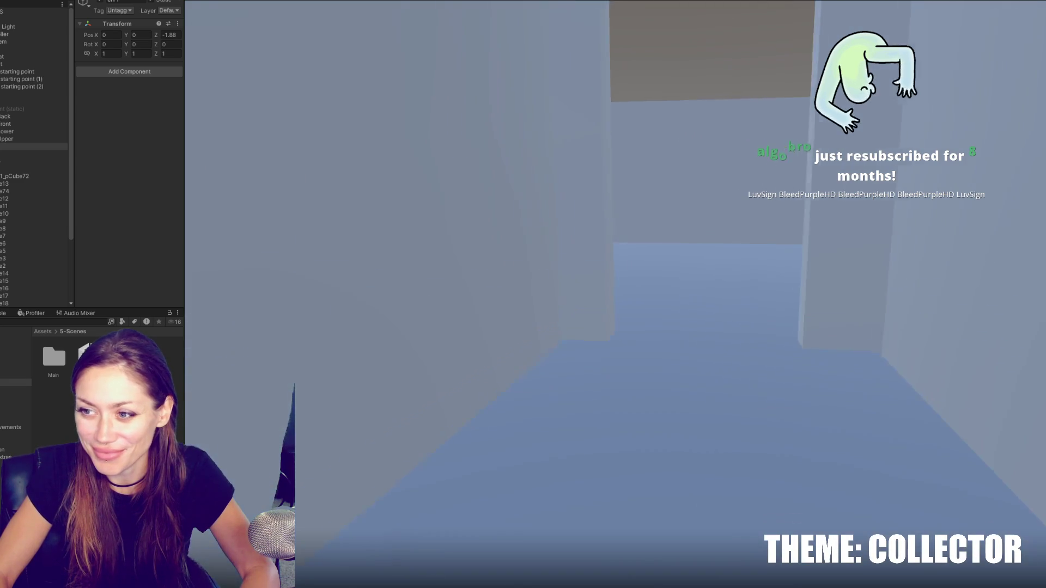
key(w)
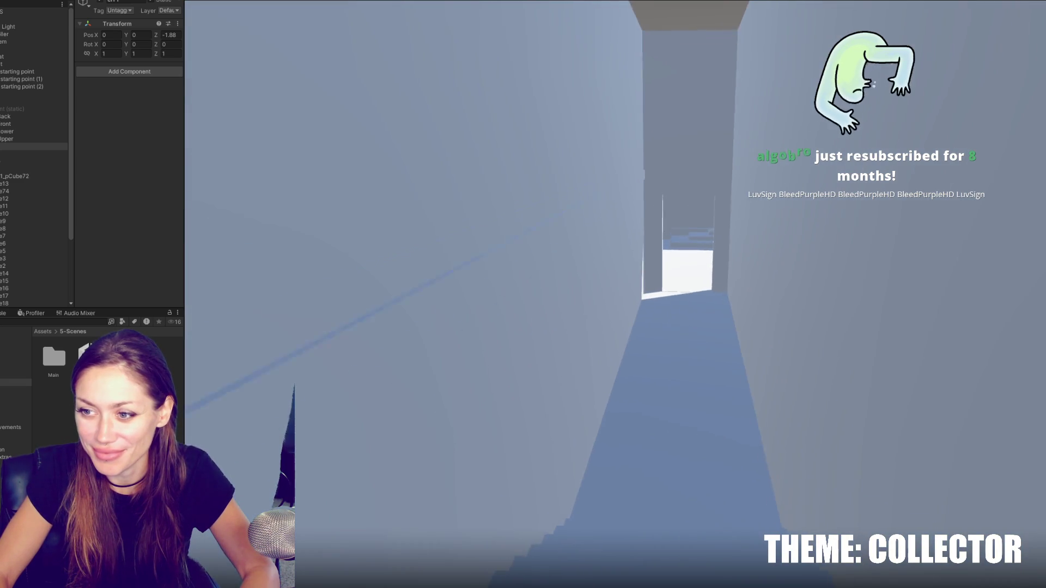
key(w)
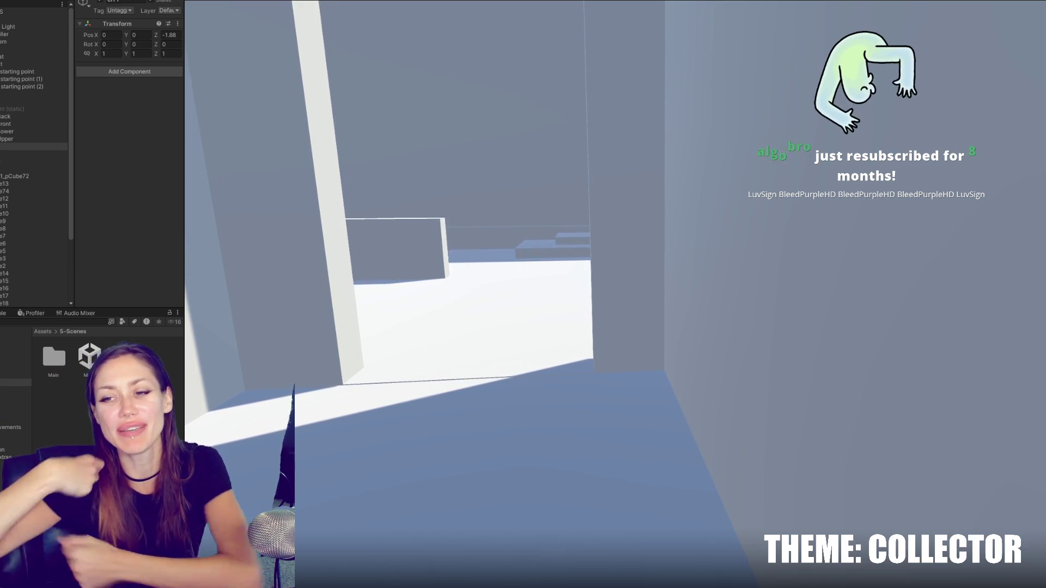
key(Escape)
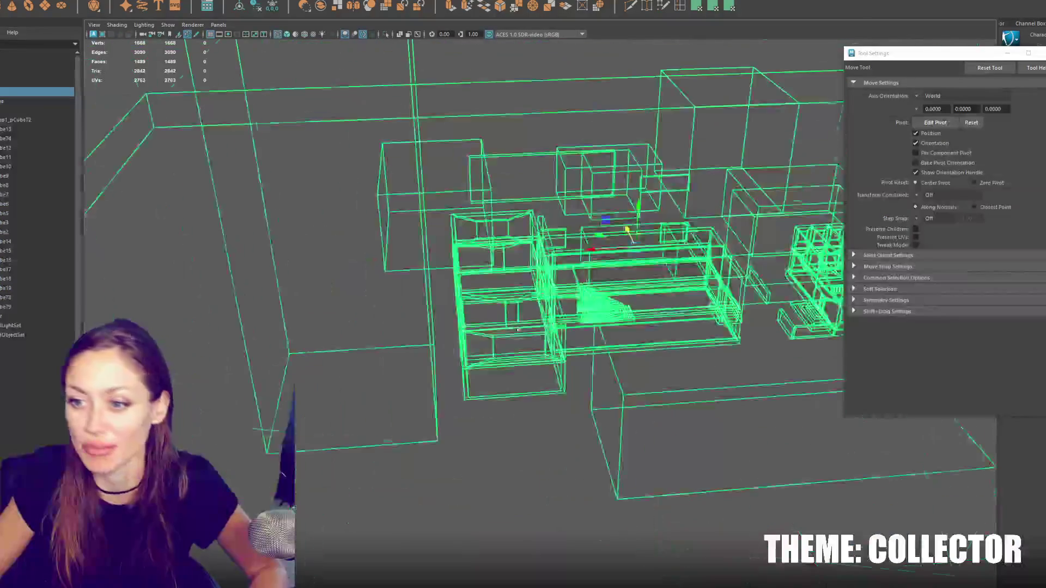
Step: Select the central building and isolate it to inspect it from above and the front
key(5)
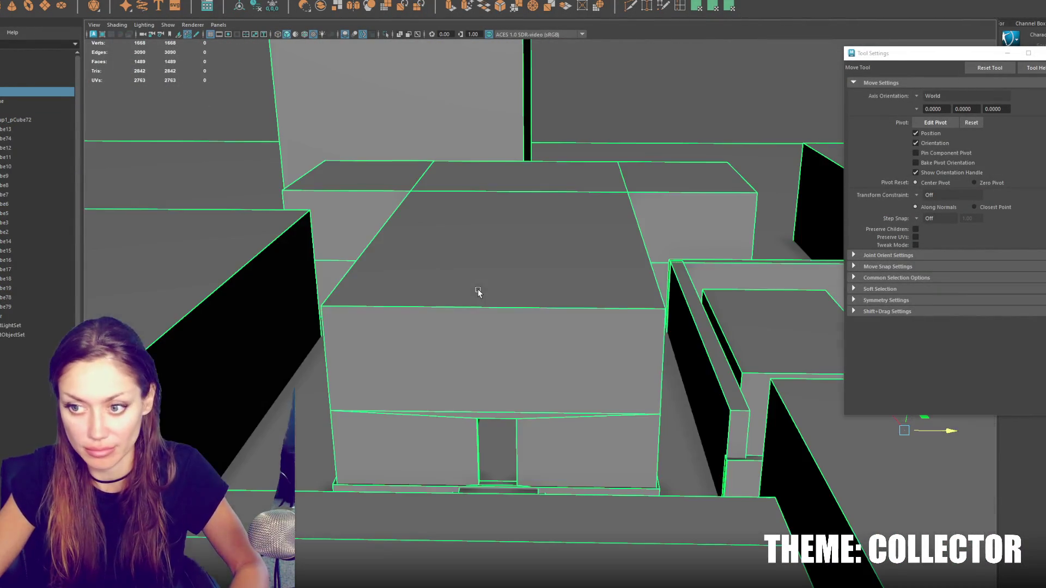
click(489, 279)
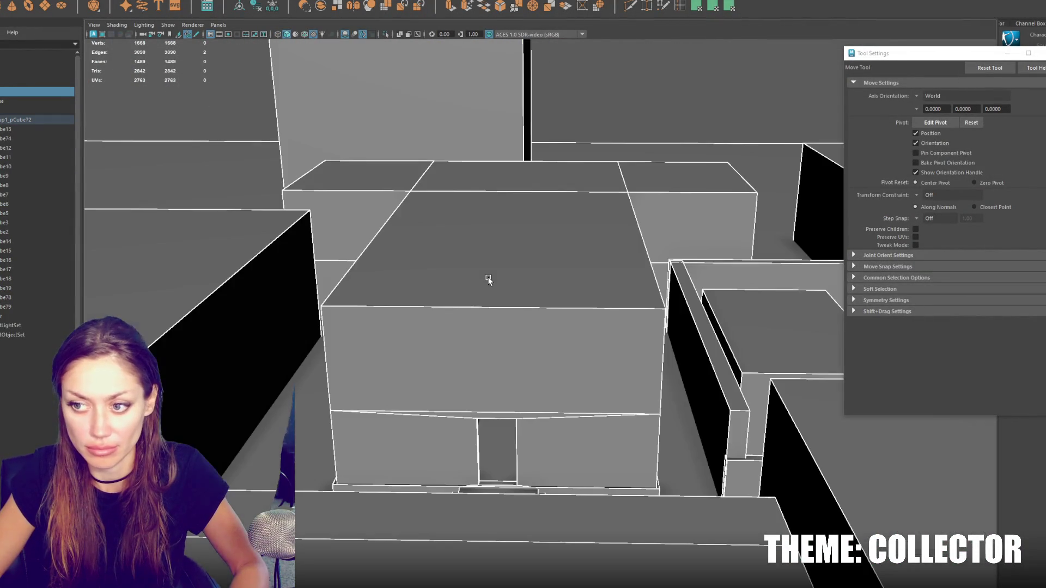
click(511, 301)
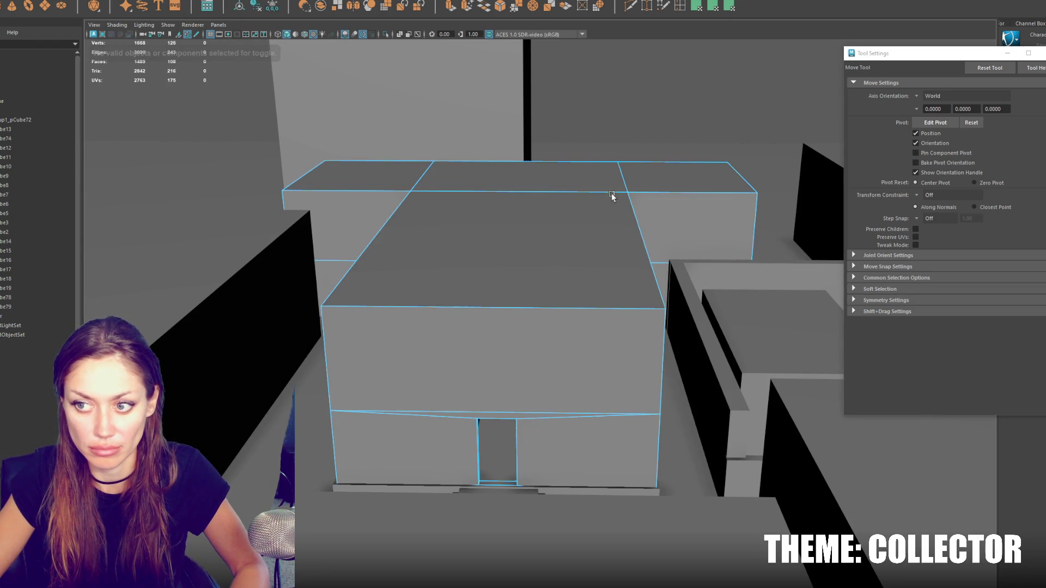
alt+drag(395, 209, 445, 225)
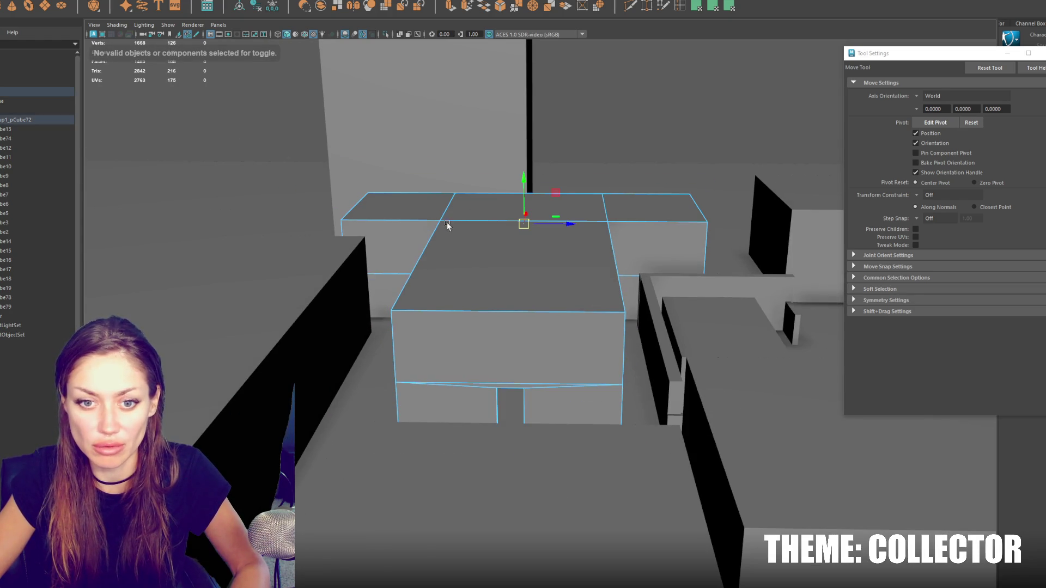
right_drag(491, 244, 572, 169)
key(f)
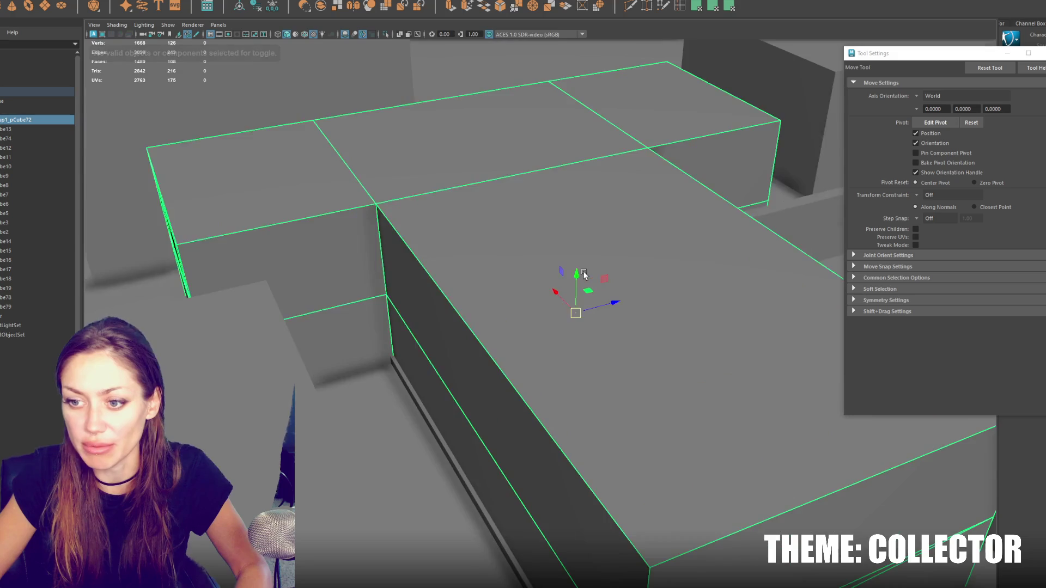
key(ctrl+1)
alt+drag(583, 274, 561, 296)
scroll(564, 296, up, 5)
scroll(586, 306, up, 10)
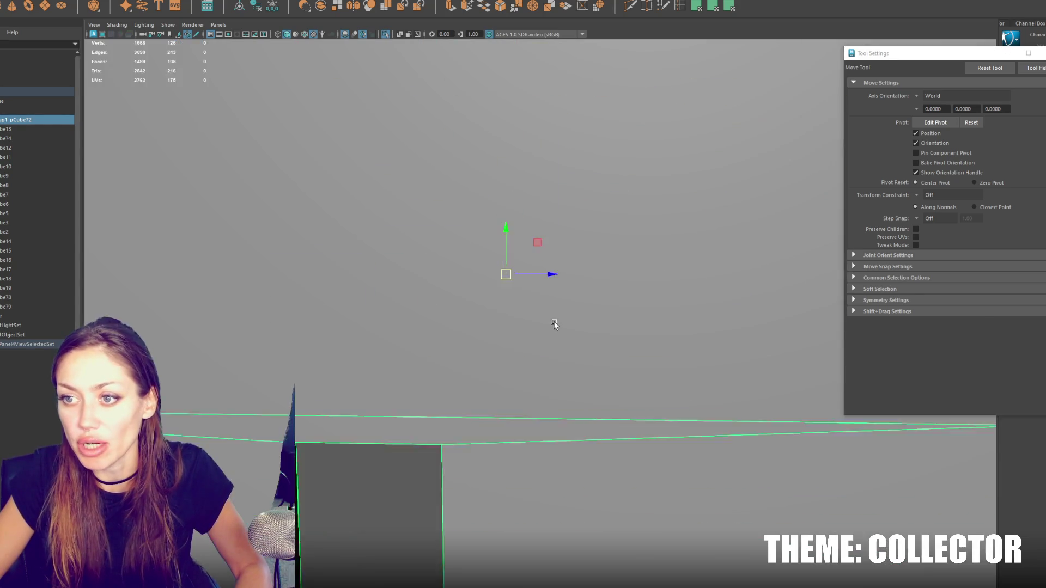
scroll(554, 325, down, 5)
key(ctrl+1)
Step: In wireframe, deselect the inner rectangle, bottom wall, tall left box and thin right wall
click(561, 171)
key(4)
click(557, 262)
alt+drag(557, 262, 139, 283)
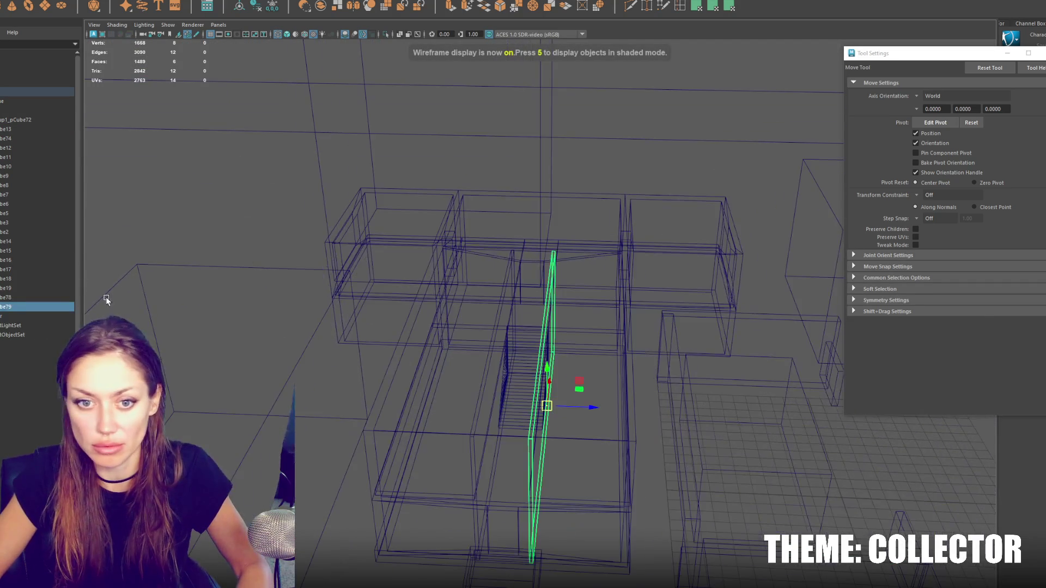
mouse_move(437, 404)
alt+mouse_down()
mouse_move(460, 410)
mouse_move(434, 306)
mouse_move(512, 341)
mouse_move(462, 305)
mouse_move(655, 491)
alt+mouse_up()
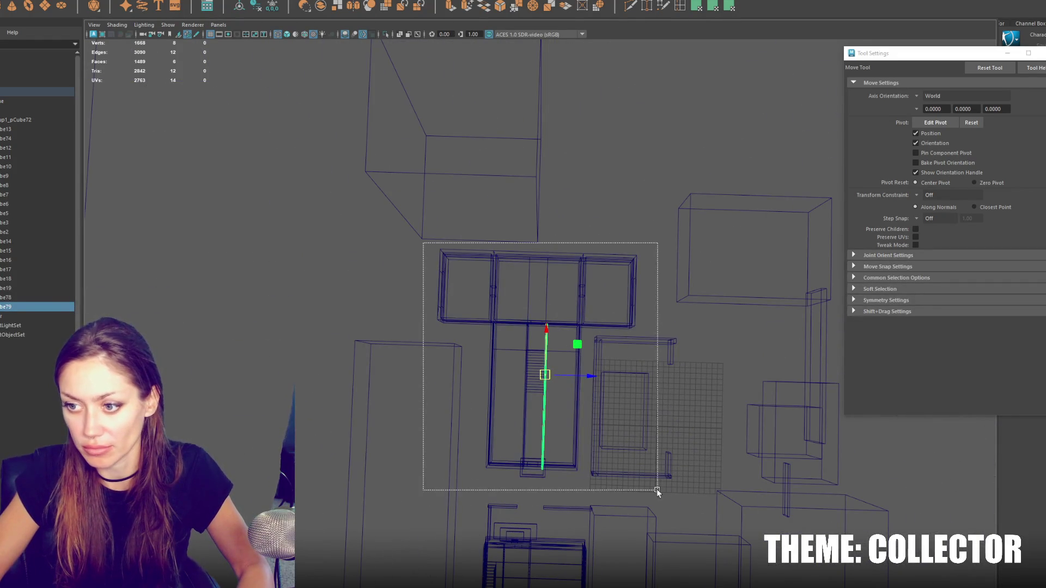
ctrl+click(624, 504)
ctrl+click(597, 516)
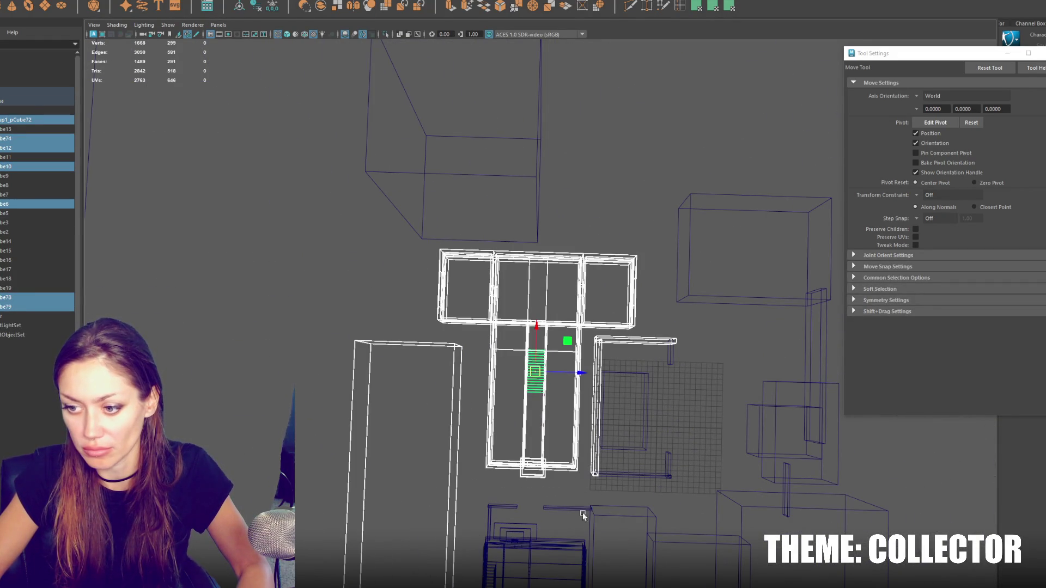
ctrl+click(460, 463)
key(ctrl+1)
ctrl+click(593, 412)
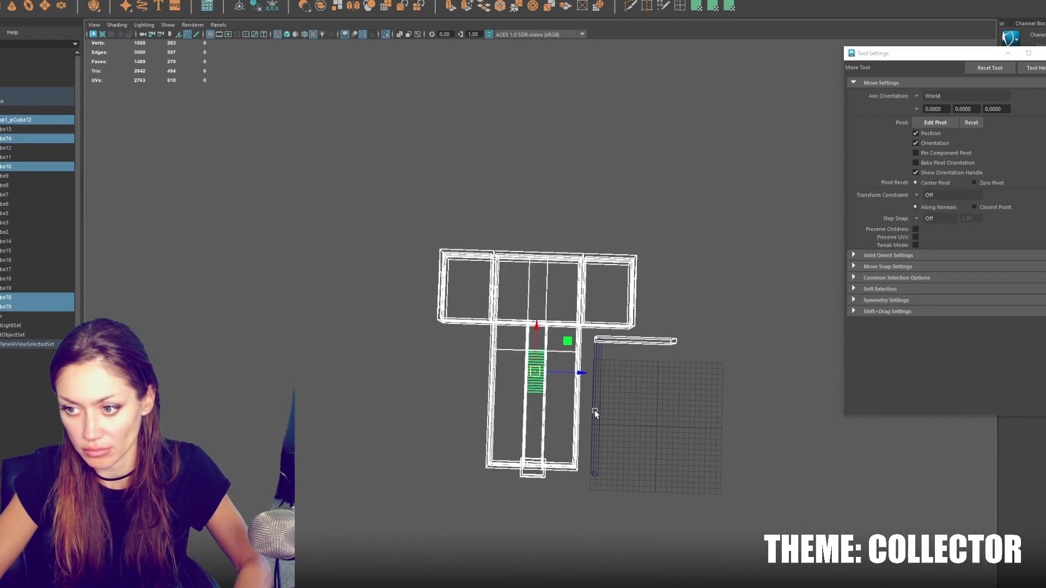
alt+drag(649, 380, 621, 376)
Step: Group the chosen walls, floors and stairs with Ctrl+G and rename the group 'e1'
key(ctrl+g)
double_click(27, 288)
text(e1)
key(Return)
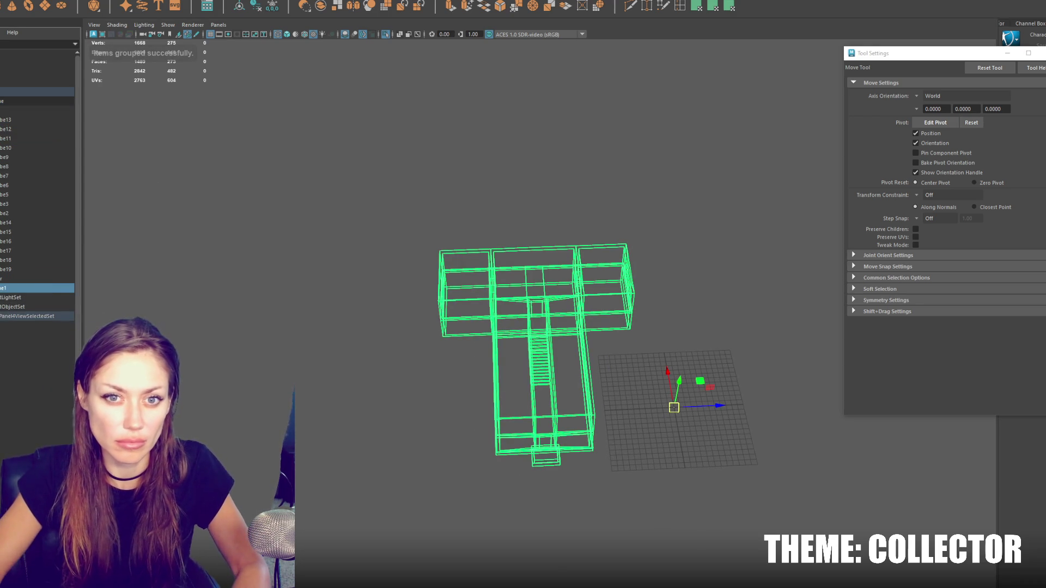
Step: Drag the loose Outliner item into the blockout group and frame the model
click(2, 110)
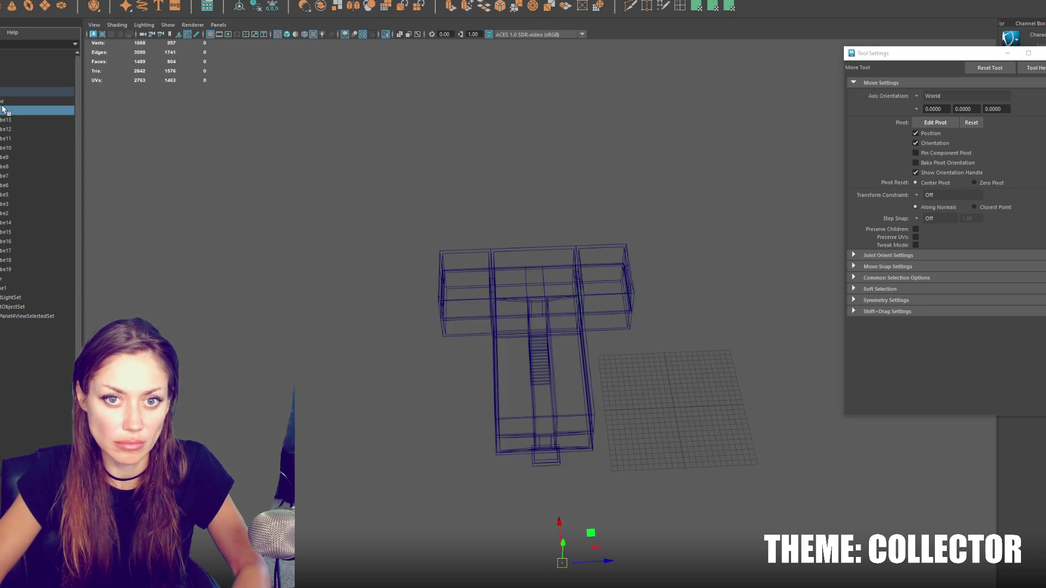
middle_drag(7, 107, 6, 107)
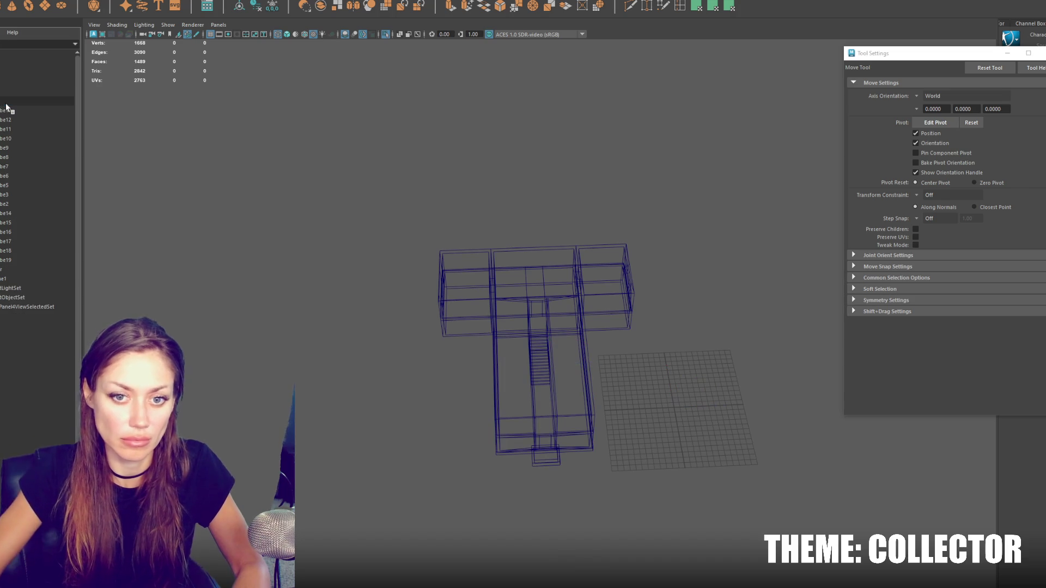
click(11, 281)
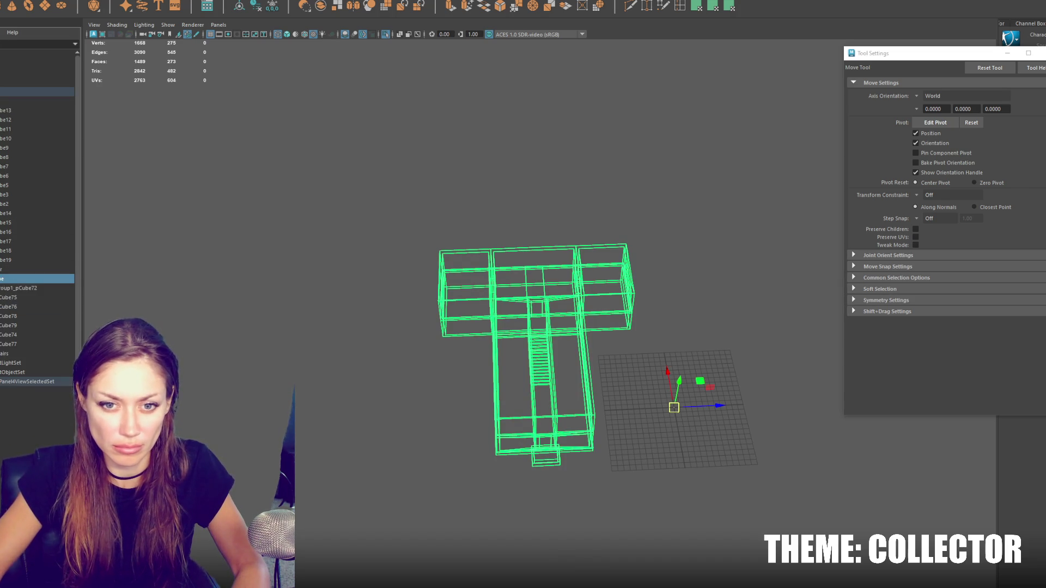
click(299, 368)
key(f)
Step: Select the T outline pieces and view the model from a low side angle
click(570, 420)
click(636, 418)
mouse_move(637, 419)
alt+mouse_down()
mouse_move(661, 424)
mouse_move(694, 411)
mouse_move(649, 376)
mouse_move(642, 401)
mouse_move(677, 432)
mouse_move(636, 376)
mouse_move(645, 259)
alt+mouse_up()
shift+click(690, 442)
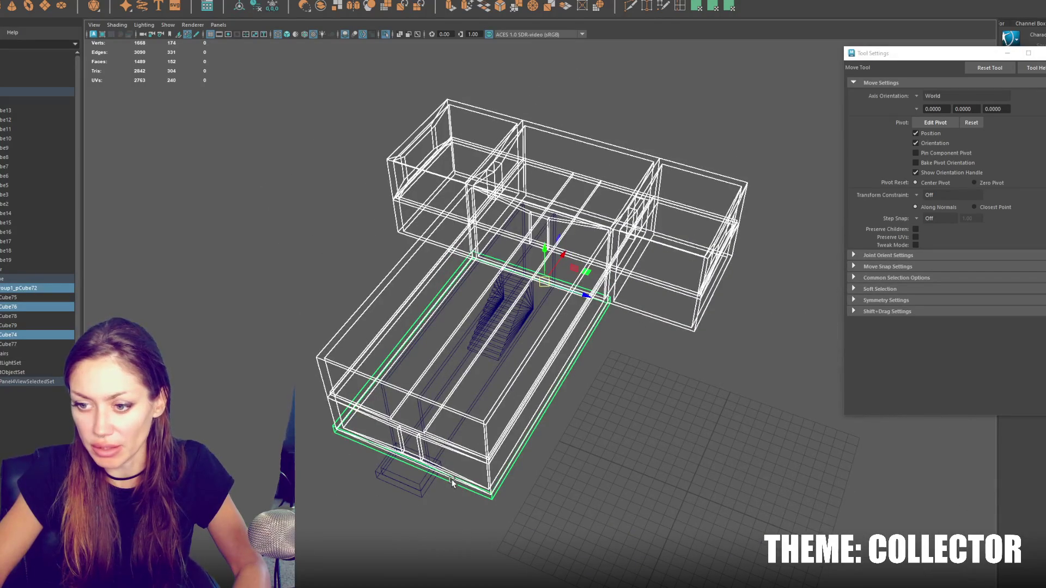
mouse_move(452, 482)
alt+mouse_down()
mouse_move(462, 428)
mouse_move(518, 452)
alt+mouse_up()
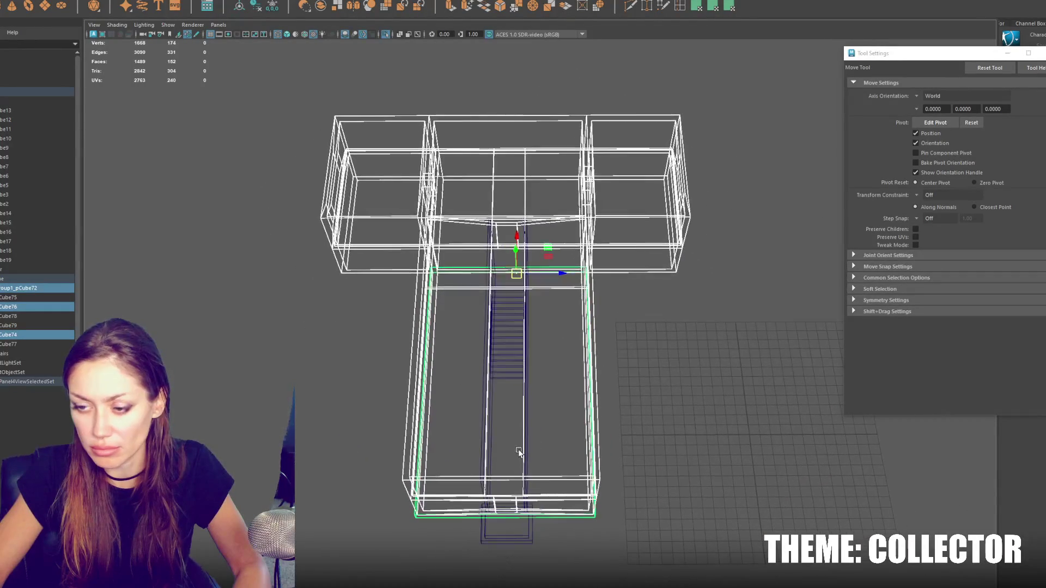
Step: Compare wireframe and shaded views of the T layout, then select one stair railing panel
key(4)
key(5)
scroll(520, 433, up, 2)
scroll(520, 433, down, 2)
mouse_move(607, 416)
alt+mouse_down()
mouse_move(532, 387)
mouse_move(555, 379)
mouse_move(568, 357)
alt+mouse_up()
scroll(610, 402, down, 2)
scroll(602, 402, up, 2)
scroll(594, 381, down, 2)
key(4)
click(475, 381)
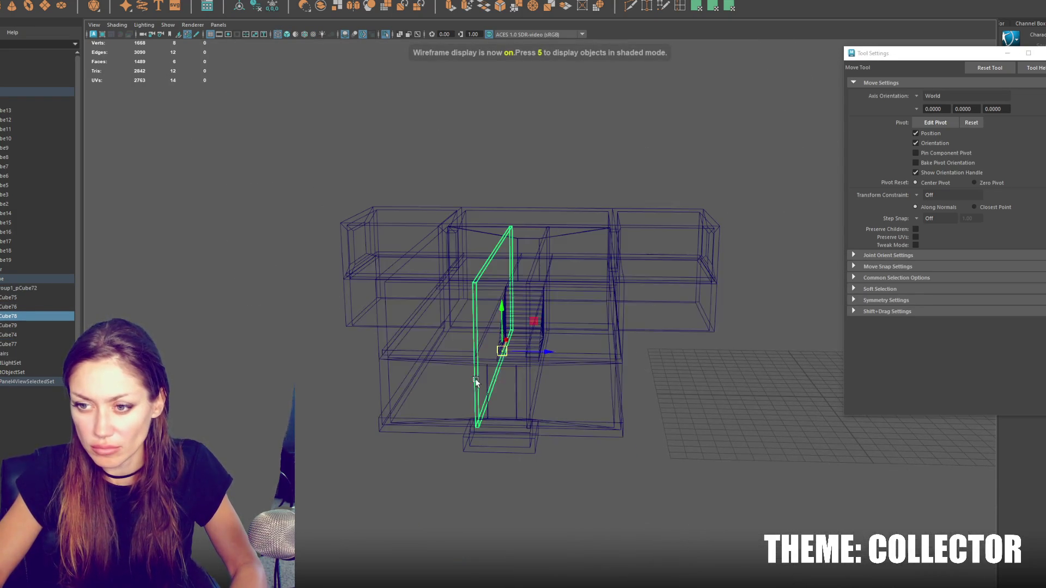
Step: Select both railing panels and scale them taller, then shorten them slightly
shift+click(525, 387)
alt+drag(525, 388, 555, 375)
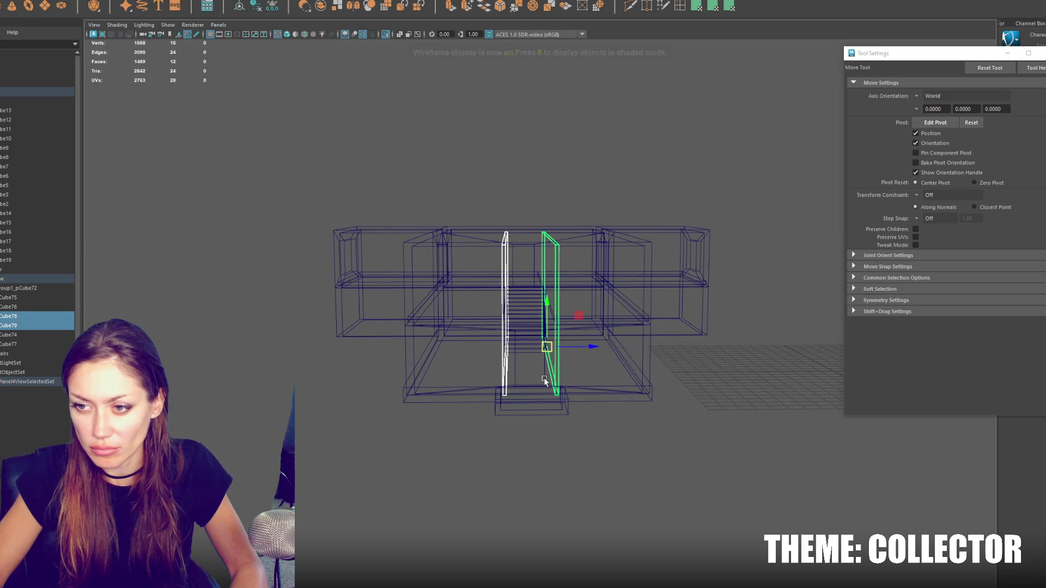
key(r)
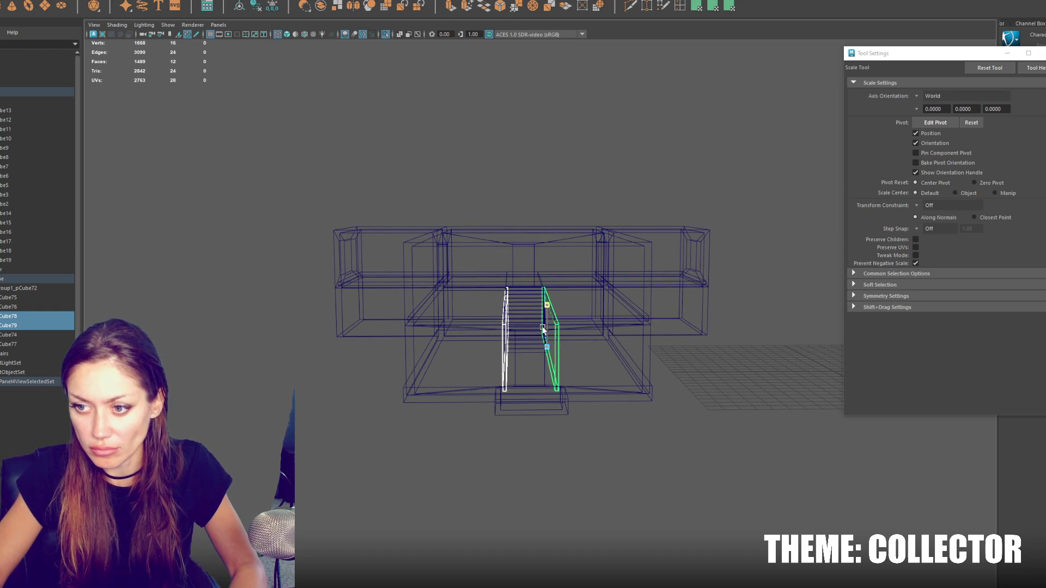
drag(542, 328, 546, 304)
key(w)
key(d)
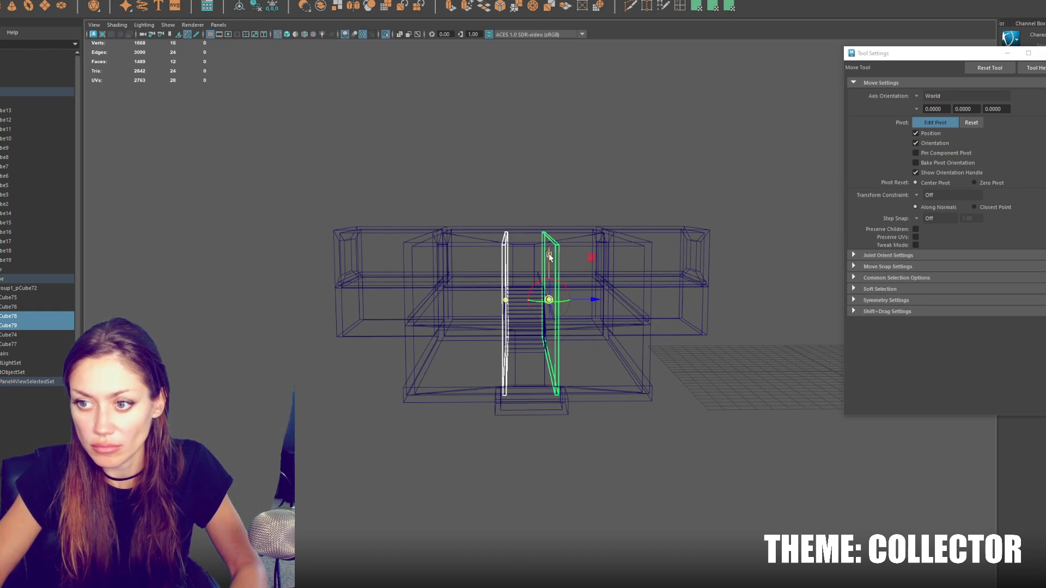
key(r)
drag(547, 326, 547, 330)
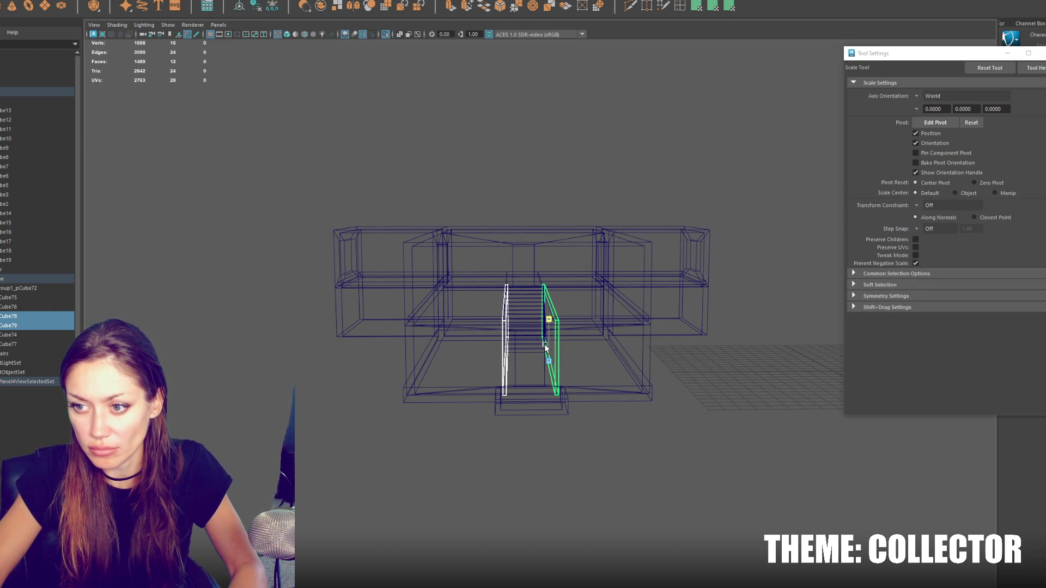
Step: Duplicate the two panels, raise the copies, and slide them apart left and right
key(ctrl+d)
key(w)
drag(561, 353, 556, 247)
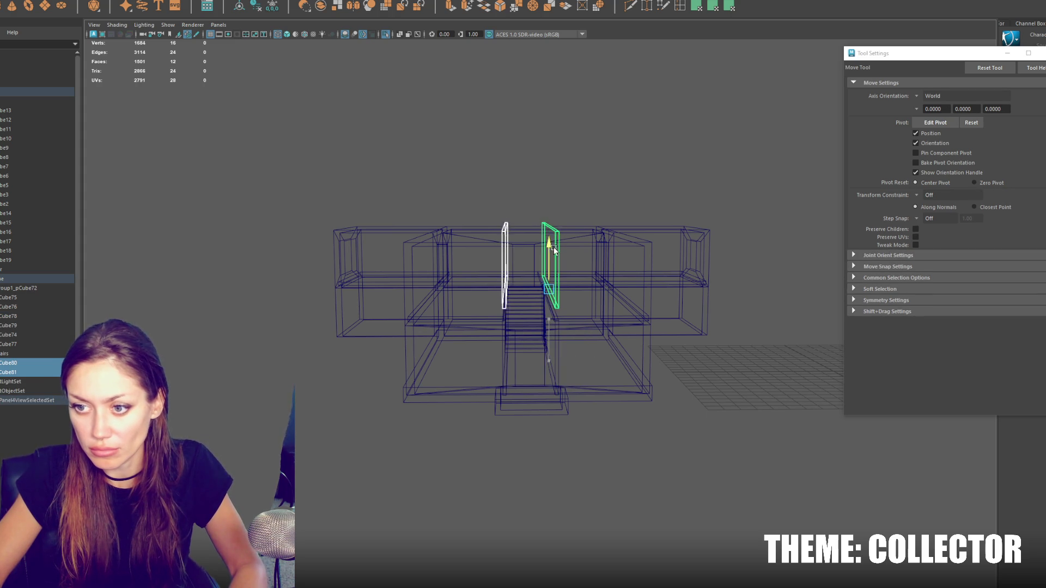
click(561, 246)
click(557, 252)
scroll(577, 273, down, 2)
drag(592, 297, 614, 302)
click(506, 299)
drag(551, 299, 533, 304)
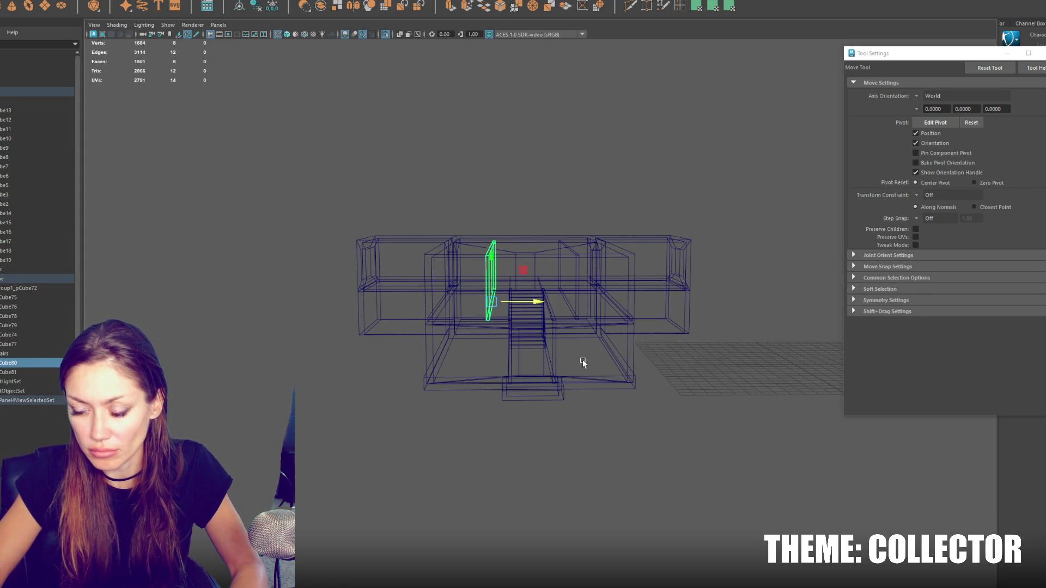
scroll(587, 362, up, 3)
Step: In textured shaded view, shift pCube78 left along X, then select pCube79 and the stair-wall group
key(6)
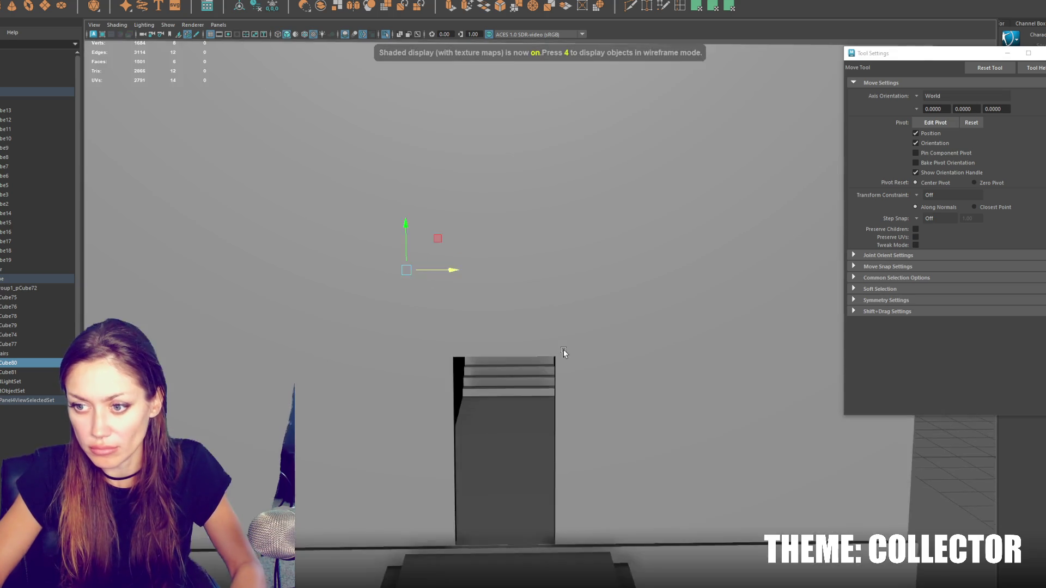
scroll(563, 351, up, 5)
scroll(567, 320, down, 3)
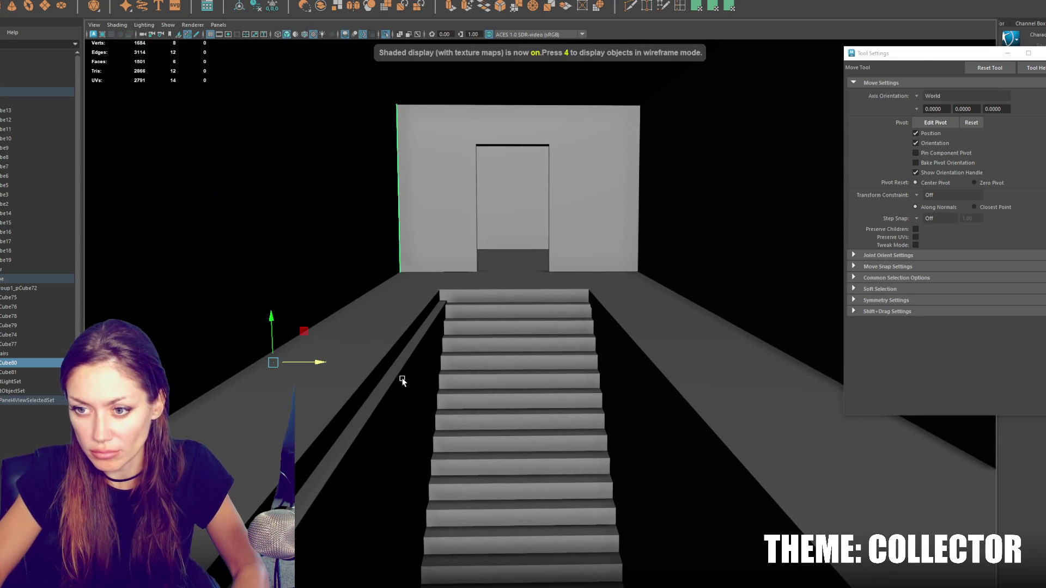
click(444, 423)
scroll(445, 423, up, 5)
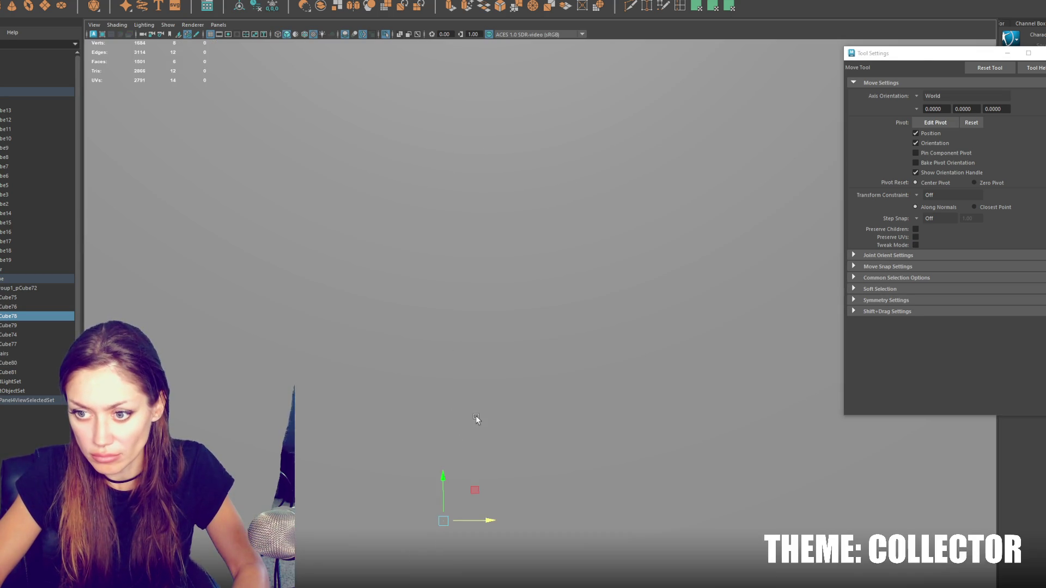
scroll(476, 420, down, 5)
drag(463, 565, 456, 564)
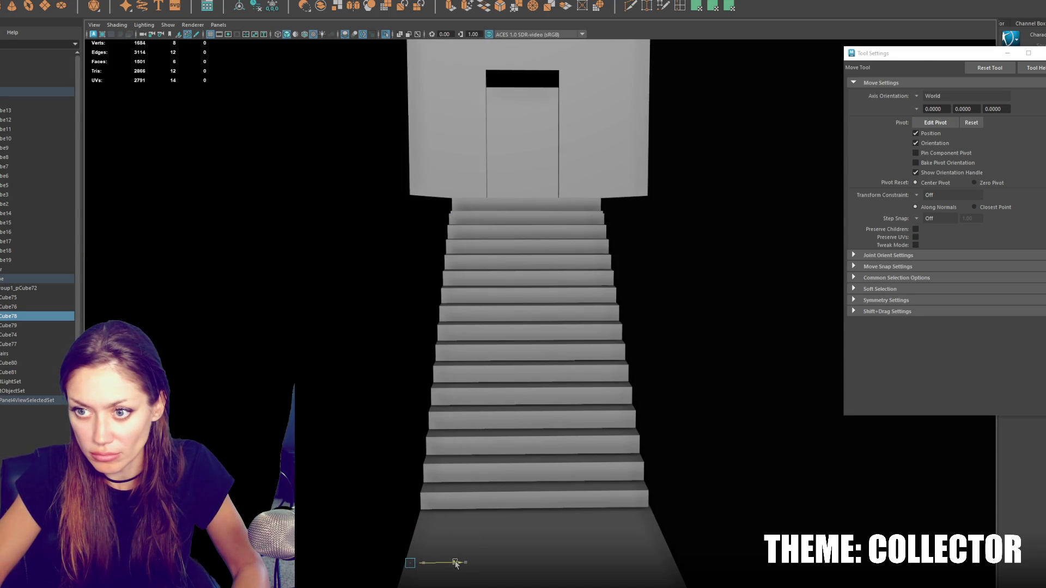
key(Right)
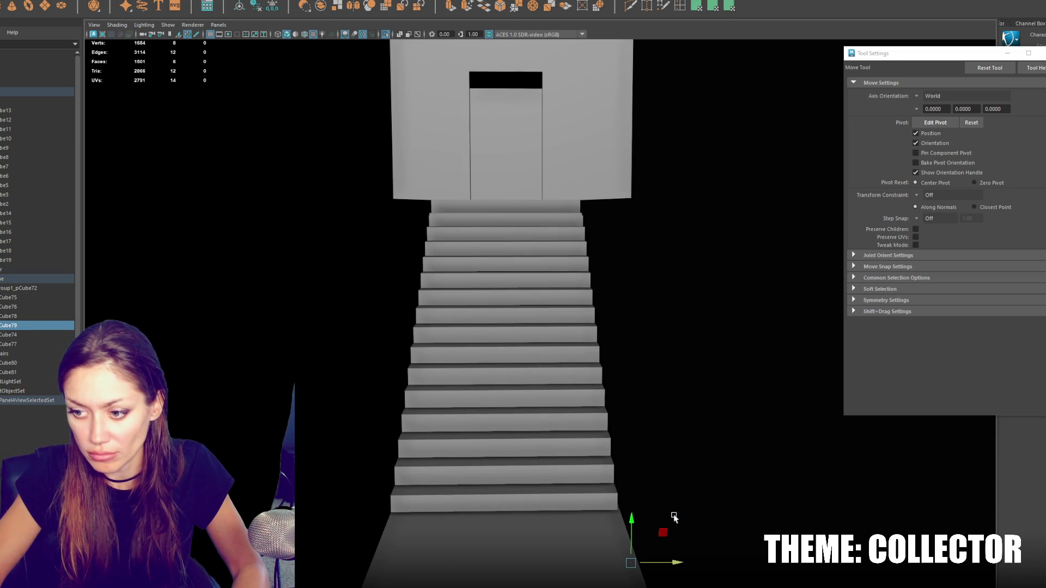
mouse_move(673, 561)
alt+mouse_down()
mouse_move(561, 342)
mouse_move(558, 414)
alt+mouse_up()
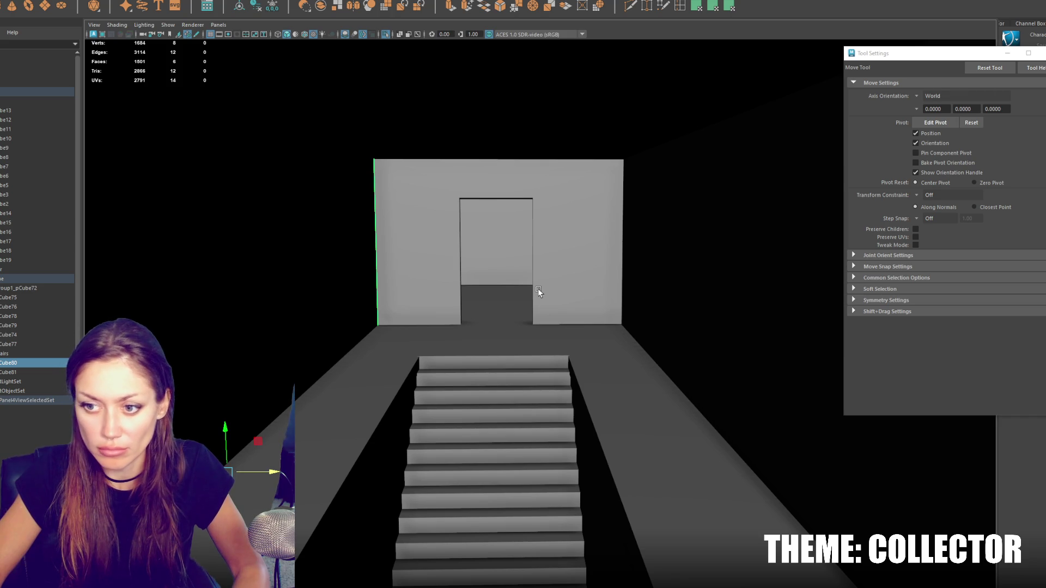
click(31, 93)
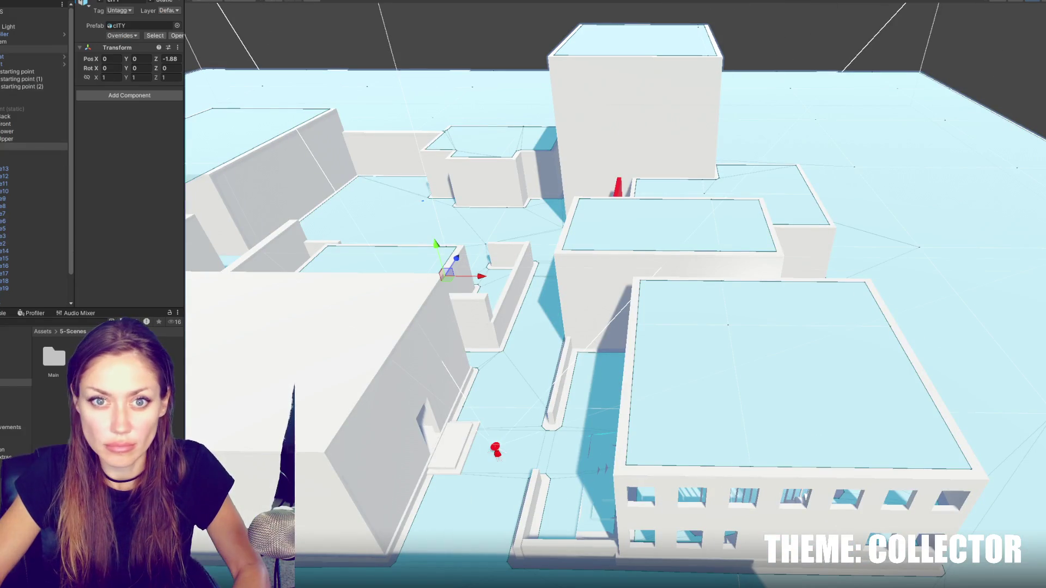
Step: Frame the Mirror and drag it onto the room wall beside the window
click(498, 192)
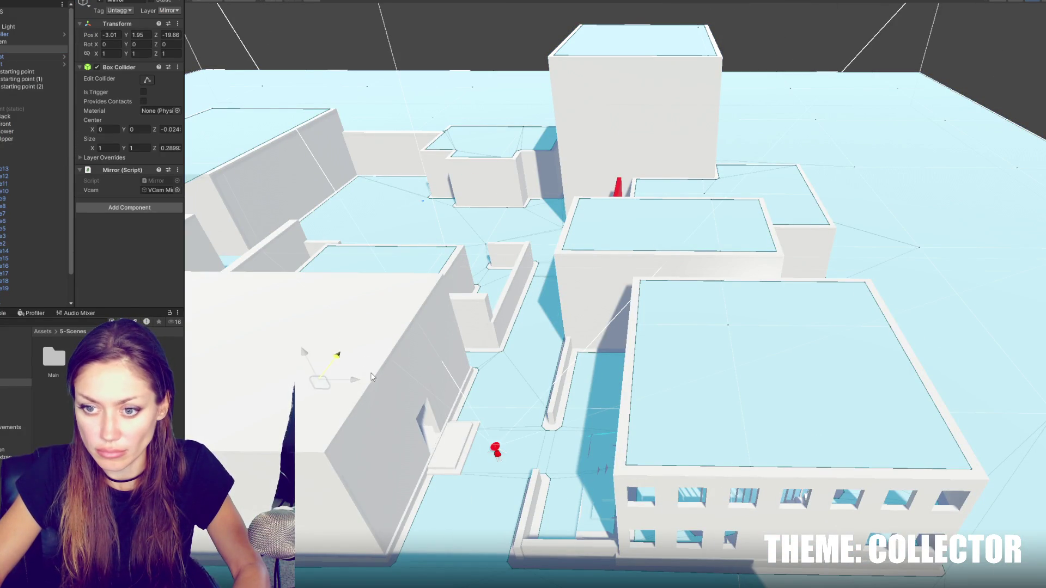
key(f)
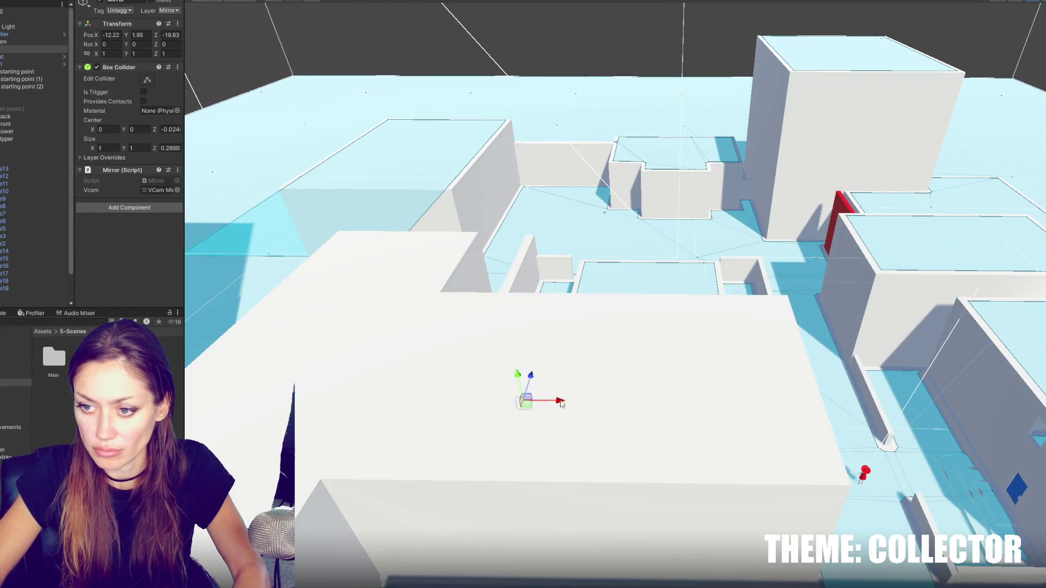
scroll(404, 247, up, 8)
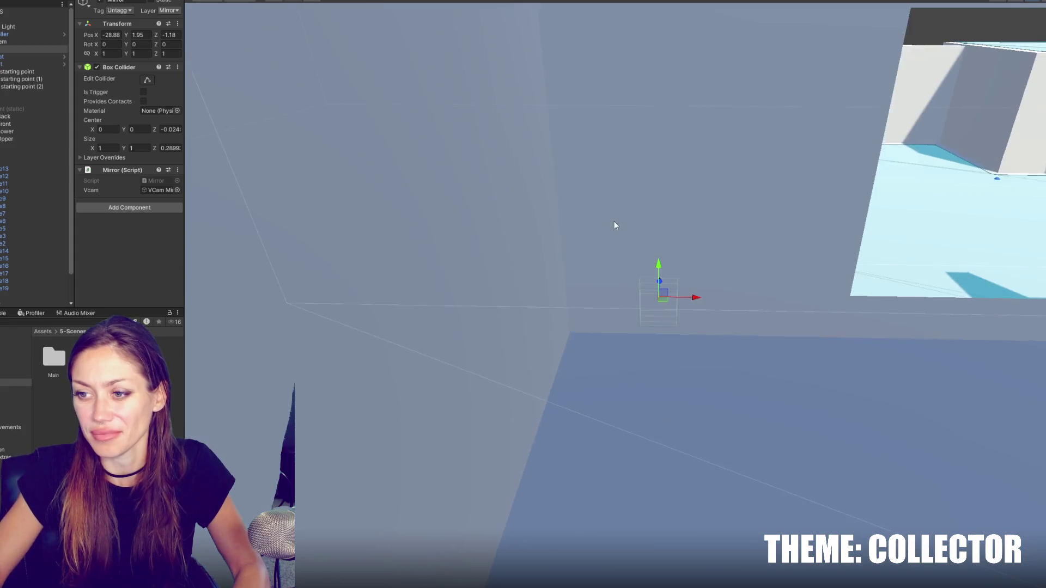
mouse_move(615, 224)
alt+mouse_down()
mouse_move(698, 225)
mouse_move(527, 273)
mouse_move(602, 197)
mouse_move(604, 147)
mouse_move(546, 141)
alt+mouse_up()
mouse_move(466, 165)
alt+mouse_down()
mouse_move(427, 164)
mouse_move(731, 166)
mouse_move(653, 191)
mouse_move(676, 174)
mouse_move(791, 161)
mouse_move(674, 171)
mouse_move(768, 220)
alt+mouse_up()
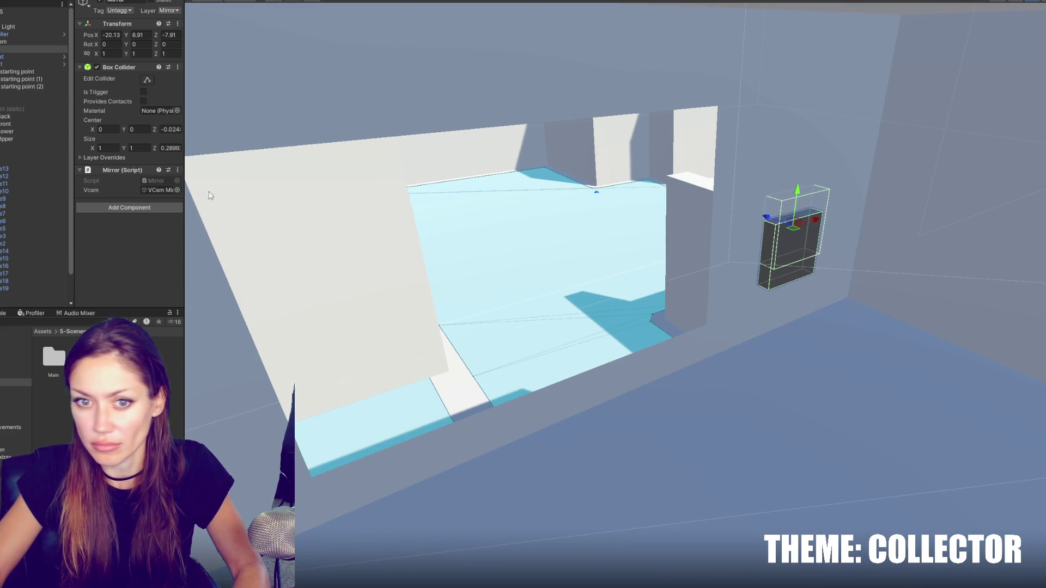
Step: Check the Mirror's camera and cube children, reselect Mirror, then select and frame FPSController
click(11, 57)
click(11, 64)
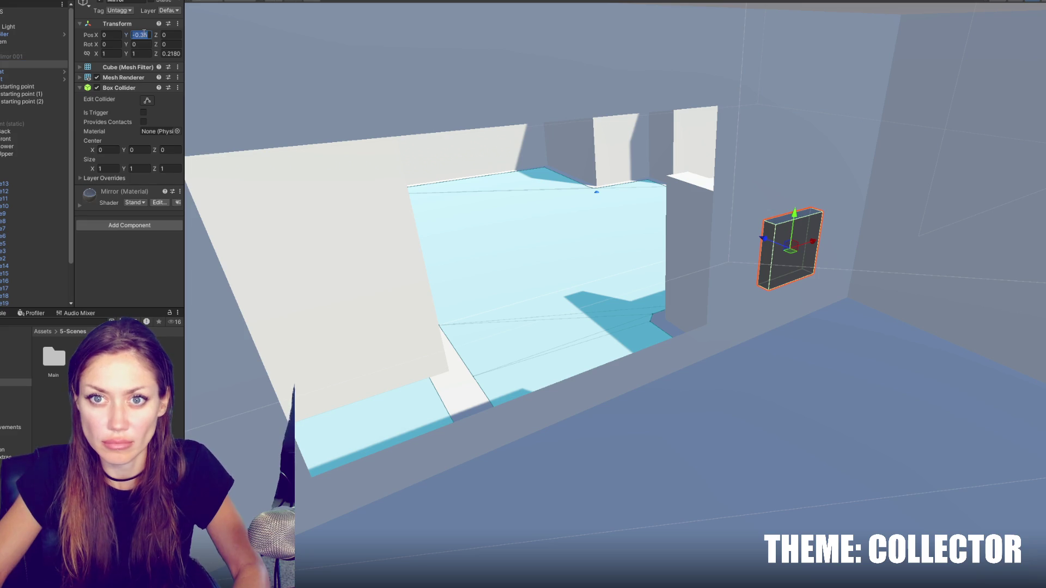
click(792, 240)
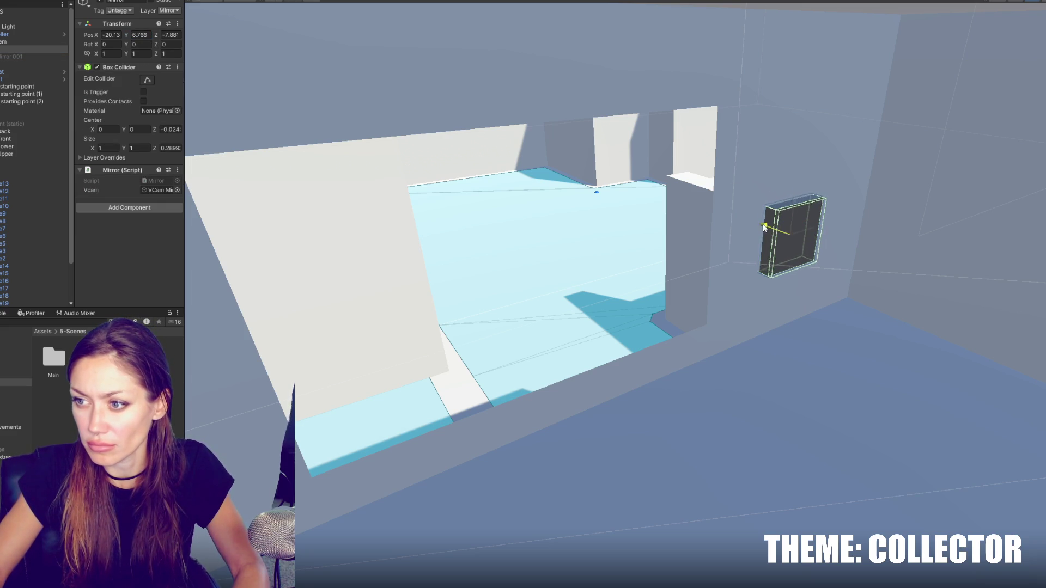
scroll(763, 229, down, 5)
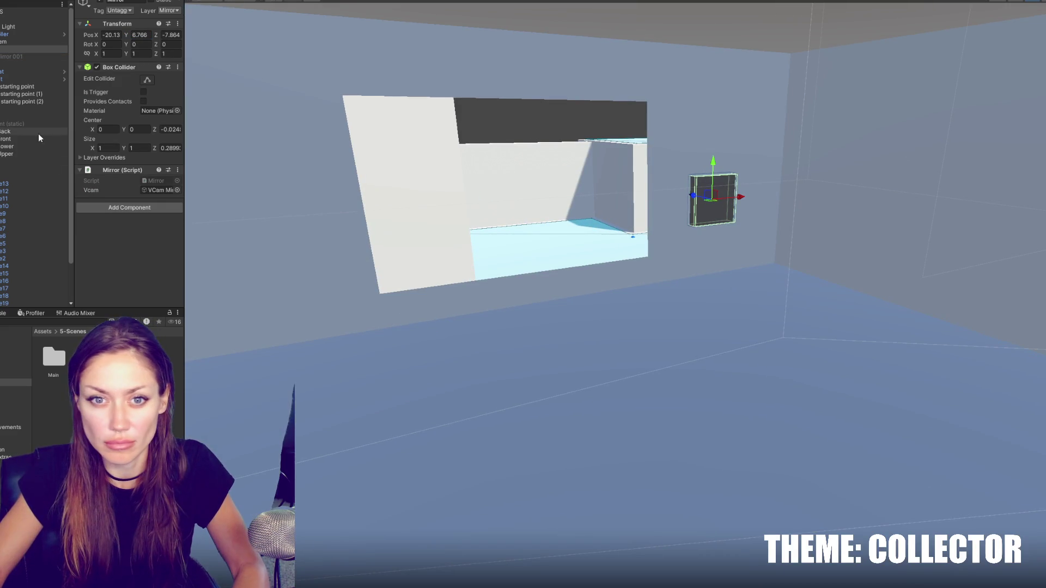
double_click(8, 34)
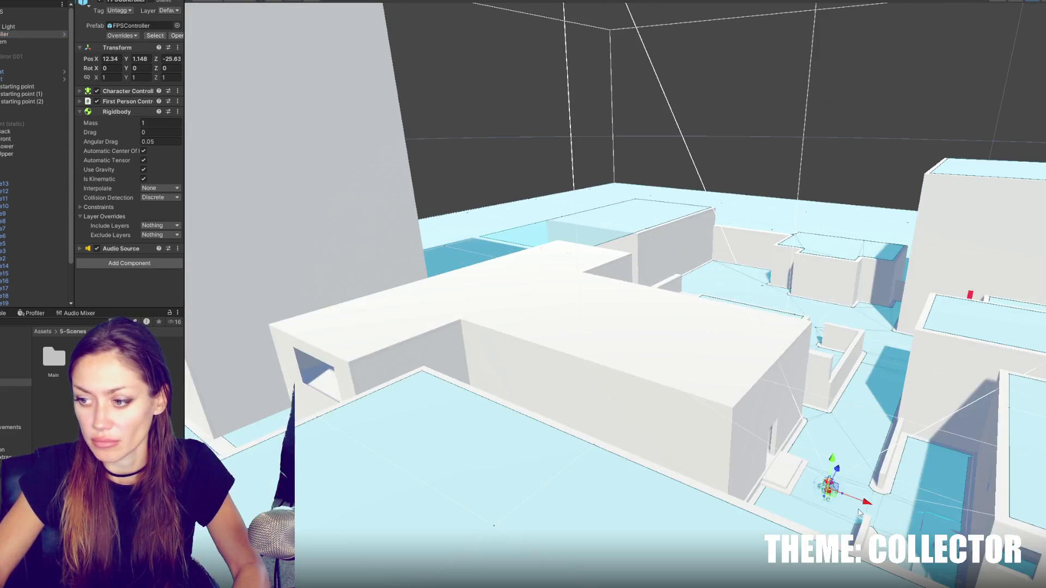
Step: Try placing the FPSController on the central roof, undo it, and orbit to a building overview
mouse_move(859, 512)
mouse_down()
mouse_move(525, 356)
mouse_move(511, 279)
mouse_up()
key(f)
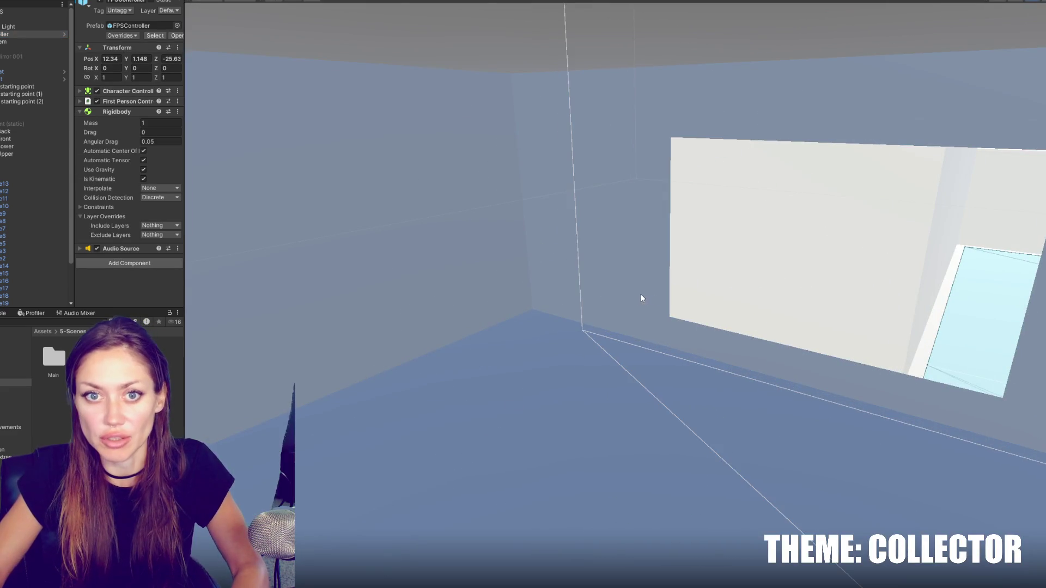
key(ctrl+z)
key(f)
mouse_move(540, 172)
alt+mouse_down()
mouse_move(495, 221)
mouse_move(544, 253)
mouse_move(603, 201)
mouse_move(589, 235)
alt+mouse_up()
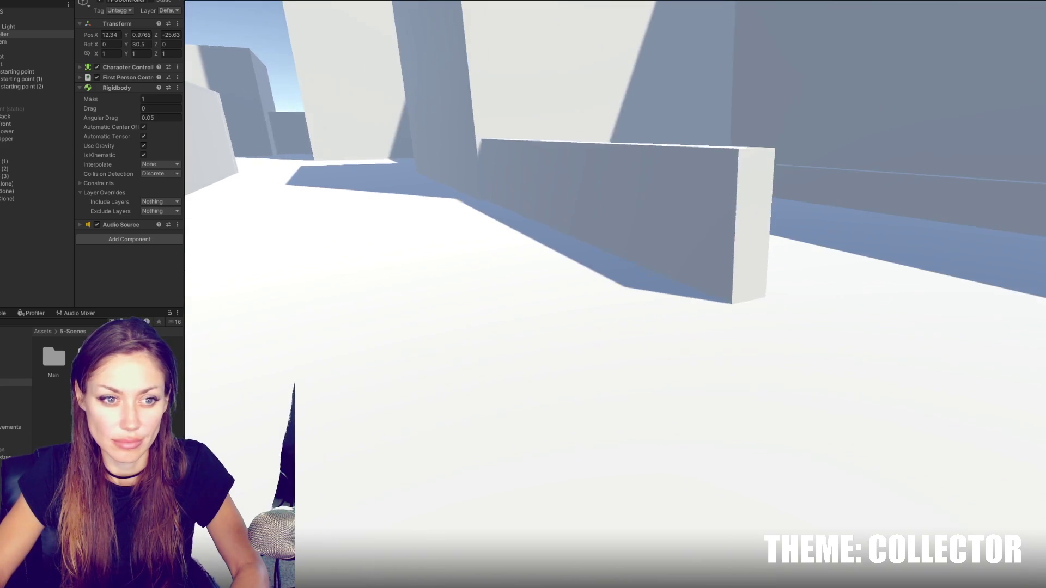
Step: Walk up the stairs, through the top doorway, past the mannequin and across the room
key(w)
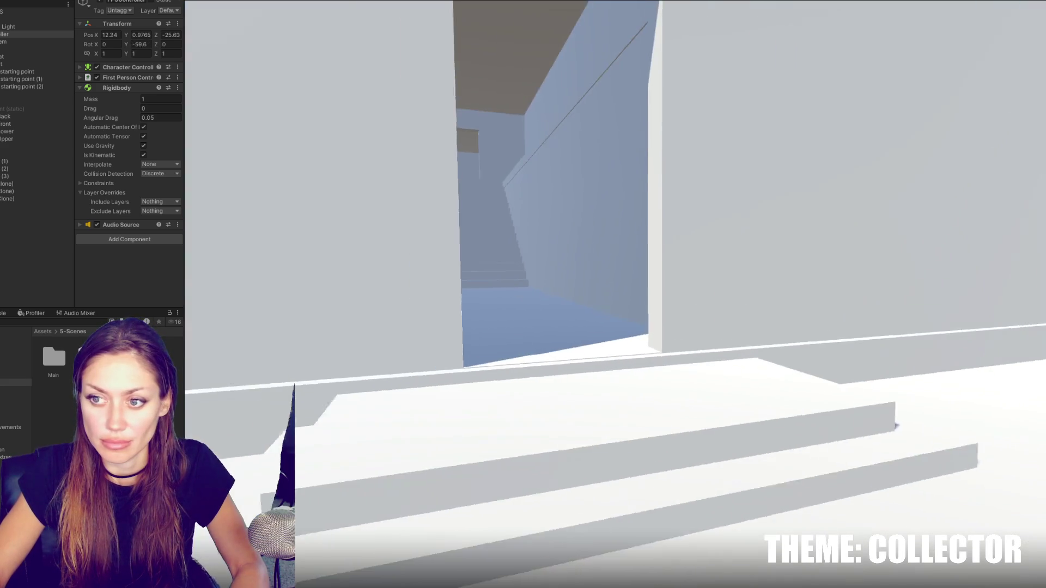
key(w)
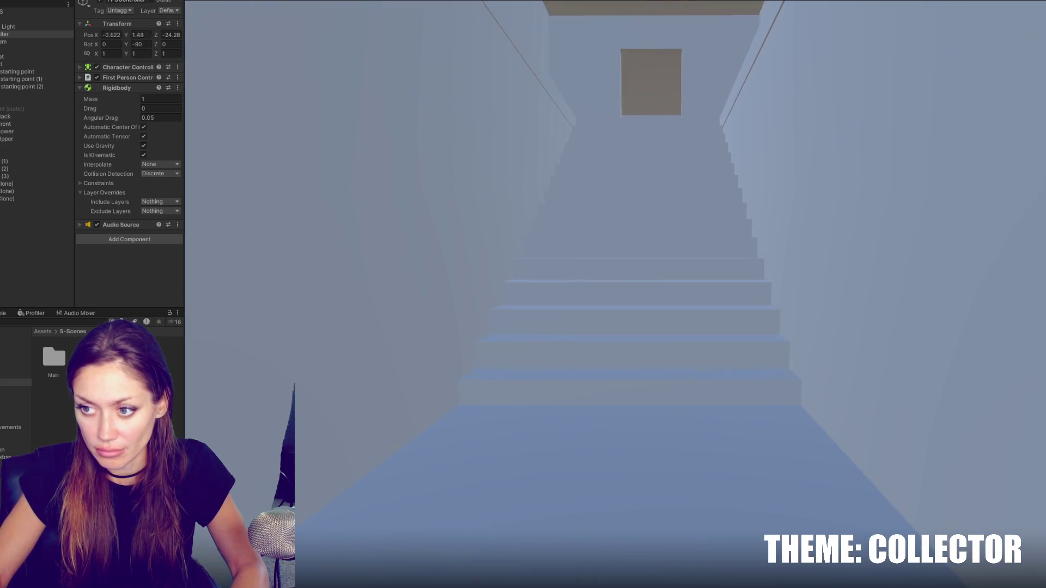
key(w)
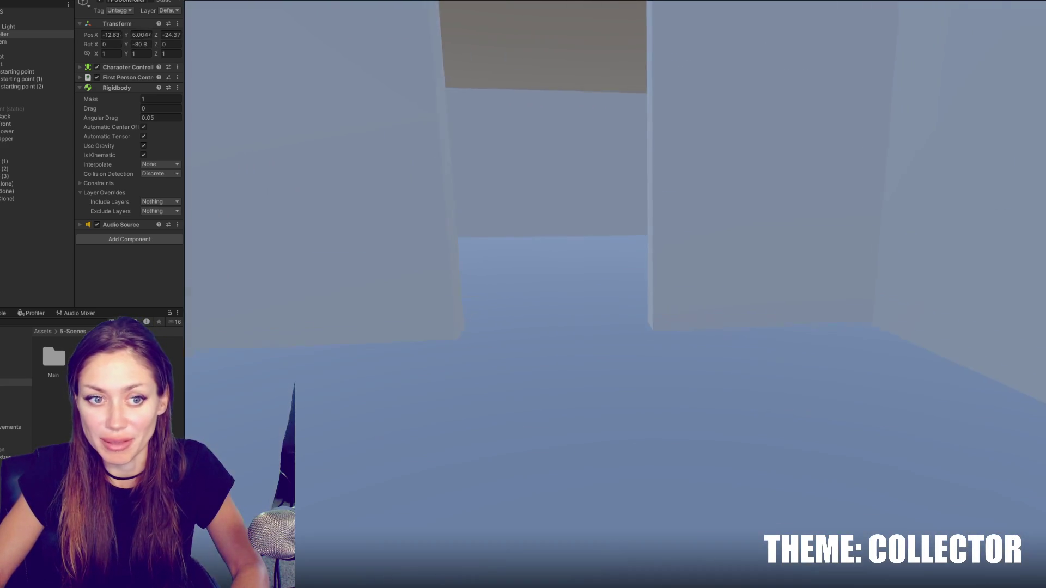
key(w)
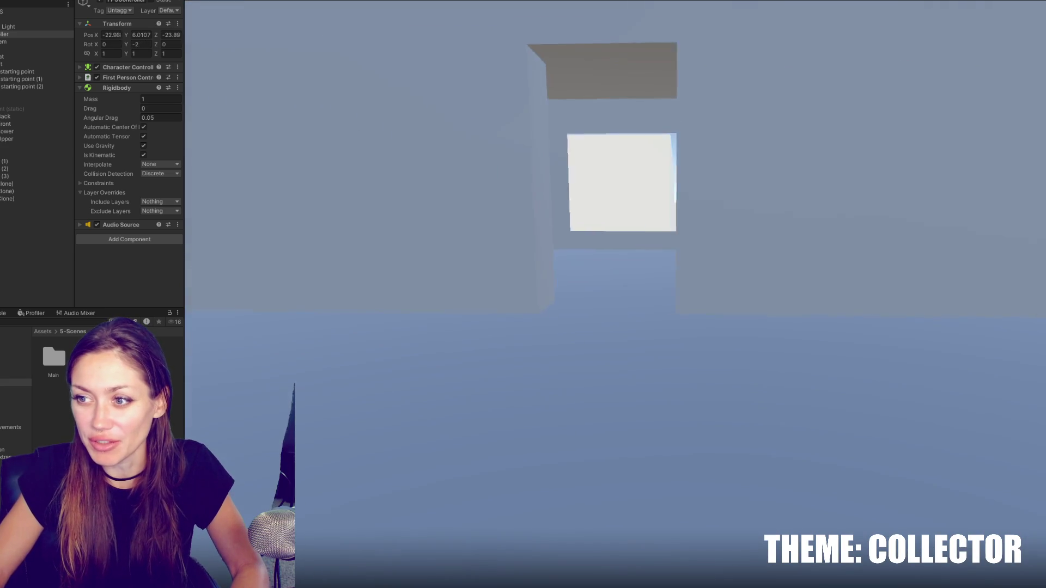
key(w)
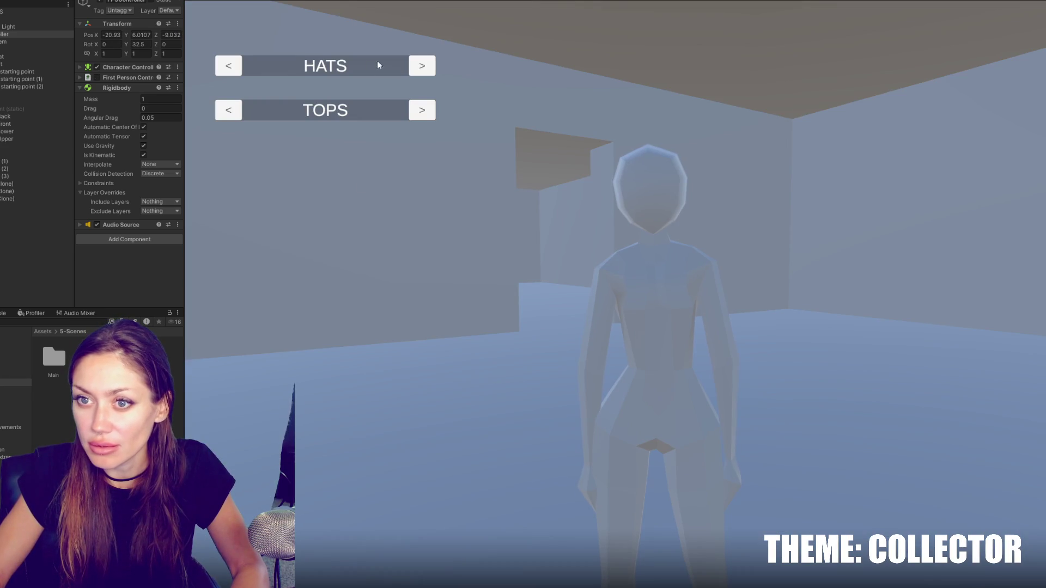
key(Escape)
key(s)
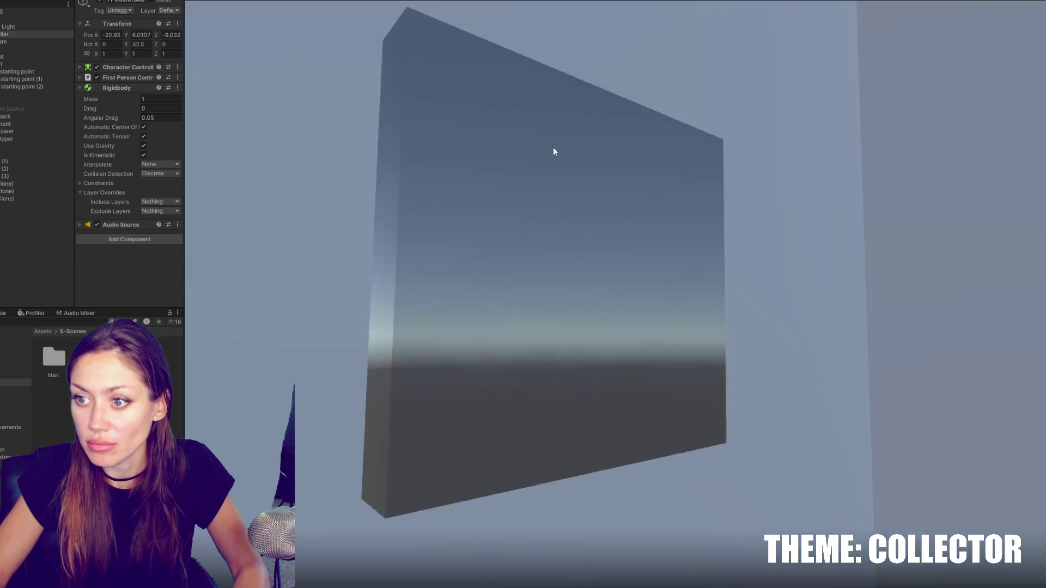
key(w)
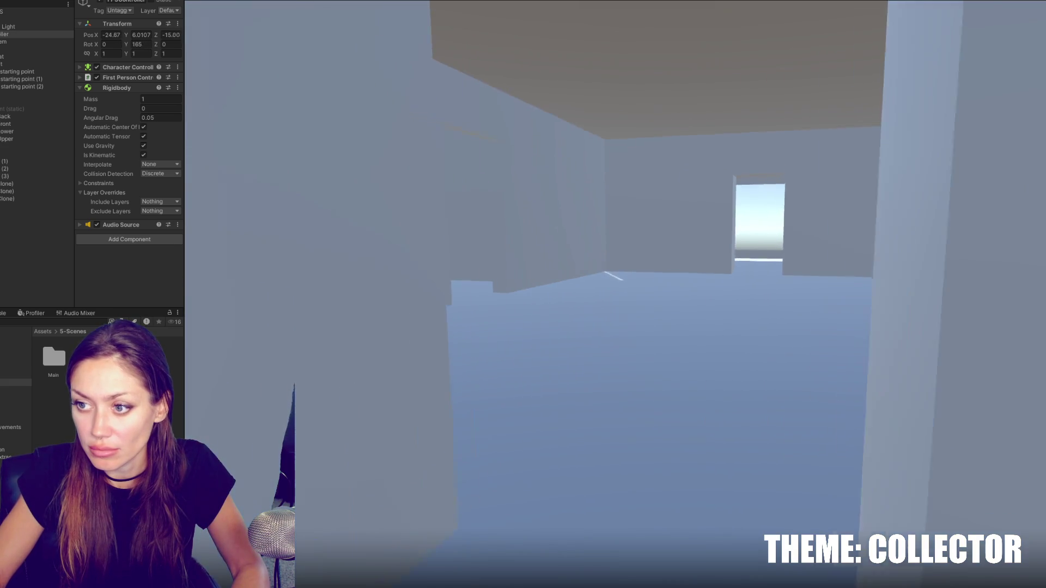
key(w)
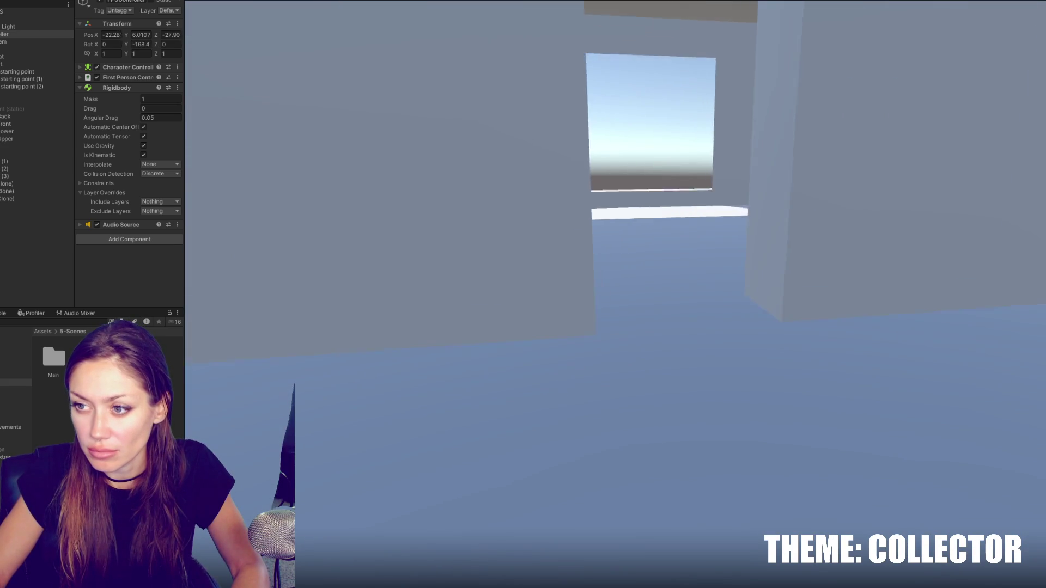
Step: Head back along the corridor, descend the stairs, then pause and quit the play session
key(w)
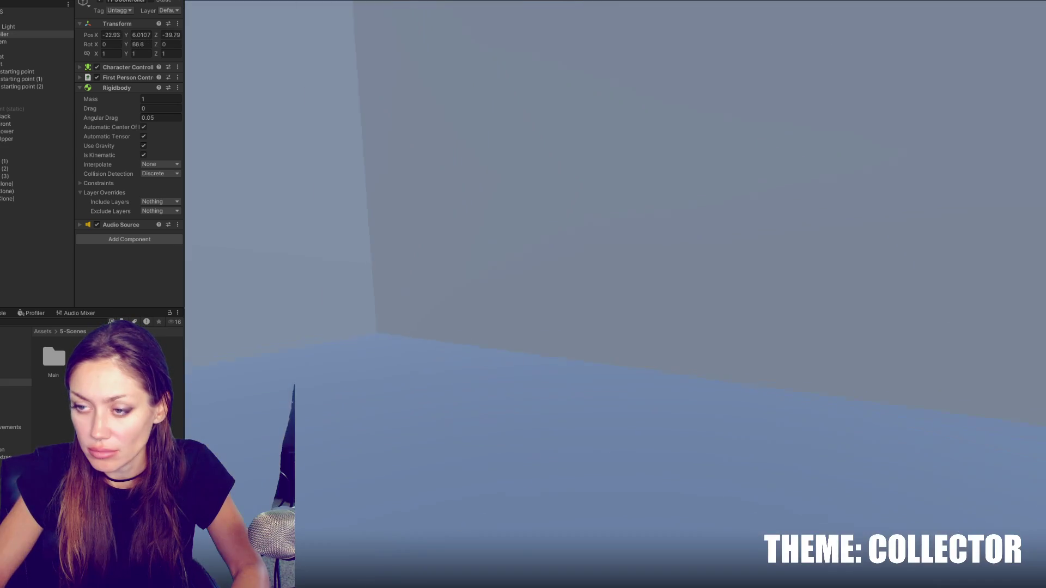
key(w)
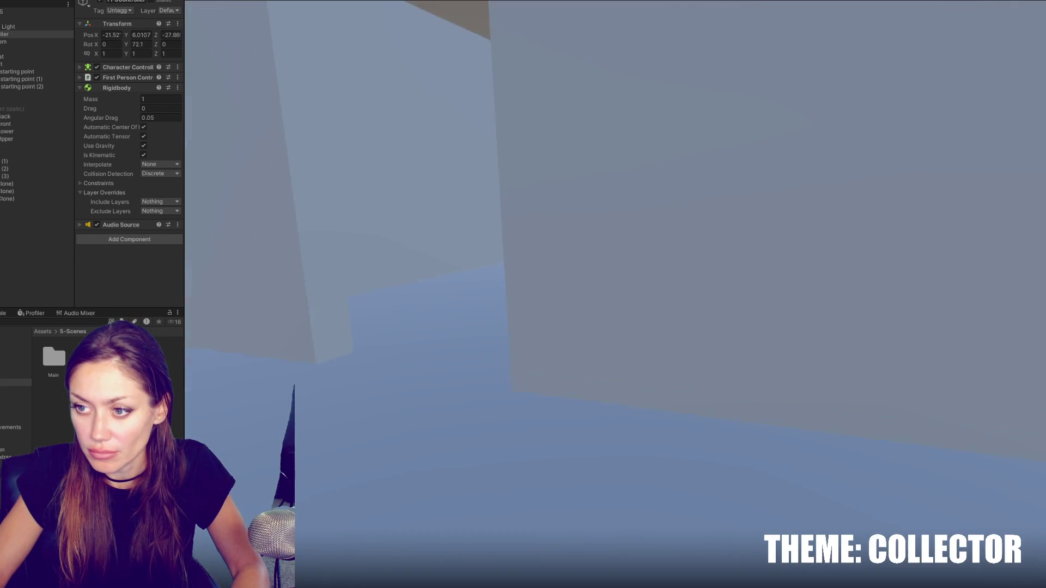
key(s)
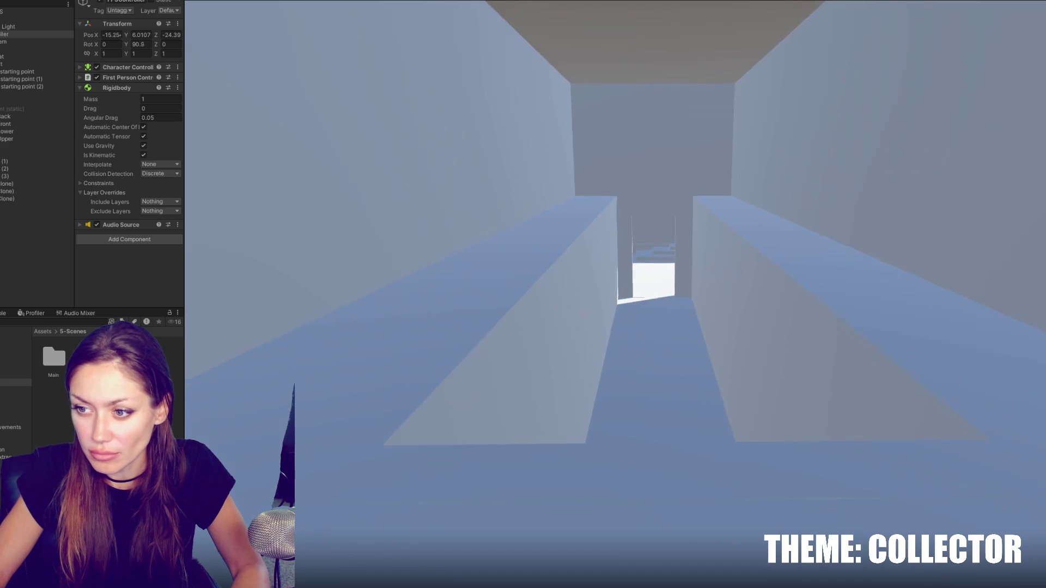
key(w)
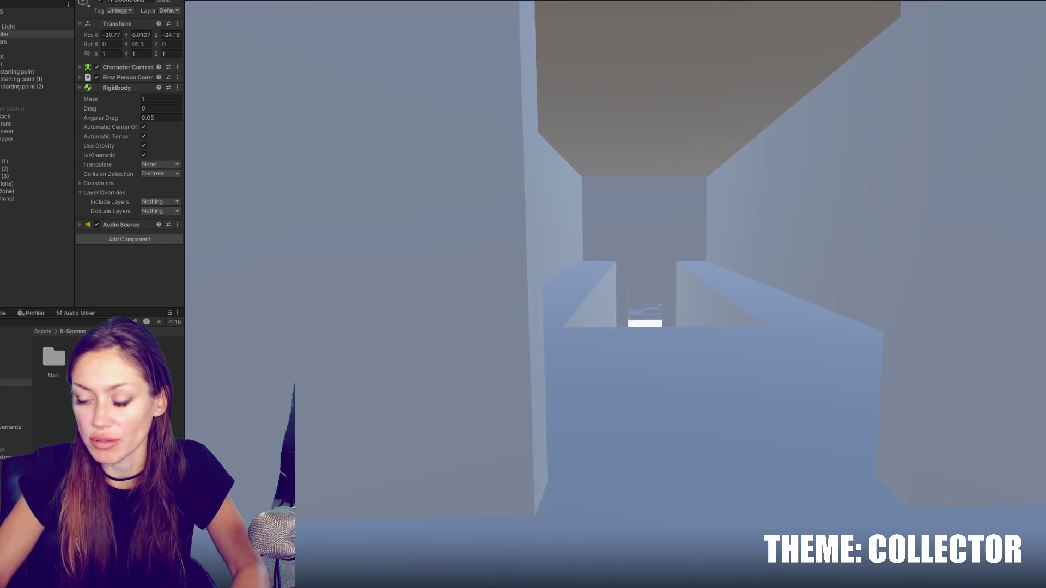
key(w)
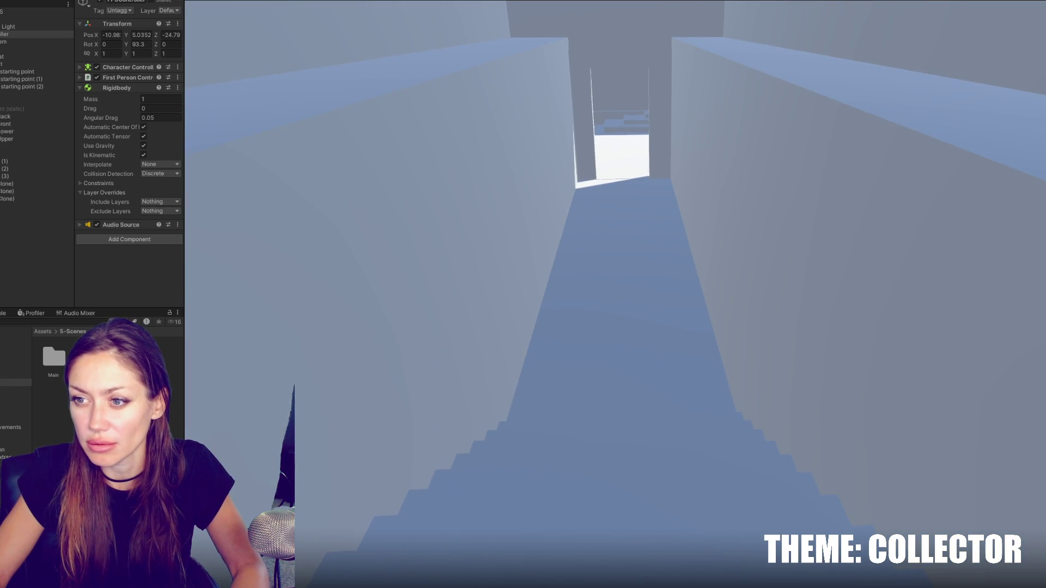
key(s)
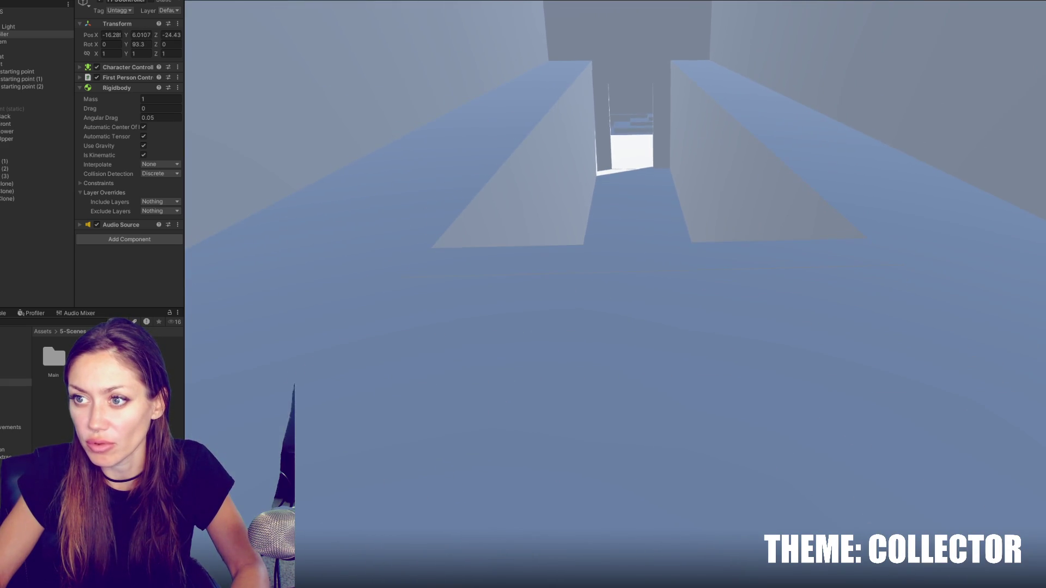
key(w)
key(Escape)
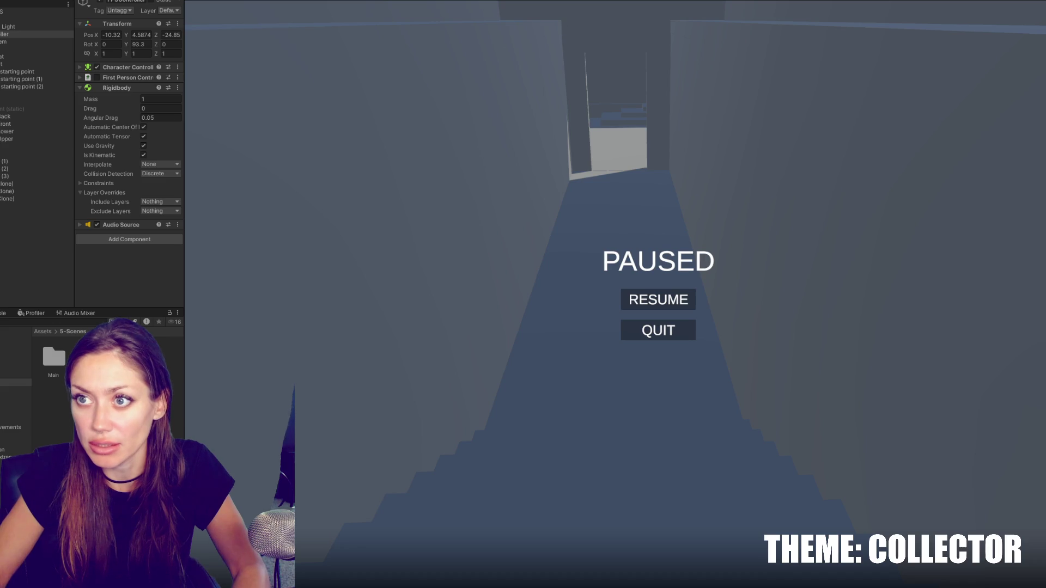
click(648, 327)
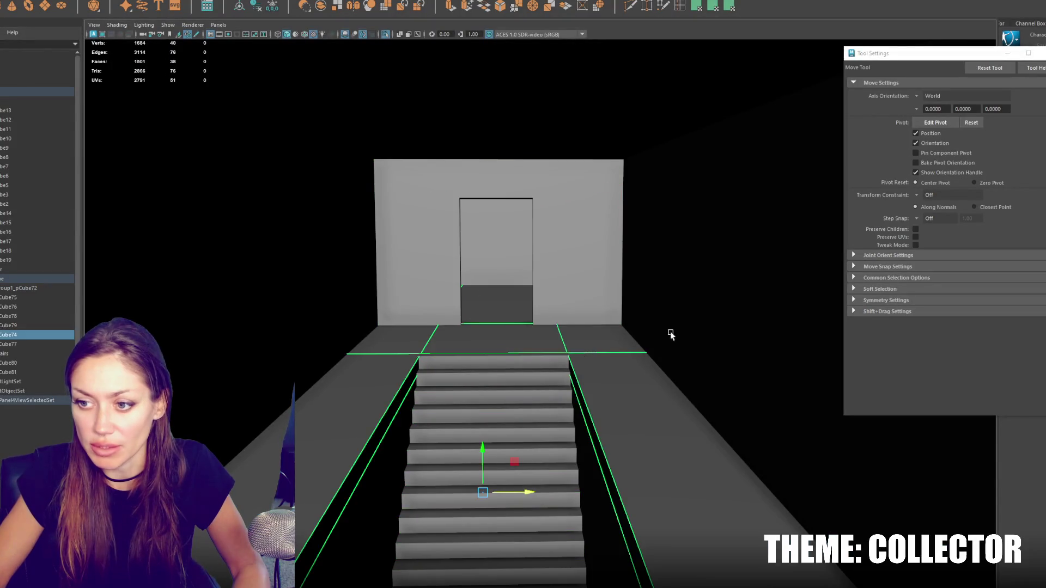
Step: Move pCube81 right and pCube80 left along X, then select both wall pieces
click(614, 407)
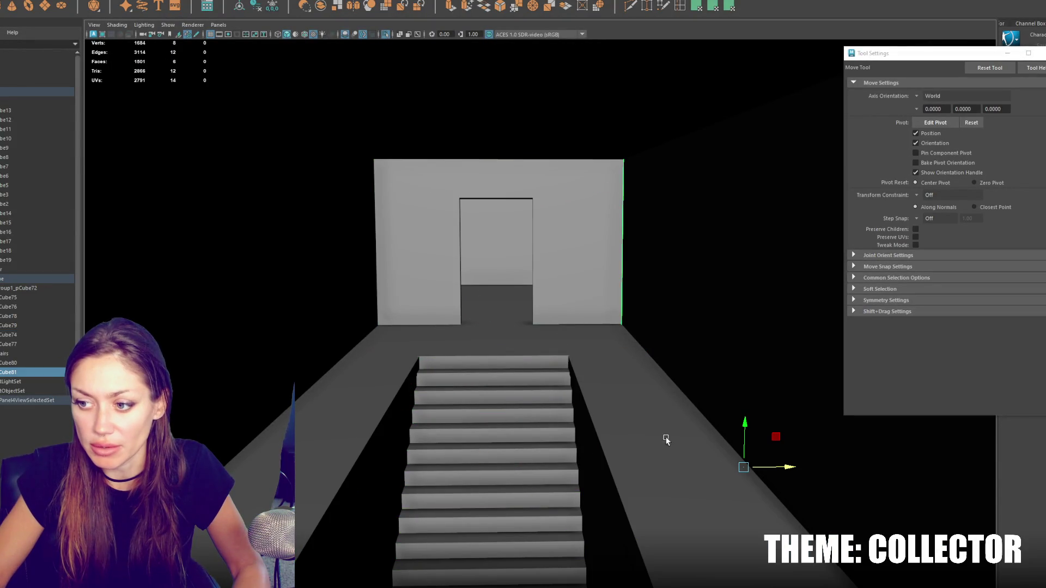
drag(793, 469, 805, 469)
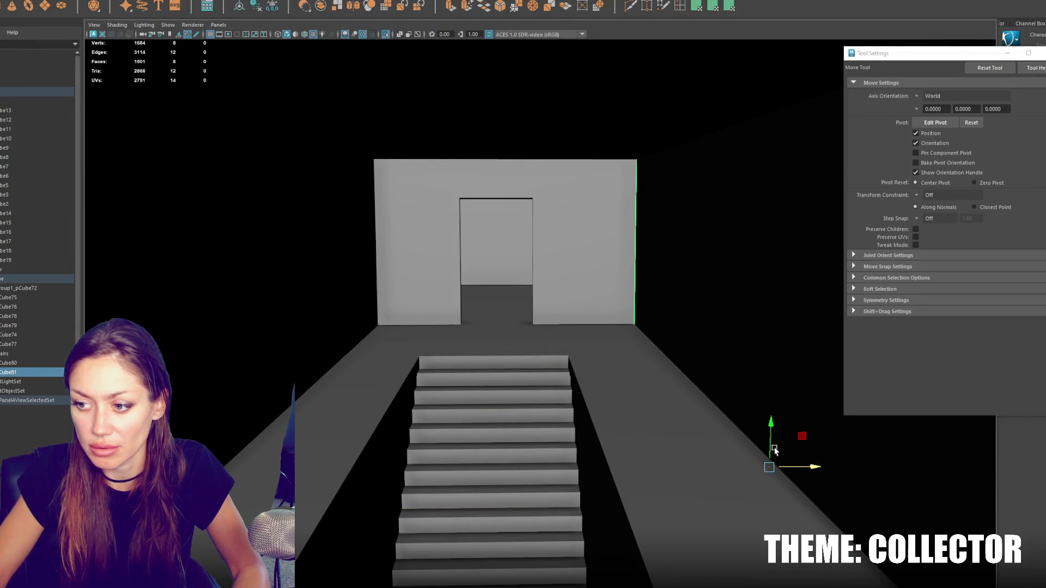
click(384, 318)
drag(270, 470, 240, 466)
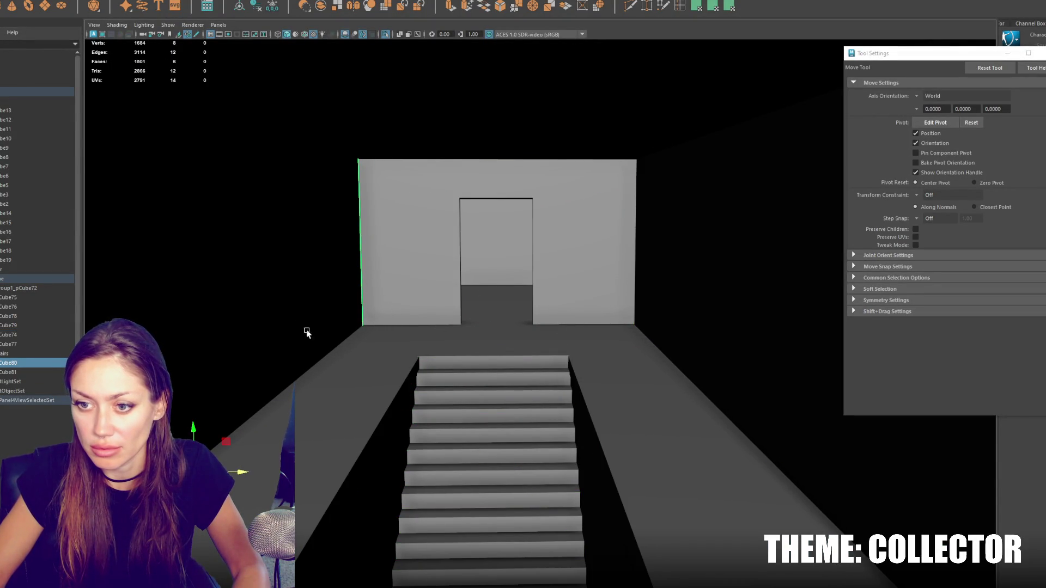
shift+click(699, 302)
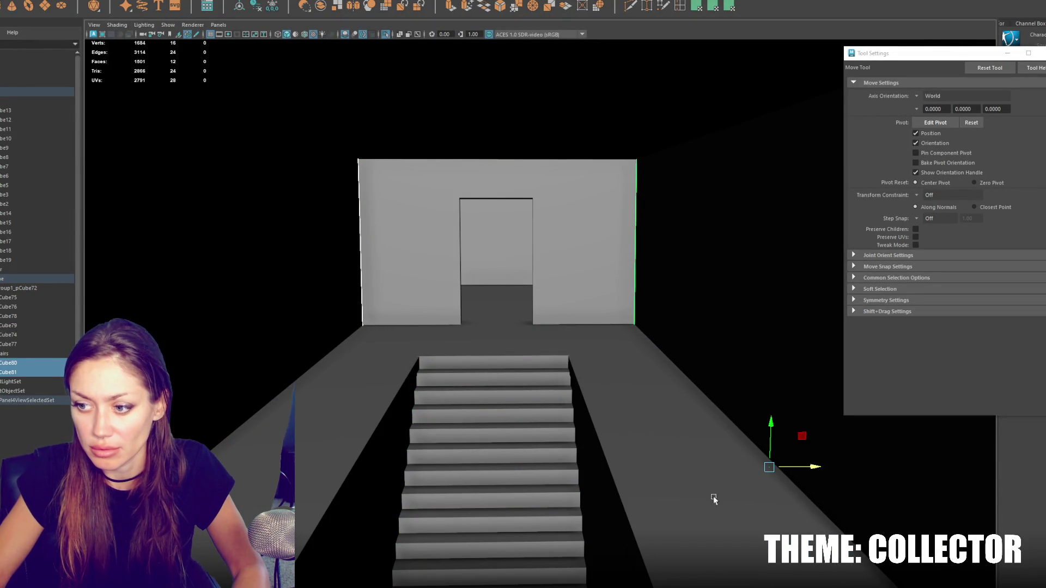
Step: Orbit around the widened walls in wireframe and shaded views, keeping only the left piece selected
alt+drag(755, 477, 834, 444)
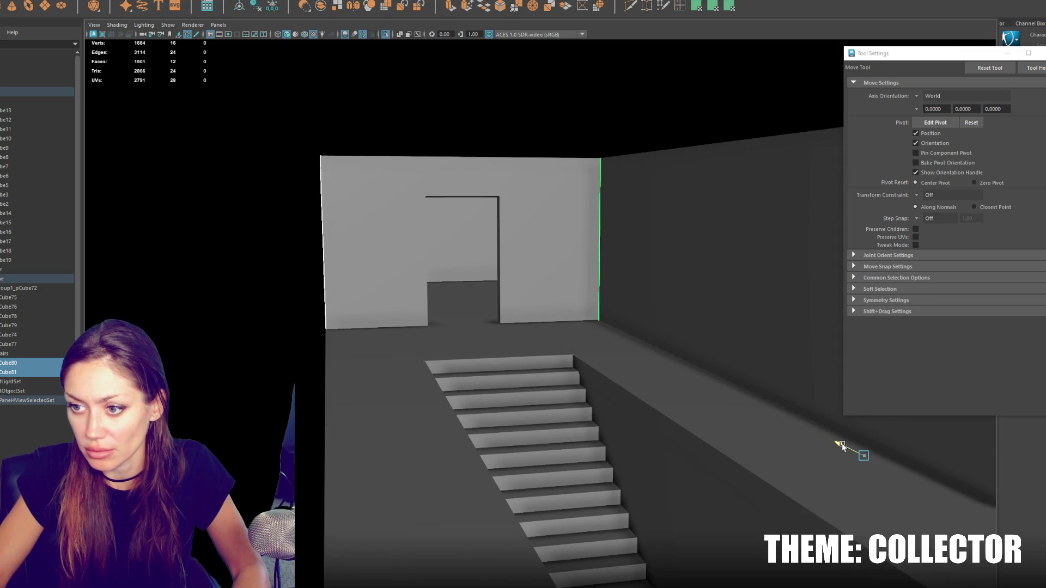
mouse_move(833, 434)
alt+mouse_down()
mouse_move(859, 427)
mouse_move(518, 415)
mouse_move(428, 435)
alt+mouse_up()
key(4)
mouse_move(619, 361)
alt+mouse_down()
mouse_move(554, 329)
mouse_move(551, 338)
mouse_move(341, 335)
alt+mouse_up()
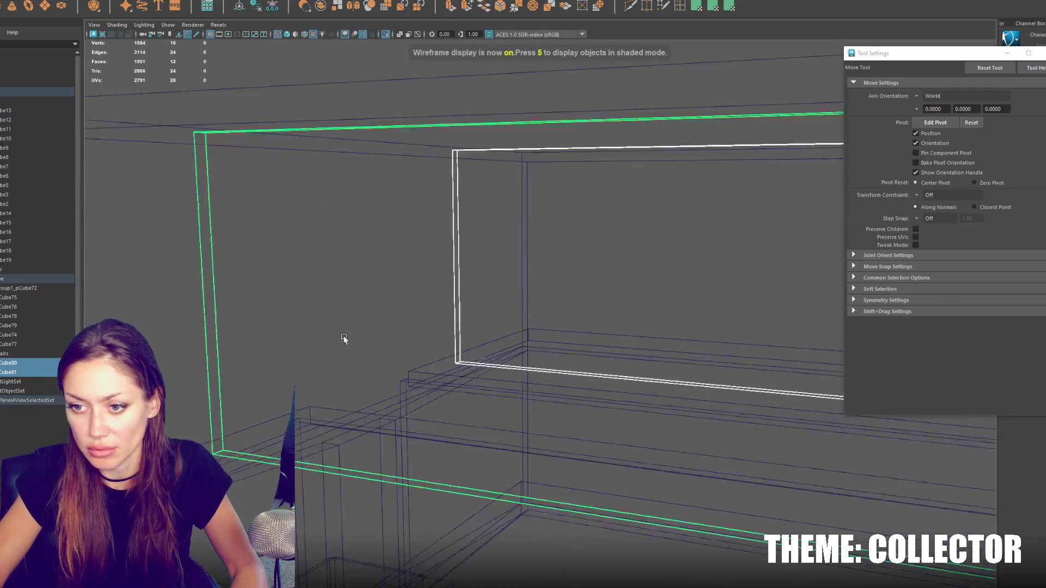
key(6)
click(352, 335)
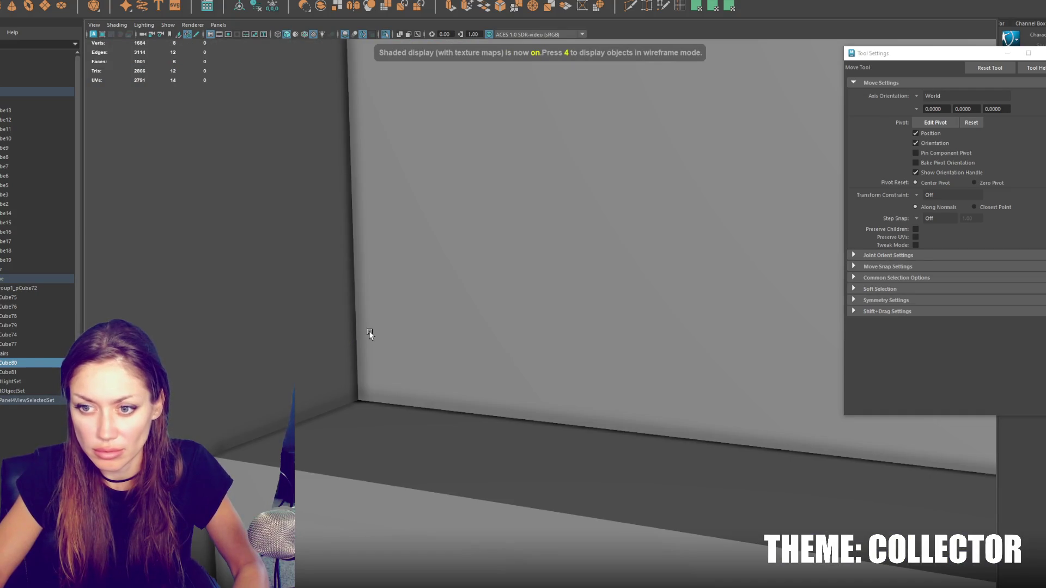
Step: Frame the floor piece and another block to inspect the staircase, then select the wall beside it
click(377, 420)
key(f)
click(577, 490)
key(f)
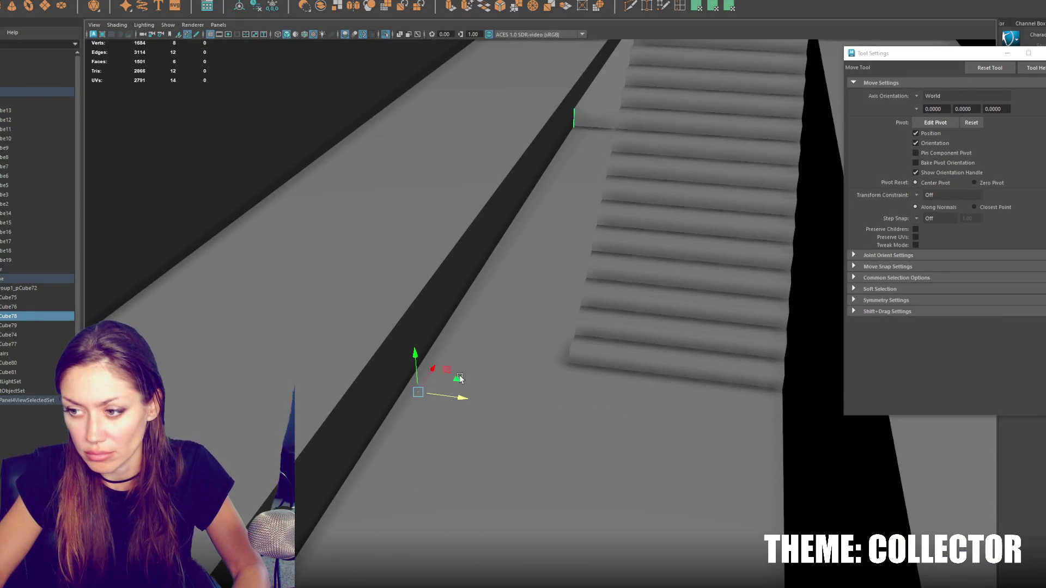
alt+drag(538, 384, 534, 368)
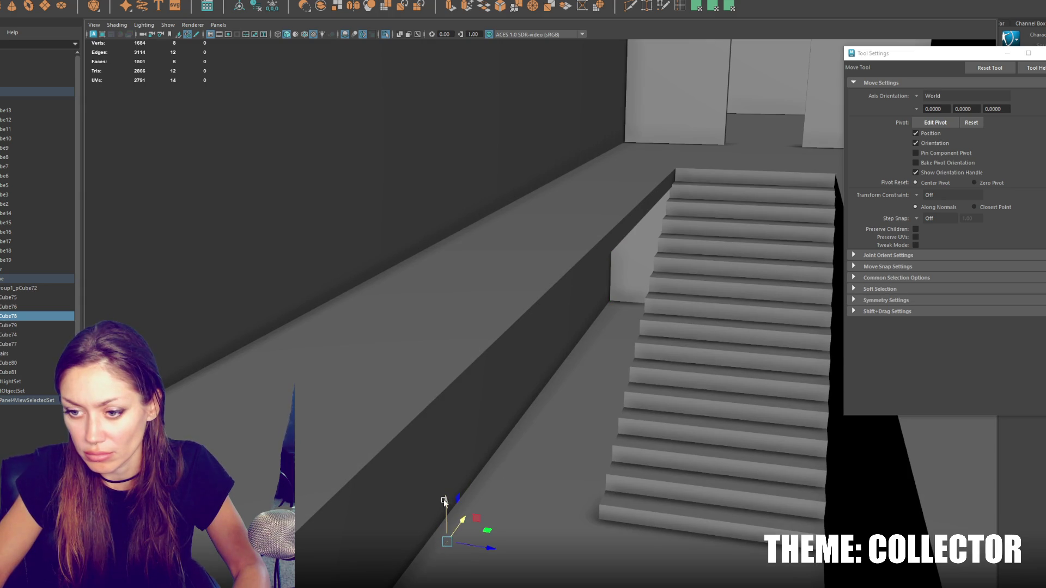
mouse_move(370, 390)
alt+right_down()
mouse_move(471, 390)
mouse_move(464, 401)
mouse_move(426, 404)
mouse_move(534, 392)
mouse_move(567, 285)
mouse_move(488, 334)
mouse_move(485, 388)
alt+right_up()
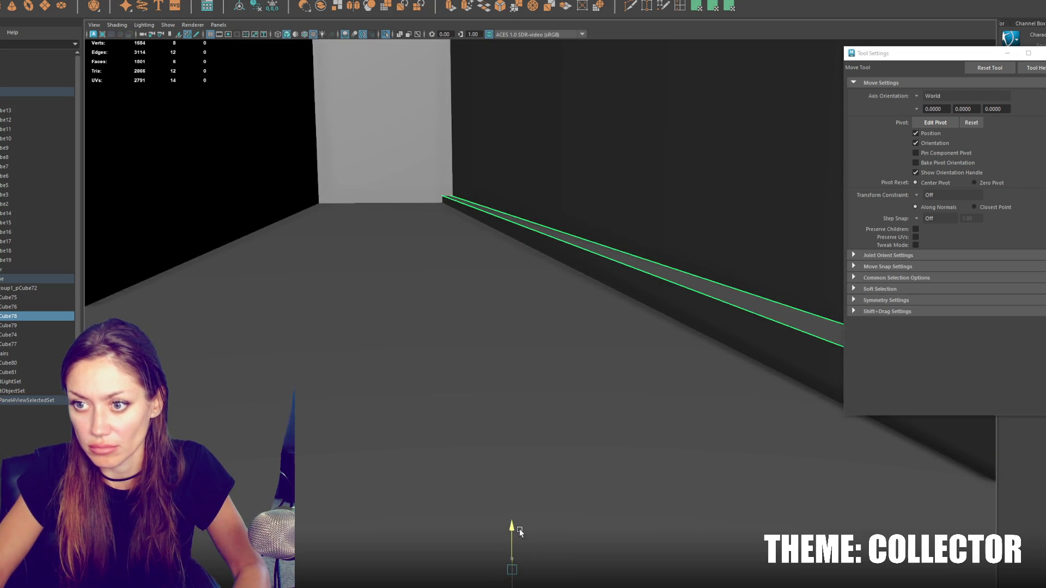
mouse_move(517, 530)
alt+mouse_down()
mouse_move(458, 526)
mouse_move(431, 445)
mouse_move(427, 462)
mouse_move(480, 440)
mouse_move(464, 578)
mouse_move(474, 587)
alt+mouse_up()
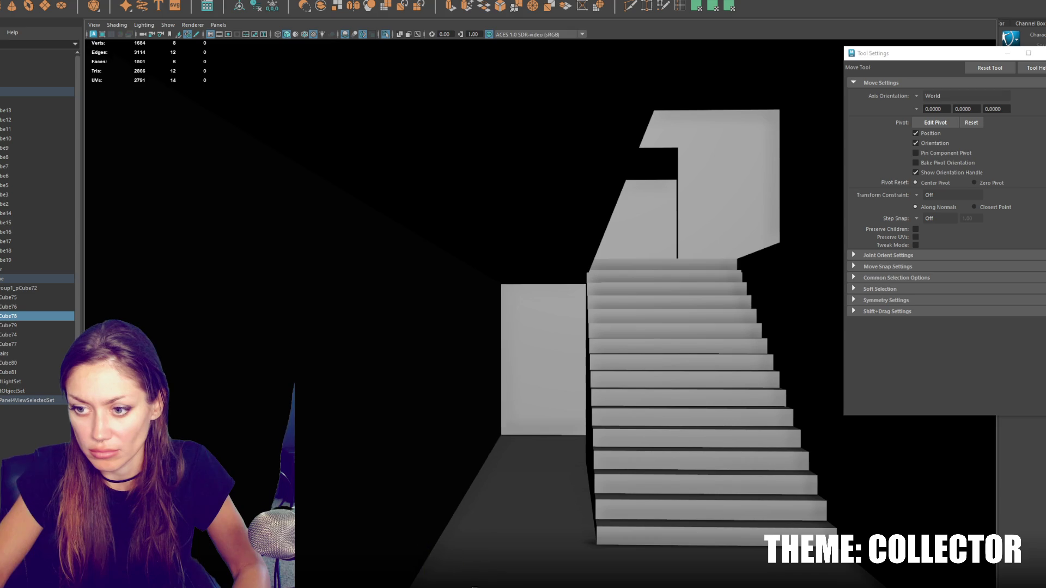
click(545, 382)
Step: From a close side view, nudge the wall along Y back to about its original height
mouse_move(545, 381)
alt+mouse_down()
mouse_move(650, 434)
mouse_move(708, 518)
mouse_move(764, 553)
mouse_move(825, 561)
mouse_move(746, 538)
alt+mouse_up()
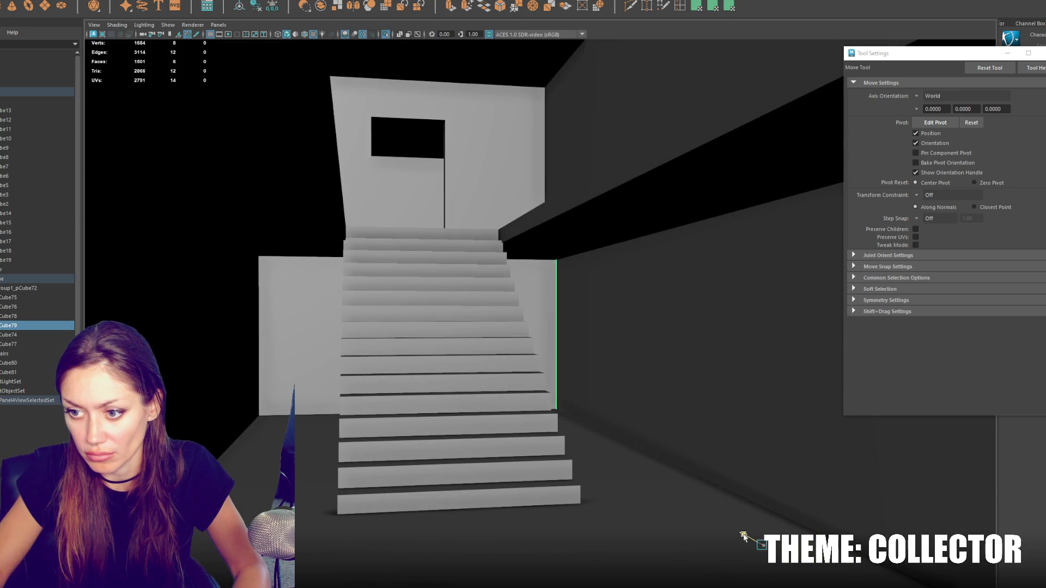
mouse_move(738, 534)
alt+mouse_down()
mouse_move(689, 436)
mouse_move(607, 408)
mouse_move(645, 401)
mouse_move(498, 410)
mouse_move(508, 392)
alt+mouse_up()
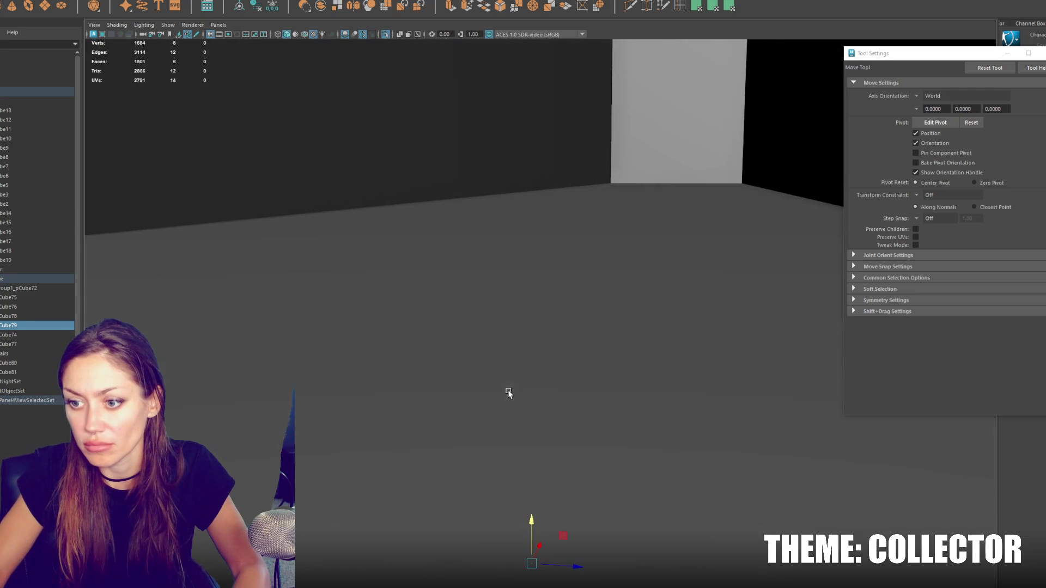
click(533, 519)
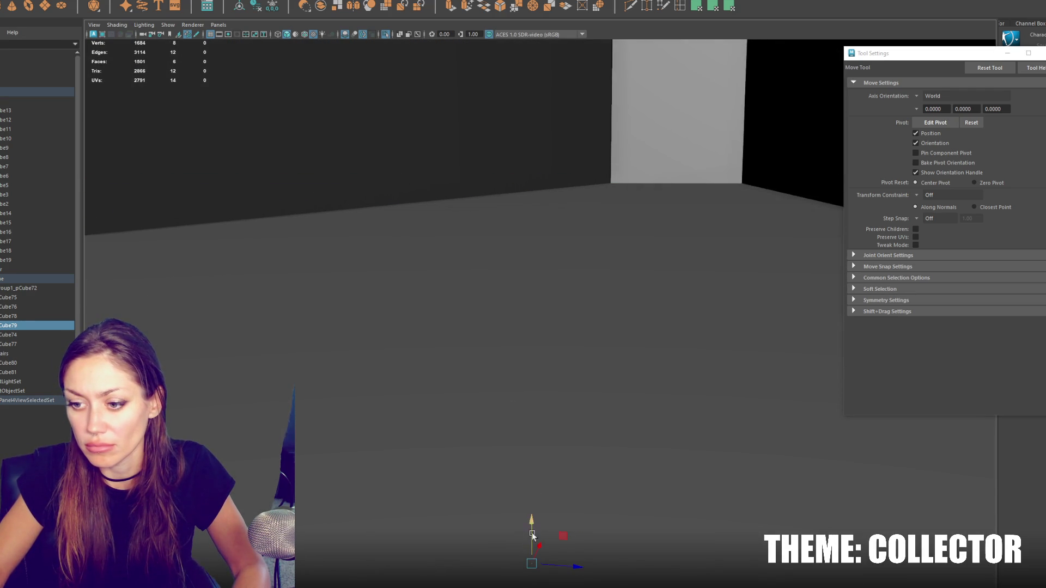
mouse_move(523, 512)
mouse_down()
mouse_move(526, 496)
mouse_move(523, 520)
mouse_up()
click(511, 520)
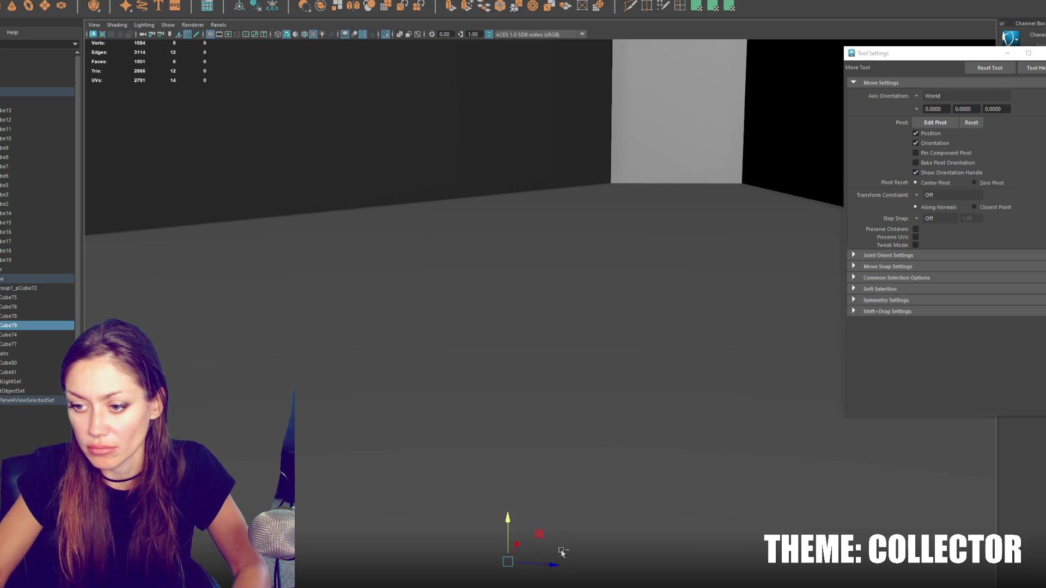
mouse_move(521, 522)
mouse_down()
mouse_move(516, 481)
mouse_move(565, 567)
mouse_up()
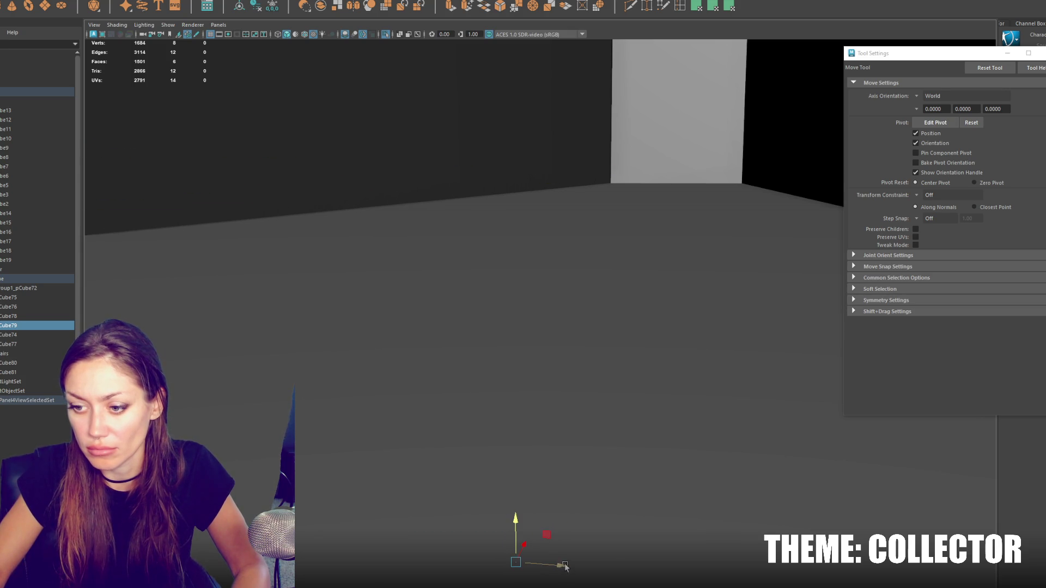
drag(513, 508, 513, 513)
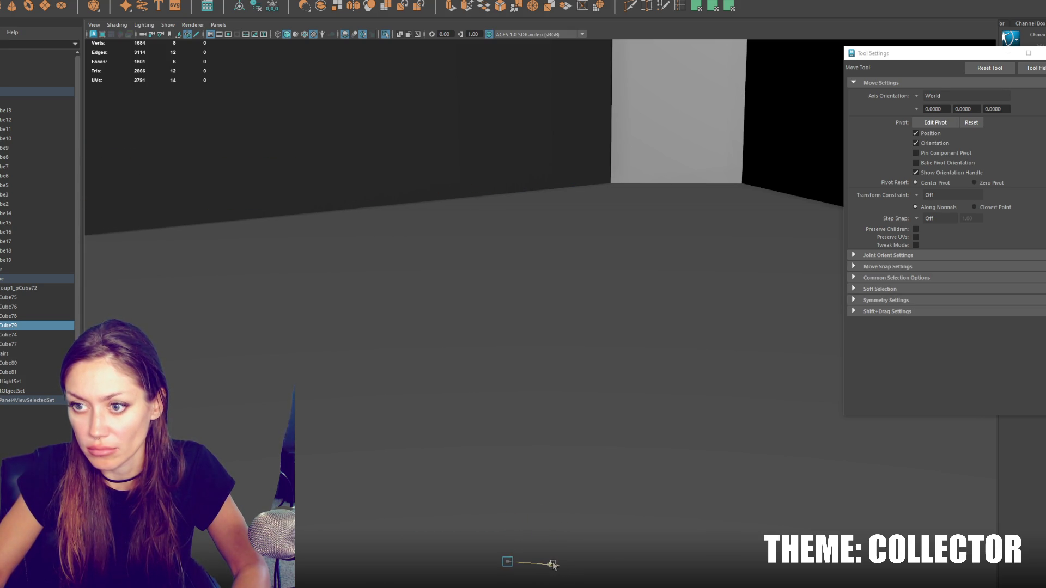
mouse_move(510, 506)
alt+right_down()
mouse_move(350, 437)
mouse_move(633, 363)
mouse_move(519, 342)
mouse_move(524, 362)
mouse_move(662, 372)
mouse_move(591, 362)
mouse_move(592, 345)
mouse_move(530, 274)
mouse_move(497, 324)
mouse_move(495, 310)
alt+right_up()
Step: Scale the Stairs narrower along X
key(4)
key(6)
click(367, 253)
click(355, 229)
click(355, 228)
click(361, 247)
key(ctrl+z)
key(ctrl+z)
key(ctrl+z)
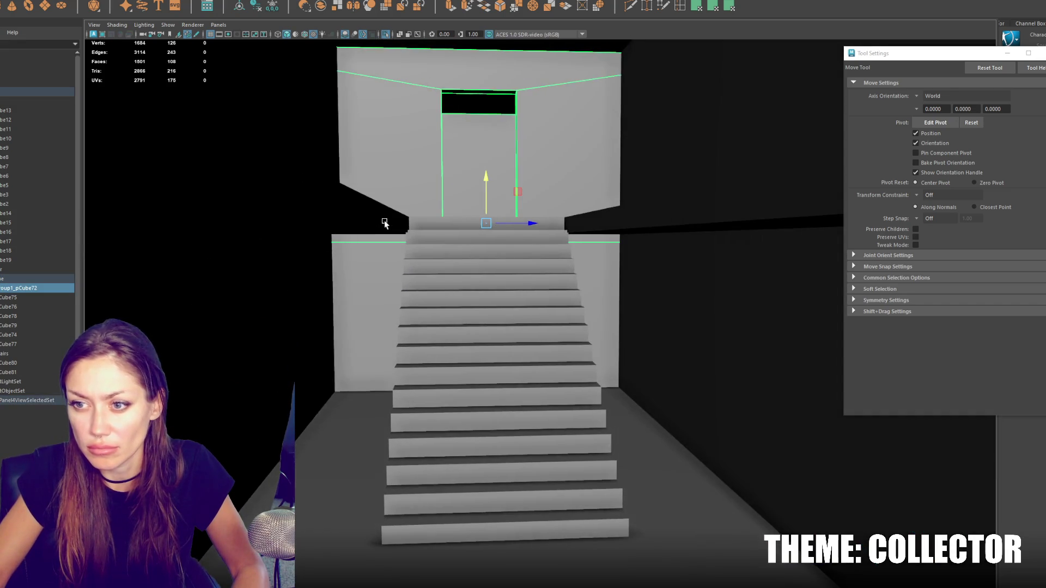
key(ctrl+z)
key(ctrl+z)
alt+right_drag(381, 217, 511, 294)
click(544, 309)
key(r)
drag(545, 310, 538, 304)
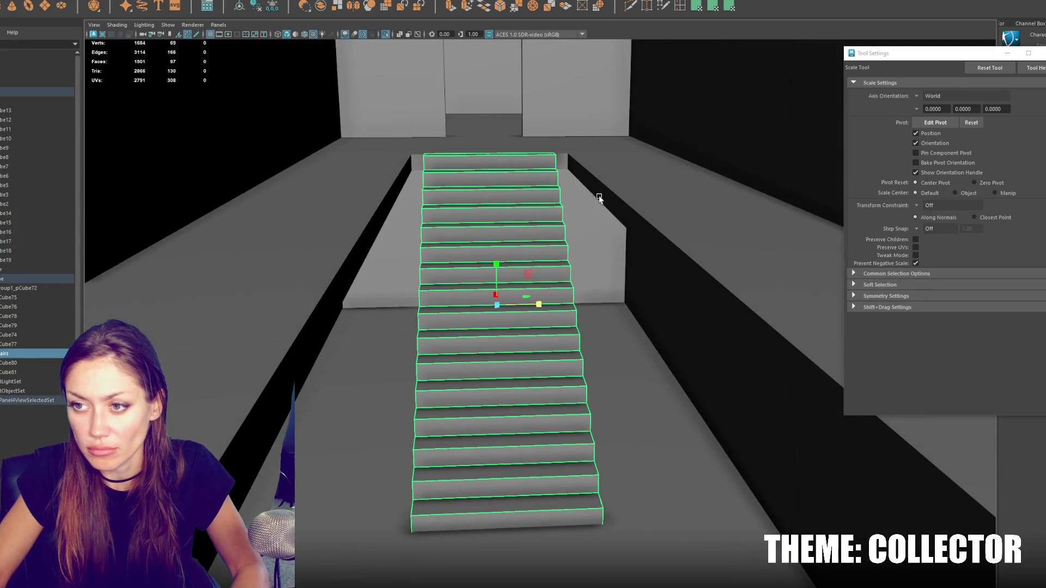
Step: Stretch both side ledges' top strip faces inward in X to meet the stairs
click(599, 177)
mouse_move(616, 173)
right_down()
mouse_move(619, 164)
mouse_move(619, 188)
mouse_move(635, 150)
right_up()
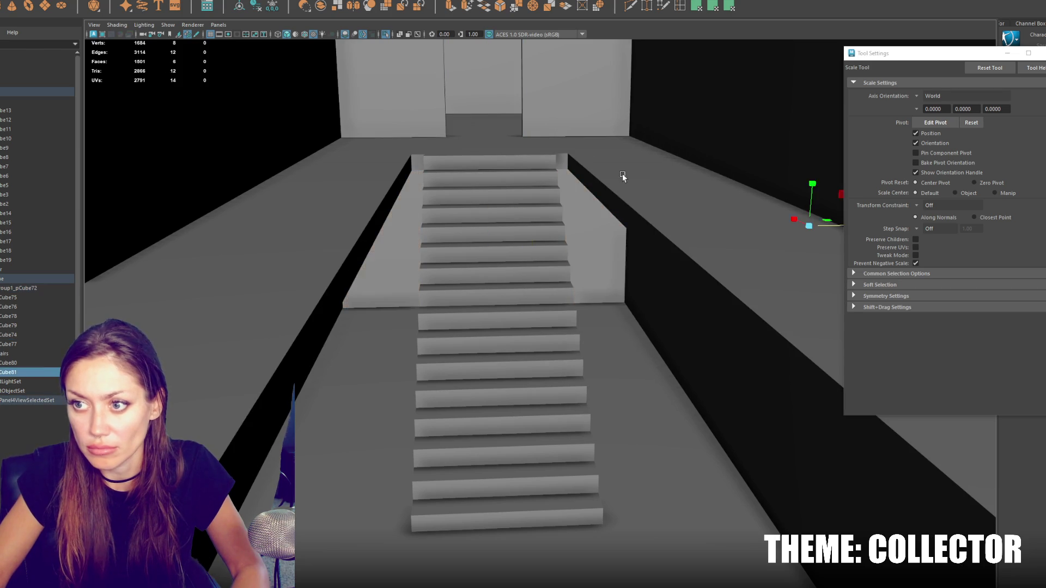
click(614, 193)
shift+click(400, 208)
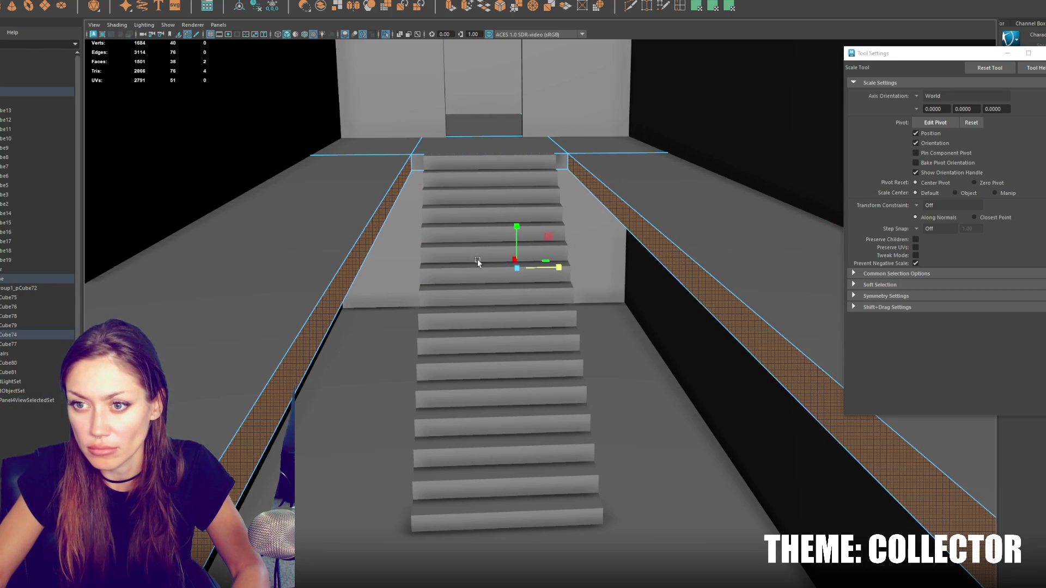
drag(564, 271, 551, 271)
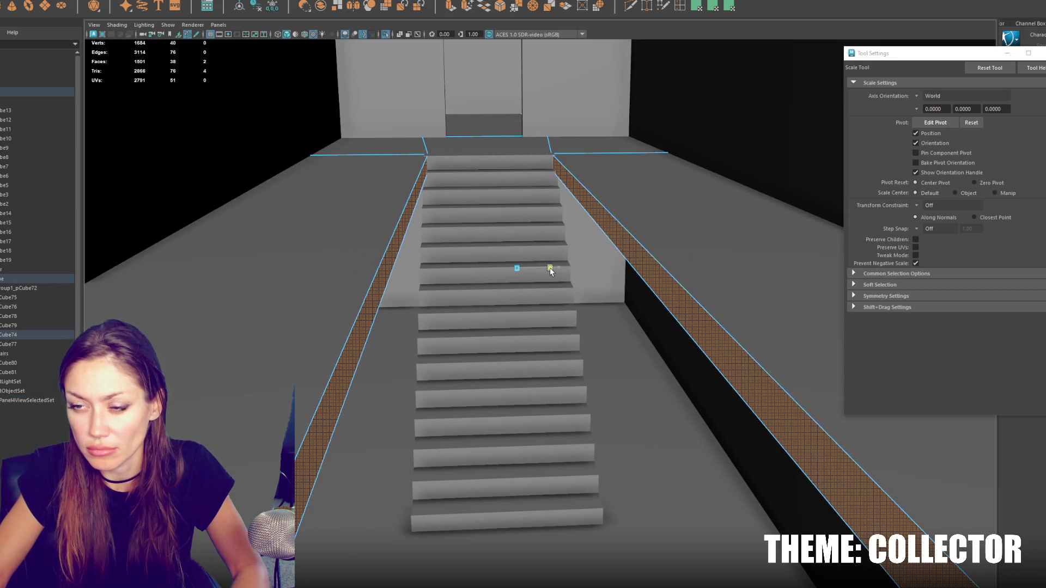
key(F8)
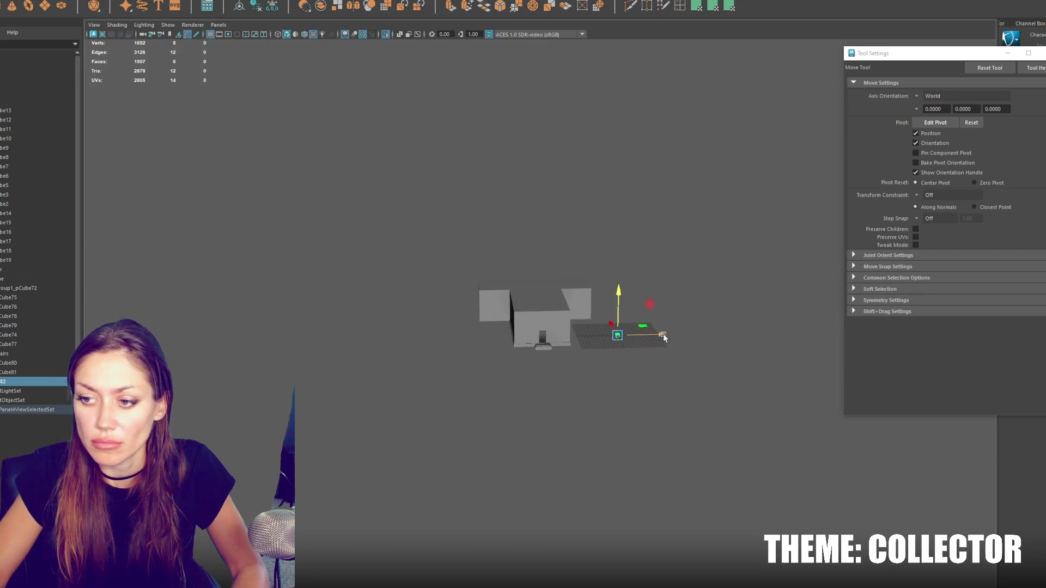
Step: Scale the new cube into a thin post and stand it upright beside the stairs
key(f)
scroll(549, 277, down, 3)
key(r)
mouse_move(561, 295)
middle_down()
mouse_move(542, 296)
mouse_move(538, 315)
mouse_move(673, 323)
middle_up()
key(w)
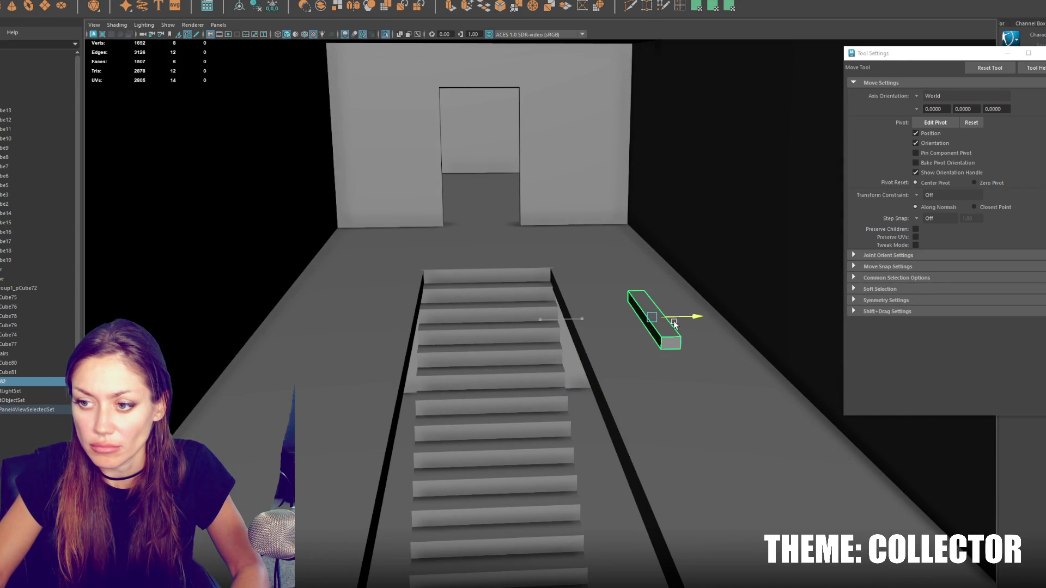
mouse_move(655, 272)
middle_down()
mouse_move(668, 467)
mouse_move(681, 502)
mouse_move(730, 460)
mouse_move(703, 517)
middle_up()
scroll(710, 514, up, 5)
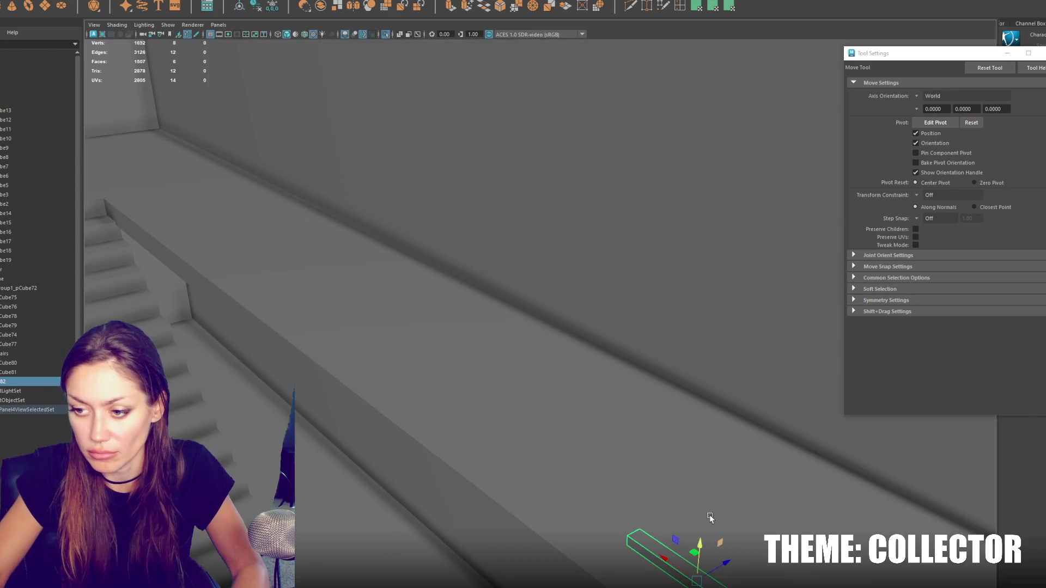
key(e)
middle_drag(709, 515, 708, 490)
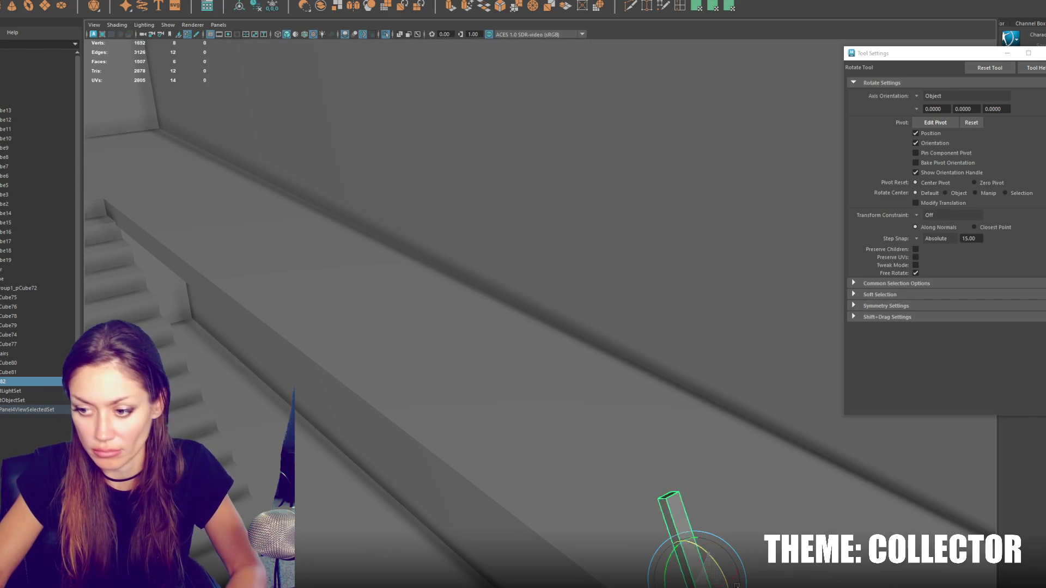
Step: Place the post on the ledge top at the far end of the ledge
mouse_move(708, 490)
alt+mouse_down()
mouse_move(659, 542)
mouse_move(555, 539)
mouse_move(761, 94)
alt+mouse_up()
key(w)
middle_drag(587, 277, 522, 255)
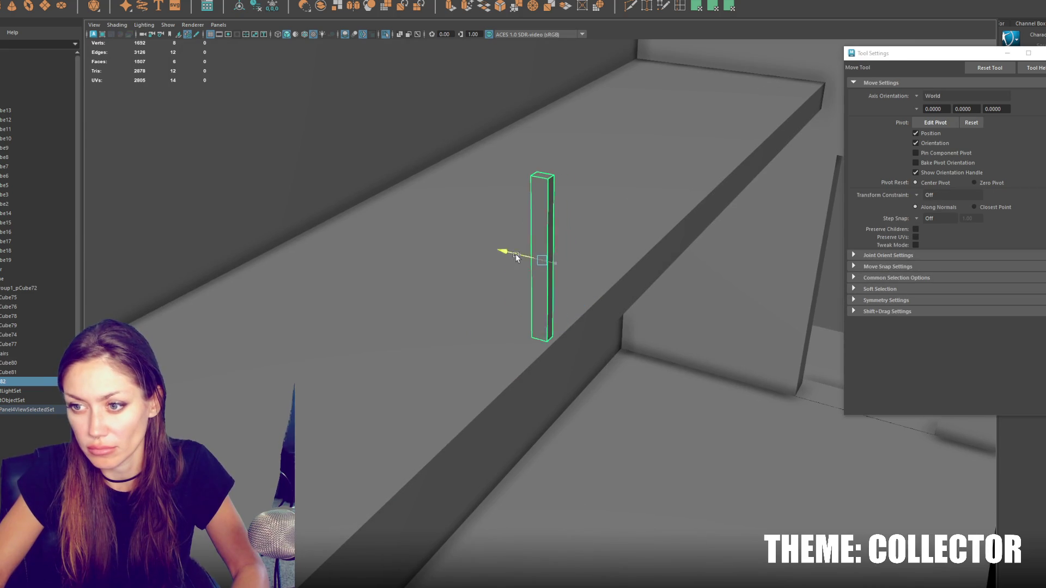
mouse_move(533, 223)
mouse_down()
mouse_move(538, 277)
mouse_move(485, 297)
mouse_up()
key(Delete)
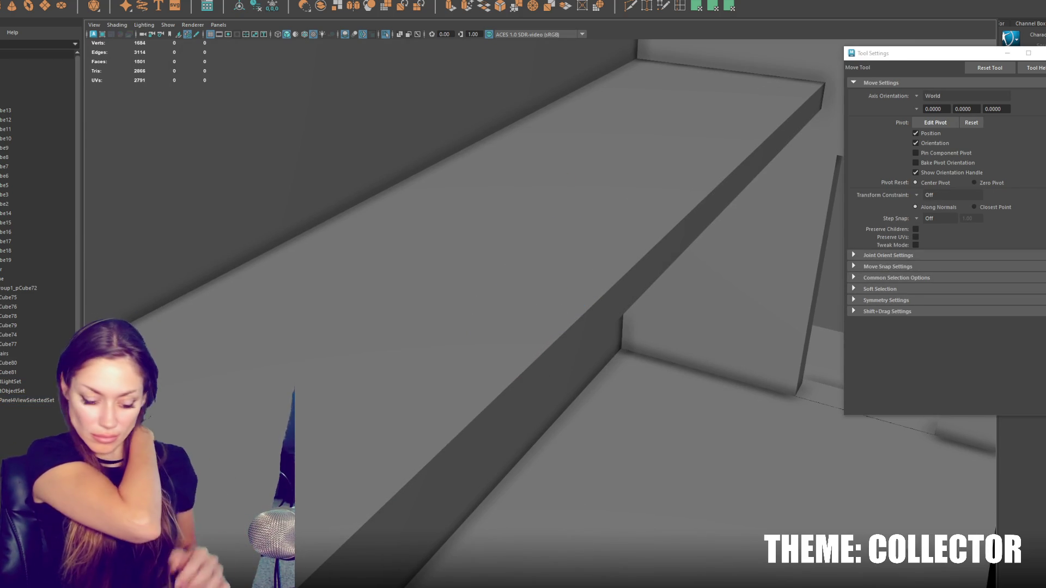
key(ctrl+z)
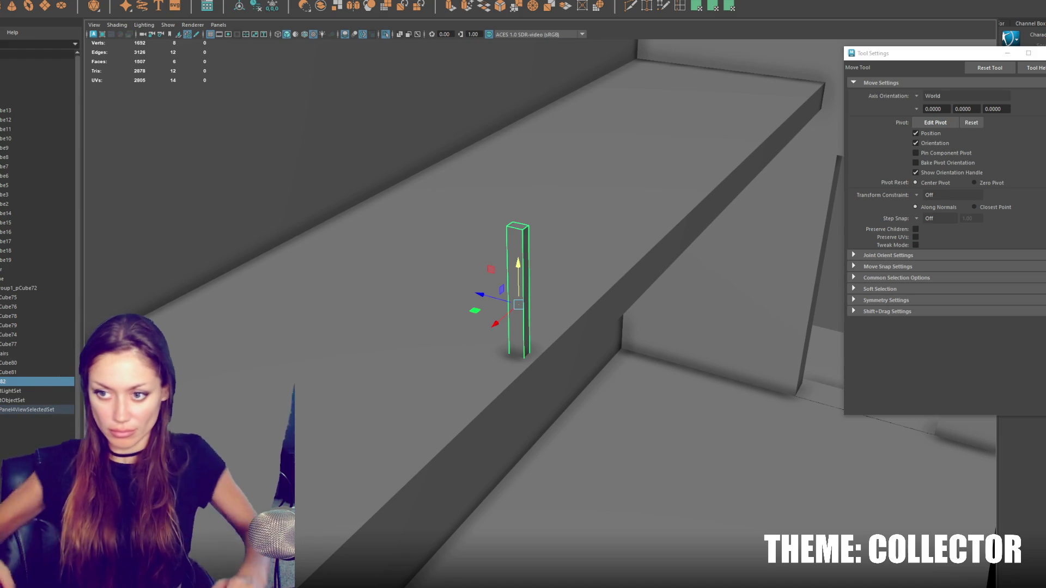
key(r)
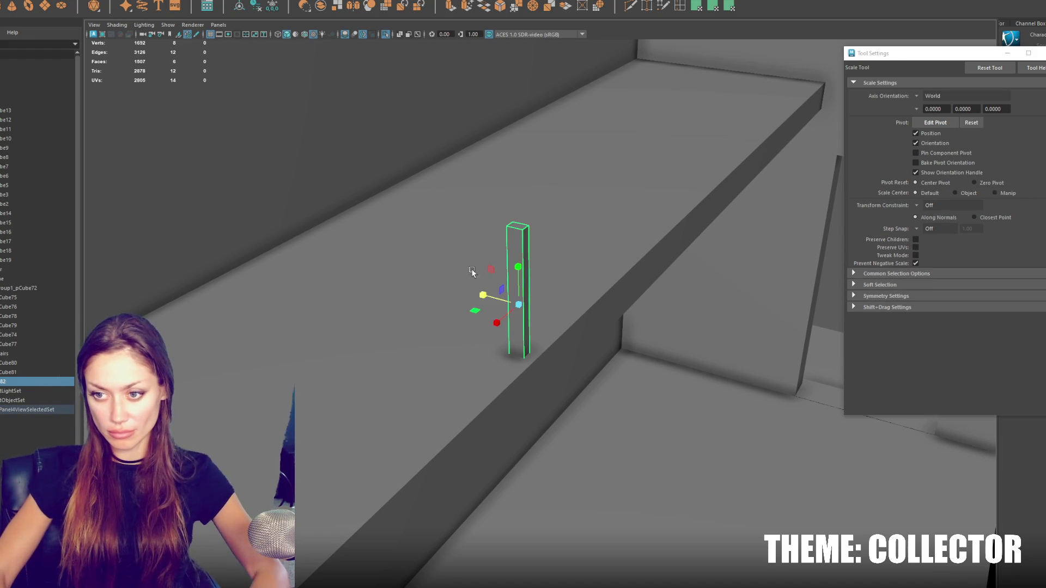
key(w)
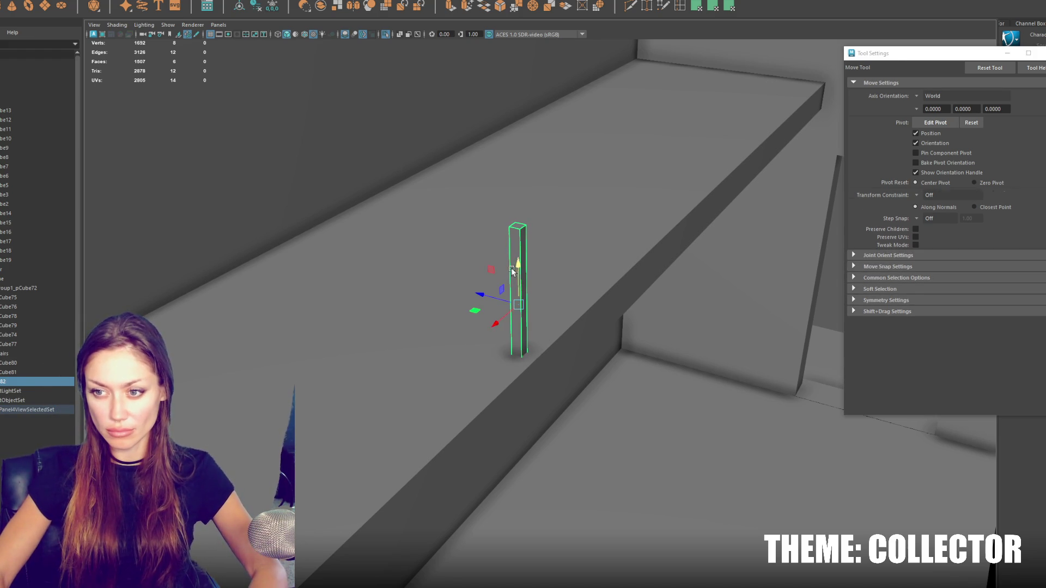
mouse_move(499, 323)
mouse_down()
mouse_move(631, 237)
mouse_move(796, 93)
mouse_up()
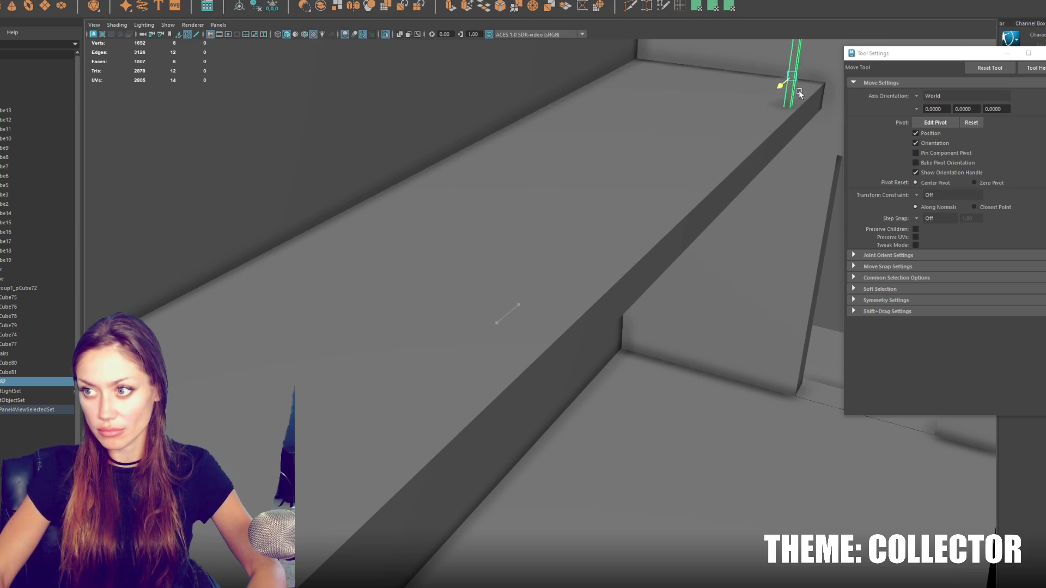
Step: Open the Edit > Duplicate Special options
scroll(672, 191, up, 5)
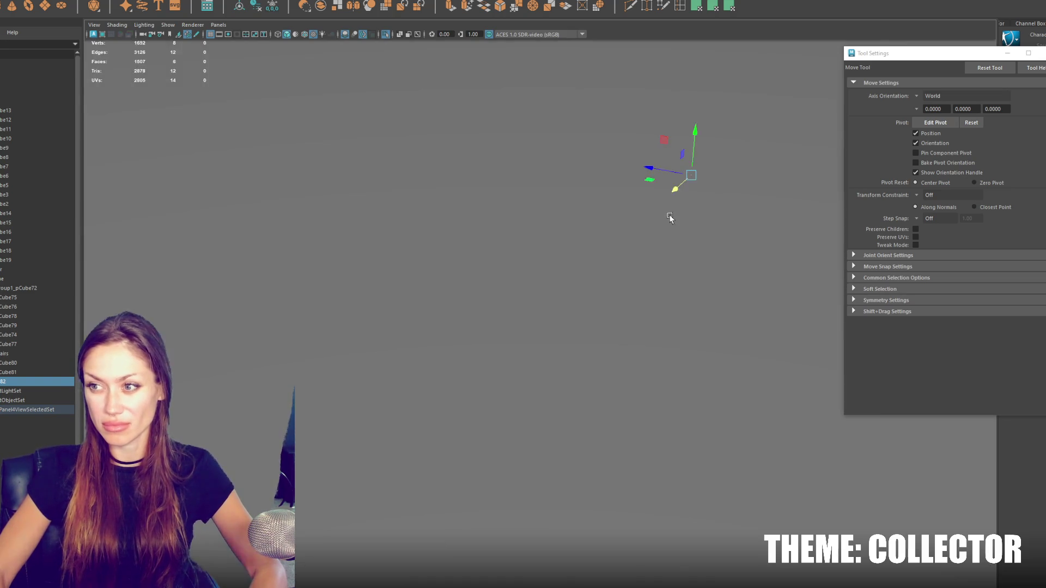
scroll(692, 212, up, 5)
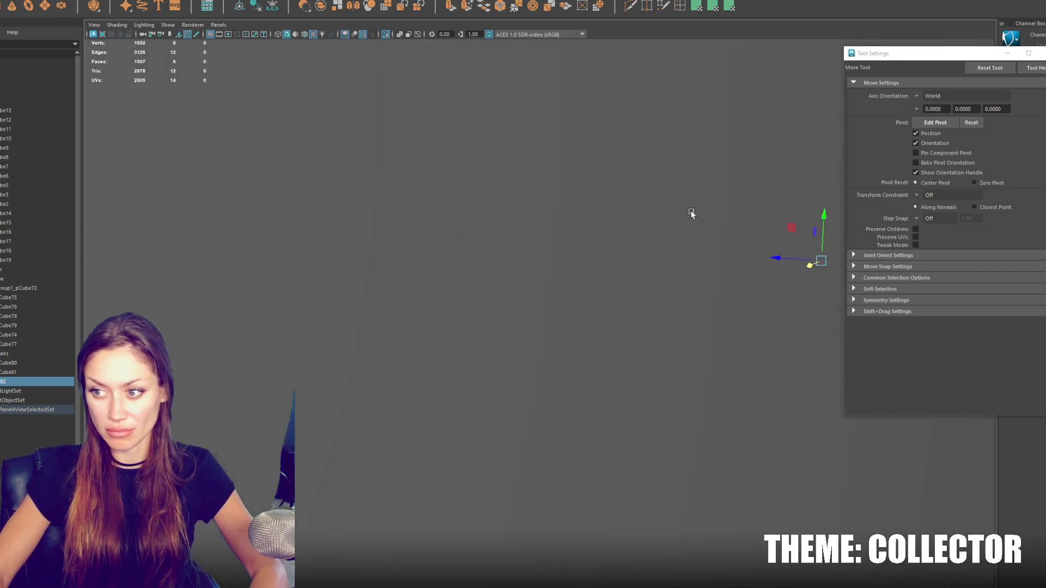
click(115, 1)
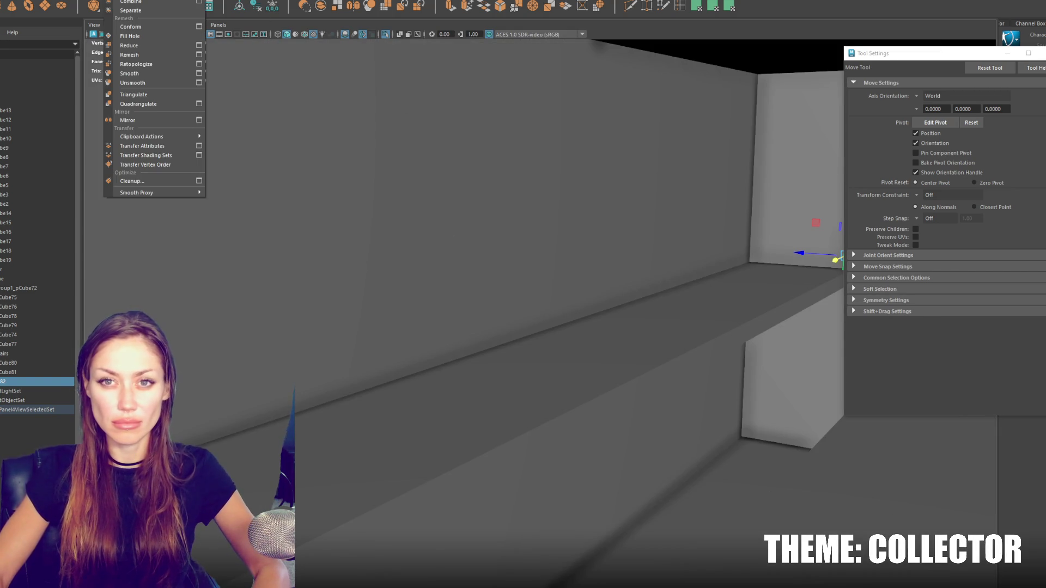
click(8, 1)
mouse_move(69, 86)
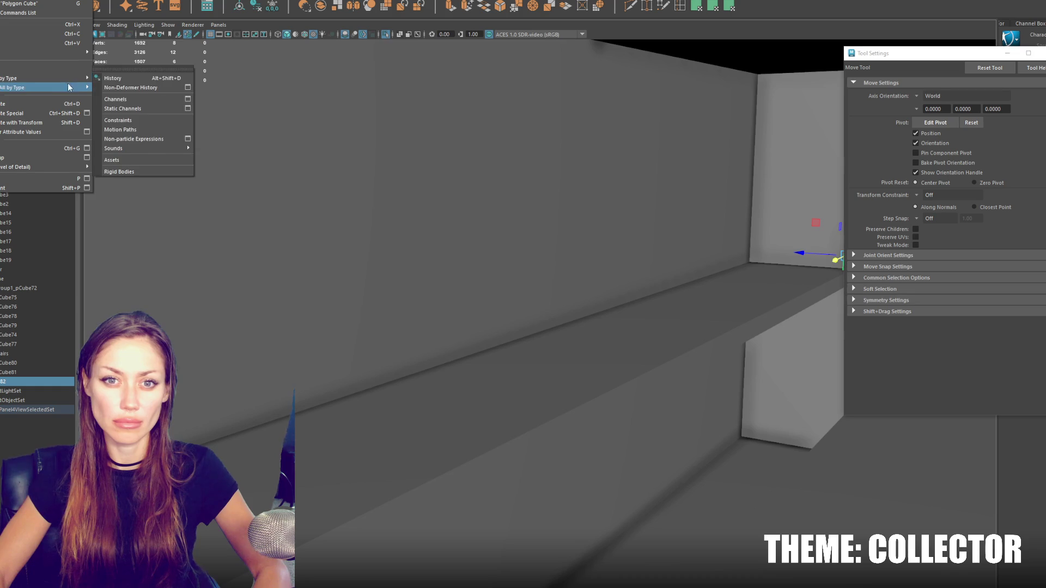
click(87, 113)
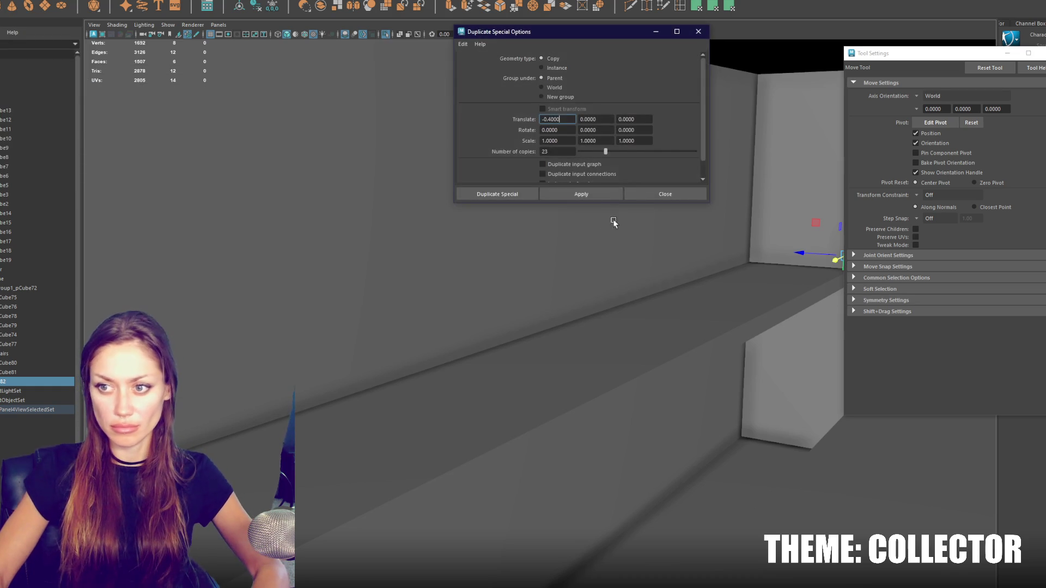
Step: Make 50 offset copies of the post along the ledge with Duplicate Special
click(605, 197)
key(ctrl+z)
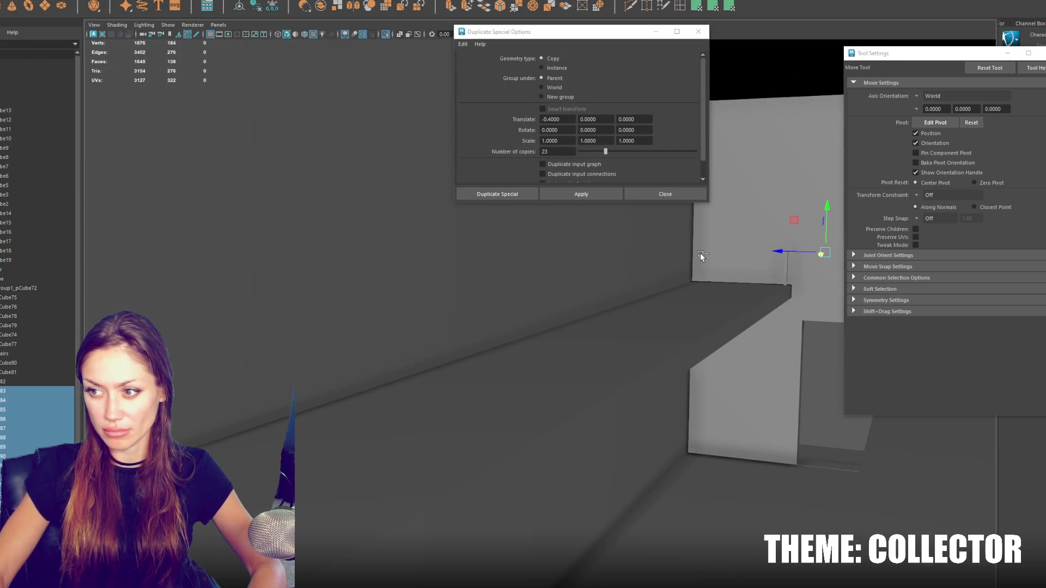
text(0.4000)
click(544, 119)
click(595, 195)
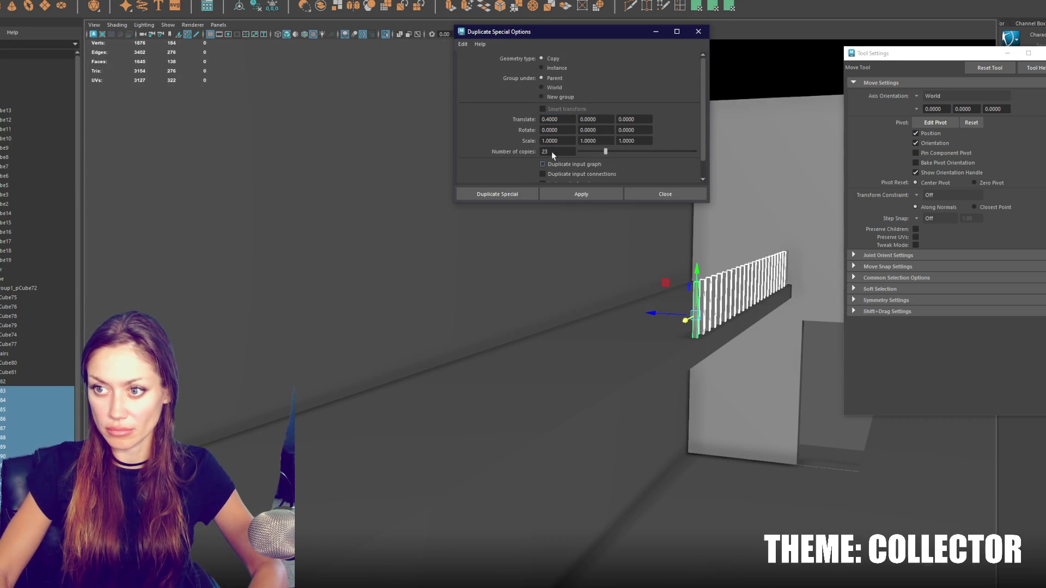
key(ctrl+z)
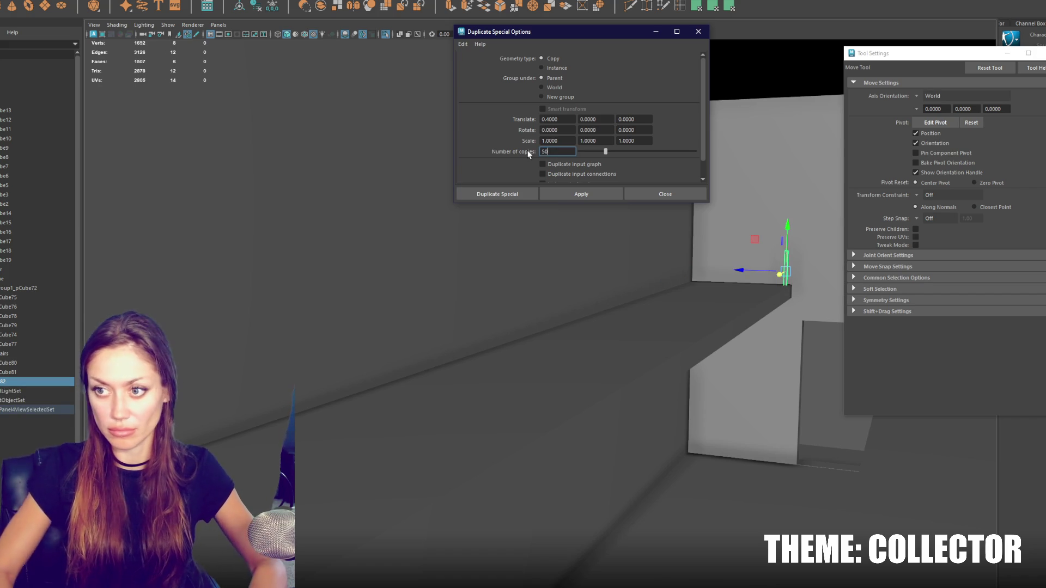
click(569, 194)
Step: Combine the baluster copies into one mesh with Mesh > Combine
scroll(599, 272, up, 5)
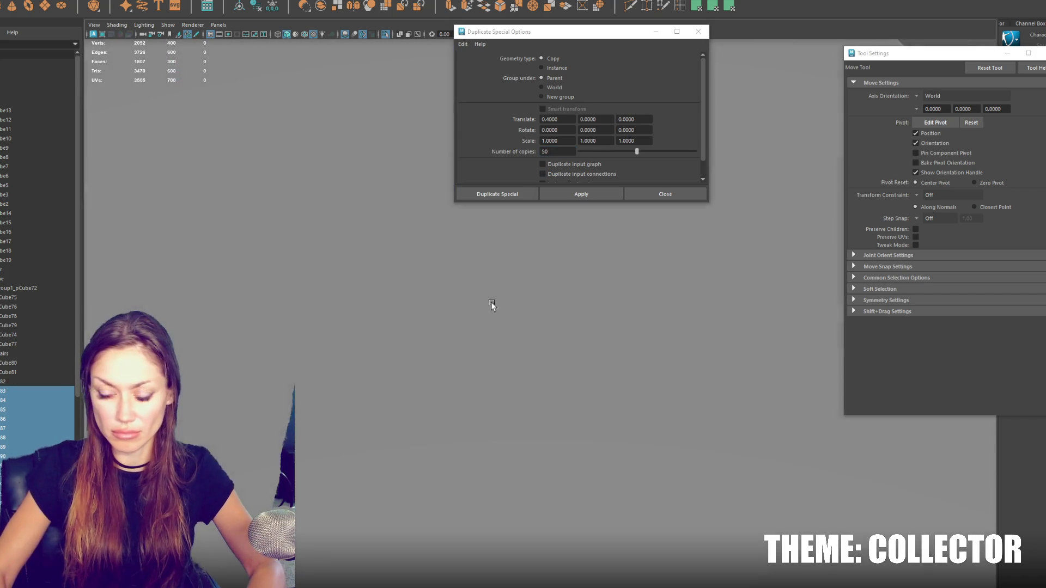
scroll(450, 296, down, 3)
key(5)
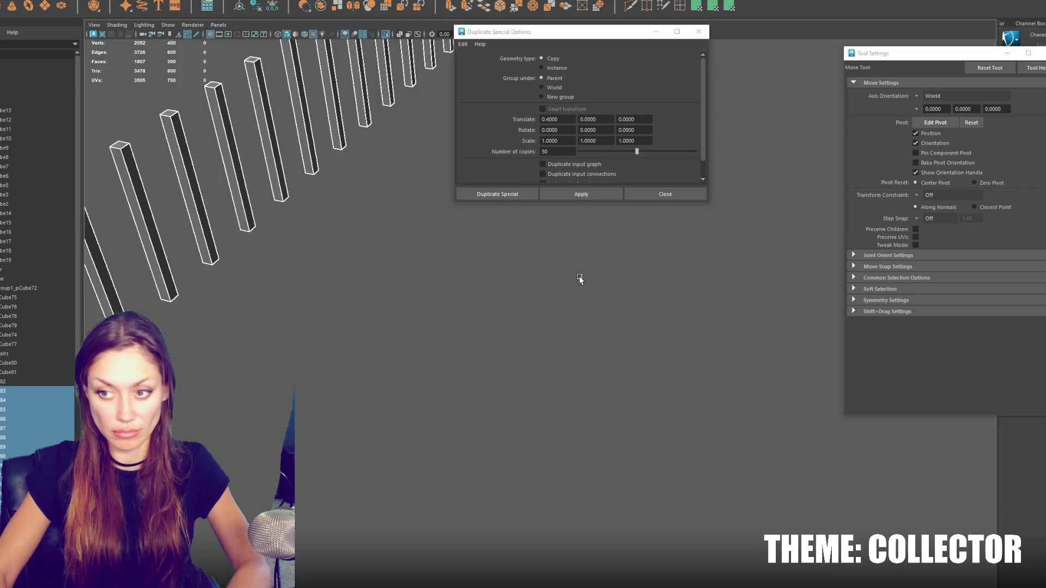
mouse_move(555, 279)
alt+mouse_down()
mouse_move(528, 276)
mouse_move(518, 291)
alt+mouse_up()
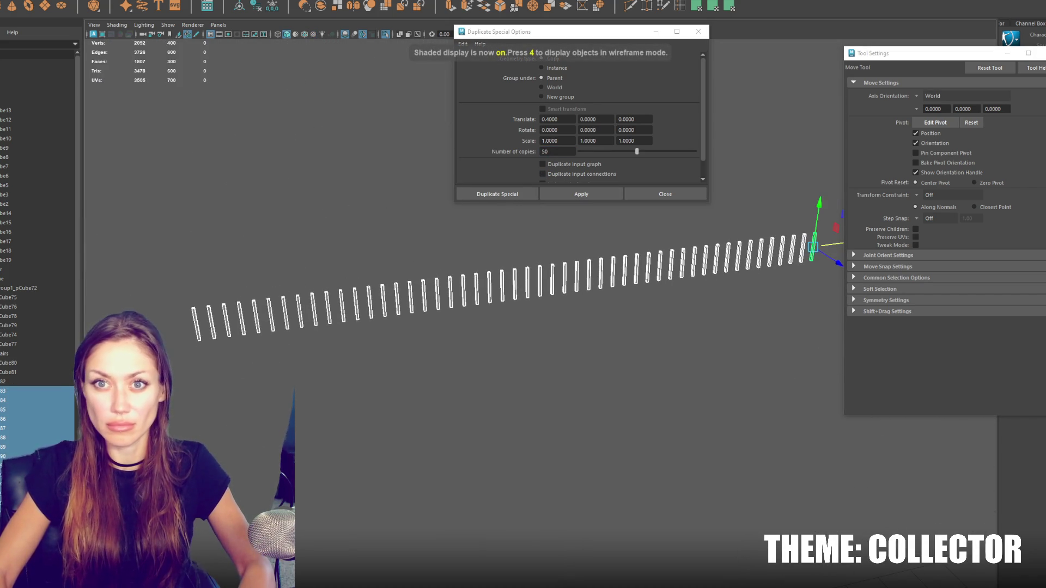
click(117, 1)
click(122, 2)
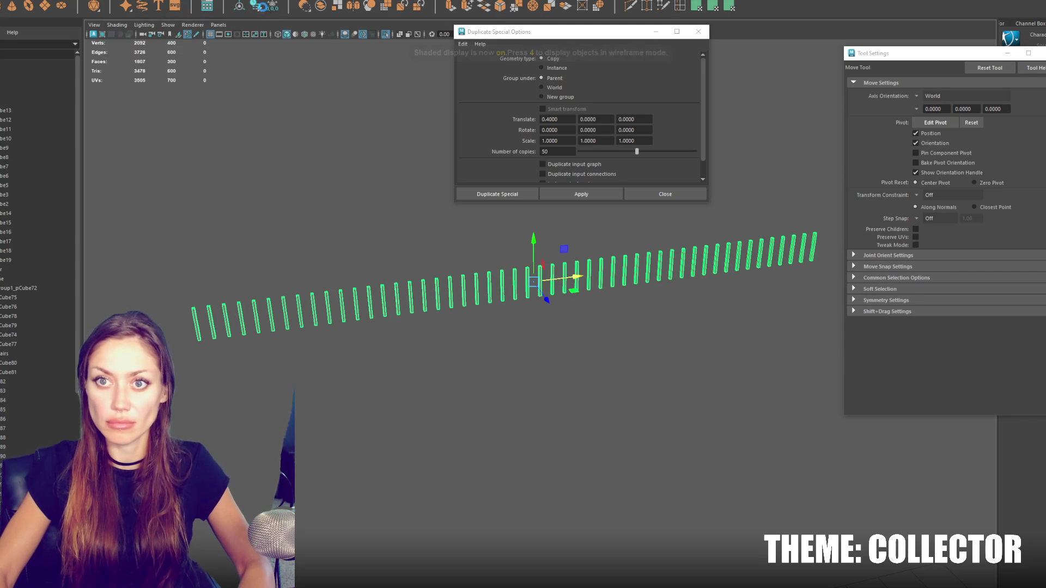
Step: Select the combined baluster mesh and inspect the railing side-on
click(305, 164)
mouse_move(305, 164)
alt+mouse_down()
mouse_move(412, 256)
mouse_move(529, 266)
mouse_move(602, 252)
alt+mouse_up()
key(4)
alt+drag(396, 309, 417, 310)
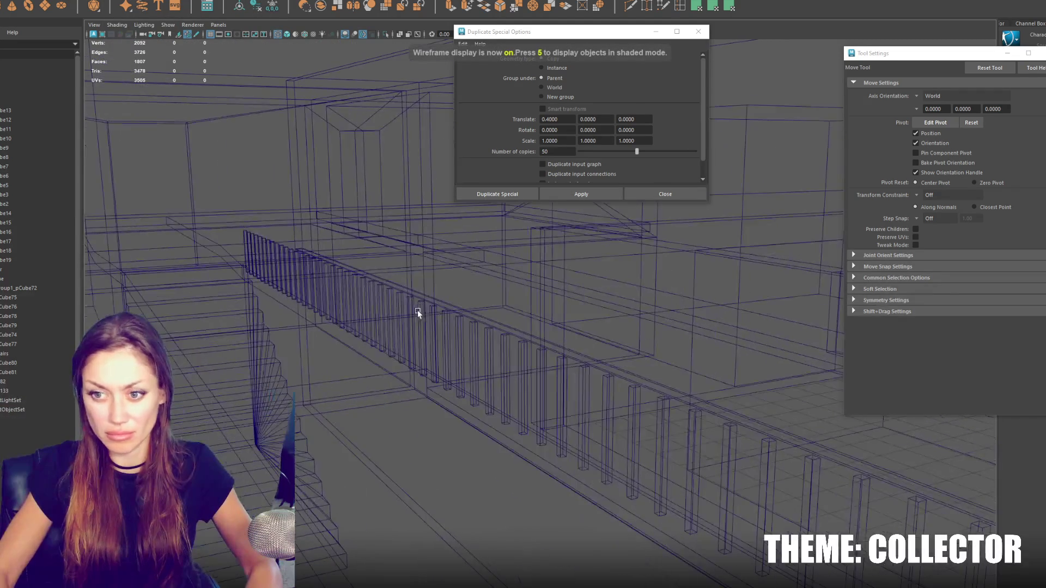
click(417, 310)
scroll(384, 304, up, 1)
scroll(255, 284, up, 2)
scroll(254, 284, down, 3)
mouse_move(255, 284)
alt+mouse_down()
mouse_move(507, 264)
mouse_move(447, 257)
mouse_move(621, 330)
mouse_move(240, 275)
mouse_move(47, 295)
mouse_move(206, 296)
alt+mouse_up()
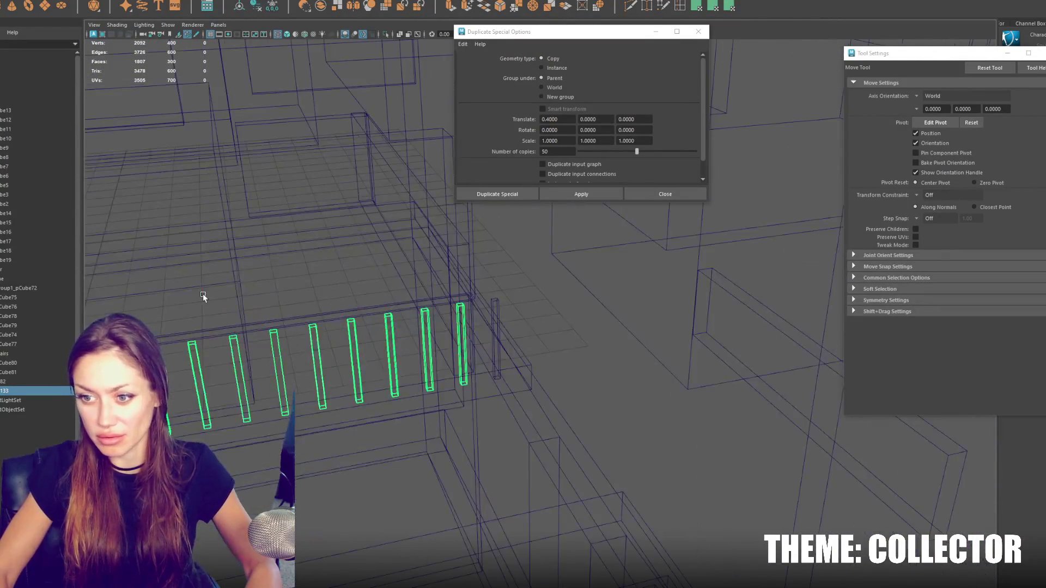
key(6)
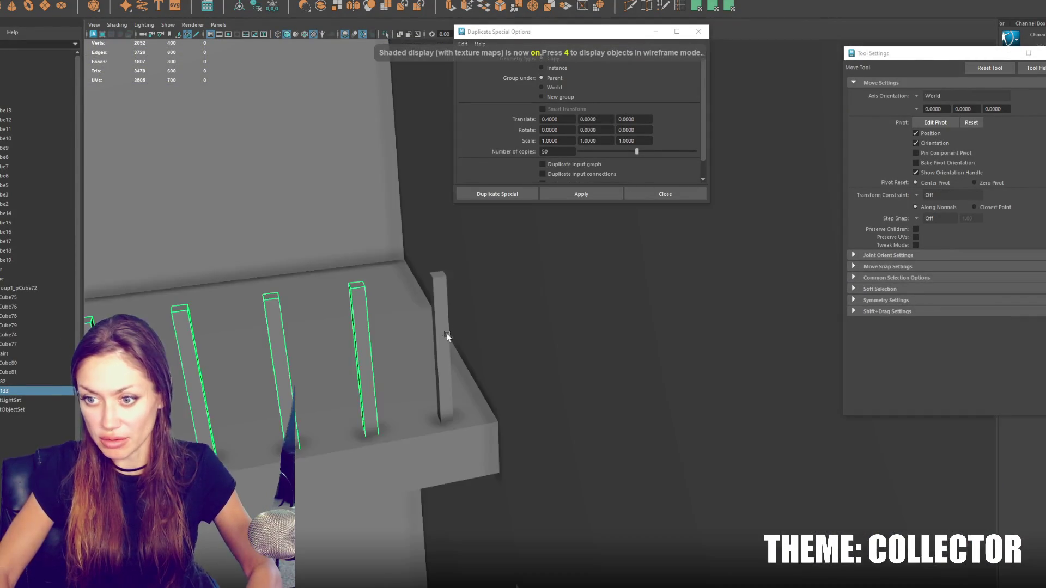
Step: Repeat the 50-copy, 0.4-spaced duplicate on a single baluster
click(444, 338)
key(ctrl+shift+d)
mouse_move(363, 352)
alt+mouse_down()
mouse_move(591, 297)
mouse_move(351, 327)
mouse_move(500, 289)
mouse_move(506, 371)
mouse_move(658, 355)
alt+mouse_up()
alt+drag(807, 224, 608, 287)
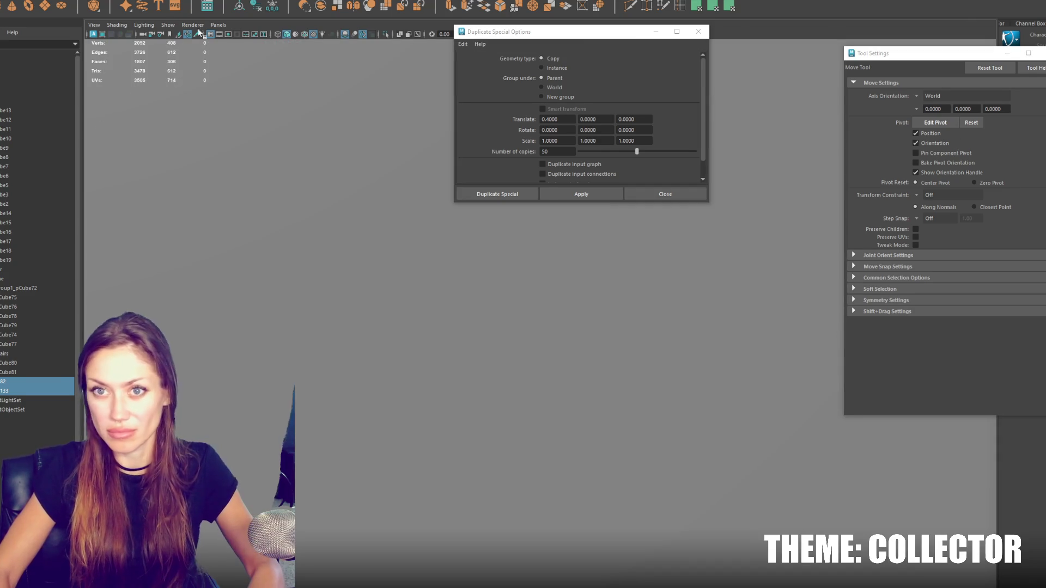
click(164, 10)
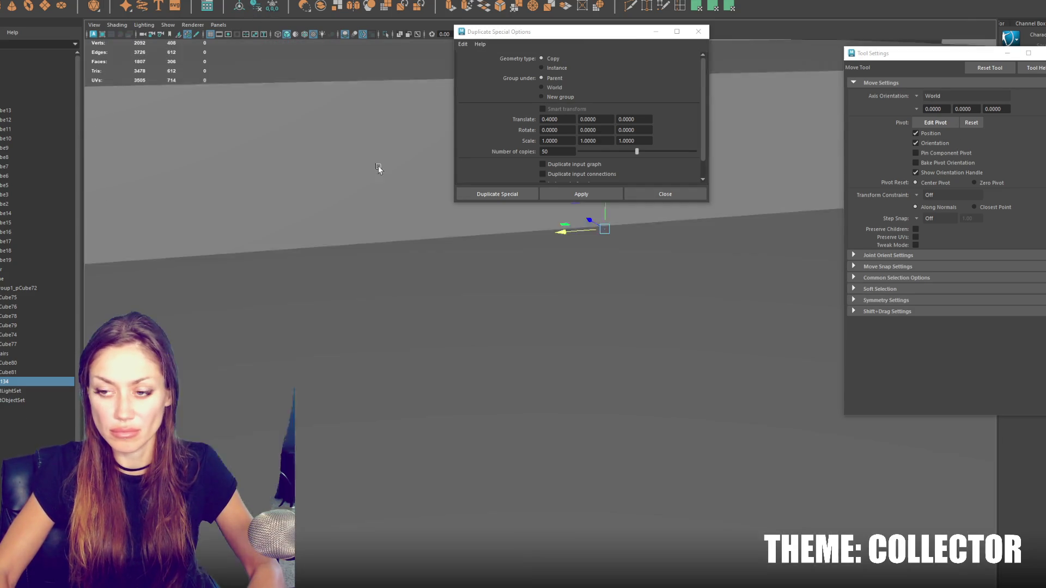
Step: Slide the new baluster row along X to line it up with the long wall
click(481, 341)
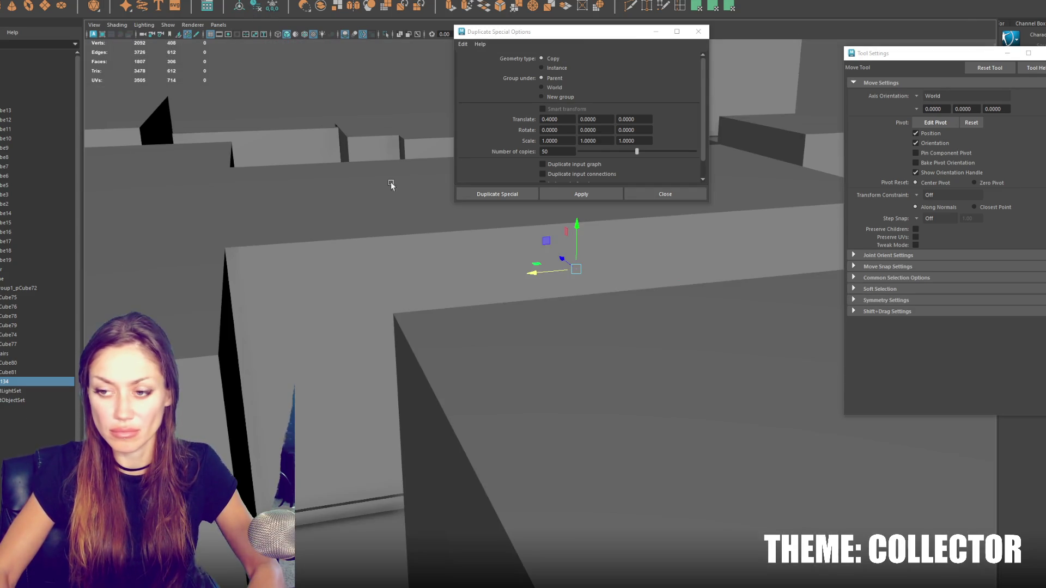
scroll(337, 244, up, 3)
click(347, 268)
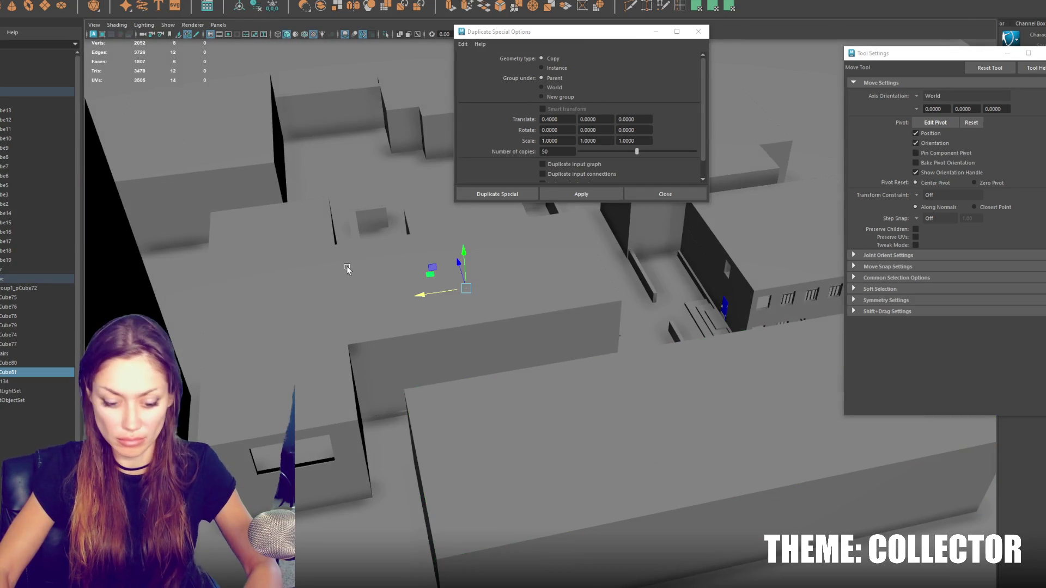
click(297, 311)
click(339, 320)
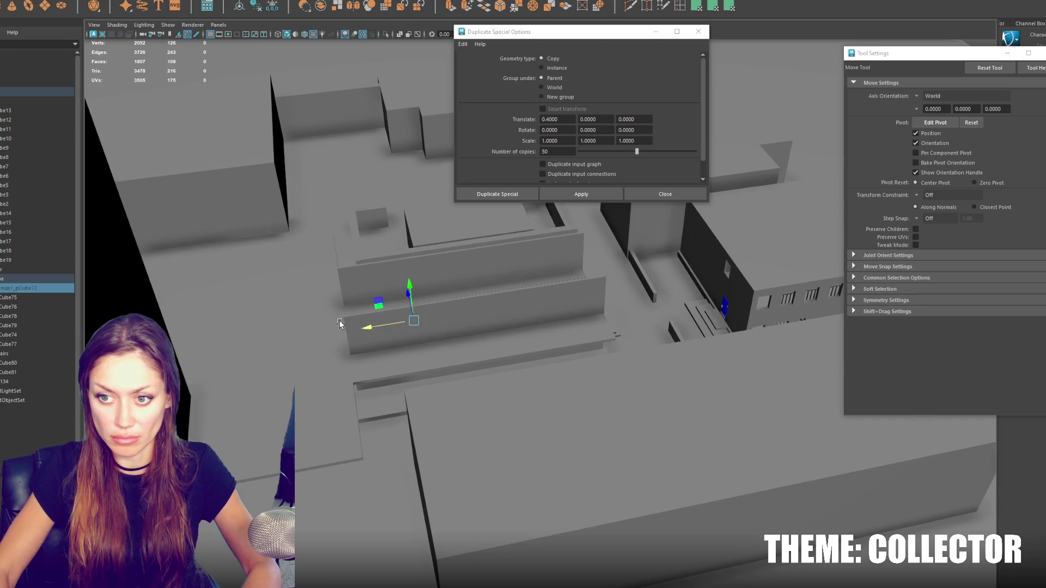
key(f)
click(550, 327)
key(f)
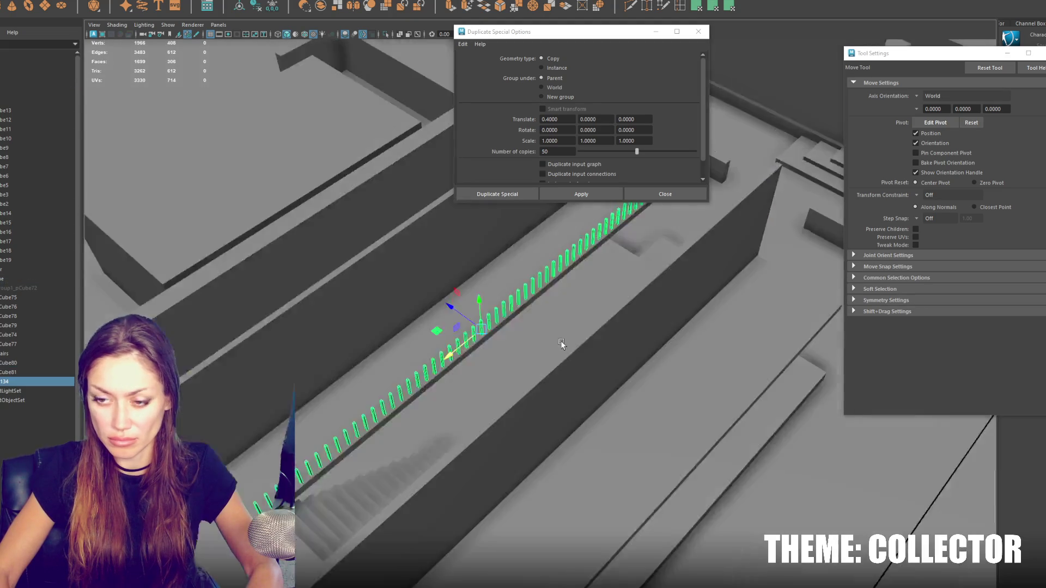
mouse_move(547, 348)
alt+mouse_down()
mouse_move(518, 357)
mouse_move(441, 307)
alt+mouse_up()
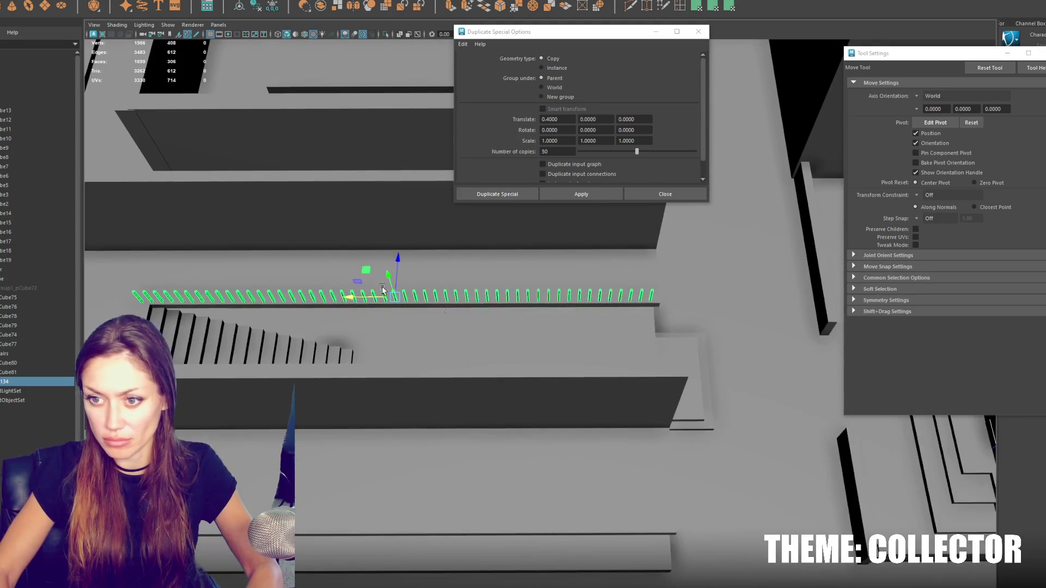
drag(350, 301, 361, 299)
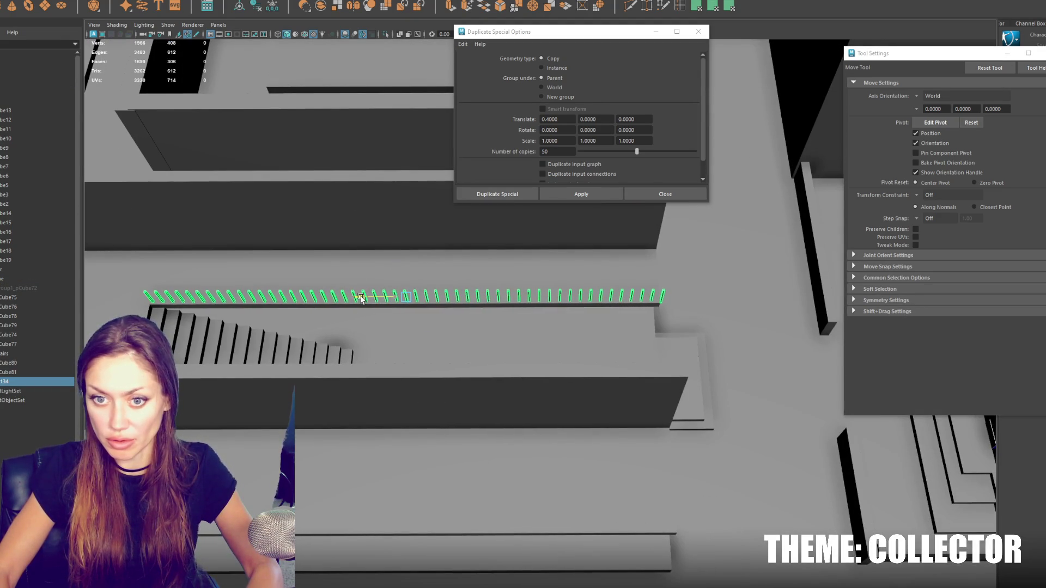
Step: Return the balusters to object mode and add a new polygon cube
right_click(664, 294)
right_drag(664, 295, 660, 300)
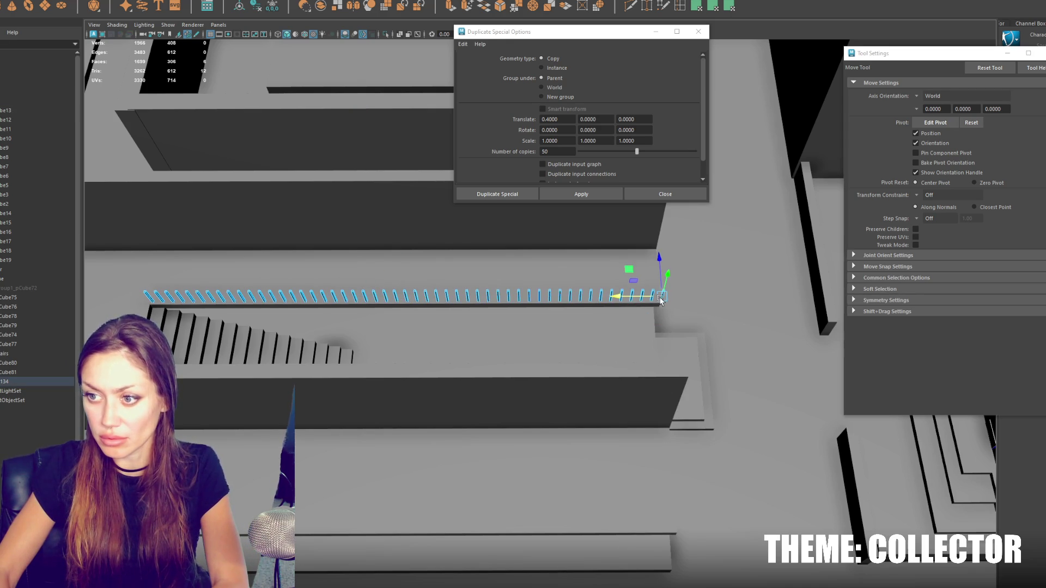
right_drag(514, 294, 545, 276)
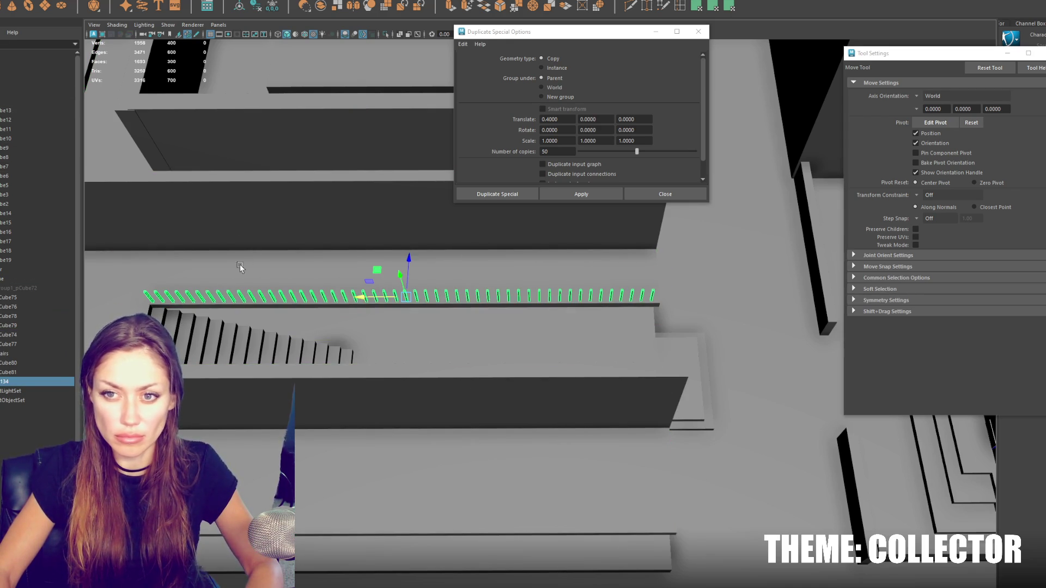
scroll(236, 272, down, 5)
alt+drag(327, 272, 490, 228)
mouse_move(548, 202)
mouse_down()
mouse_move(548, 164)
mouse_move(528, 210)
mouse_up()
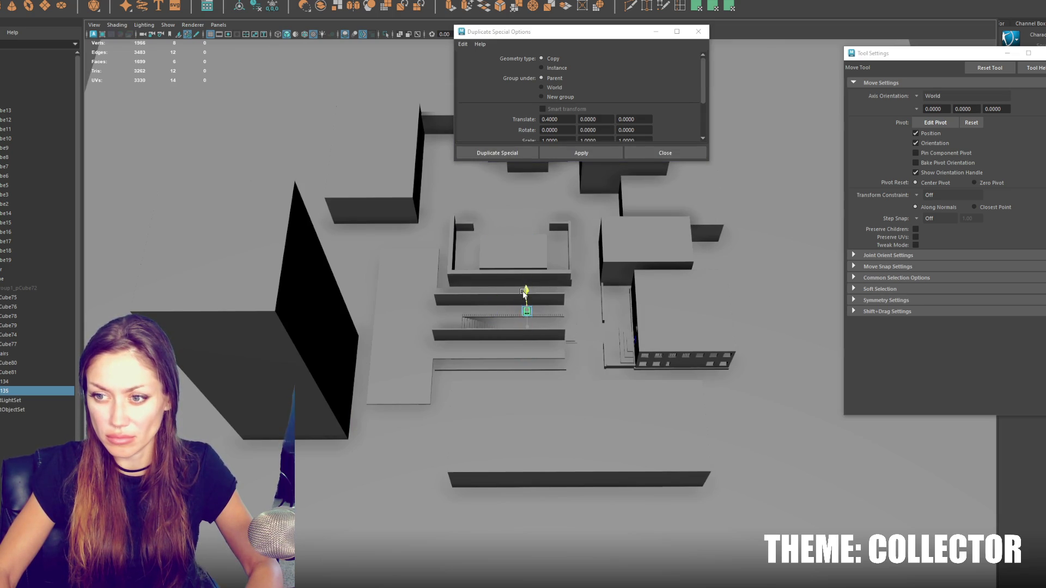
Step: Scale the new cube flat and position it above the baluster tops
key(f)
mouse_move(537, 296)
alt+mouse_down()
mouse_move(574, 286)
mouse_move(546, 185)
alt+mouse_up()
scroll(555, 294, down, 2)
key(r)
middle_drag(546, 185, 539, 183)
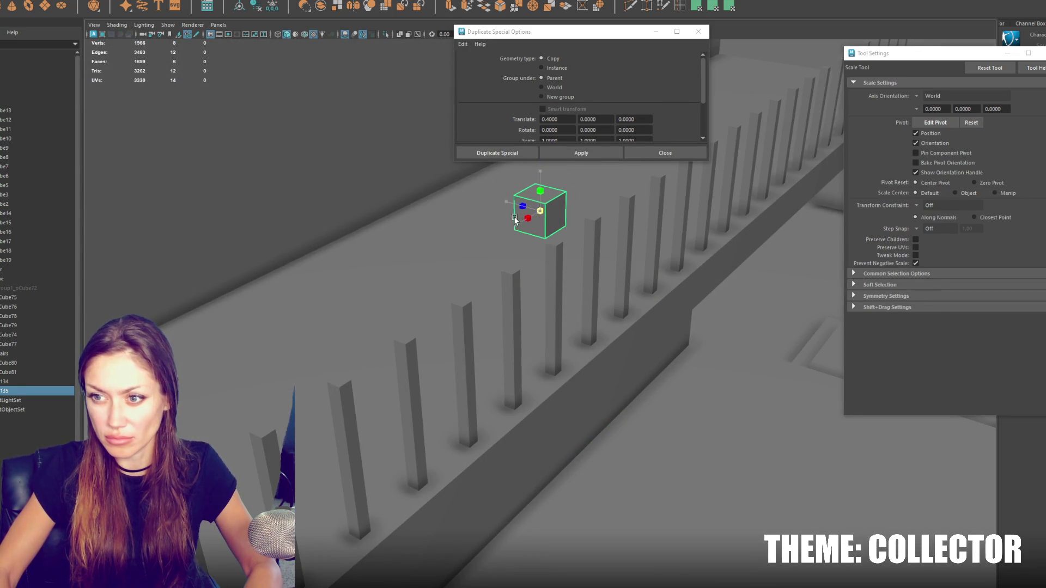
drag(539, 183, 537, 208)
key(w)
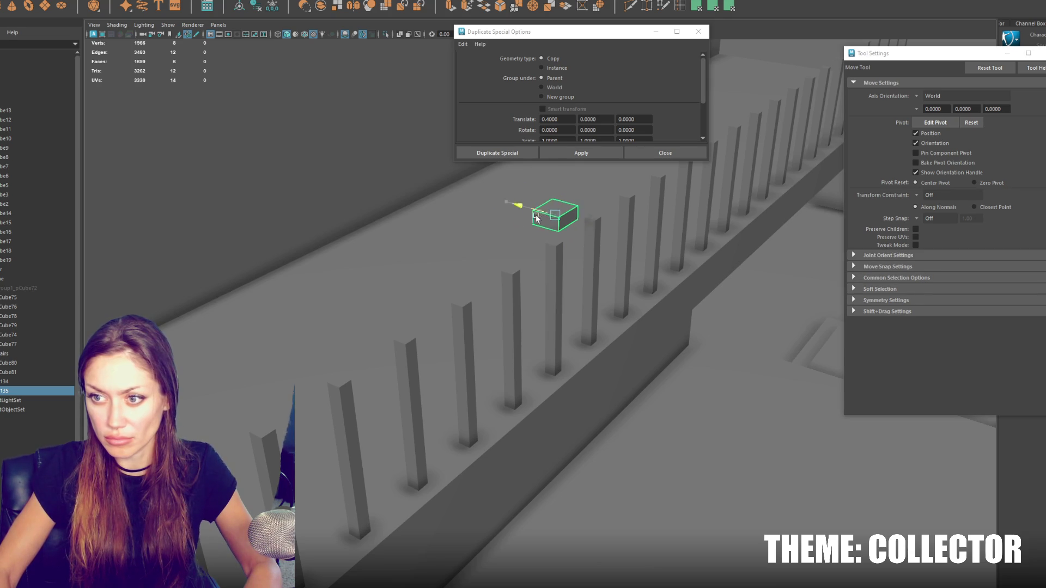
key(f)
mouse_move(538, 252)
alt+mouse_down()
mouse_move(525, 322)
mouse_move(500, 325)
alt+mouse_up()
key(r)
key(w)
key(f)
mouse_move(516, 287)
alt+mouse_down()
mouse_move(540, 256)
mouse_move(528, 294)
mouse_move(508, 284)
alt+mouse_up()
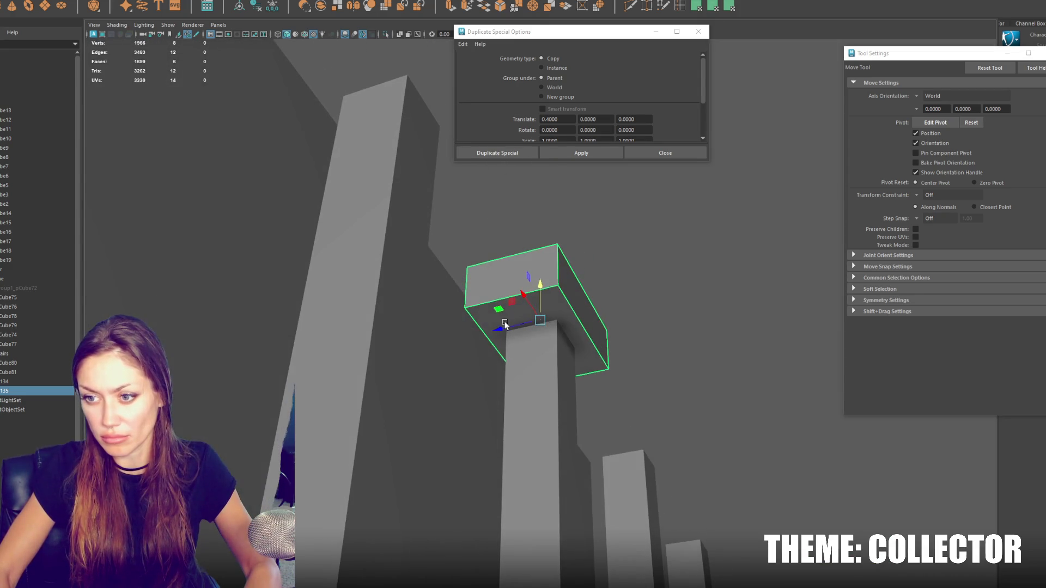
drag(508, 325, 551, 343)
Step: Select the flattened rail's front-right top edge
right_click(549, 335)
click(550, 294)
click(582, 301)
key(f)
key(q)
key(F10)
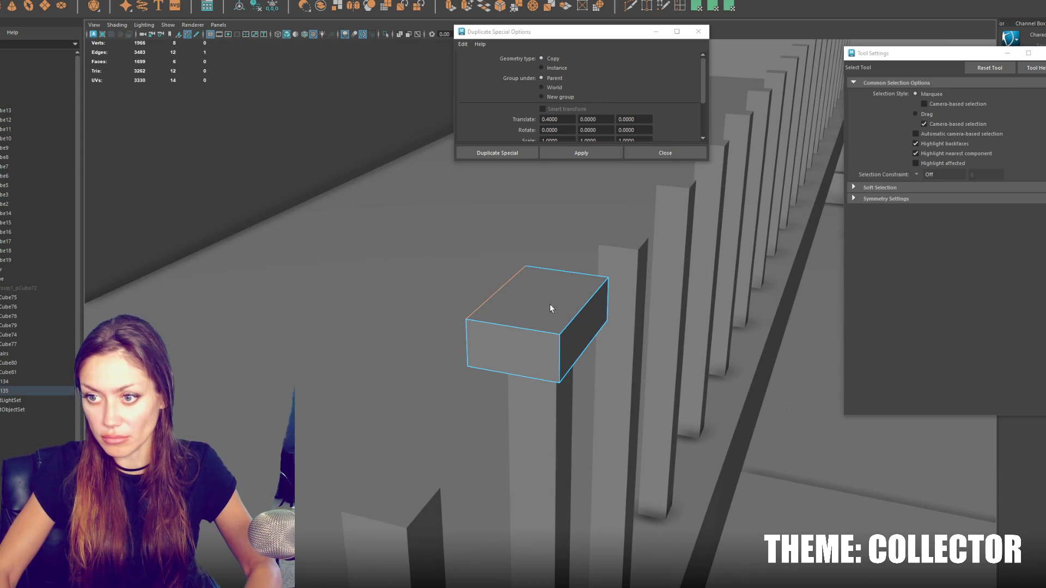
click(581, 311)
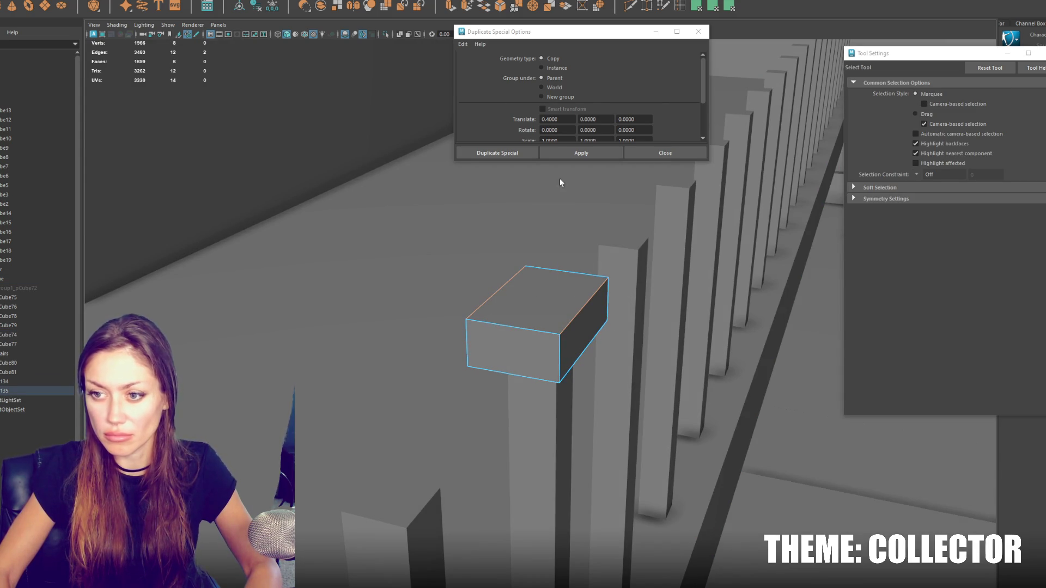
Step: Bevel the top edge with 3 segments
click(487, 8)
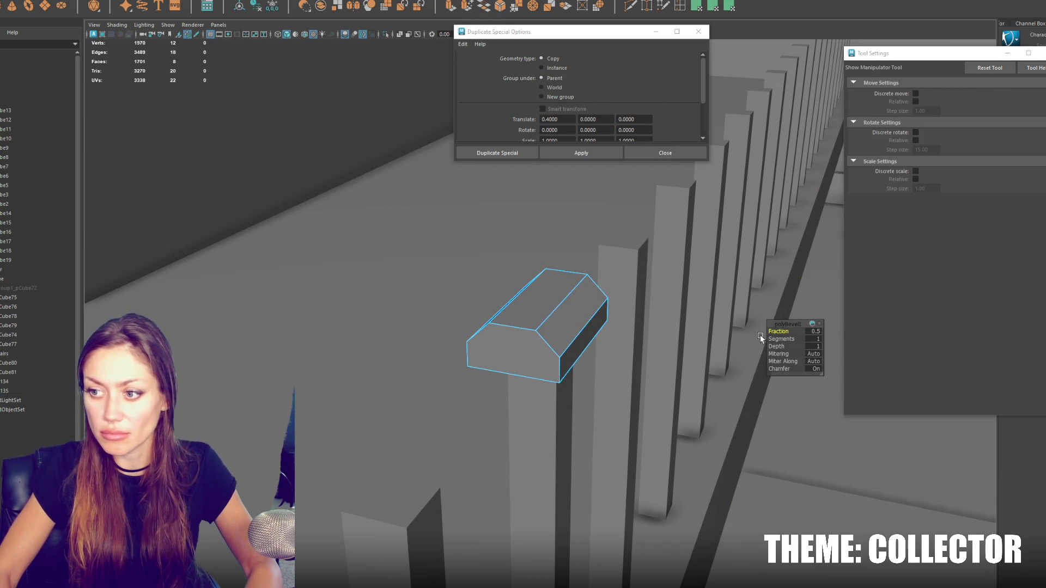
drag(782, 340, 785, 340)
scroll(784, 340, down, 5)
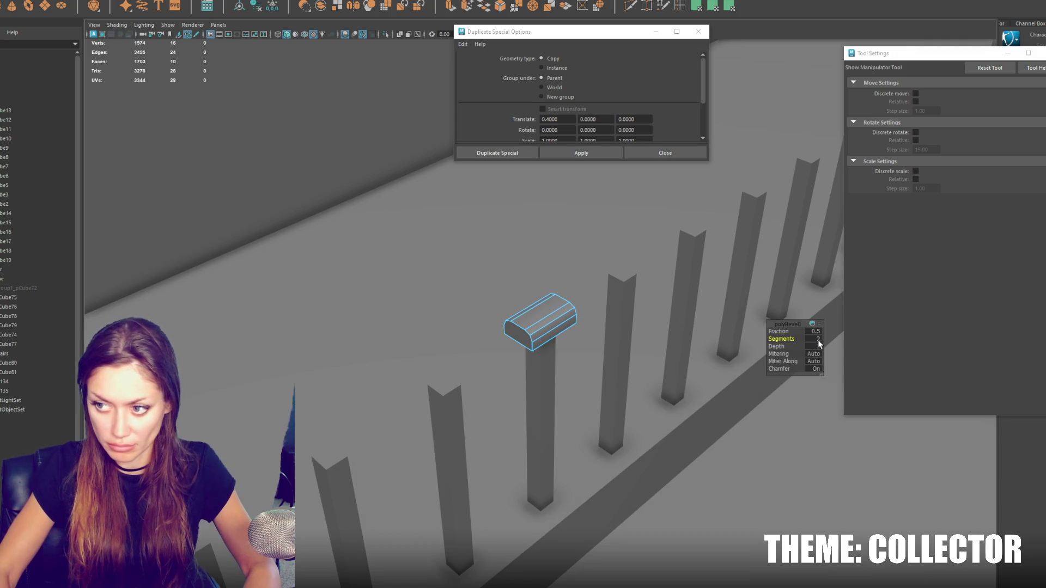
drag(816, 341, 816, 337)
mouse_move(536, 349)
alt+mouse_down()
mouse_move(490, 306)
mouse_move(537, 342)
mouse_move(505, 321)
mouse_move(93, 318)
mouse_move(294, 334)
mouse_move(196, 324)
alt+mouse_up()
key(q)
scroll(536, 299, down, 5)
key(w)
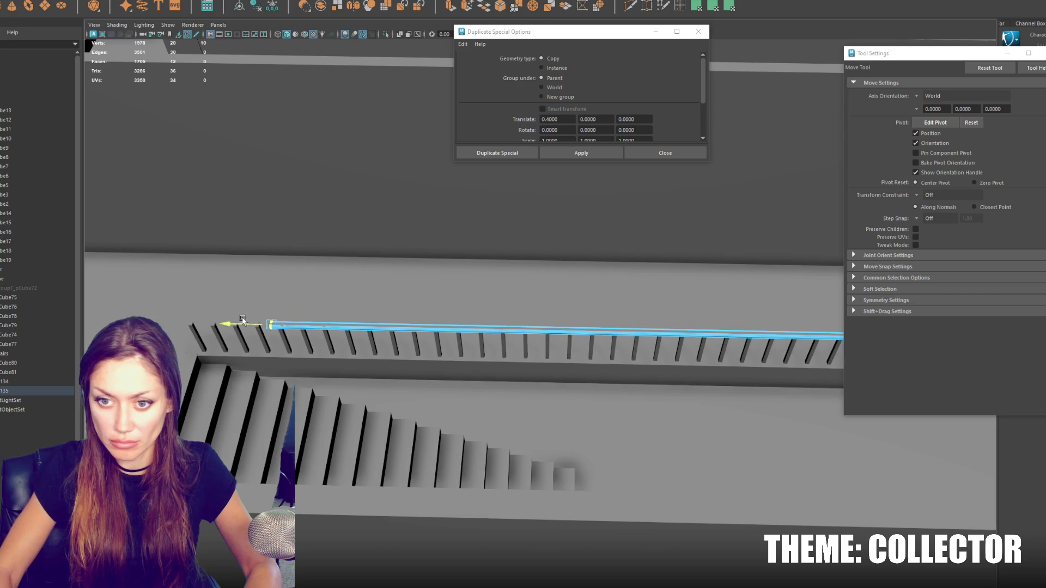
Step: Stretch the handrail's end vertices along X to fit the balusters
alt+drag(583, 315, 129, 292)
drag(350, 290, 467, 354)
mouse_move(467, 354)
alt+mouse_down()
mouse_move(294, 305)
mouse_move(674, 326)
mouse_move(644, 318)
mouse_move(696, 310)
mouse_move(541, 357)
mouse_move(587, 326)
alt+mouse_up()
key(q)
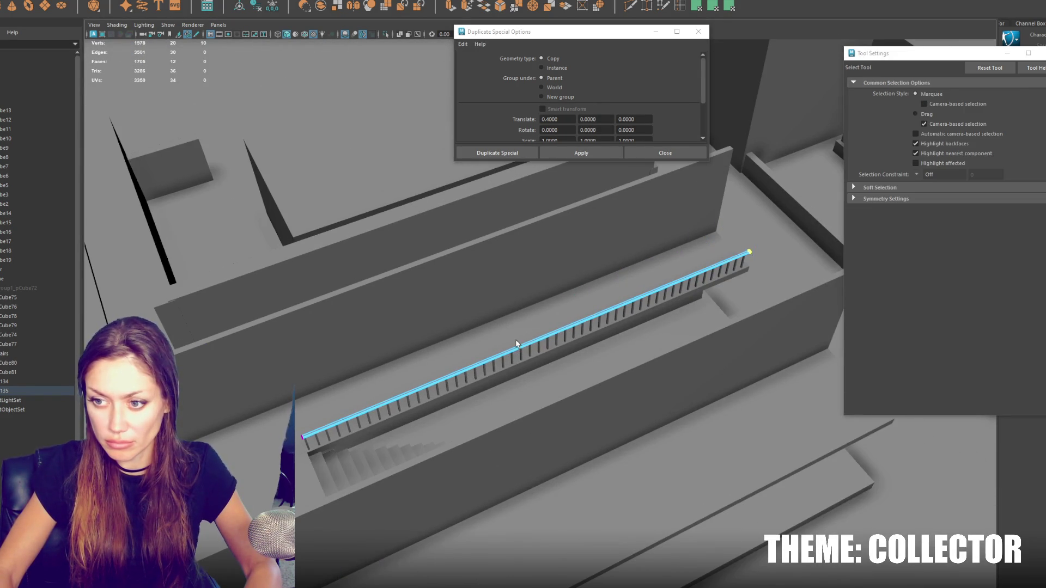
Step: Duplicate the handrail and balusters and move the copy to the stairs' other side
key(F8)
shift+click(512, 355)
mouse_move(512, 356)
alt+mouse_down()
mouse_move(583, 374)
mouse_move(266, 50)
alt+mouse_up()
key(ctrl+d)
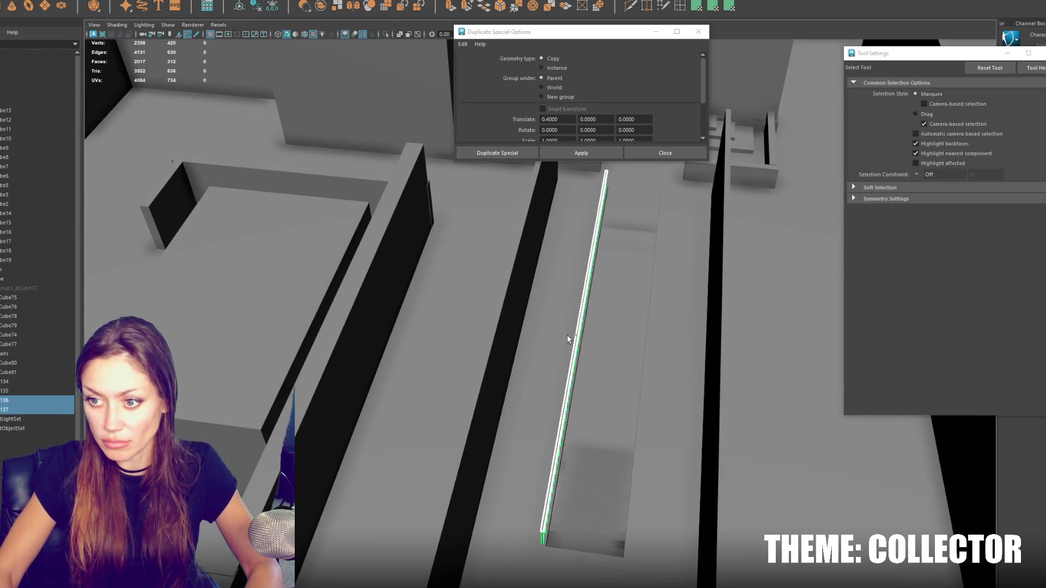
key(w)
drag(552, 328, 614, 333)
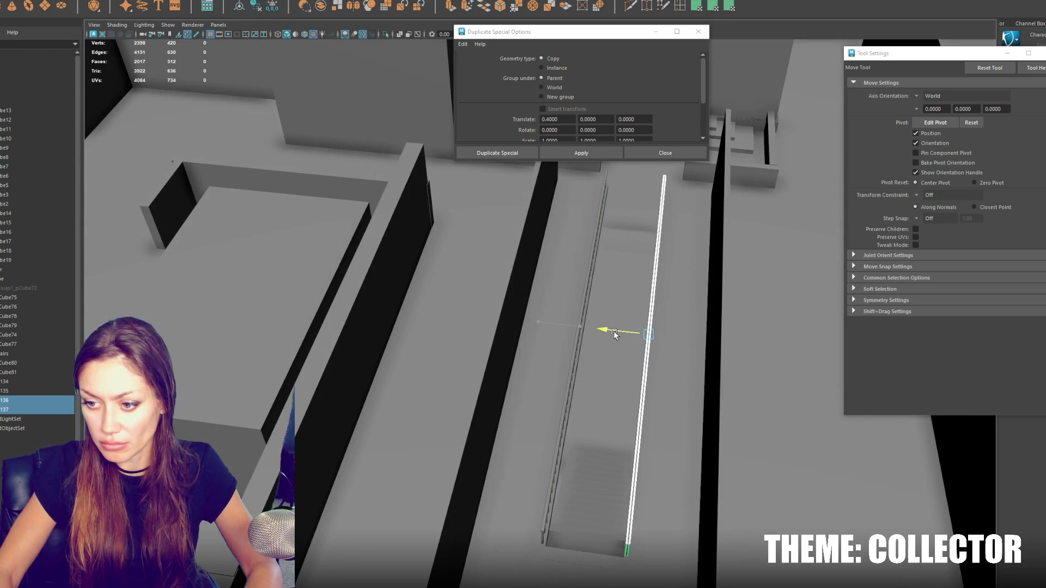
mouse_move(615, 334)
mouse_down()
mouse_move(629, 323)
mouse_move(581, 343)
mouse_move(432, 367)
mouse_up()
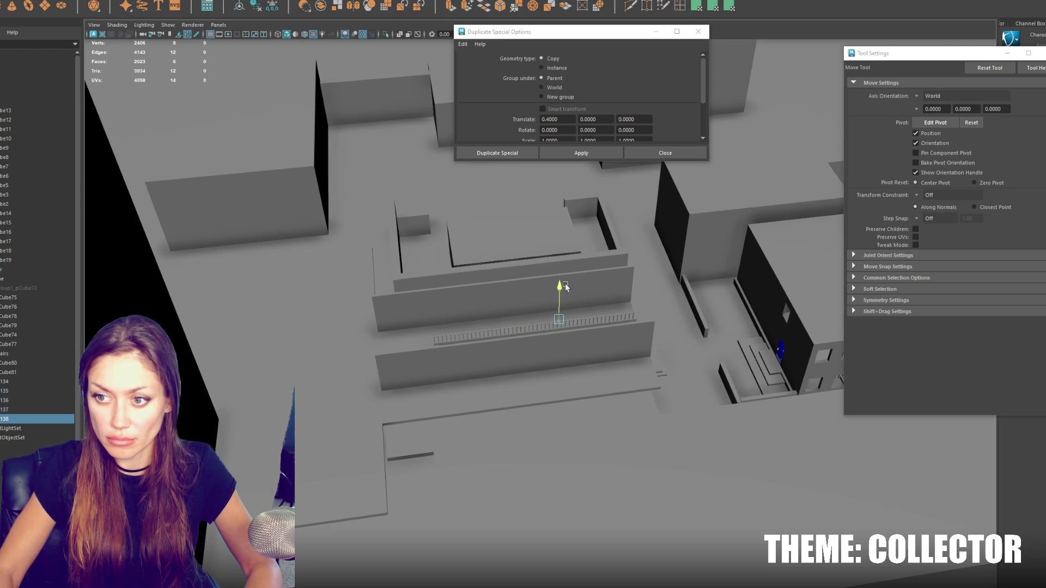
Step: Duplicate the blue door and drag the copy toward the lower left
key(f)
key(r)
mouse_move(554, 319)
alt+mouse_down()
mouse_move(570, 311)
mouse_move(493, 306)
mouse_move(665, 363)
mouse_move(519, 328)
alt+mouse_up()
click(680, 346)
key(ctrl+d)
key(w)
middle_drag(671, 351, 264, 421)
Step: Lower the door copy into the wall near the railing and rotate it upright
alt+drag(265, 421, 408, 469)
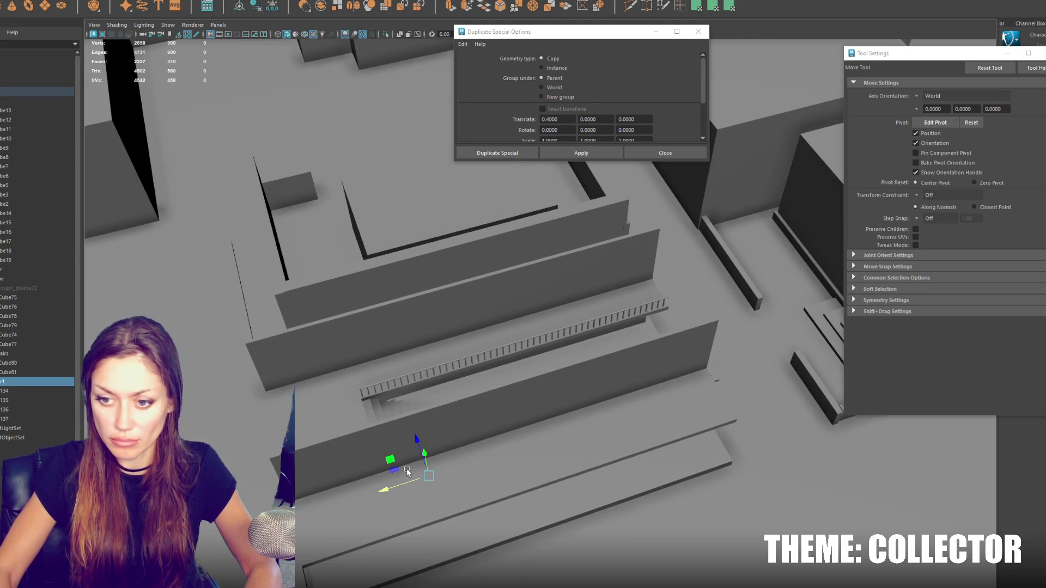
mouse_move(339, 462)
alt+mouse_down()
mouse_move(410, 448)
mouse_move(351, 409)
alt+mouse_up()
key(f)
alt+drag(561, 376, 571, 334)
drag(570, 283, 585, 475)
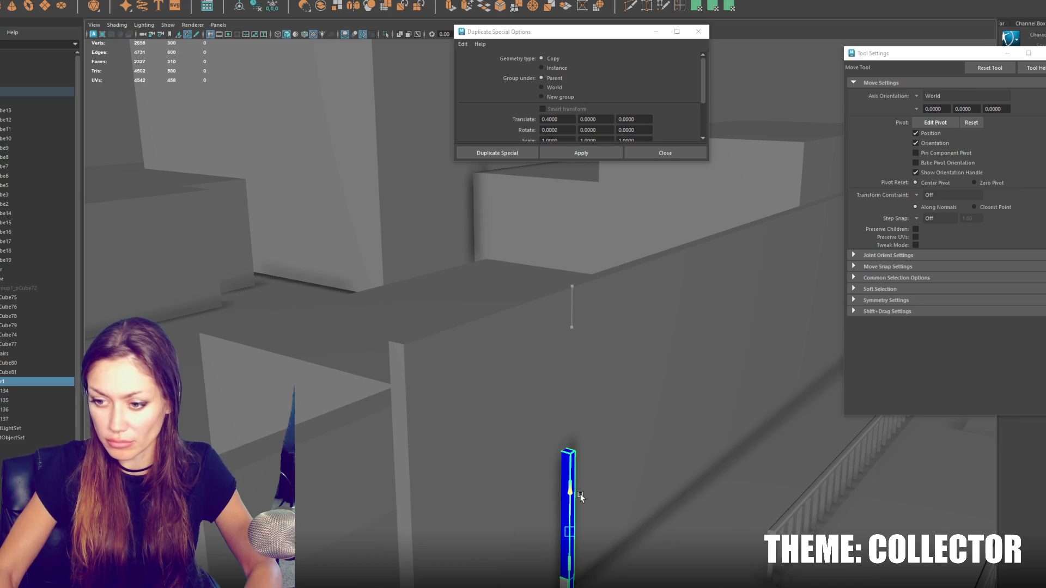
key(e)
drag(591, 548, 519, 564)
key(w)
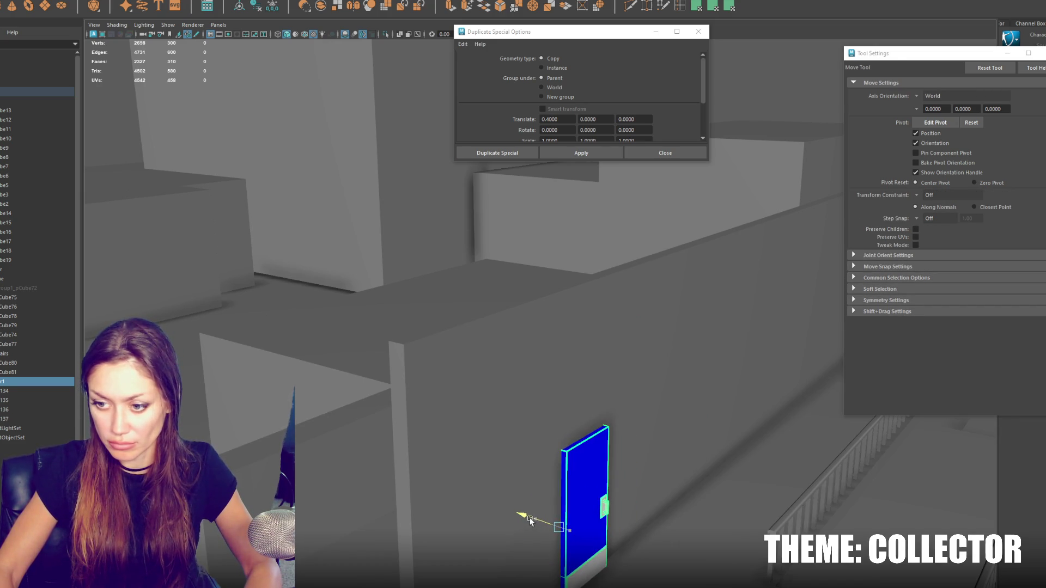
mouse_move(539, 518)
alt+mouse_down()
mouse_move(604, 509)
mouse_move(578, 517)
mouse_move(549, 432)
mouse_move(499, 401)
mouse_move(592, 407)
mouse_move(237, 169)
alt+mouse_up()
Step: Create a small cube and place it beside the door copy
click(500, 6)
scroll(585, 326, down, 5)
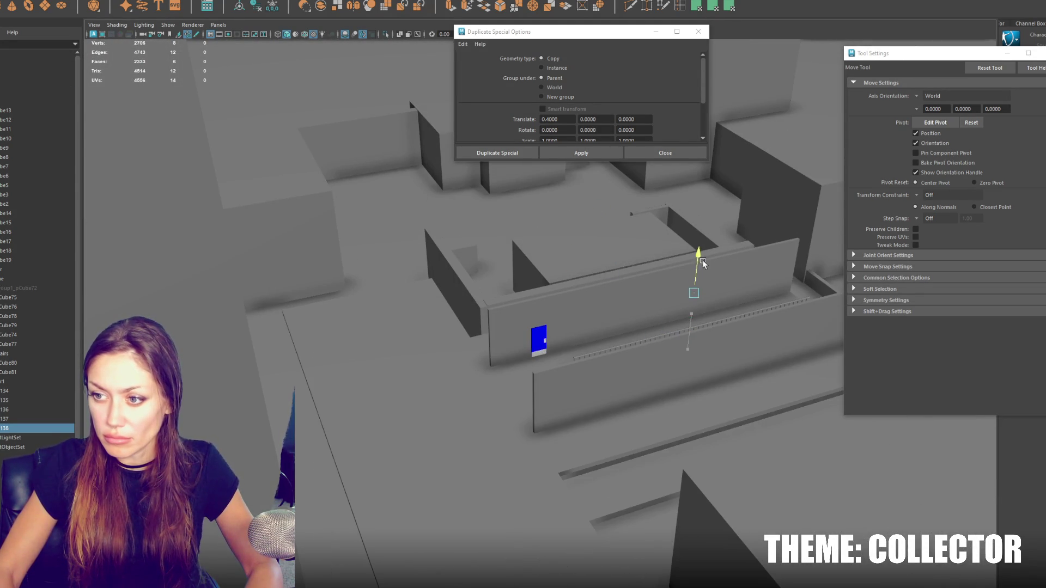
mouse_move(680, 274)
mouse_down()
mouse_move(699, 296)
mouse_move(591, 332)
mouse_move(497, 345)
mouse_move(535, 311)
mouse_move(545, 315)
mouse_up()
Step: Scale the small cube into a flat panel against the doorway
key(f)
scroll(545, 343, down, 3)
key(r)
mouse_move(626, 323)
alt+mouse_down()
mouse_move(560, 305)
mouse_move(553, 321)
mouse_move(528, 323)
mouse_move(576, 320)
mouse_move(560, 329)
alt+mouse_up()
key(w)
key(r)
key(w)
Step: Extrude the cube's front face, shrink it inward and delete it to hollow the frame
right_drag(560, 329, 561, 341)
click(561, 341)
key(ctrl+e)
key(r)
drag(532, 388, 514, 391)
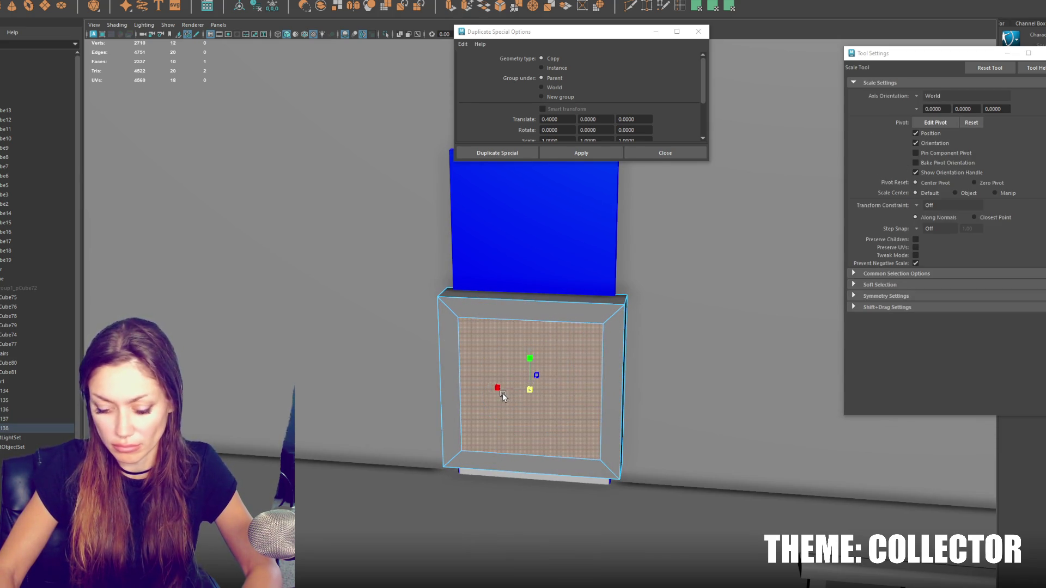
key(Delete)
Step: Insert an edge loop around the door frame
shift+right_drag(513, 391, 566, 360)
click(612, 322)
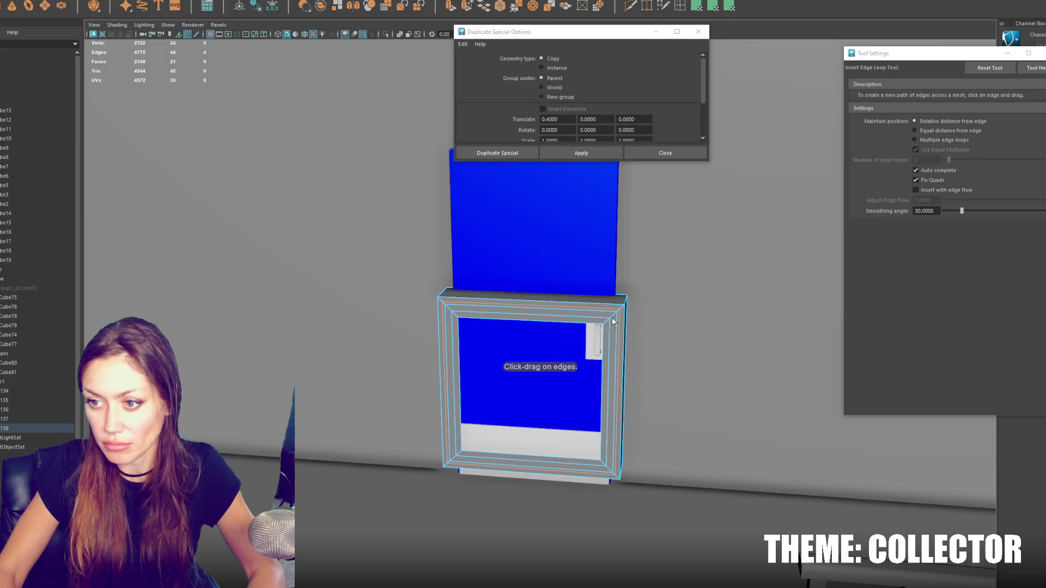
scroll(612, 318, up, 2)
key(q)
right_drag(627, 305, 631, 281)
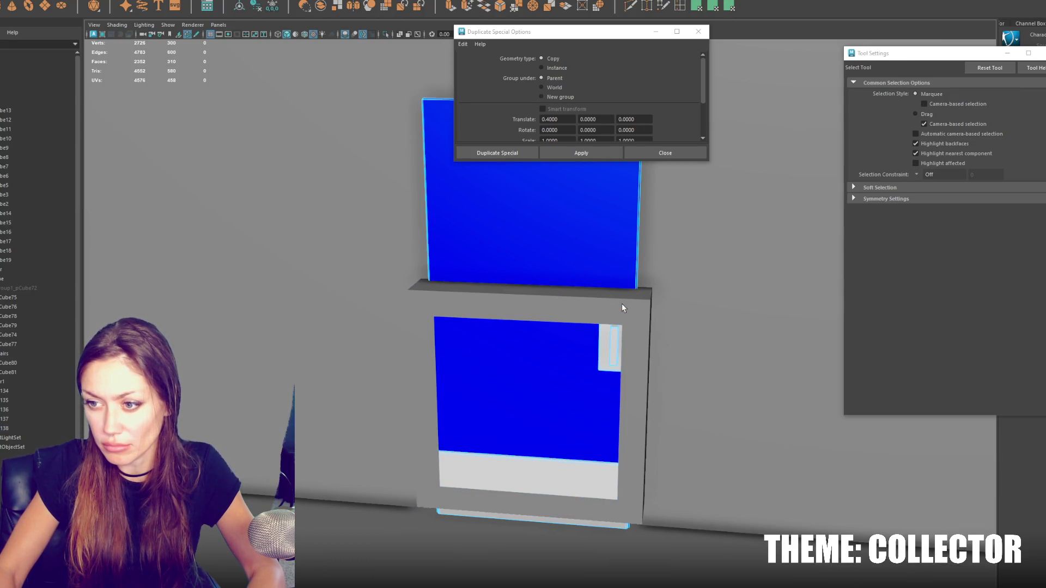
alt+drag(622, 309, 596, 313)
scroll(595, 312, up, 3)
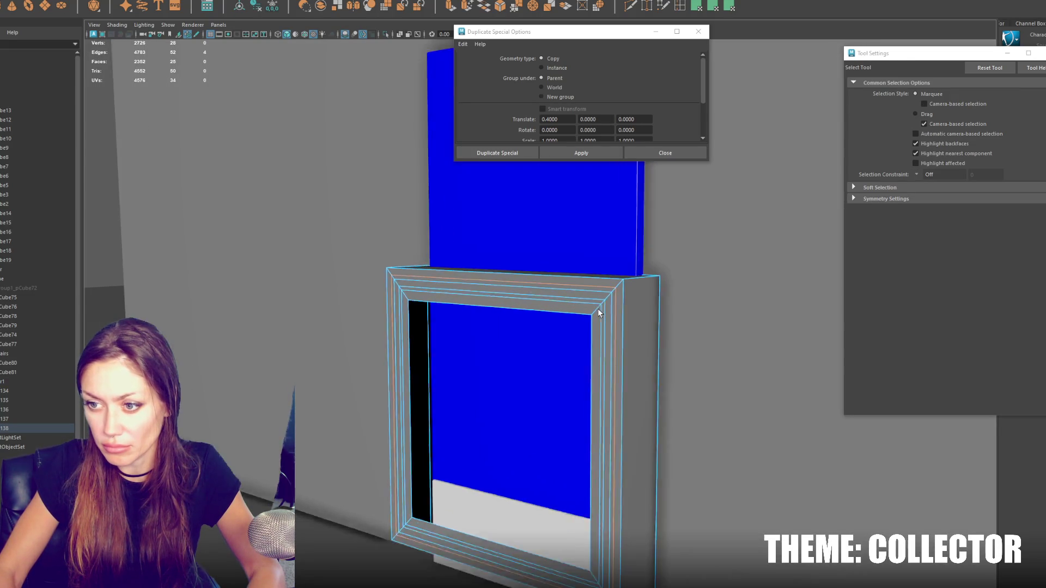
Step: Shift the new edge loop sideways to shape the frame's inner lip
shift+double_click(593, 292)
key(w)
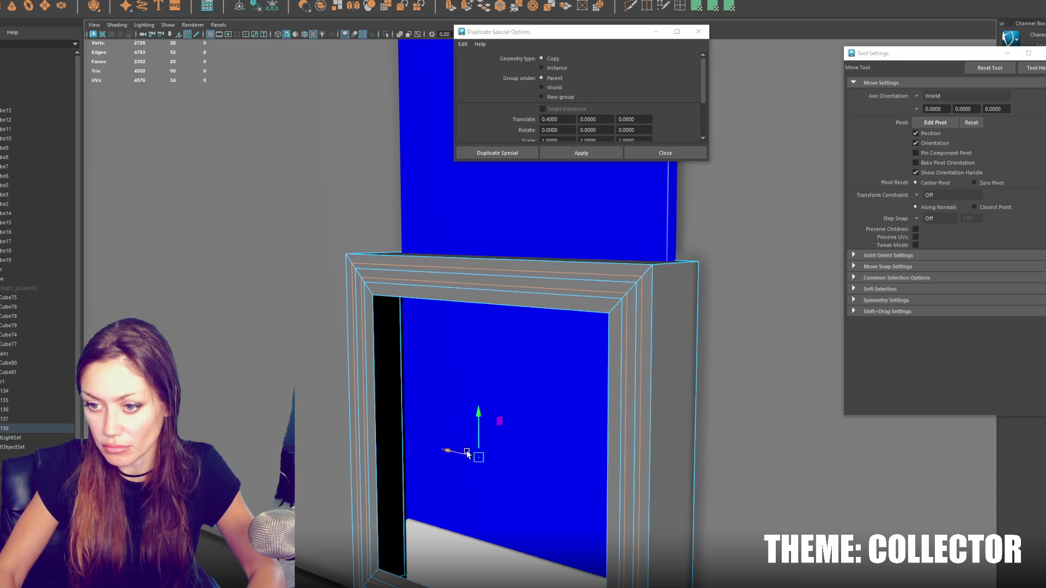
drag(489, 461, 502, 453)
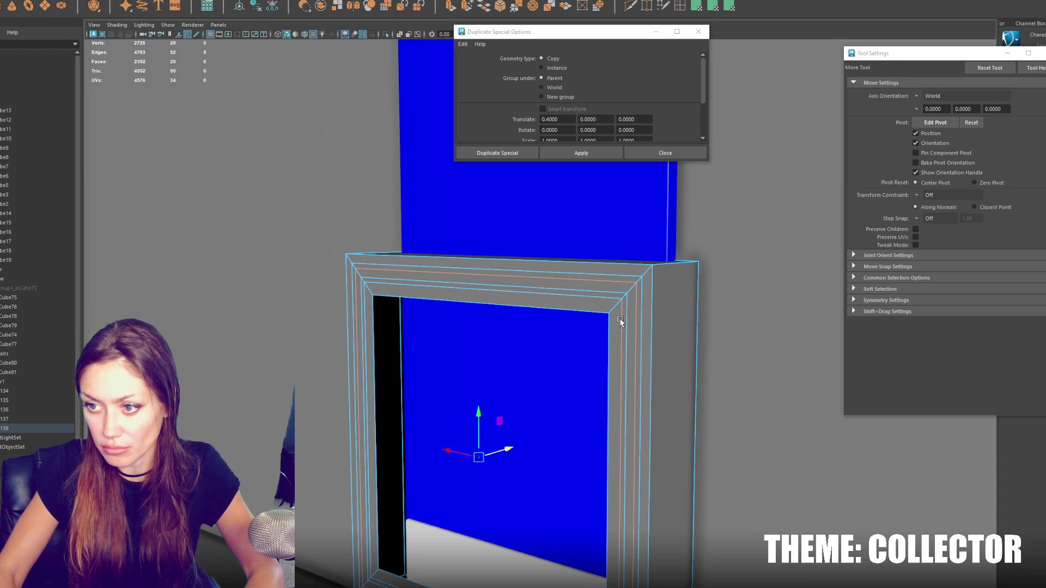
middle_drag(507, 472, 509, 452)
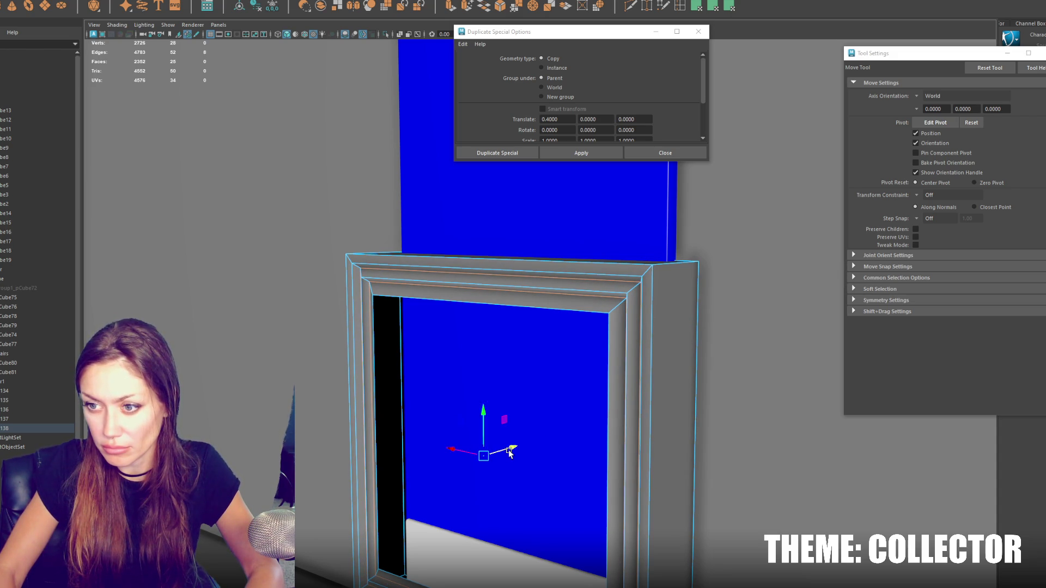
shift+click(589, 313)
drag(511, 453, 518, 450)
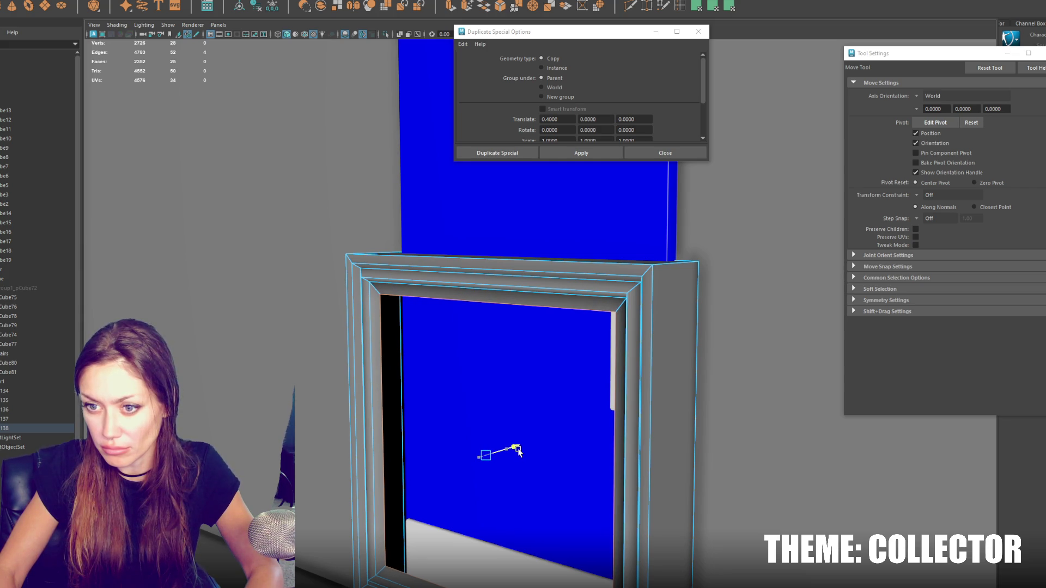
scroll(572, 299, down, 3)
Step: Select the frame object and apply a bevel to its edges
mouse_move(604, 286)
right_down()
mouse_move(615, 277)
mouse_move(643, 285)
right_up()
click(627, 280)
scroll(630, 281, up, 1)
click(643, 285)
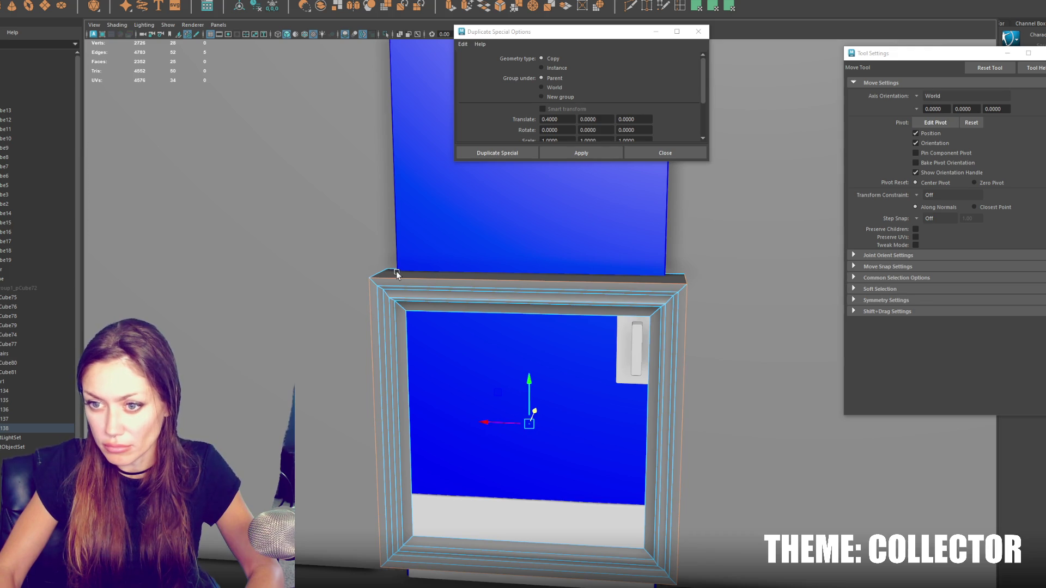
click(501, 8)
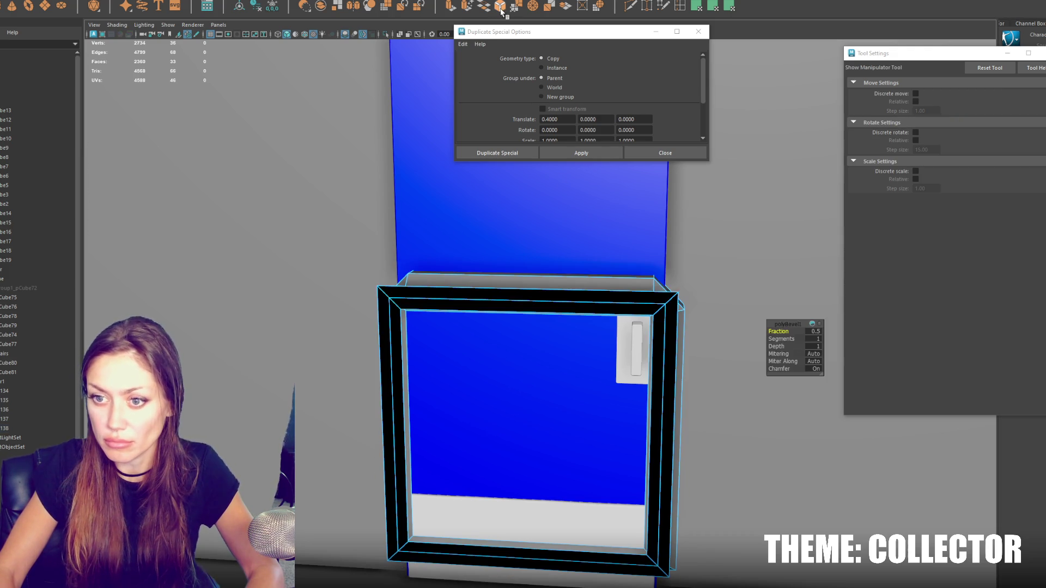
Step: Set the polyBevel1 fraction to 0.05 with 2 segments
click(812, 333)
text(0.1)
key(Return)
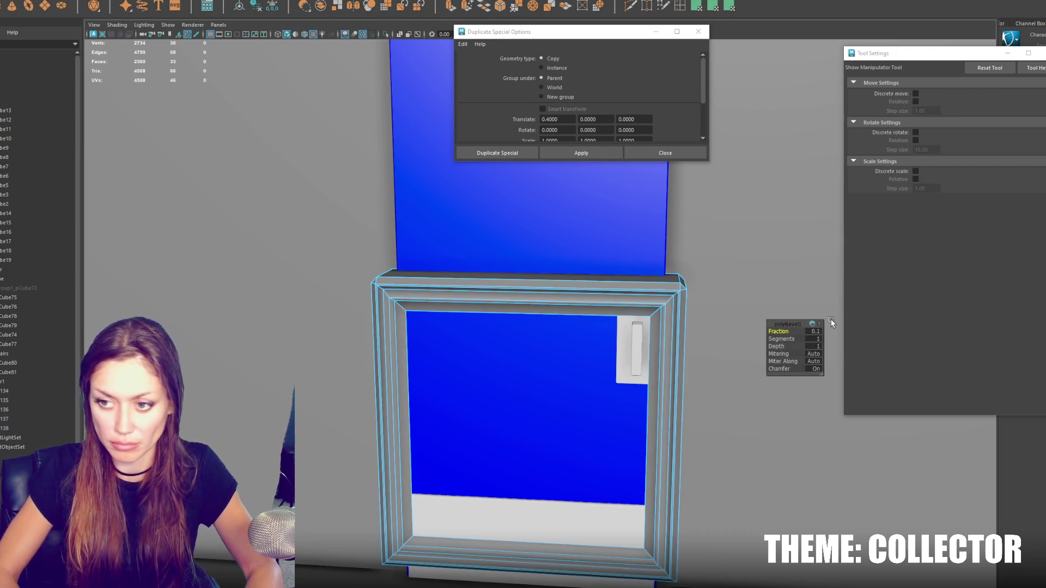
text(4)
key(Return)
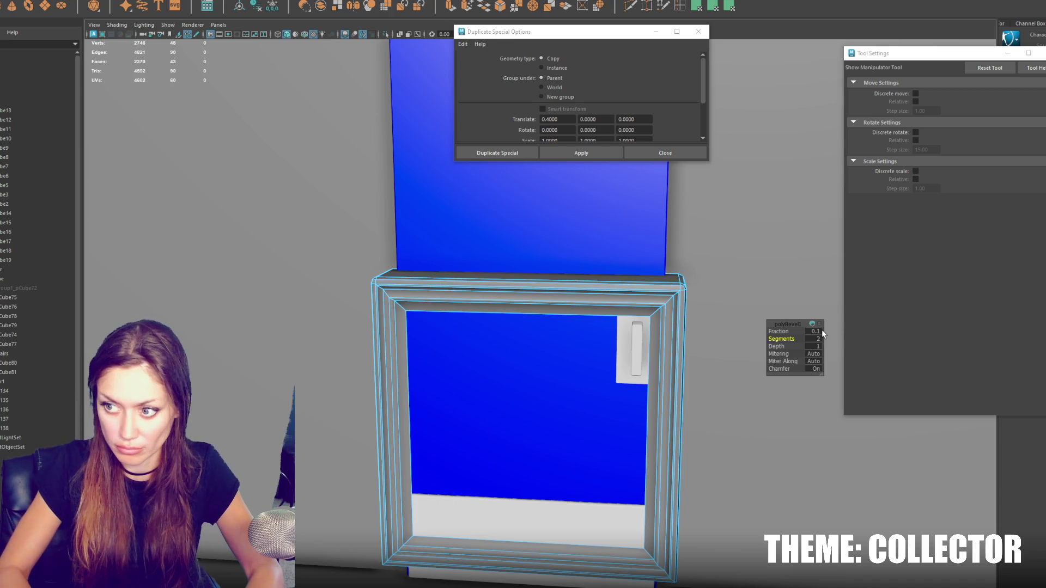
click(816, 331)
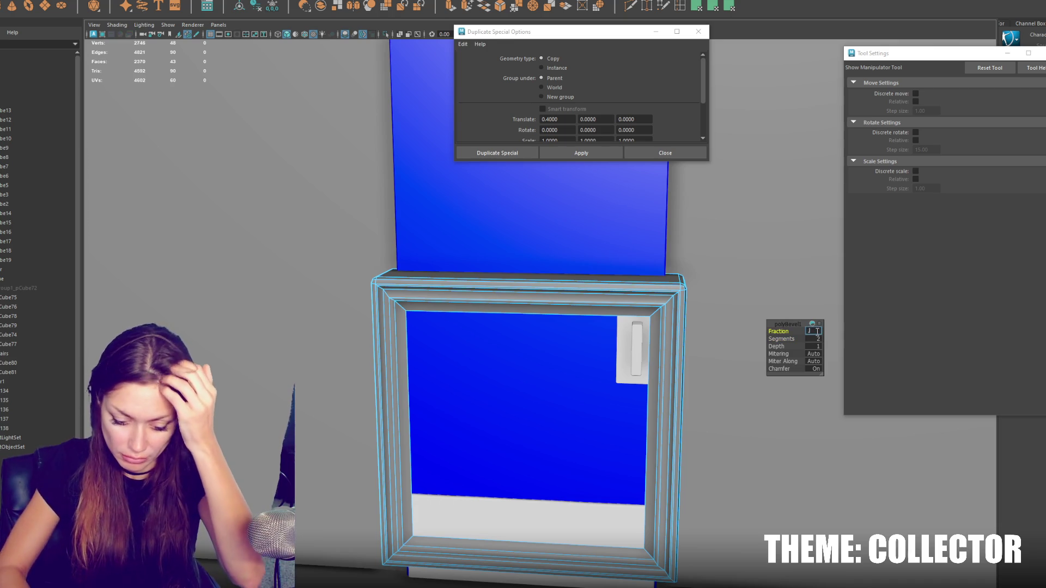
text(5)
key(Return)
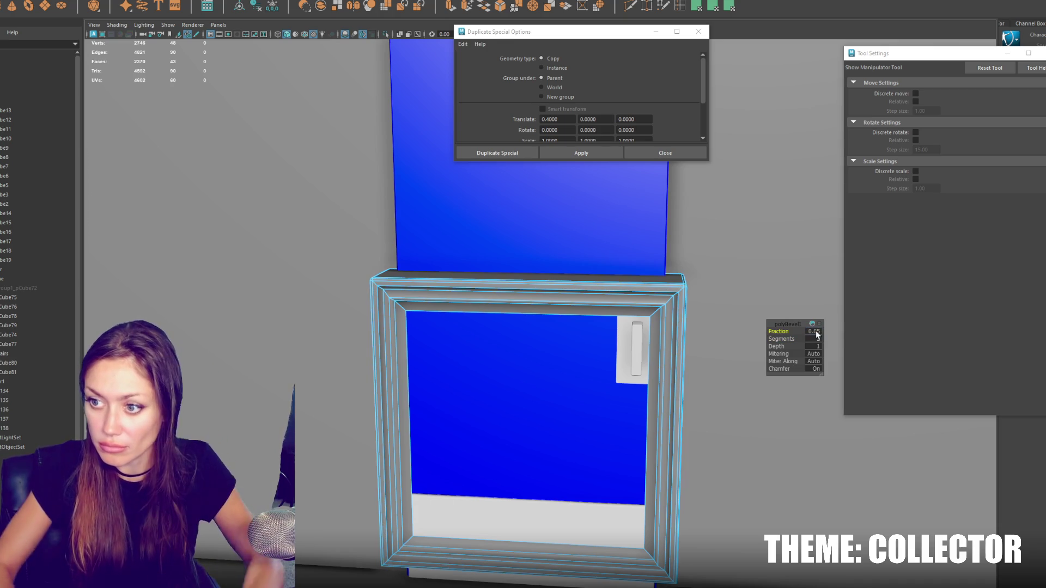
Step: Insert a new edge loop along the frame and slide it sideways
click(441, 290)
scroll(601, 299, up, 1)
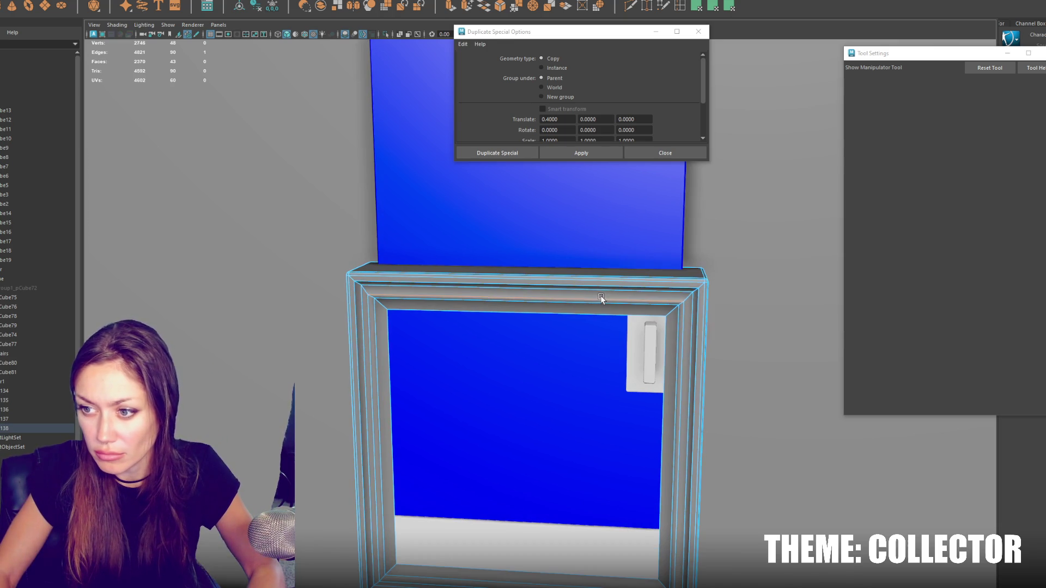
mouse_move(573, 290)
alt+mouse_down()
mouse_move(518, 280)
mouse_move(548, 284)
alt+mouse_up()
double_click(518, 280)
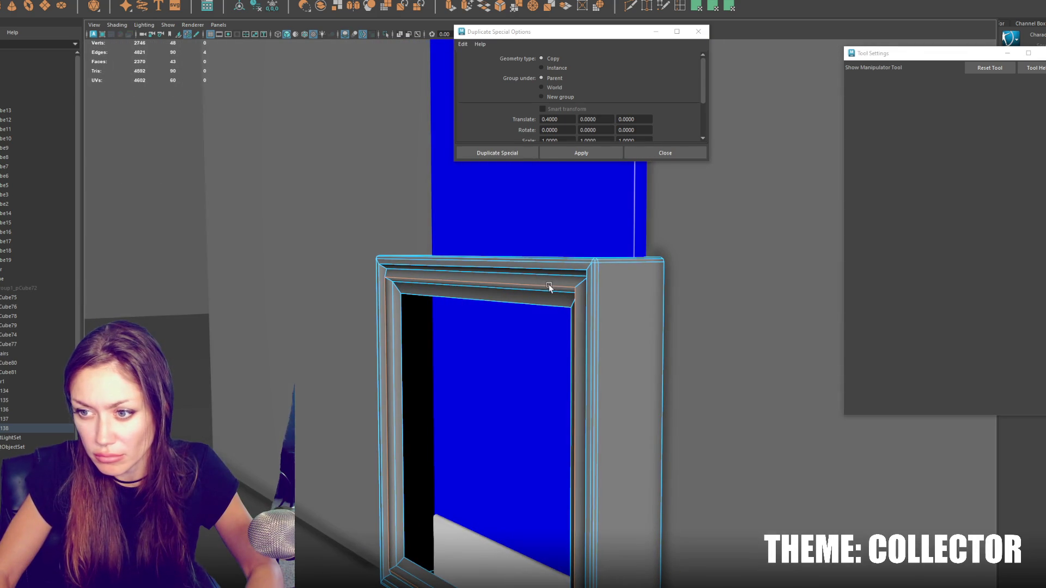
scroll(554, 287, up, 1)
shift+right_drag(581, 301, 588, 280)
click(590, 279)
key(w)
drag(459, 471, 478, 469)
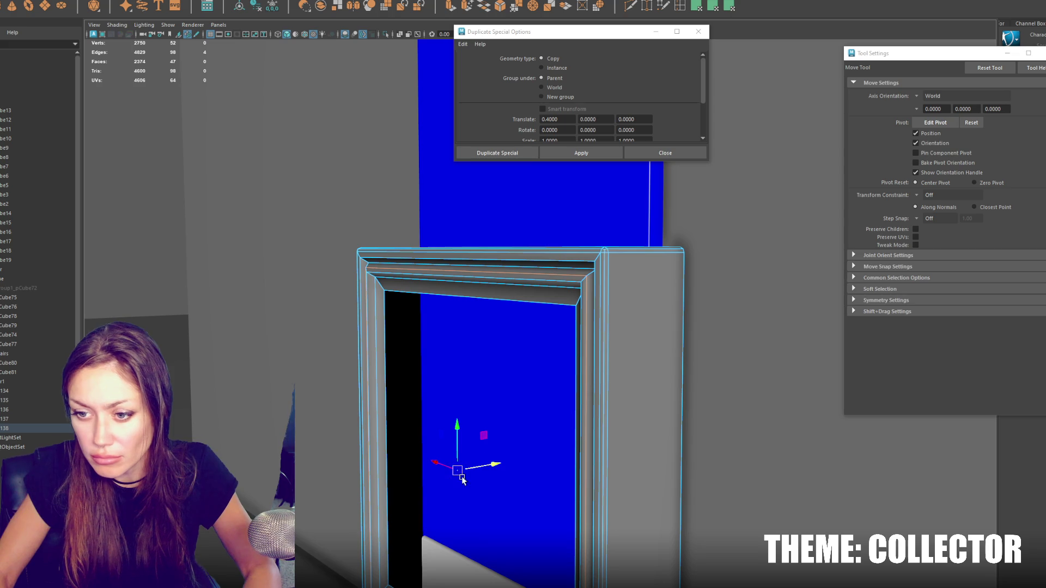
Step: Select the frame's top inner edge and bevel it
key(r)
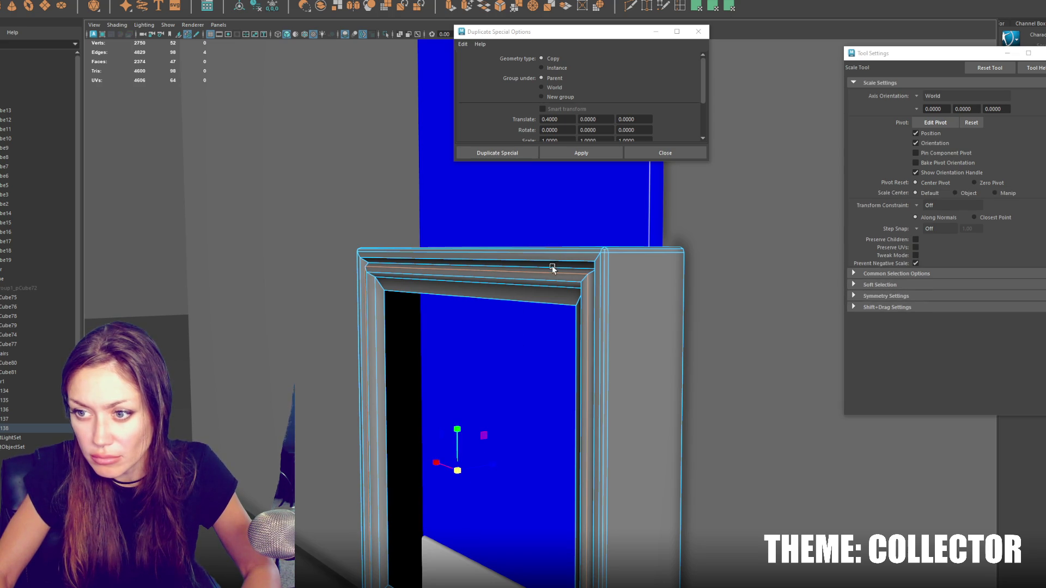
right_drag(152, 224, 261, 263)
right_drag(115, 203, 175, 227)
click(476, 300)
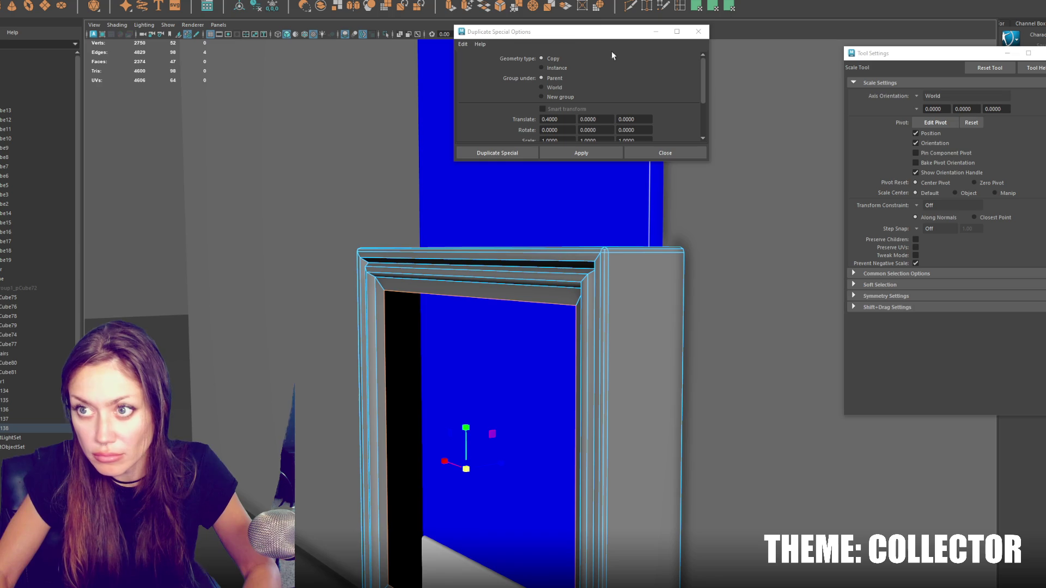
click(499, 7)
mouse_move(574, 341)
alt+mouse_down()
mouse_move(614, 306)
mouse_move(677, 324)
mouse_move(637, 136)
alt+mouse_up()
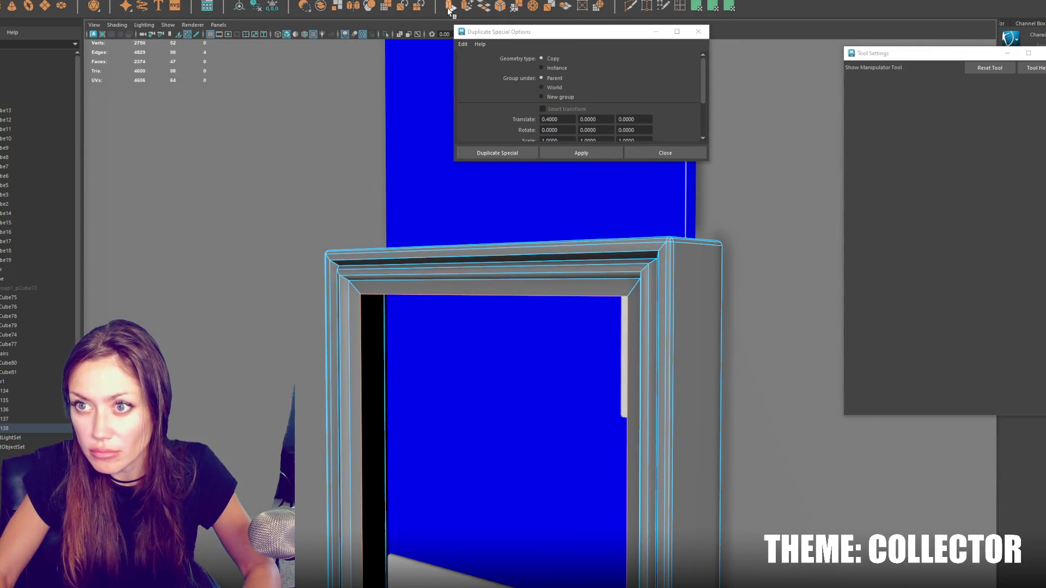
Step: Add extra edges to the top moulding, bevel them at fraction 0.2, then select the whole frame
click(449, 11)
key(w)
drag(503, 467, 516, 464)
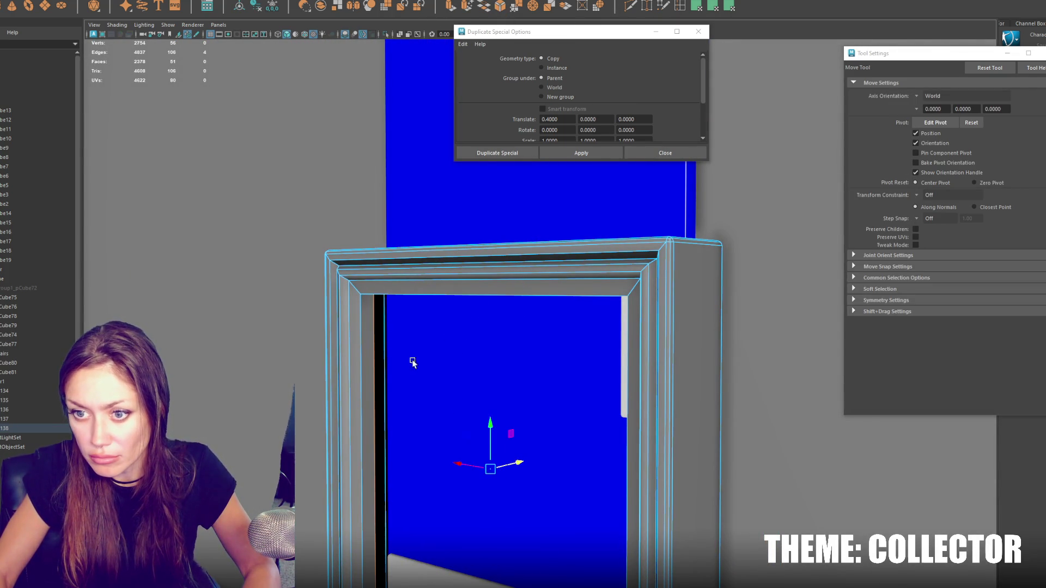
key(ctrl+z)
click(500, 7)
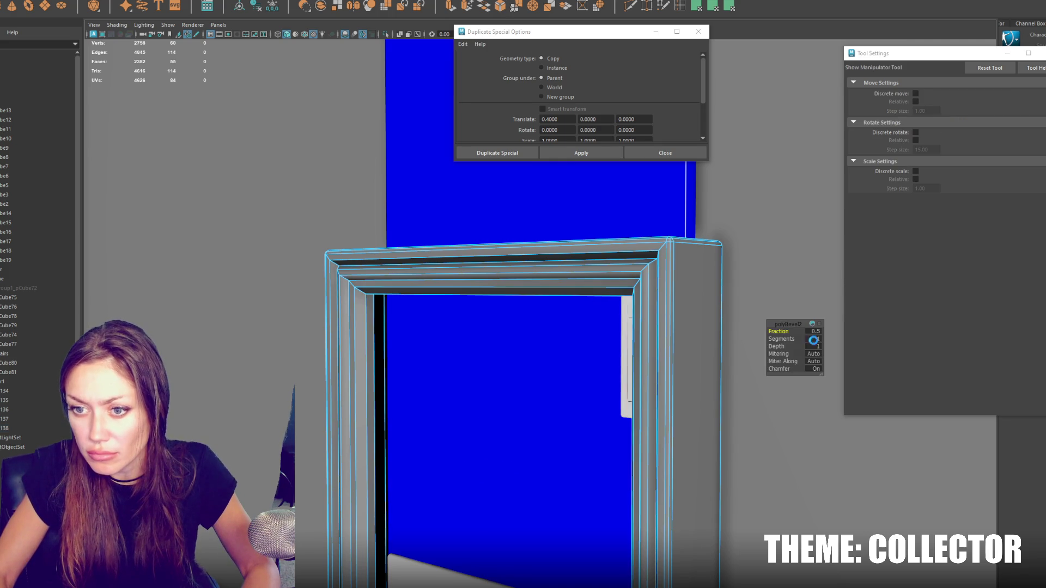
drag(791, 330, 782, 330)
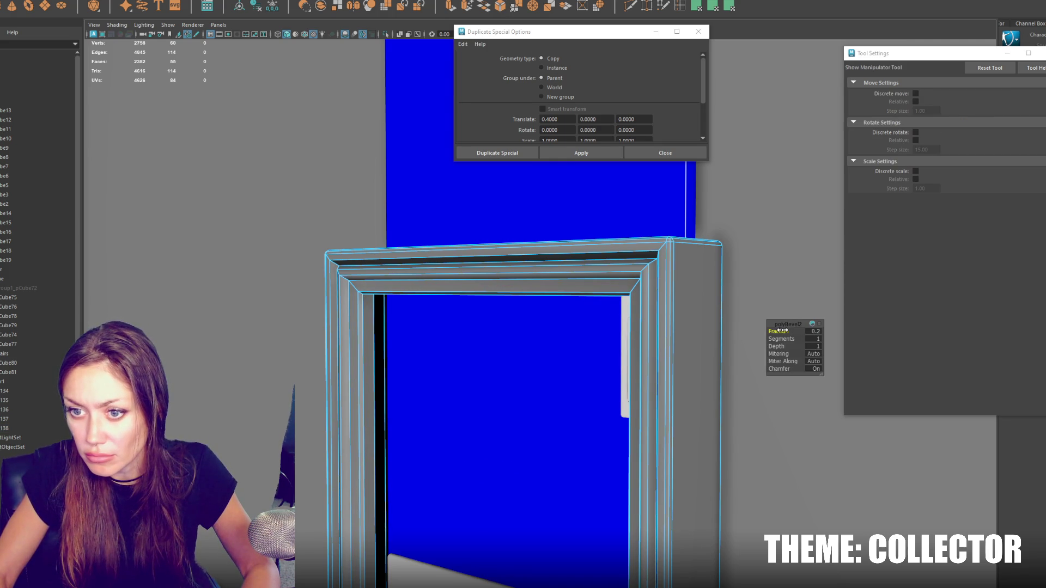
key(f)
key(q)
key(F8)
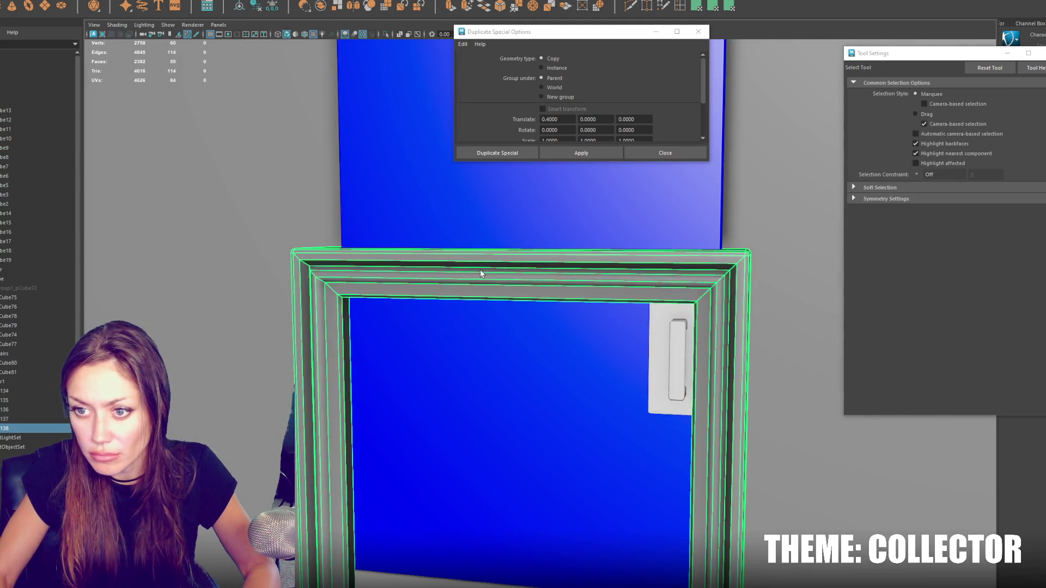
Step: Raise the frame to the door's top and close Duplicate Special Options
scroll(618, 298, down, 3)
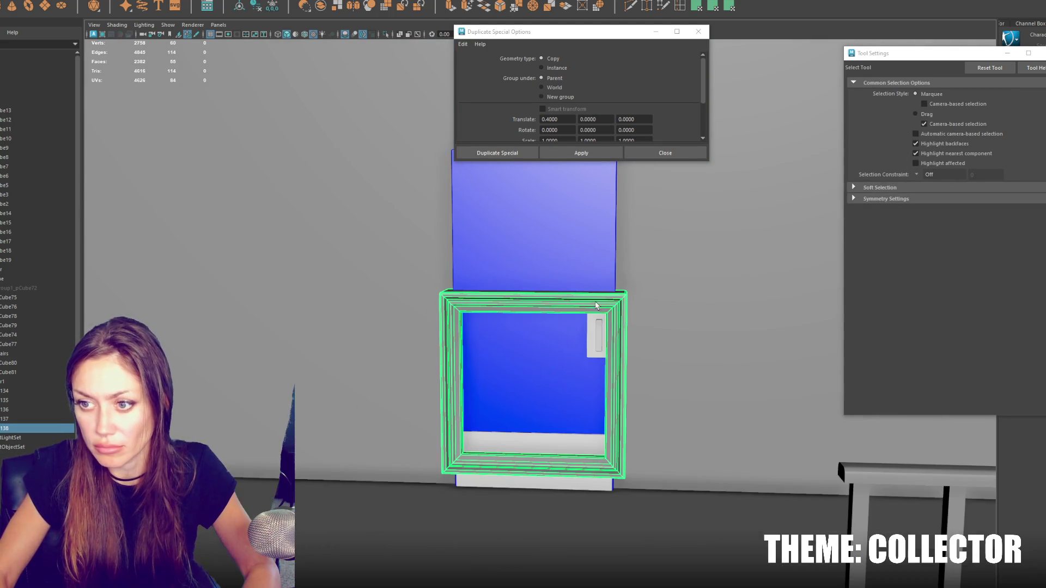
key(w)
alt+middle_drag(556, 303, 507, 304)
drag(485, 314, 485, 188)
click(698, 31)
scroll(581, 221, up, 4)
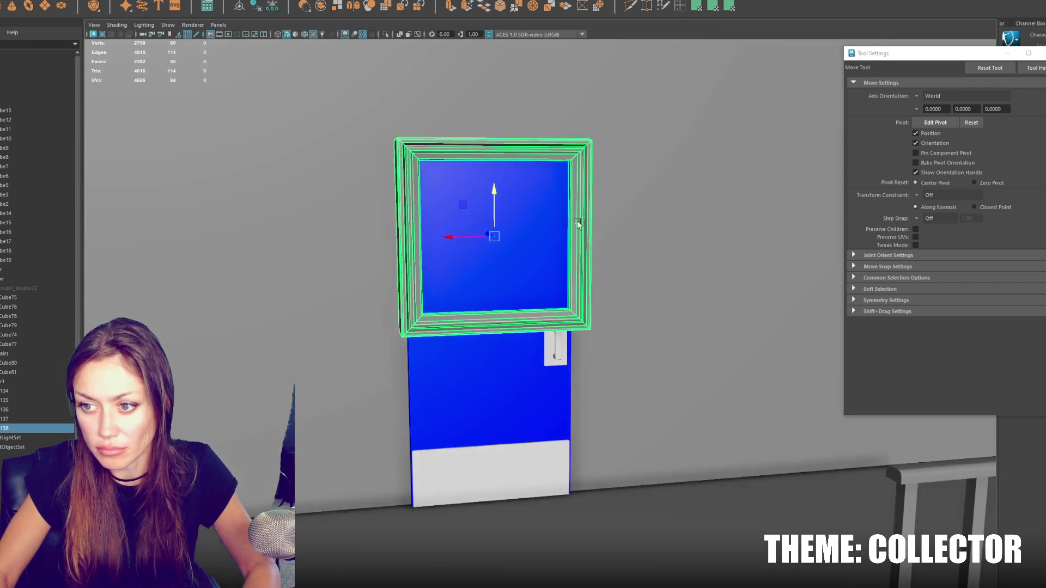
Step: Scale the frame to fit around the door's upper blue panel
key(r)
mouse_move(479, 195)
mouse_down()
mouse_move(493, 189)
mouse_move(484, 184)
mouse_move(551, 168)
mouse_move(541, 159)
mouse_move(602, 203)
mouse_move(547, 320)
mouse_move(498, 308)
mouse_move(551, 327)
mouse_move(600, 319)
mouse_move(502, 324)
mouse_move(593, 307)
mouse_move(586, 304)
mouse_move(660, 263)
mouse_up()
key(w)
key(r)
key(w)
key(r)
scroll(551, 313, down, 3)
key(w)
right_drag(660, 263, 659, 288)
key(ctrl+z)
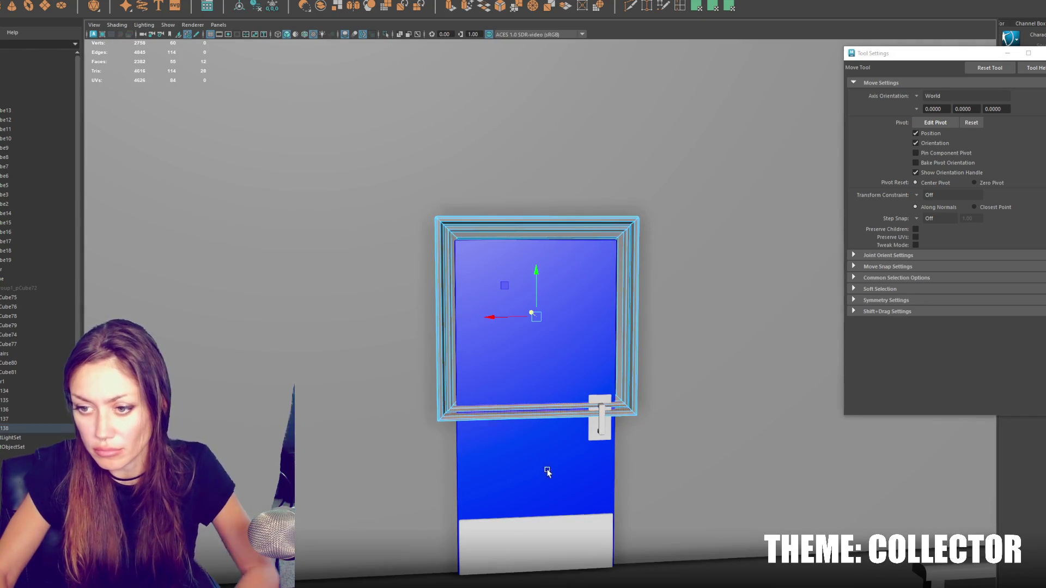
Step: Stretch the frame's bottom vertices down to the floor
drag(408, 316, 642, 474)
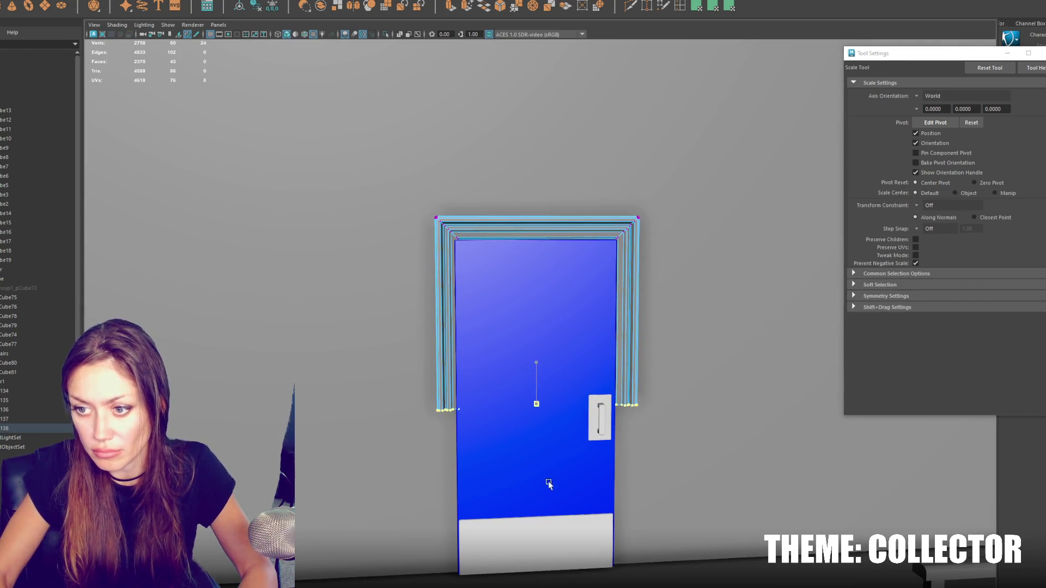
drag(532, 363, 553, 525)
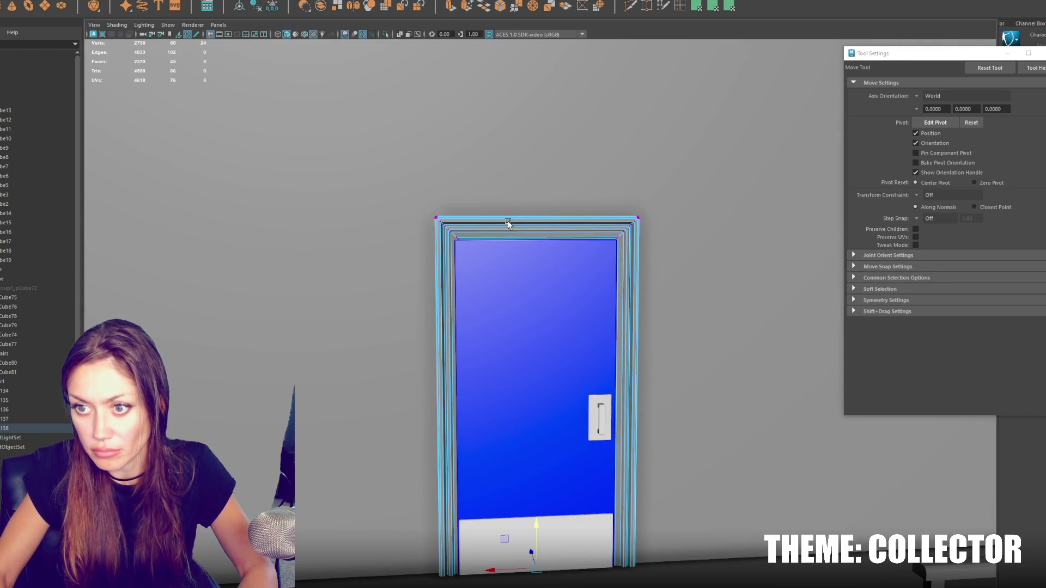
click(537, 218)
click(555, 271)
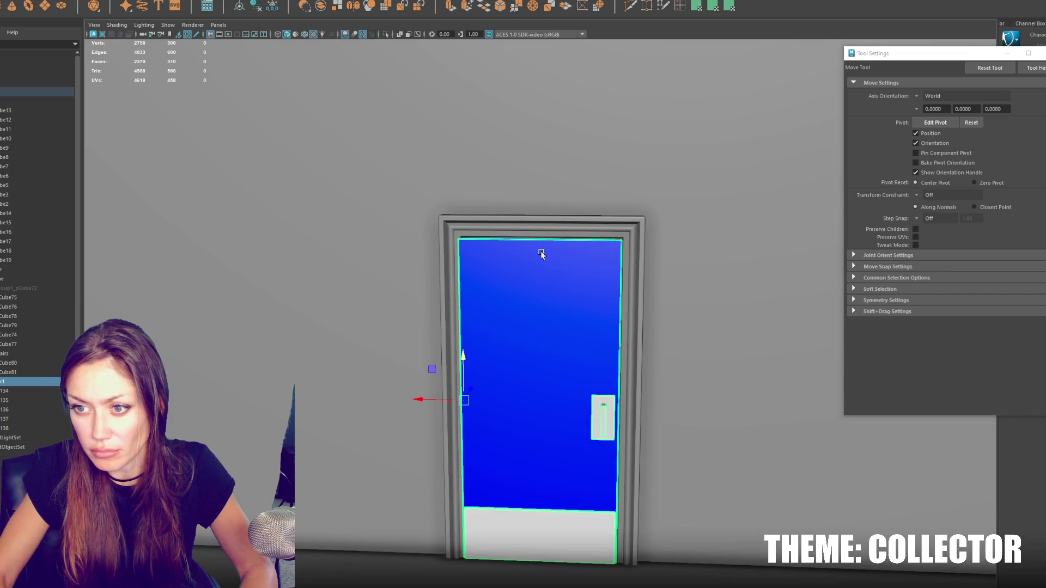
Step: Move the frame's left-side vertices outward to widen it slightly
right_drag(523, 233, 506, 175)
drag(510, 169, 325, 512)
drag(413, 390, 408, 387)
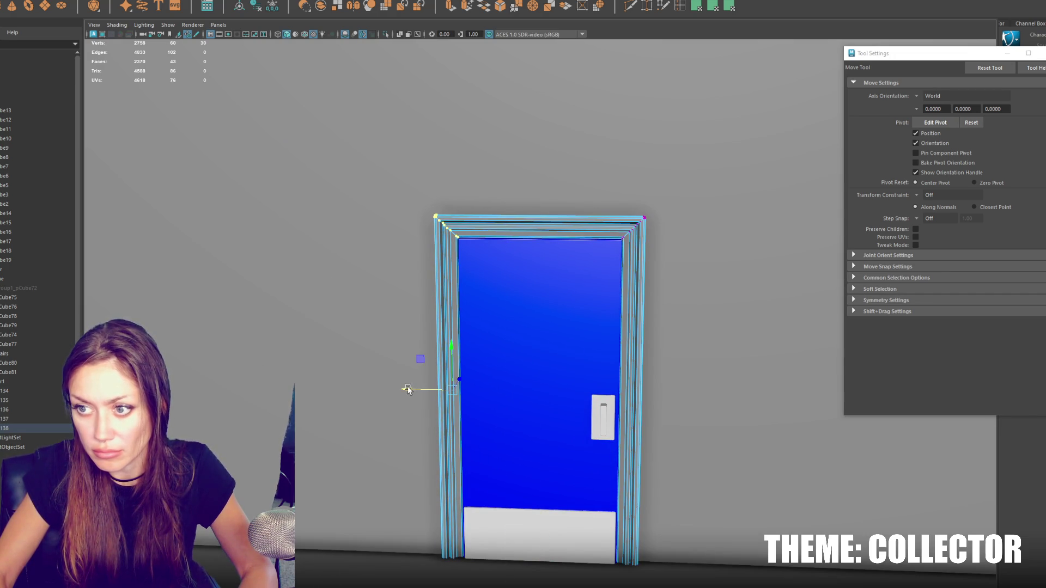
right_drag(548, 316, 545, 278)
Step: Delete the duplicate door Door1 from the Outliner
click(581, 327)
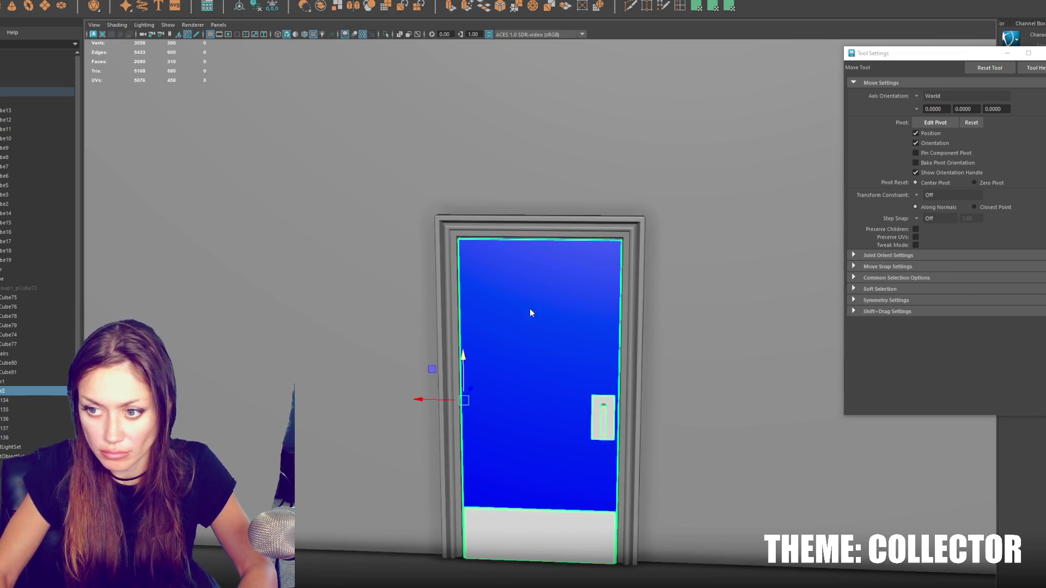
click(597, 403)
click(598, 402)
key(Delete)
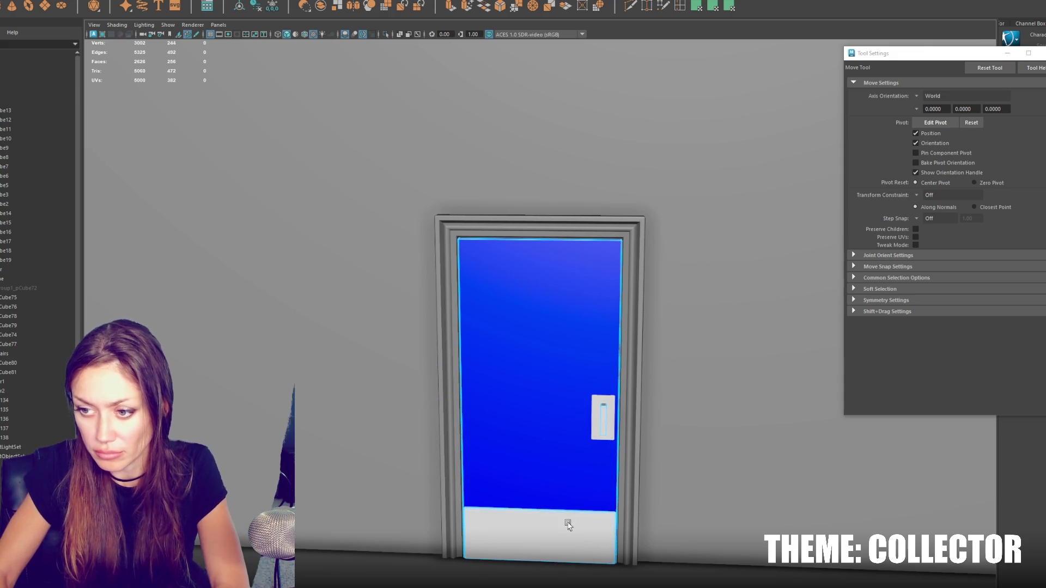
click(596, 398)
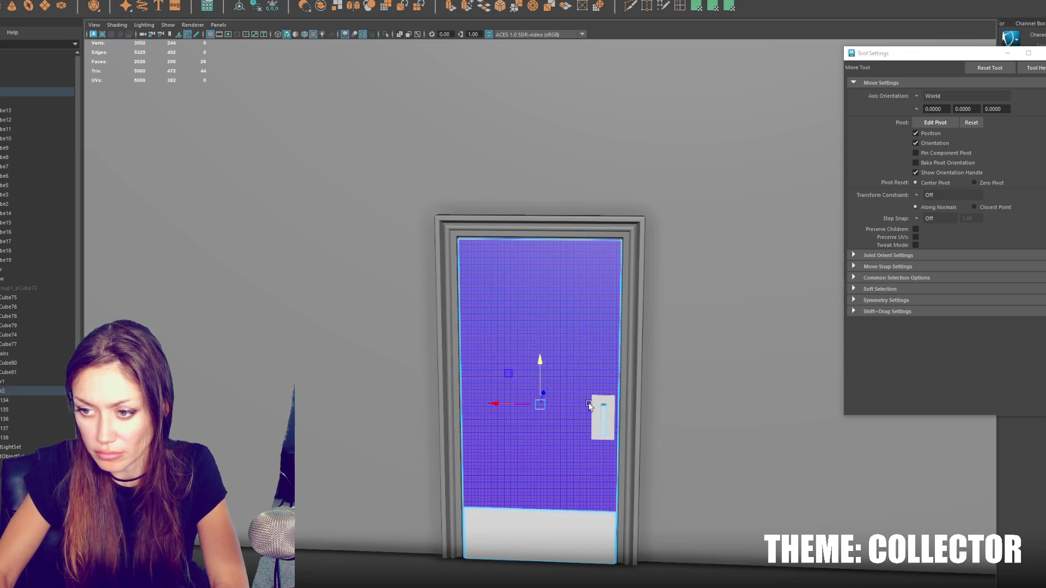
click(36, 394)
key(ctrl+z)
key(ctrl+z)
key(ctrl+z)
click(47, 383)
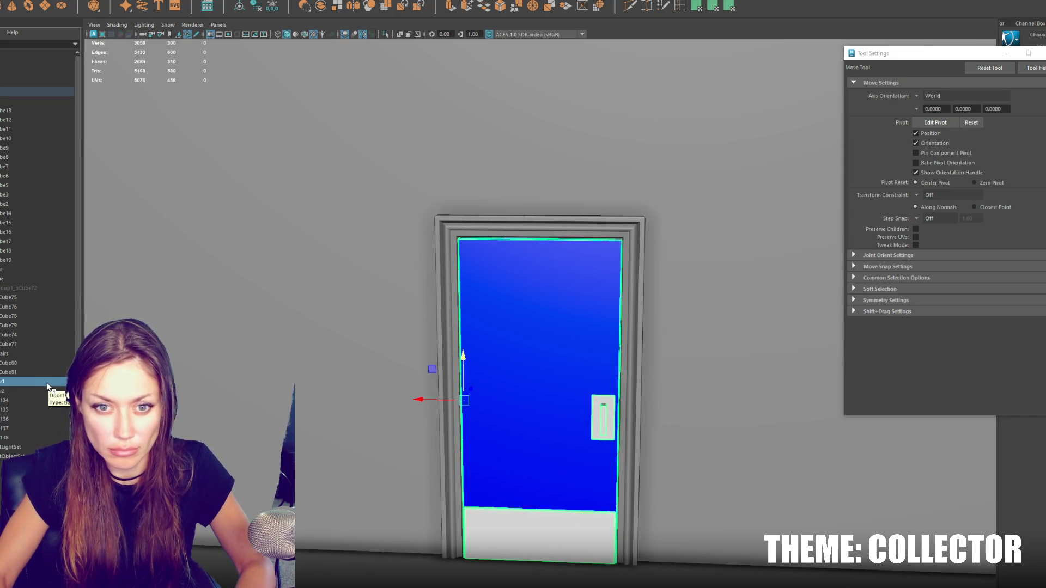
key(Delete)
Step: Delete the handle backplate, the bottom kick plate and the handle piece
click(586, 366)
right_drag(586, 366, 603, 416)
key(Delete)
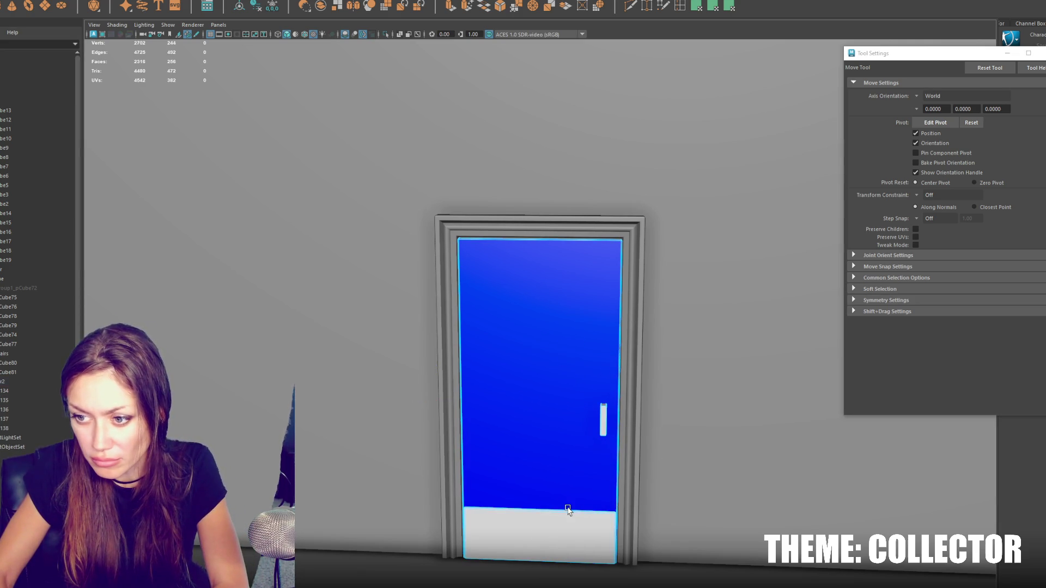
key(Delete)
click(601, 428)
key(Delete)
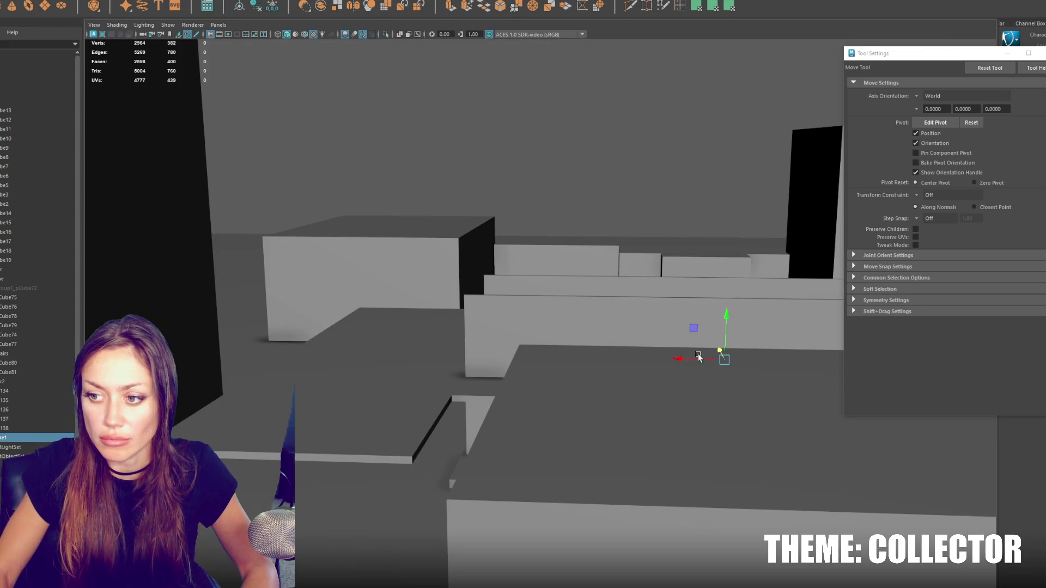
Step: Delete the stray half-sphere sitting against the wall
mouse_move(698, 354)
mouse_down()
mouse_move(536, 336)
mouse_move(497, 343)
mouse_up()
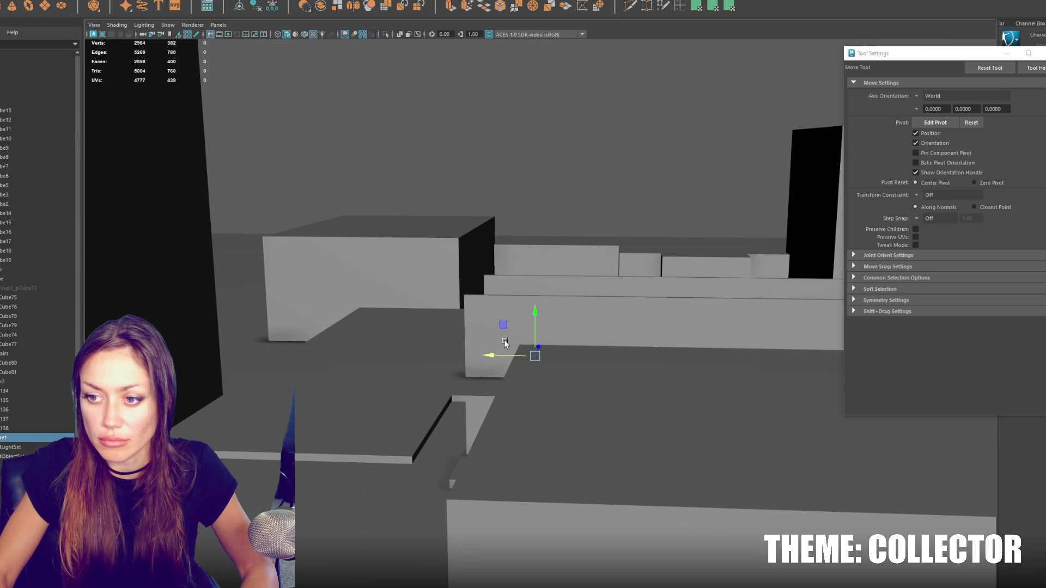
key(f)
mouse_move(540, 305)
alt+mouse_down()
mouse_move(579, 325)
mouse_move(480, 268)
mouse_move(591, 300)
alt+mouse_up()
key(Delete)
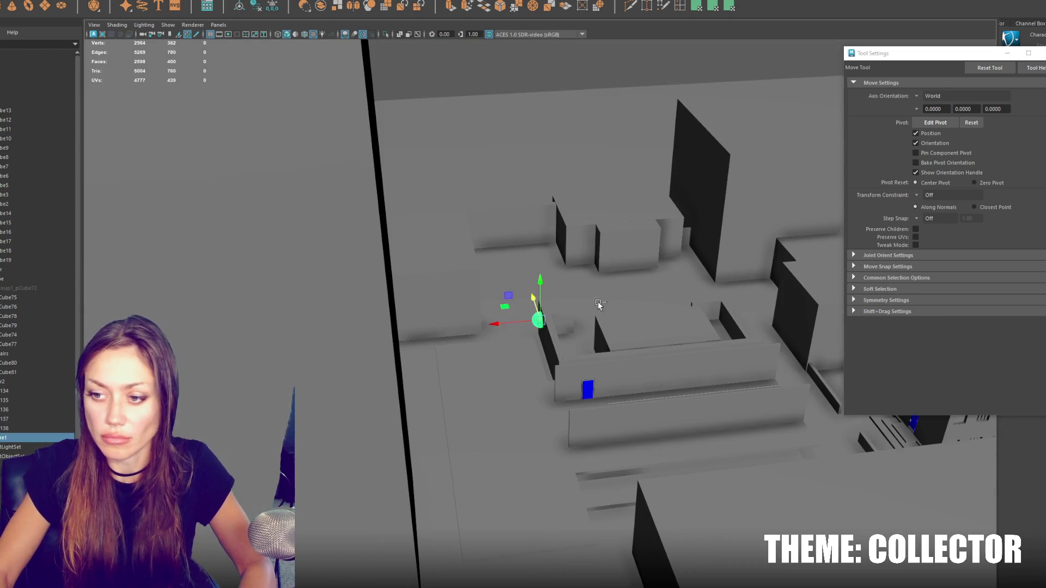
Step: Select the blue door and combine its parts into one mesh with Mesh > Combine
click(587, 389)
key(f)
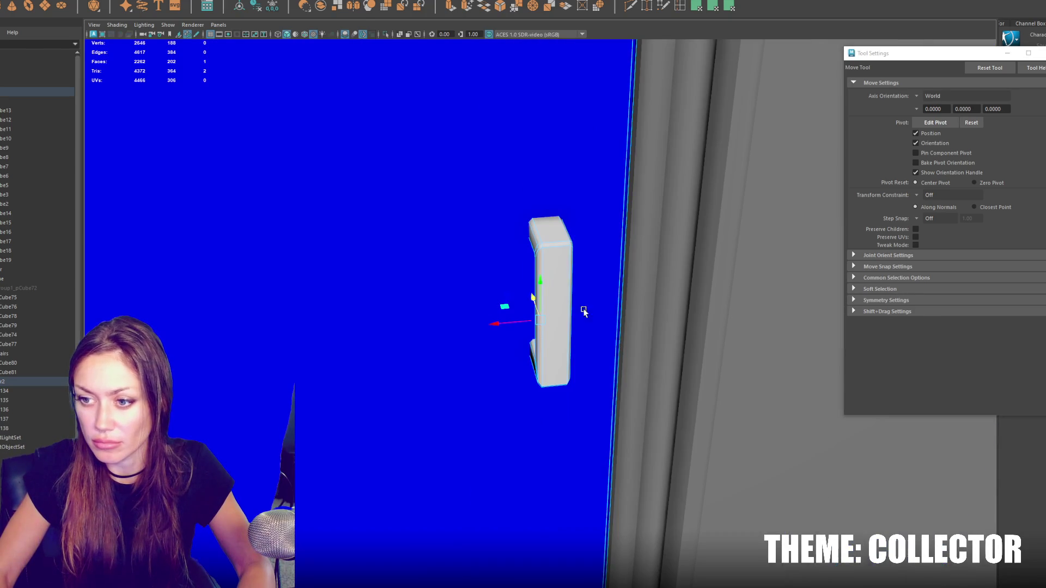
right_drag(554, 294, 556, 253)
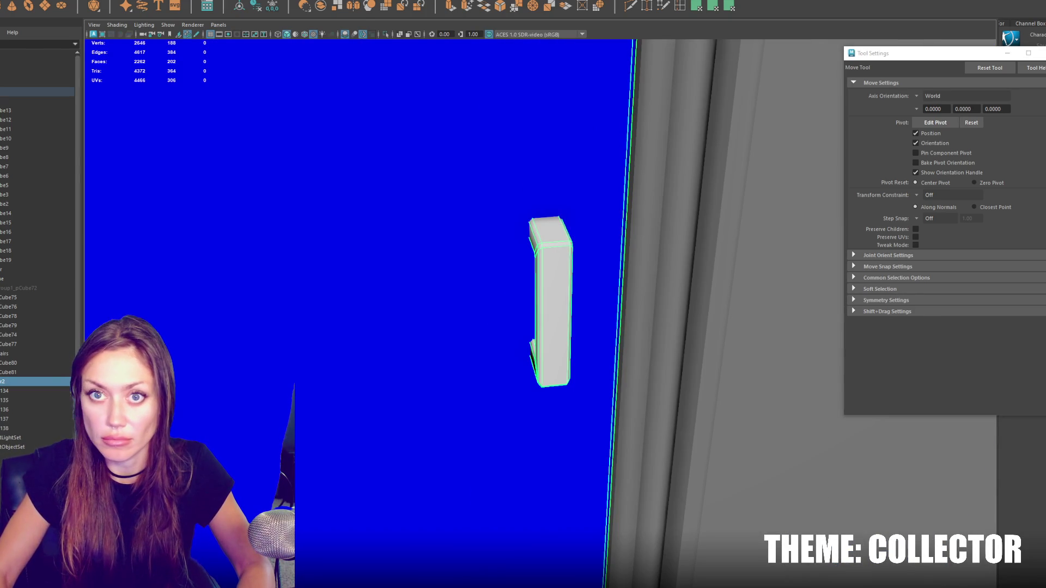
click(111, 1)
click(371, 208)
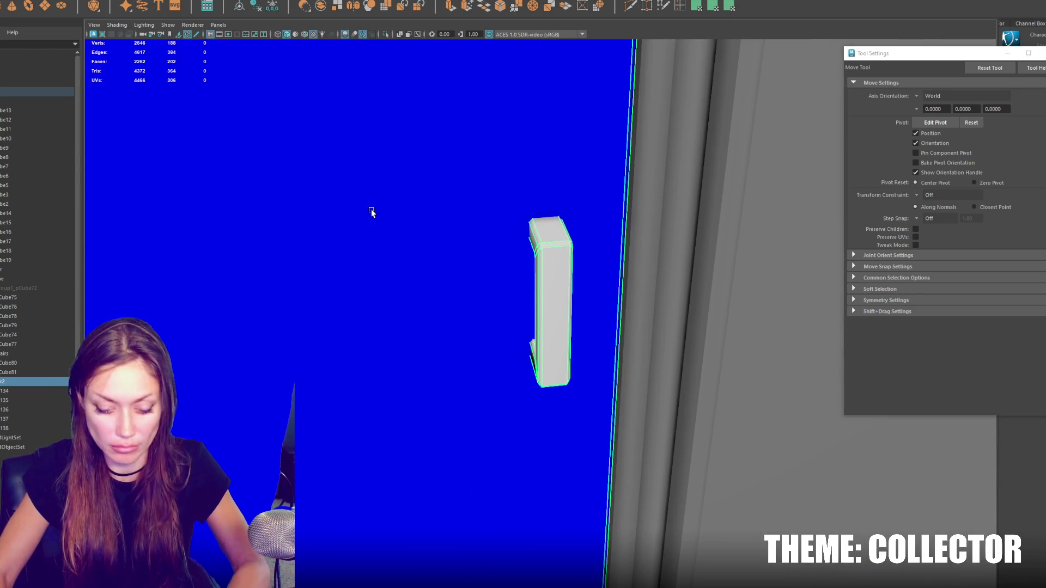
click(117, 1)
click(123, 3)
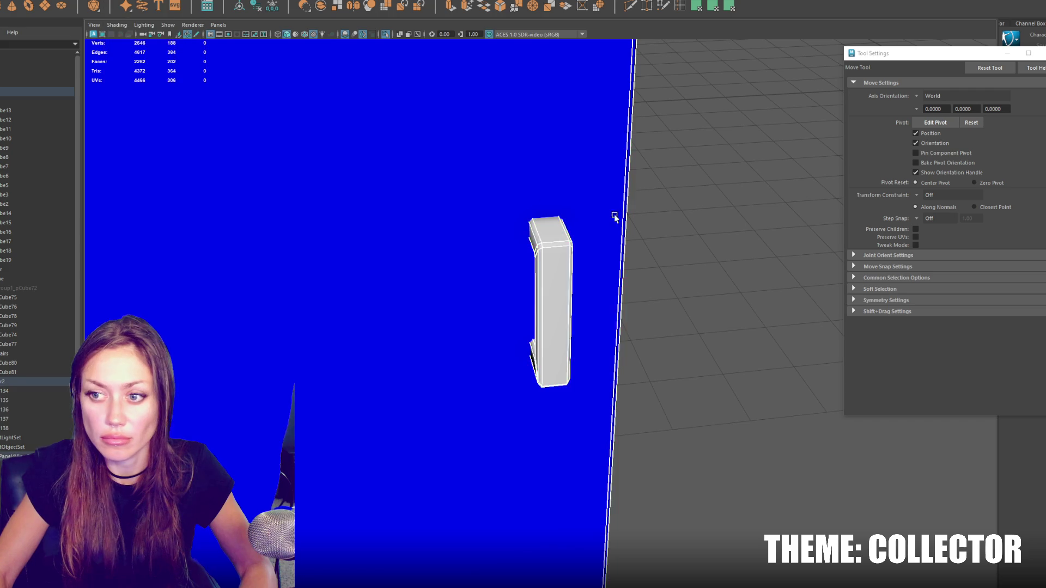
Step: Try rotating the handle to horizontal with 15° step snap, then undo it
alt+drag(593, 256, 580, 261)
key(e)
click(272, 8)
key(j)
mouse_move(506, 270)
mouse_down()
mouse_move(567, 282)
mouse_move(567, 252)
mouse_move(544, 290)
mouse_move(440, 322)
mouse_up()
key(w)
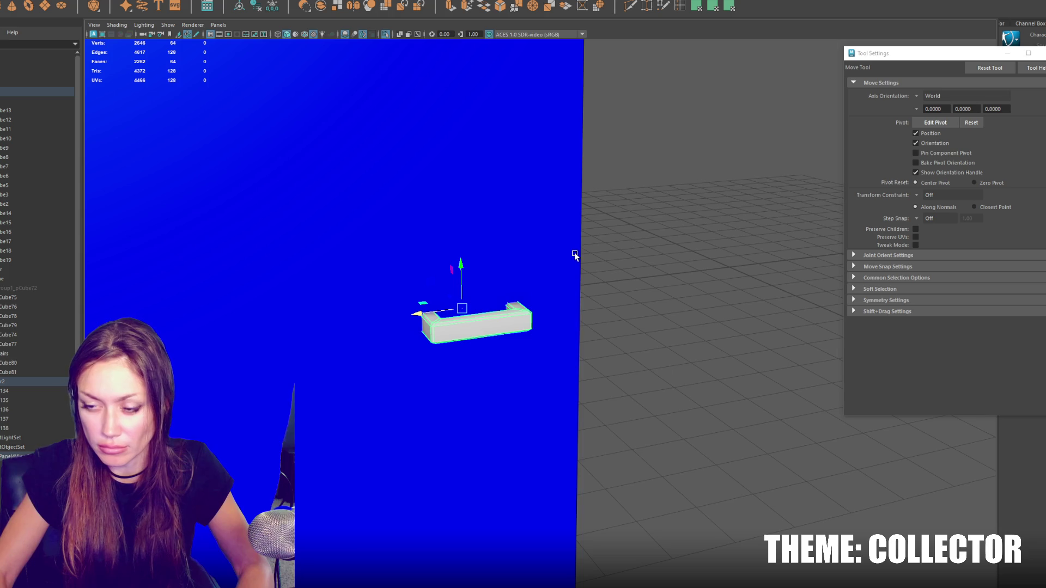
scroll(575, 253, down, 5)
right_click(593, 237)
key(ctrl+z)
key(ctrl+z)
key(ctrl+z)
key(ctrl+z)
key(ctrl+z)
key(ctrl+z)
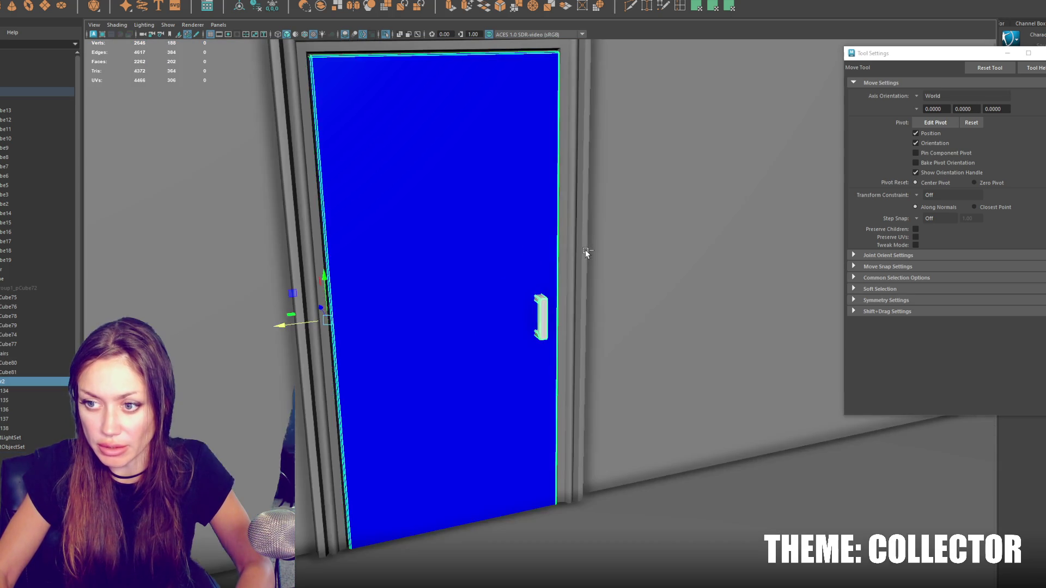
Step: Isolate the door and delete the bottom kick plate
right_click(433, 240)
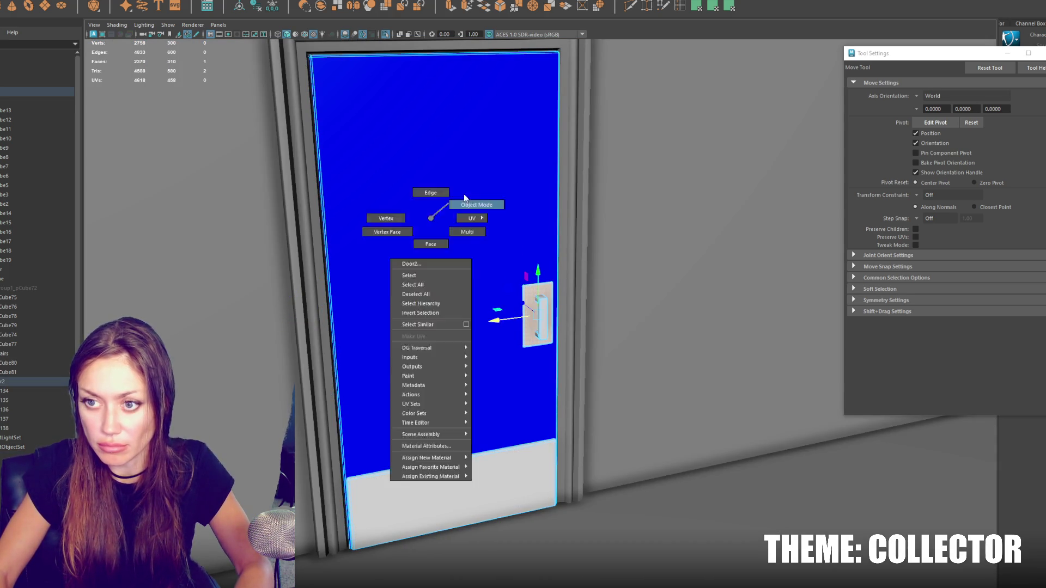
key(shift+z)
key(shift+z)
click(555, 313)
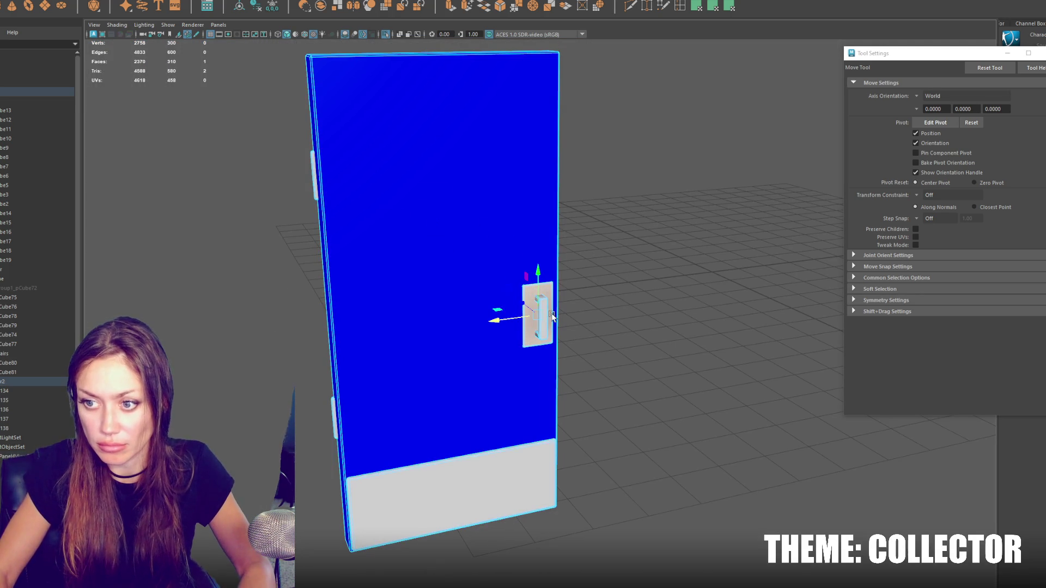
click(516, 461)
key(Delete)
click(537, 316)
Step: Rotate the handle bar 90° to horizontal and switch to wireframe display
key(e)
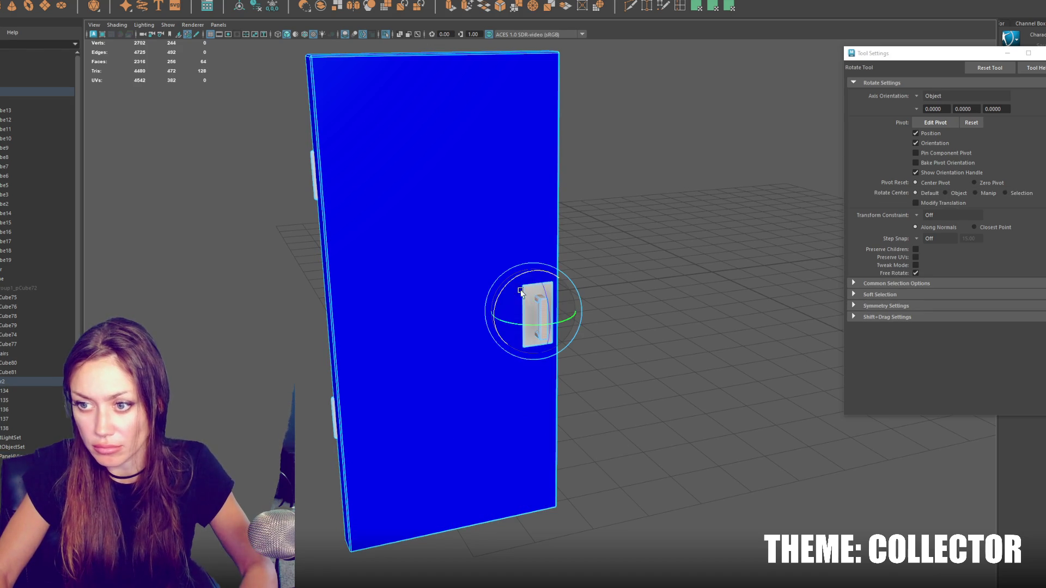
drag(510, 284, 564, 259)
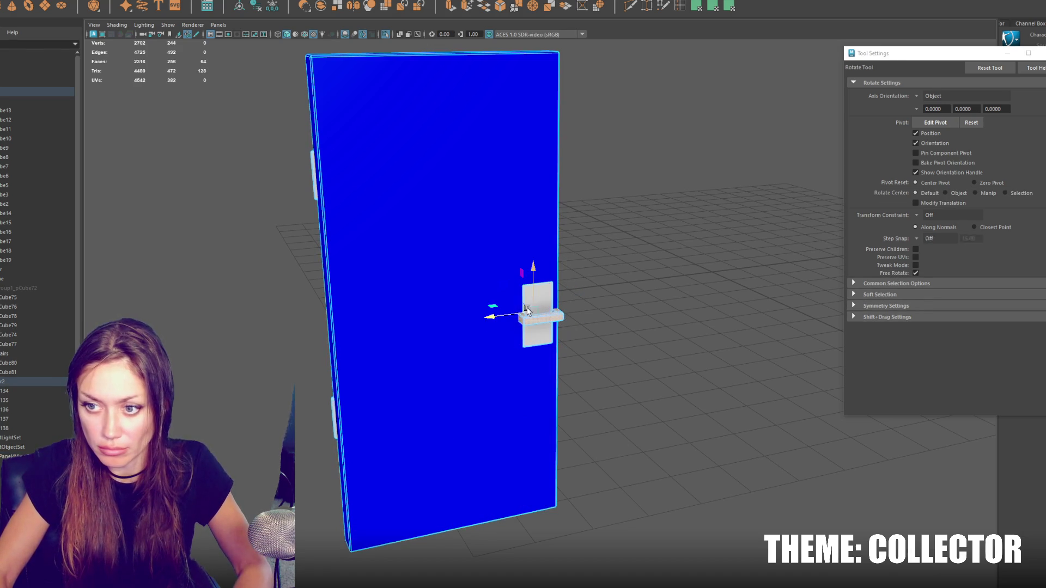
key(w)
right_click(662, 181)
mouse_move(661, 181)
alt+mouse_down()
mouse_move(717, 233)
mouse_move(526, 339)
alt+mouse_up()
key(4)
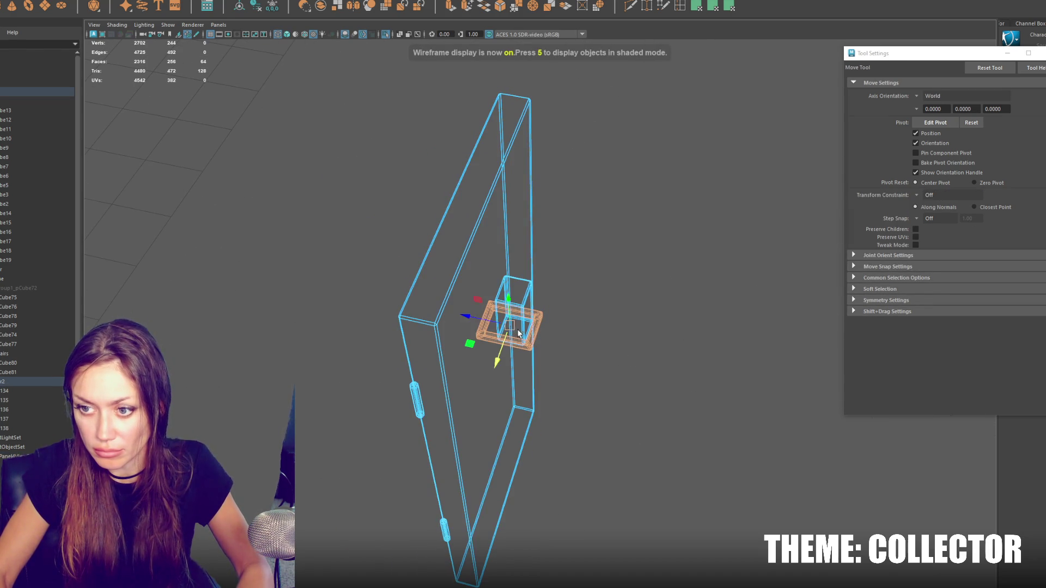
Step: Delete the end faces of the handle, leaving an open bracket shape
key(q)
right_drag(547, 322, 531, 333)
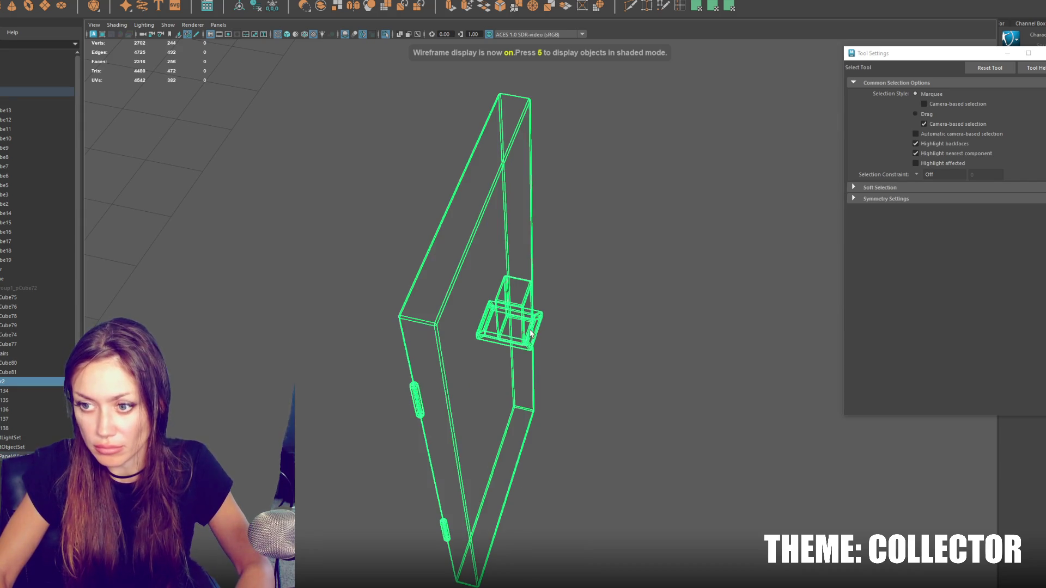
click(117, 2)
click(142, 11)
right_drag(596, 248, 697, 236)
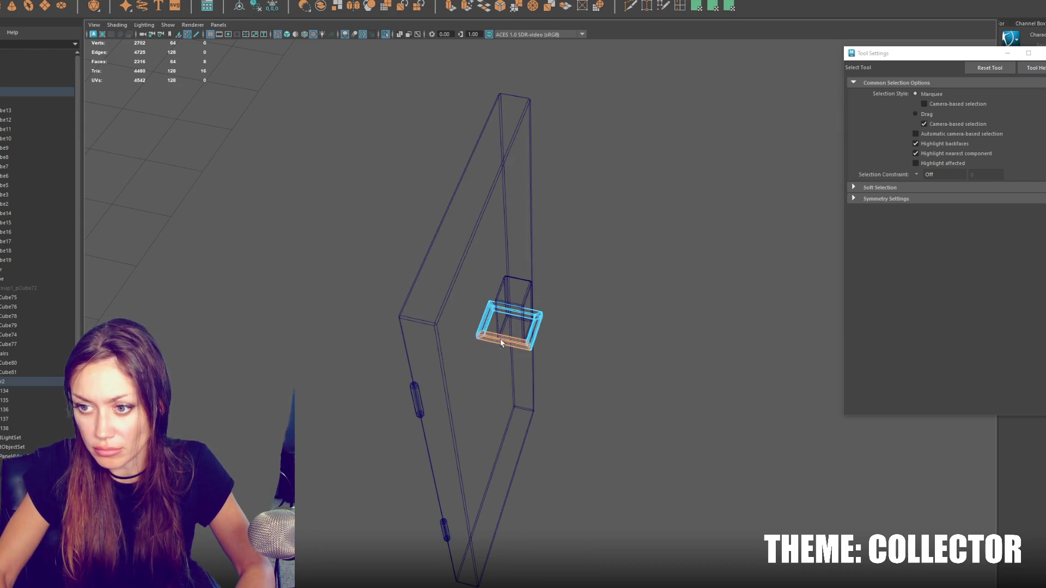
key(Delete)
scroll(548, 347, up, 3)
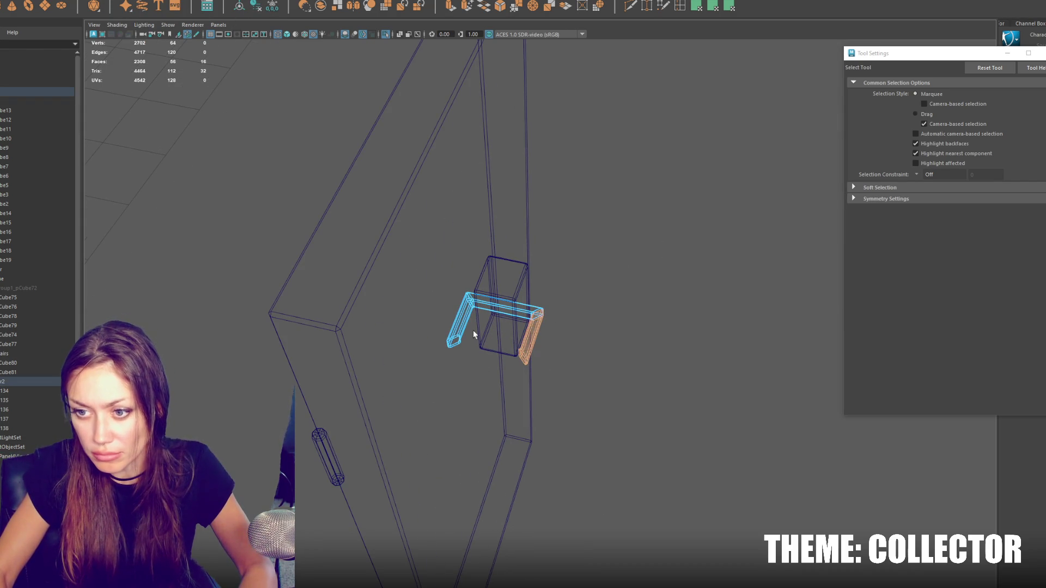
key(Delete)
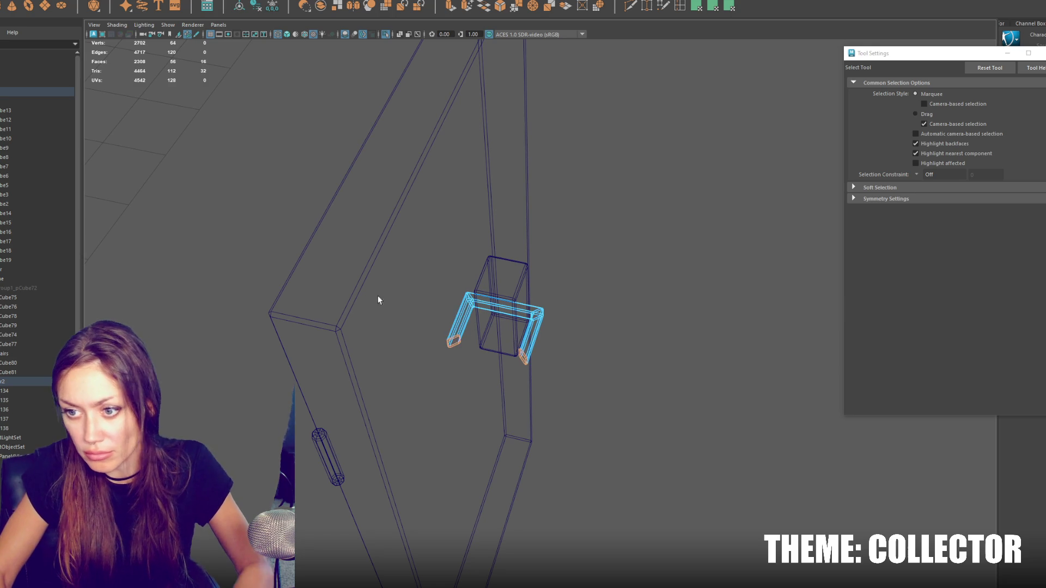
Step: Move the handle's bottom vertices up and return to shaded display
right_drag(581, 272, 581, 256)
alt+drag(581, 257, 579, 273)
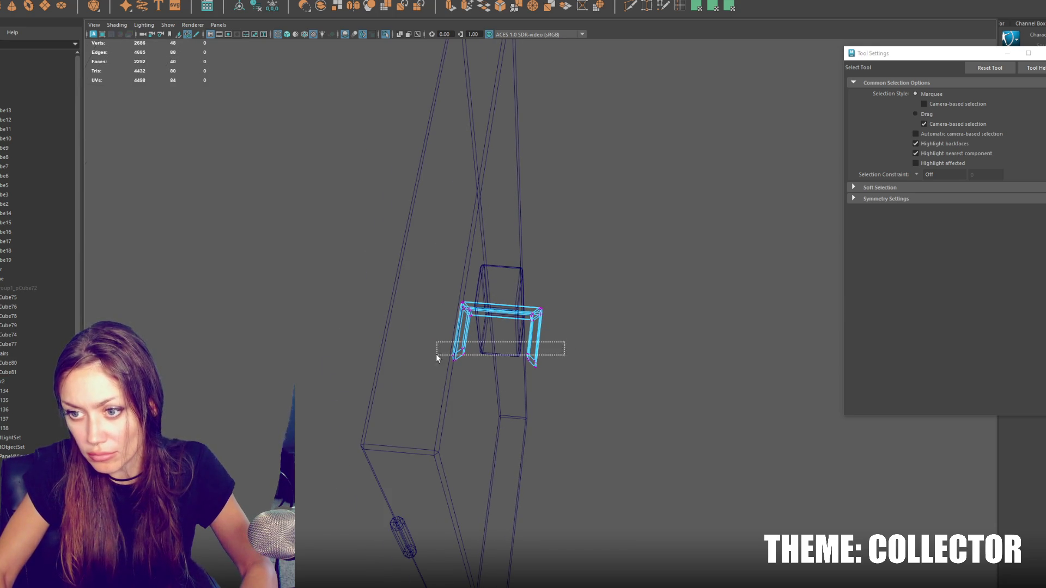
drag(493, 347, 416, 385)
key(r)
key(w)
drag(493, 397, 498, 380)
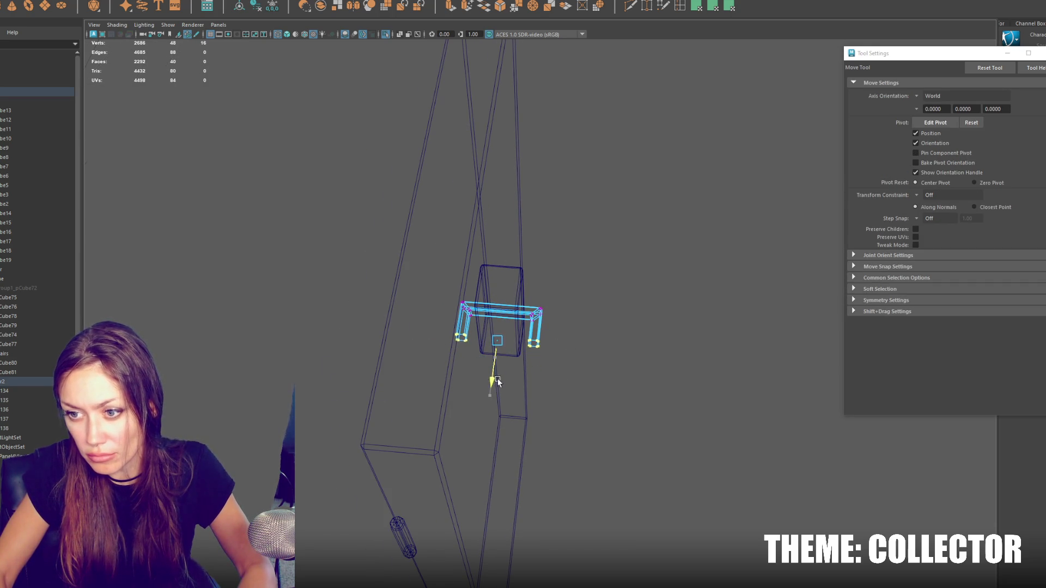
key(6)
mouse_move(545, 343)
alt+mouse_down()
mouse_move(491, 308)
mouse_move(445, 306)
alt+mouse_up()
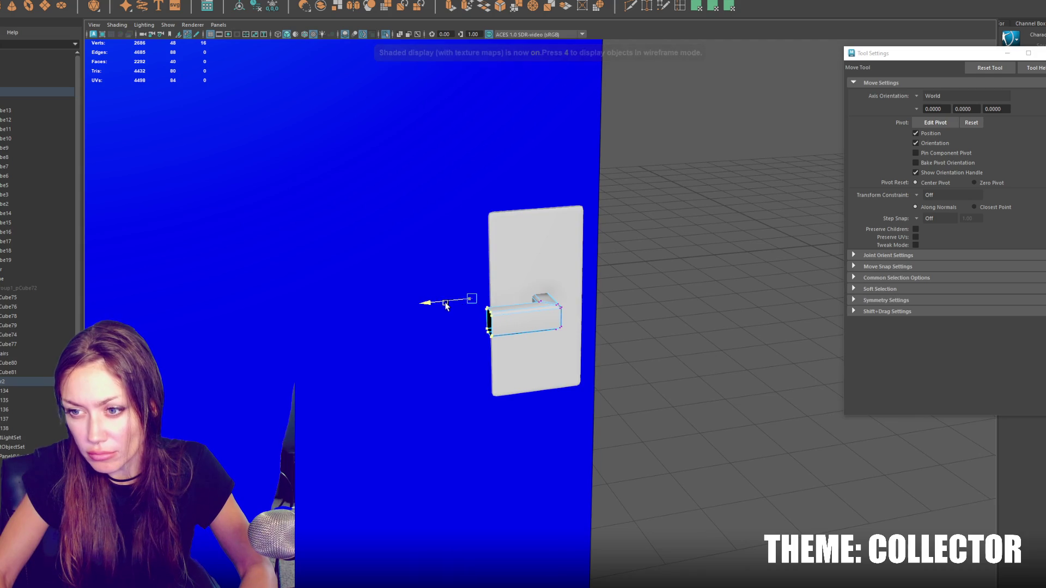
Step: Bridge the first pair of open edges at the handle's end
right_drag(668, 286, 633, 281)
mouse_move(633, 280)
alt+mouse_down()
mouse_move(490, 321)
mouse_move(482, 373)
alt+mouse_up()
click(474, 323)
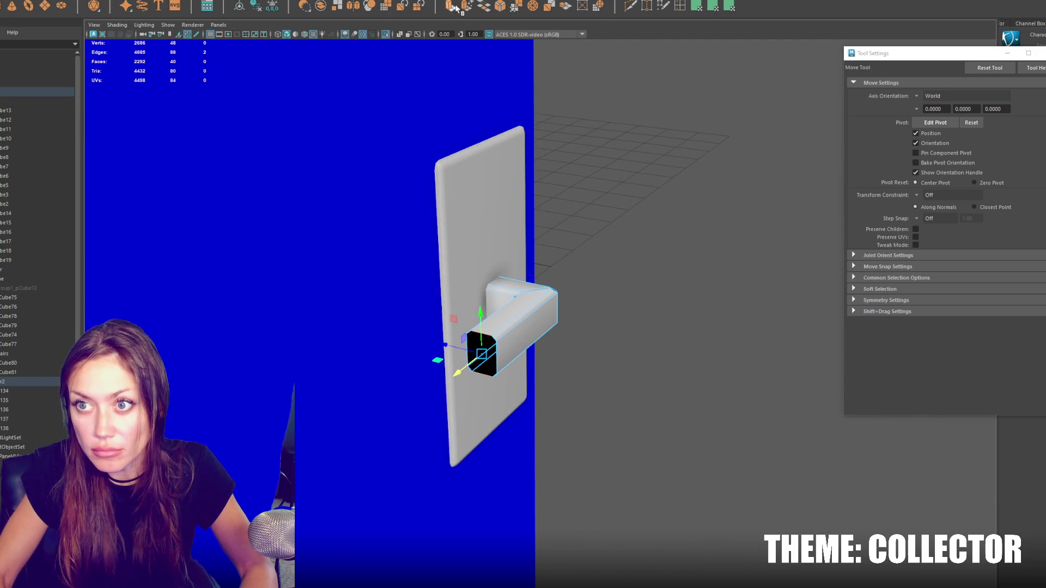
shift+right_drag(515, 299, 497, 358)
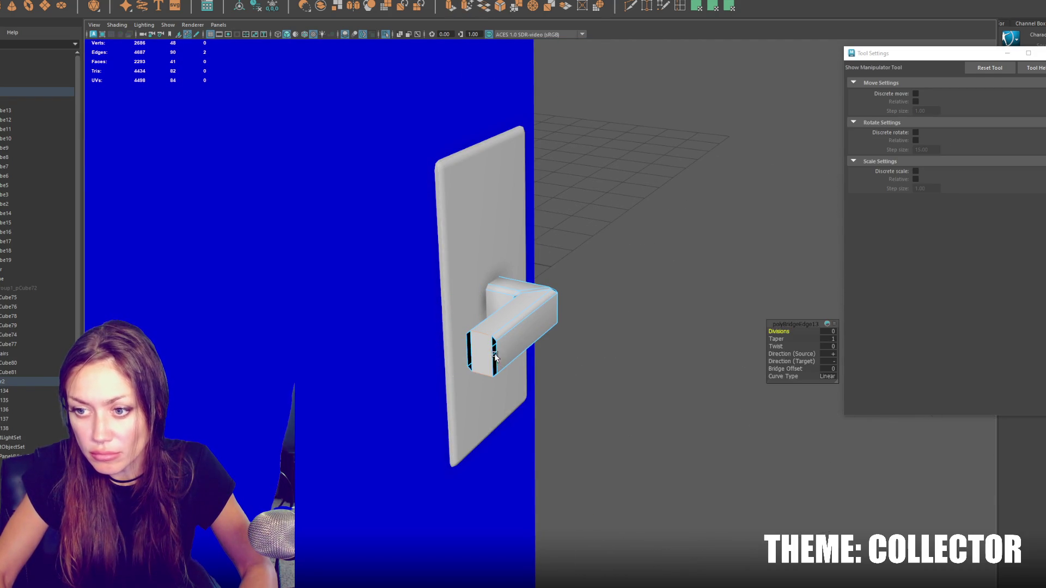
click(471, 357)
key(g)
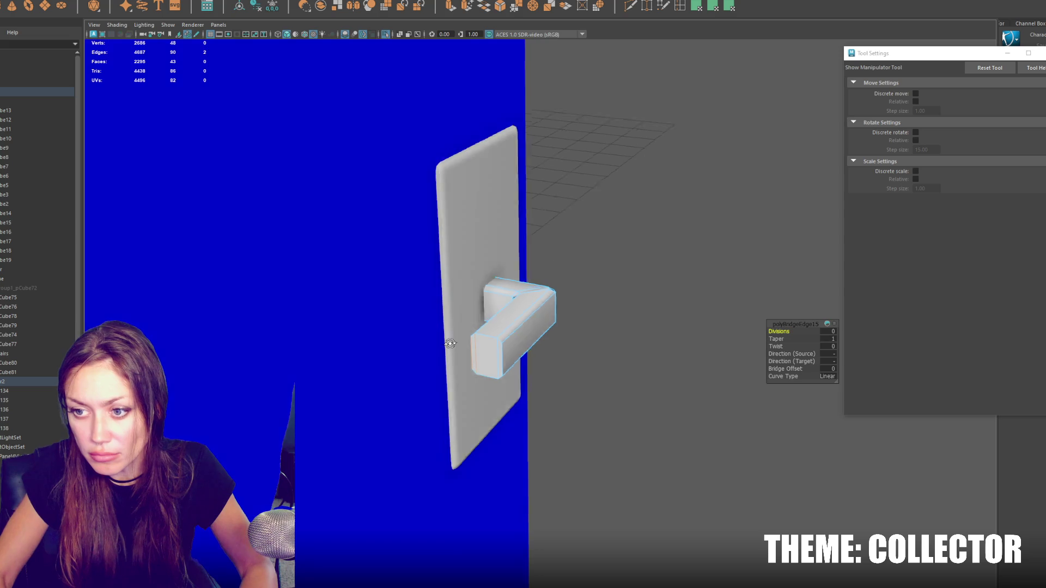
Step: Bridge the remaining open edges to cap the handle's end completely
alt+drag(441, 342, 528, 342)
click(400, 485)
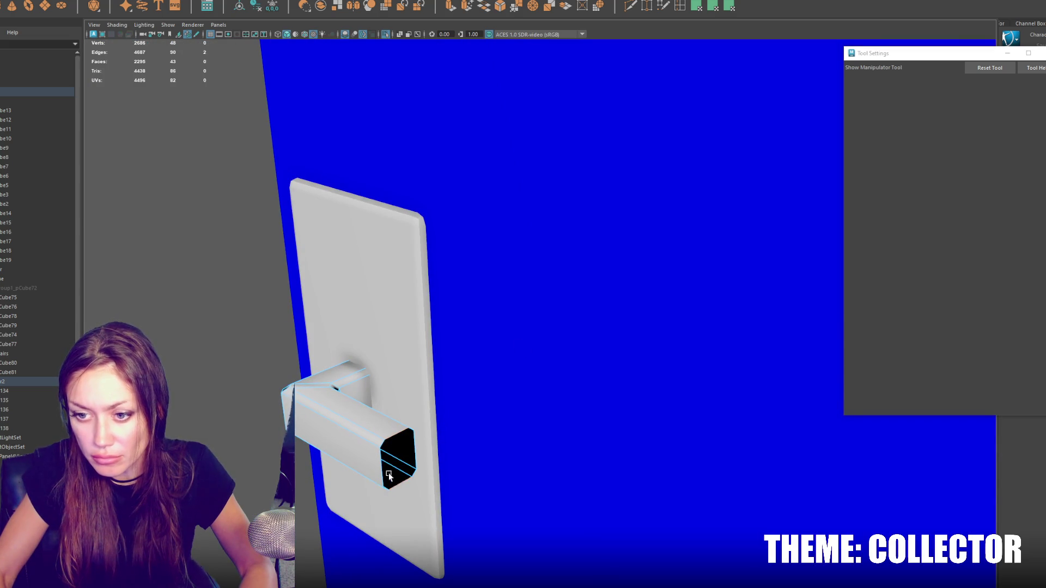
key(g)
click(389, 476)
key(g)
click(388, 469)
key(g)
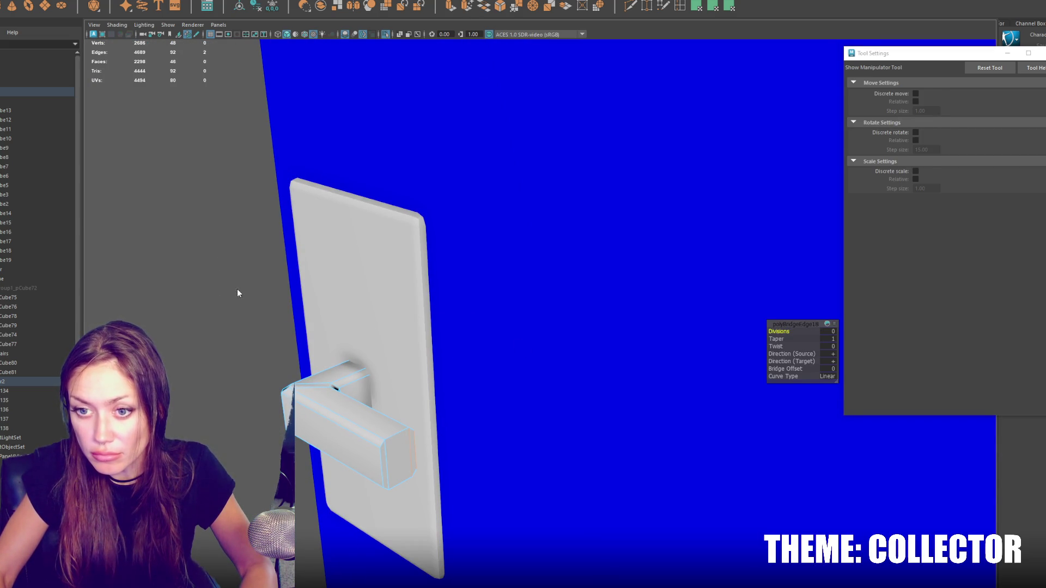
key(q)
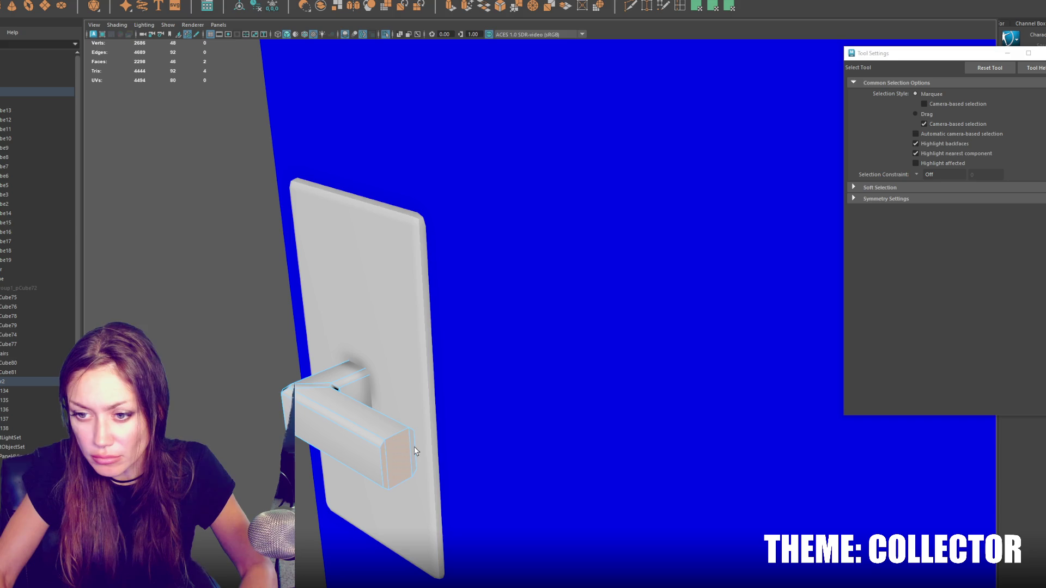
Step: Extrude the handle's end face with Ctrl+E and scale it into an L-shaped lever tip
key(w)
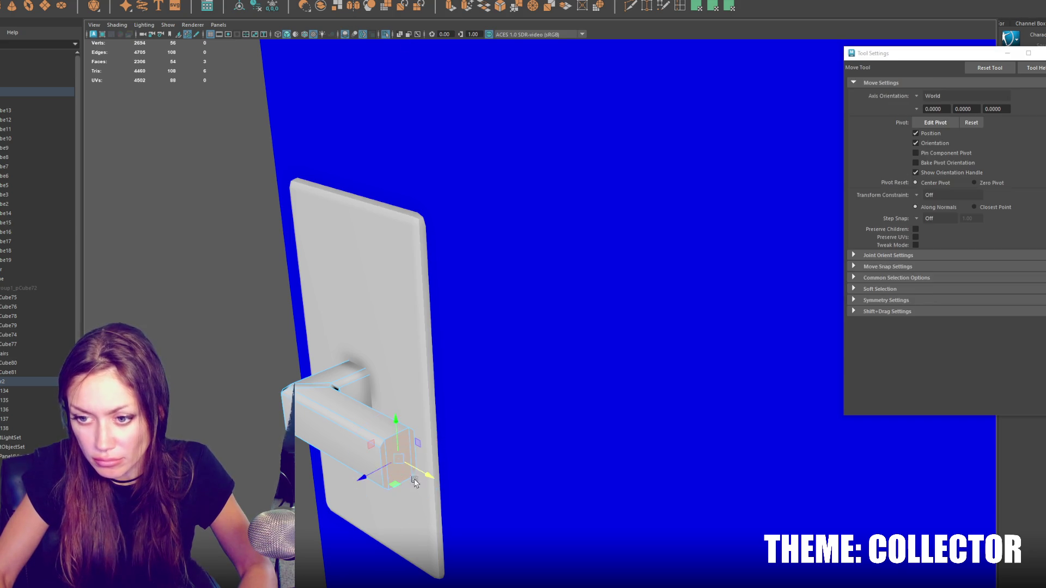
key(r)
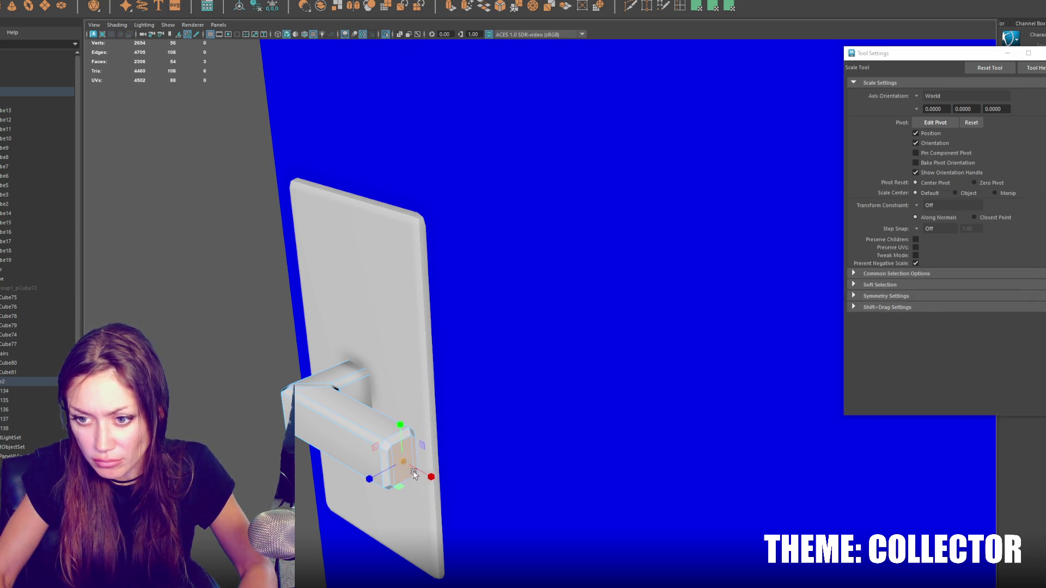
alt+drag(594, 426, 493, 360)
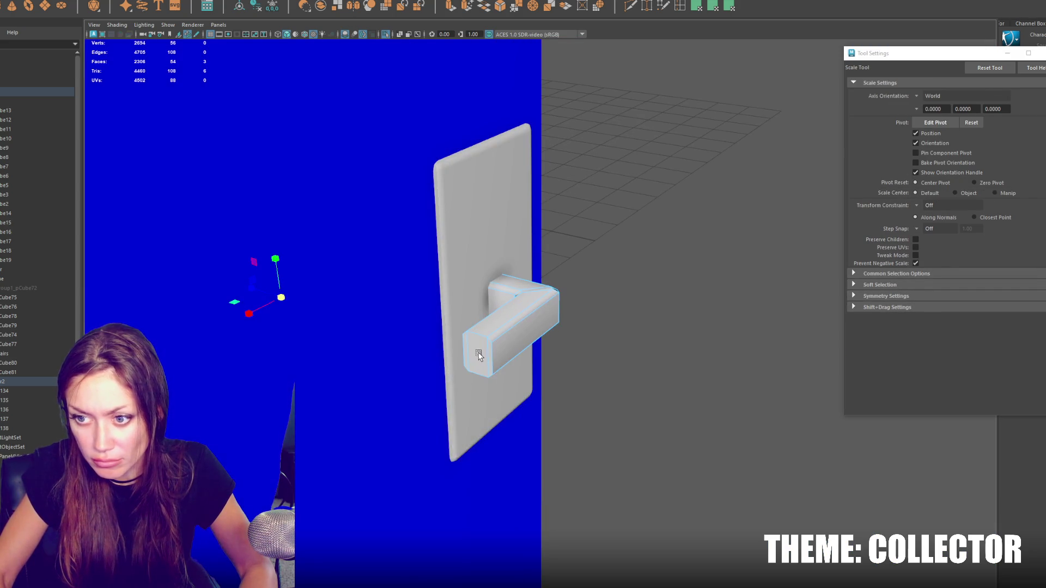
click(491, 358)
key(q)
key(ctrl+e)
key(w)
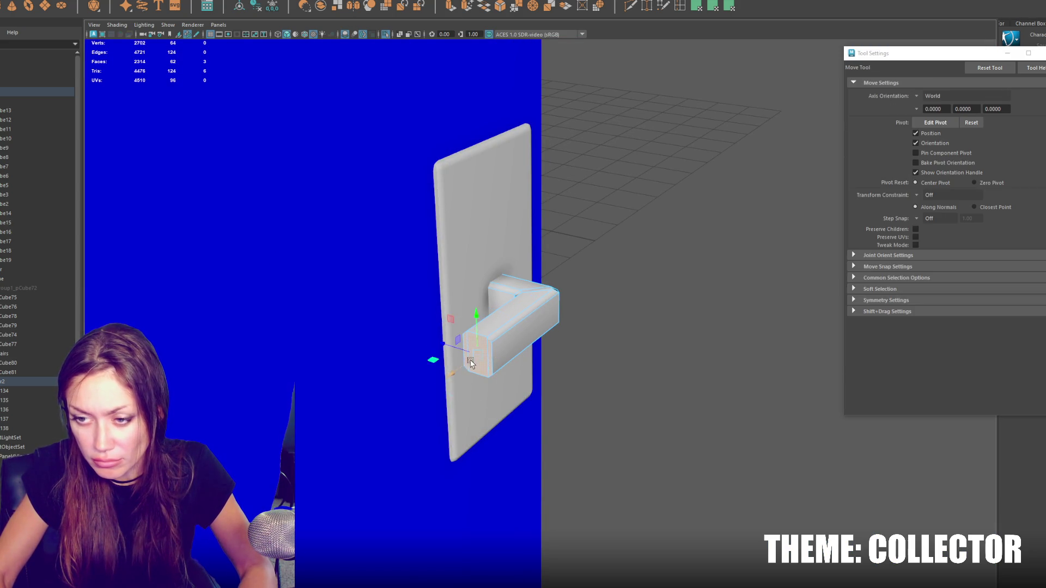
key(r)
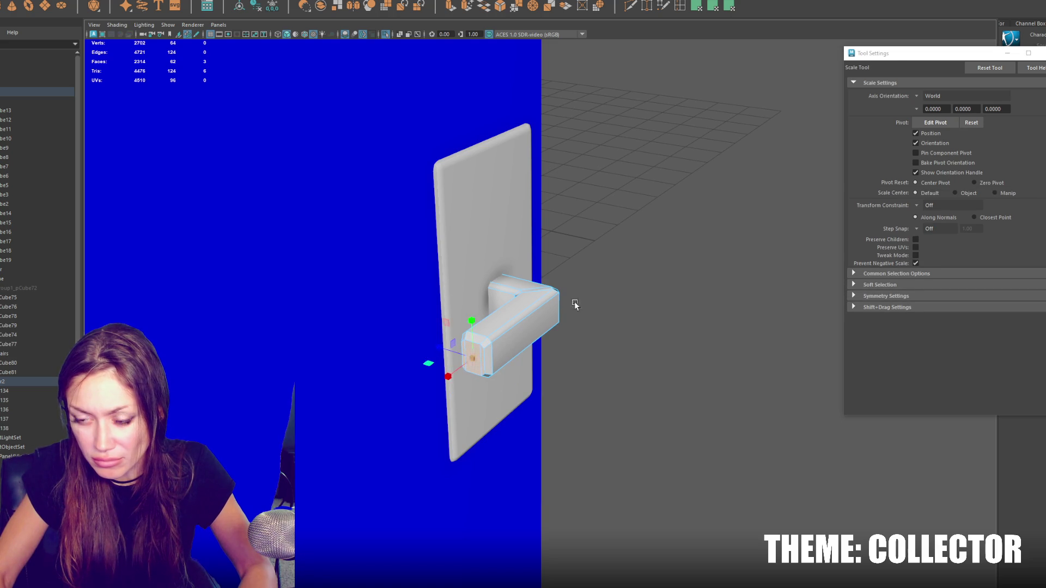
mouse_move(623, 224)
right_down()
mouse_move(684, 276)
mouse_move(705, 264)
right_up()
key(w)
mouse_move(704, 264)
alt+mouse_down()
mouse_move(592, 260)
mouse_move(664, 295)
mouse_move(649, 283)
alt+mouse_up()
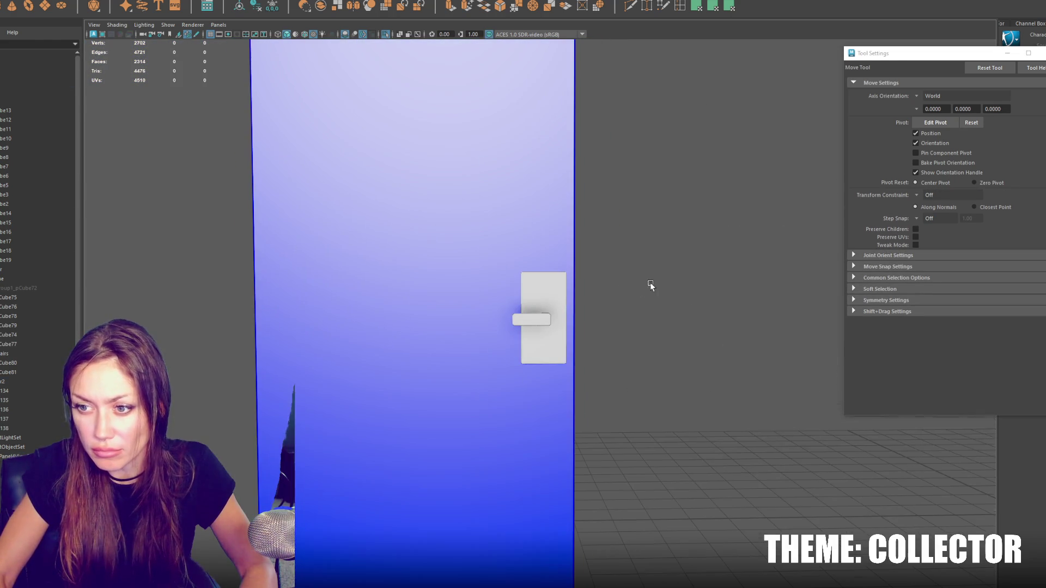
alt+drag(540, 298, 559, 311)
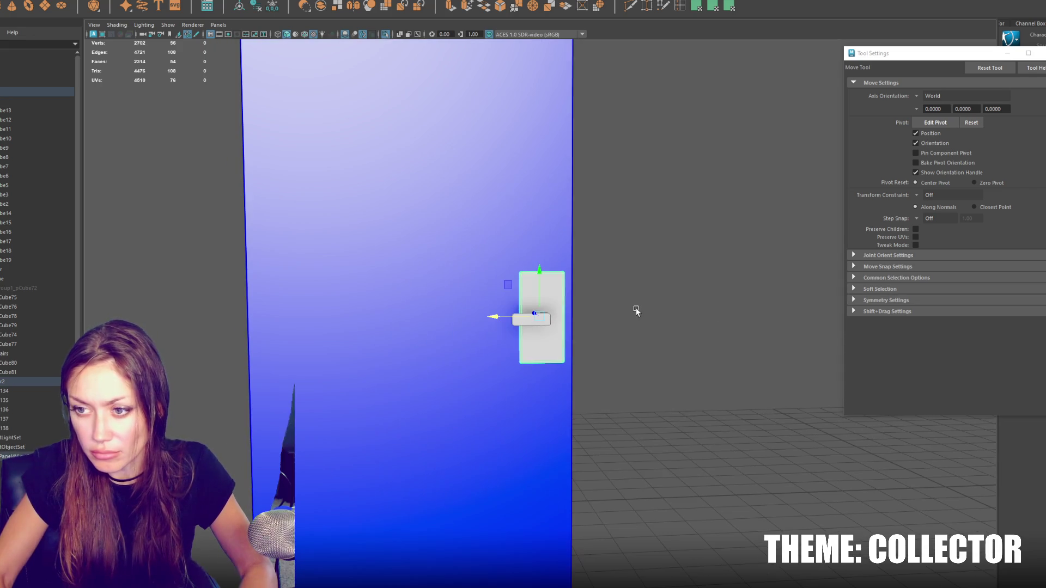
Step: Select the lever bar on the handle plate from a front view
right_drag(653, 262, 637, 267)
scroll(636, 267, up, 1)
mouse_move(637, 269)
alt+mouse_down()
mouse_move(679, 238)
mouse_move(537, 322)
alt+mouse_up()
click(536, 321)
key(q)
click(530, 324)
key(w)
Step: Scale the lever bar and check its size against the whole door
click(647, 313)
alt+drag(648, 314, 552, 316)
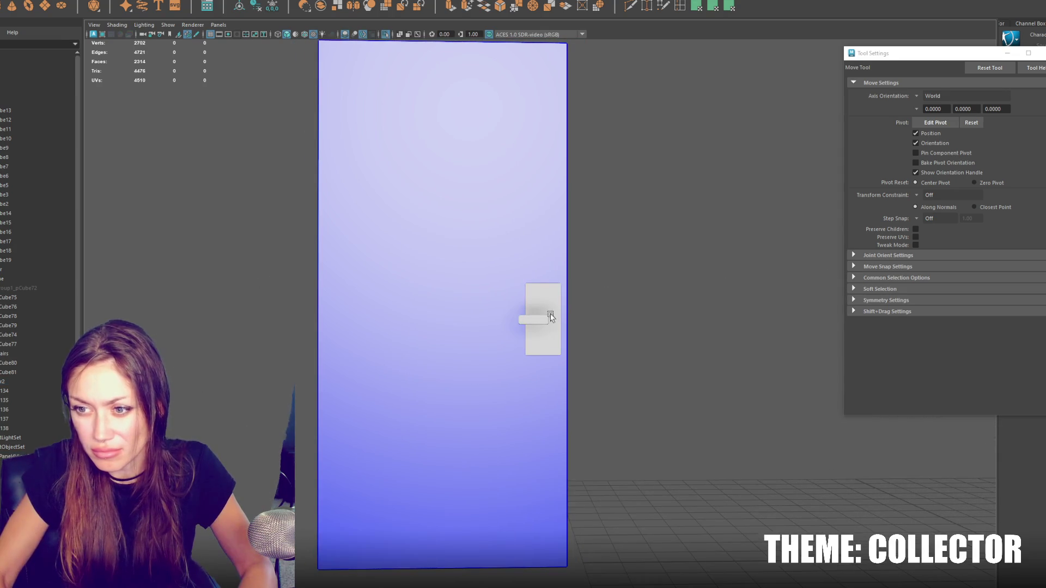
click(552, 316)
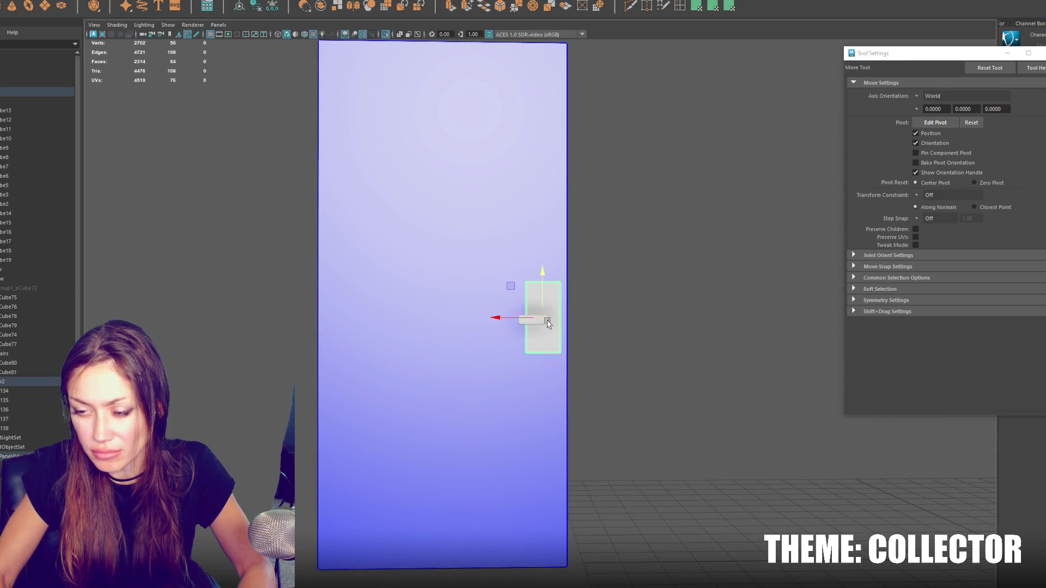
key(r)
alt+drag(536, 323, 518, 323)
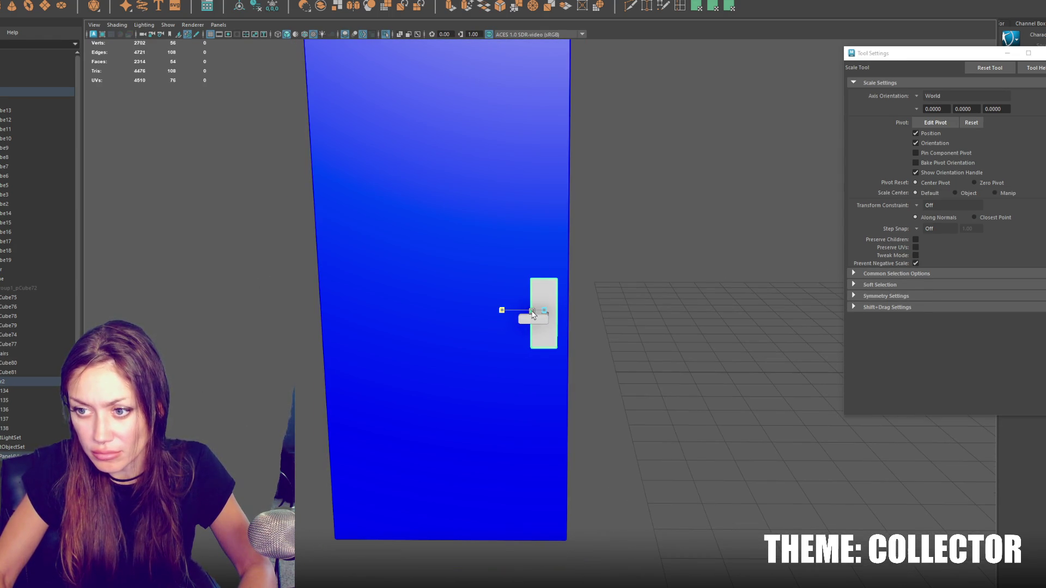
click(601, 304)
scroll(572, 302, down, 3)
mouse_move(572, 302)
alt+mouse_down()
mouse_move(666, 304)
mouse_move(640, 311)
alt+mouse_up()
Step: Create a test cube on the grid, then delete it
click(490, 381)
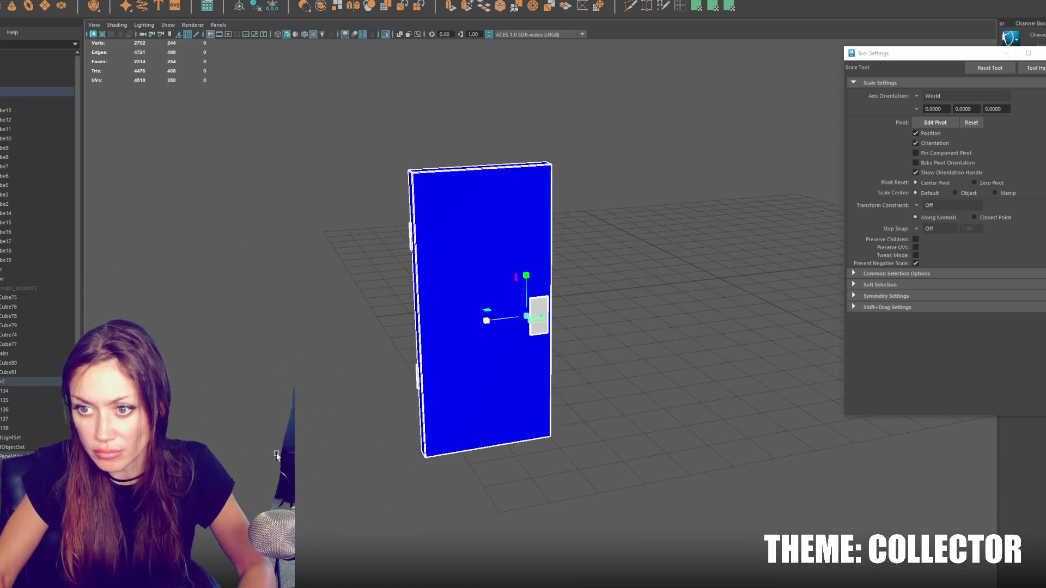
click(623, 199)
scroll(599, 200, up, 2)
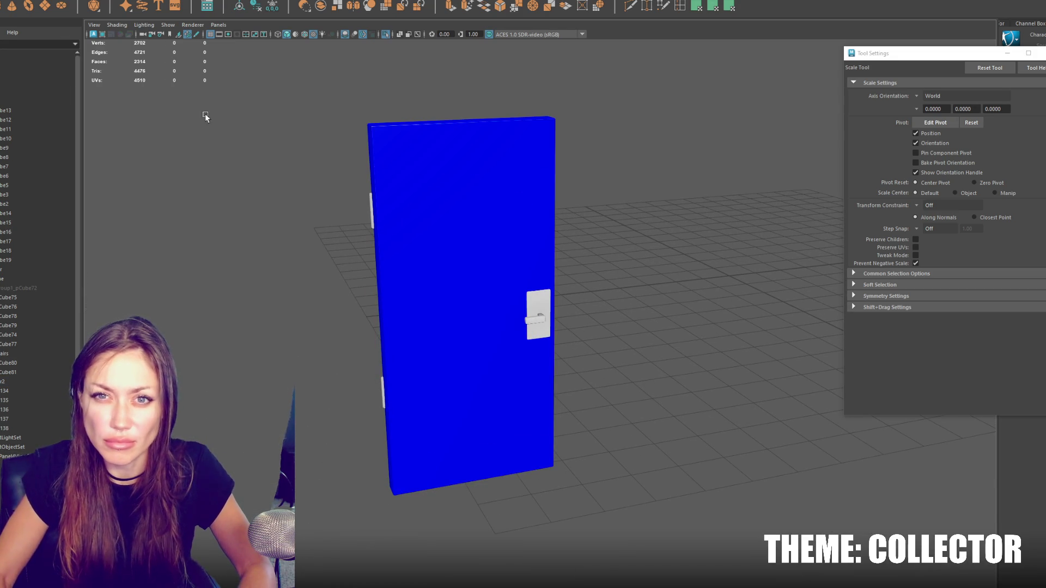
shift+right_drag(461, 243, 610, 254)
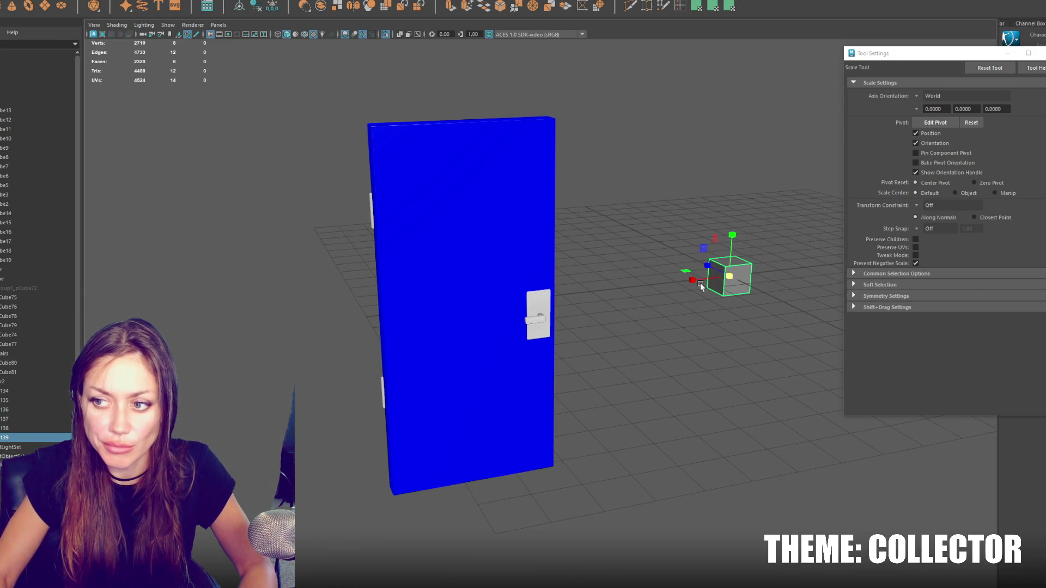
key(Delete)
Step: Show the walls and frame again, then hide them so the door stands alone
key(ctrl+1)
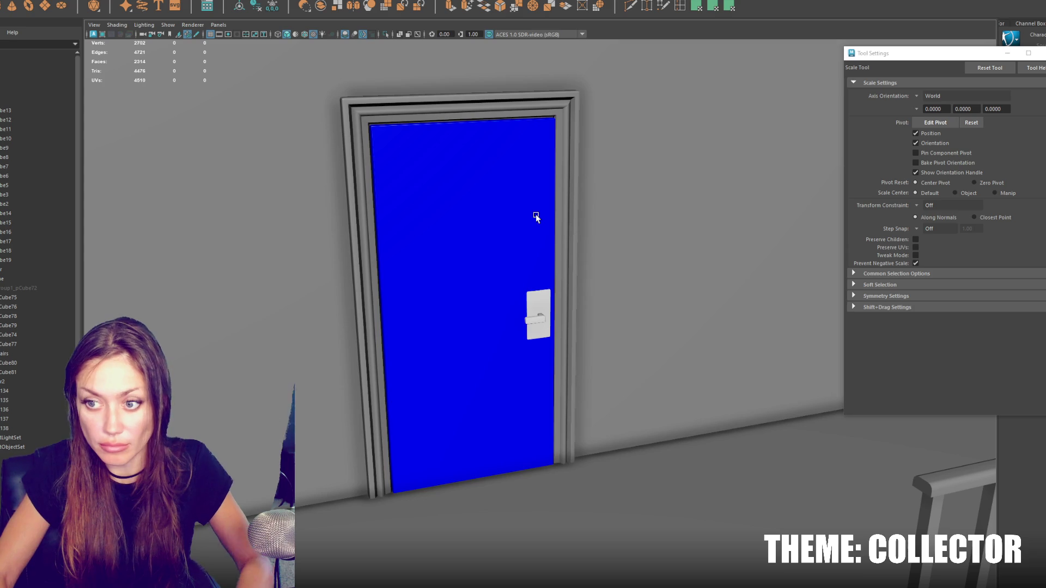
mouse_move(535, 214)
alt+mouse_down()
mouse_move(507, 201)
mouse_move(521, 201)
alt+mouse_up()
key(4)
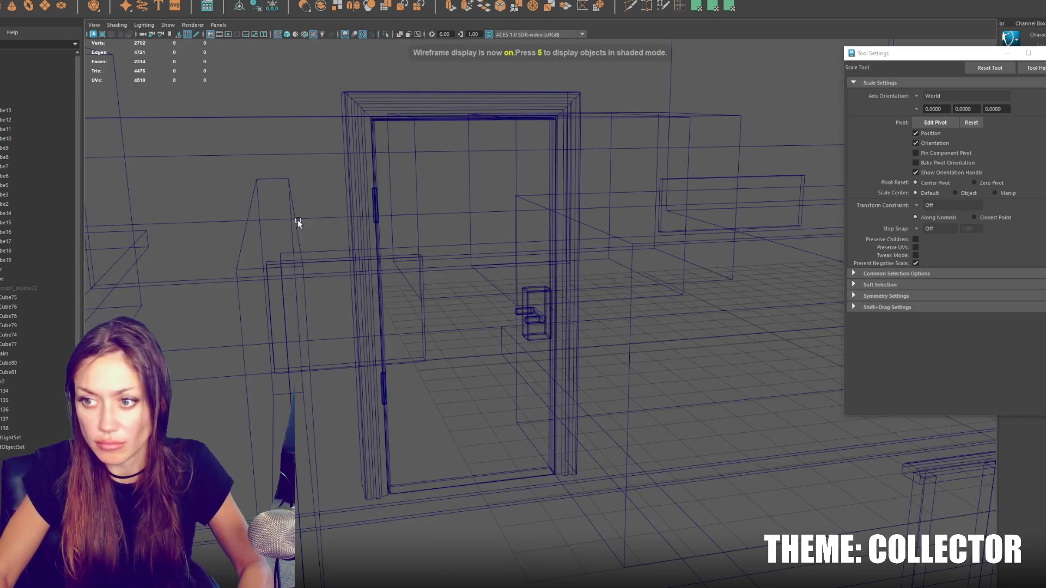
click(373, 195)
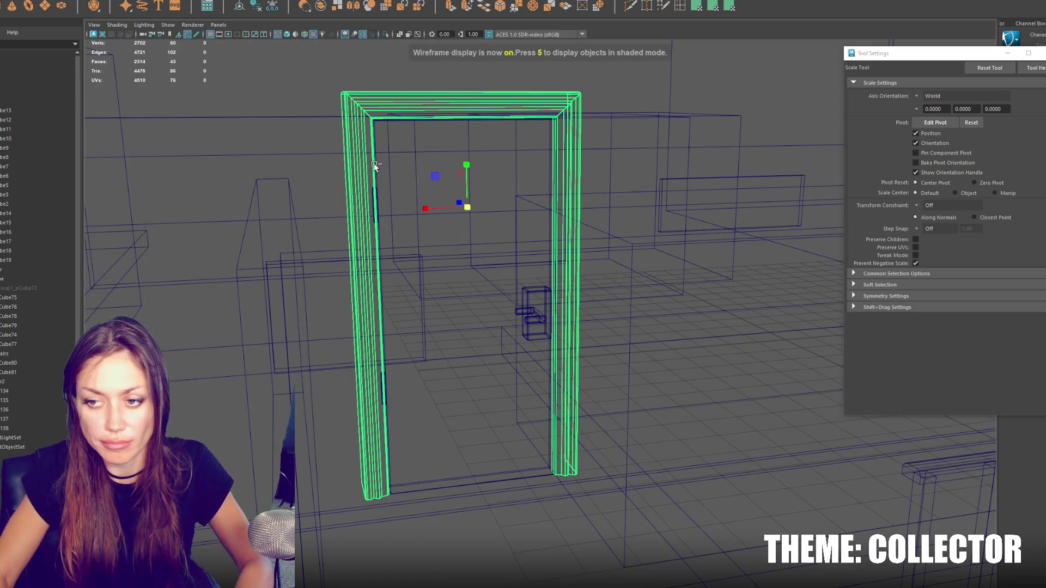
key(ctrl+1)
key(5)
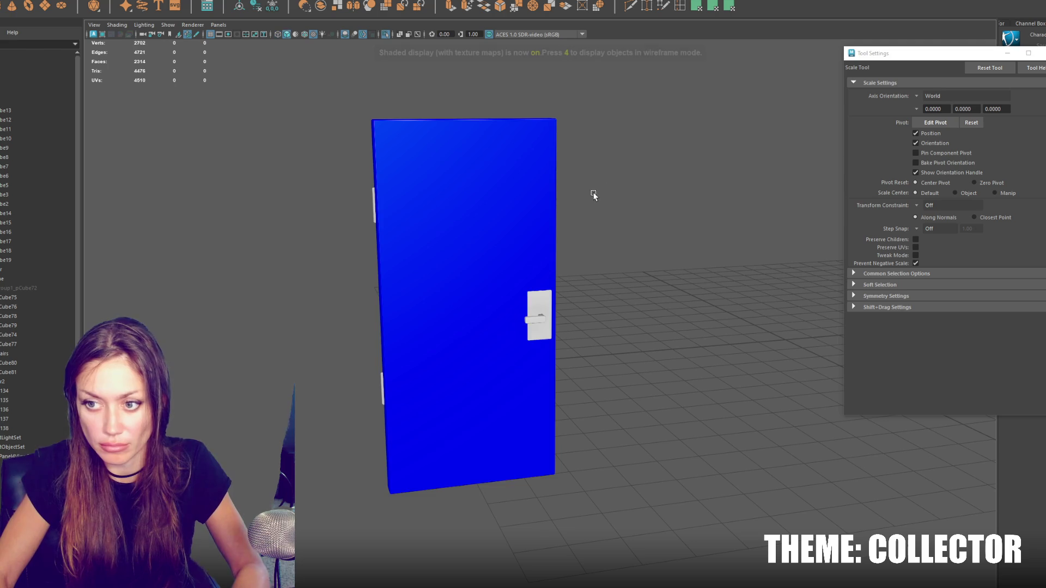
Step: Add two small cubes and move one to the right of the door
scroll(652, 315, down, 5)
key(w)
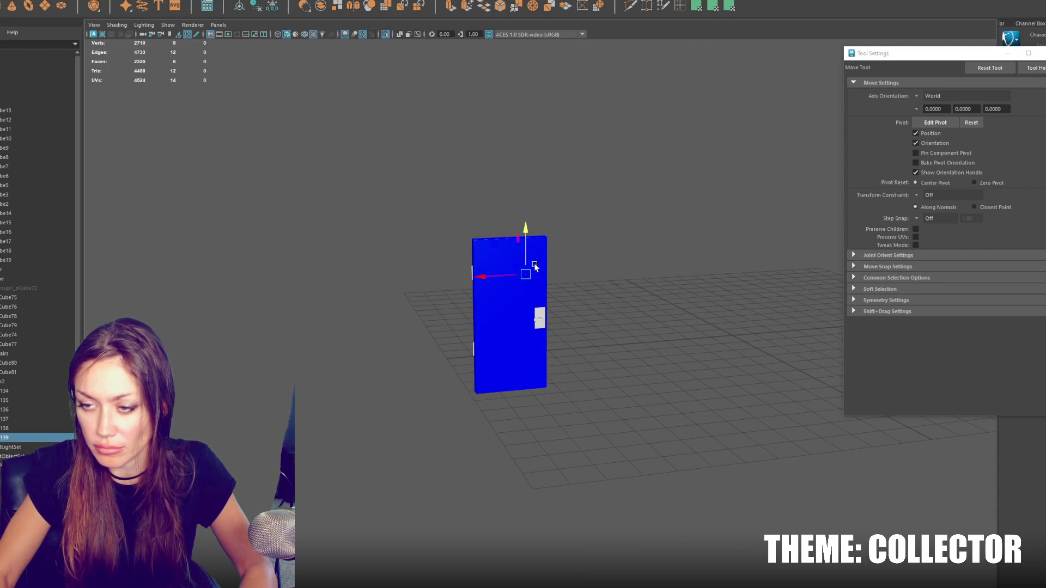
key(g)
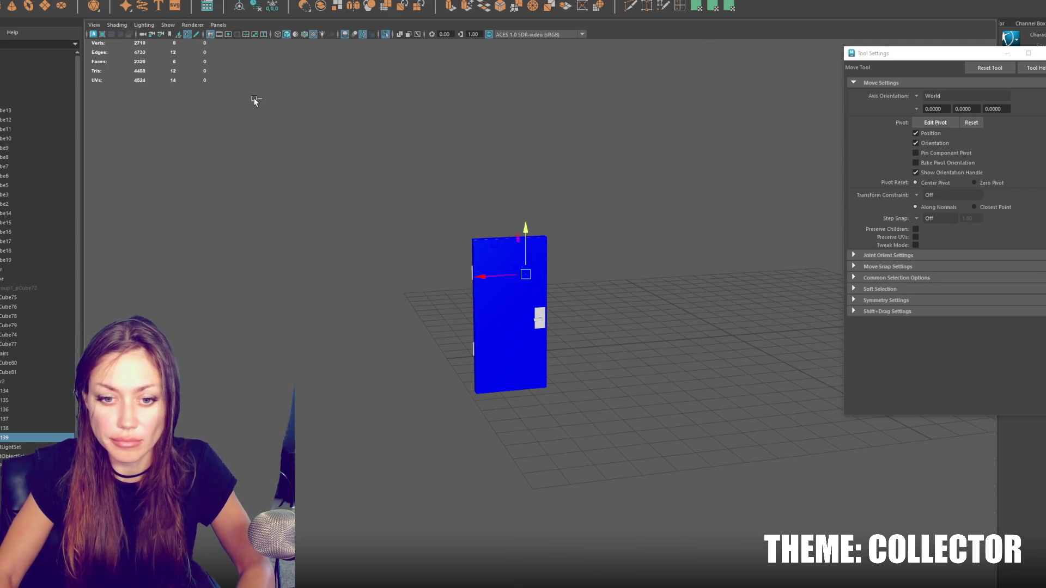
click(256, 109)
scroll(358, 248, down, 3)
alt+drag(358, 248, 332, 195)
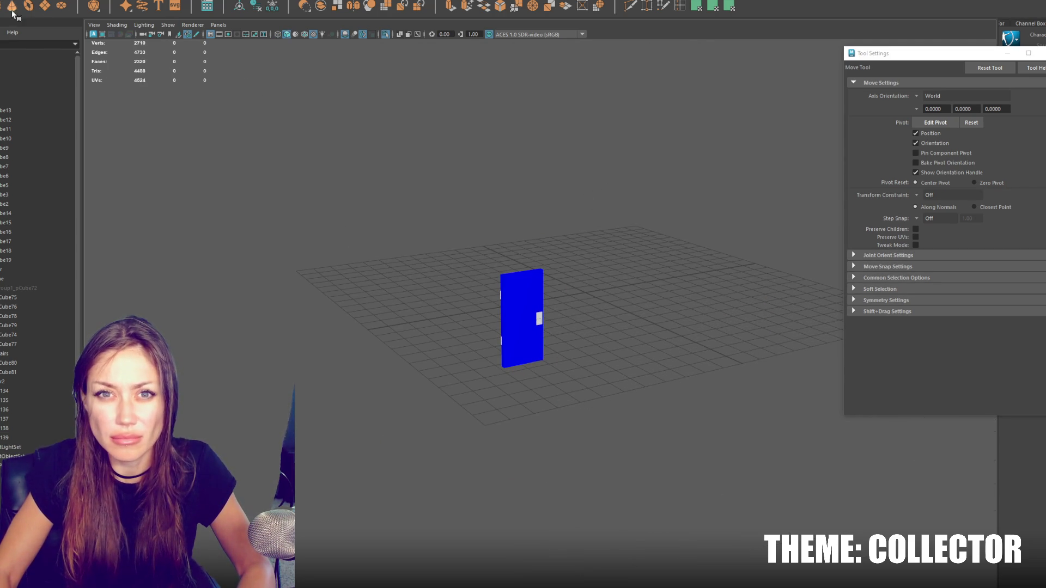
key(g)
drag(589, 289, 701, 357)
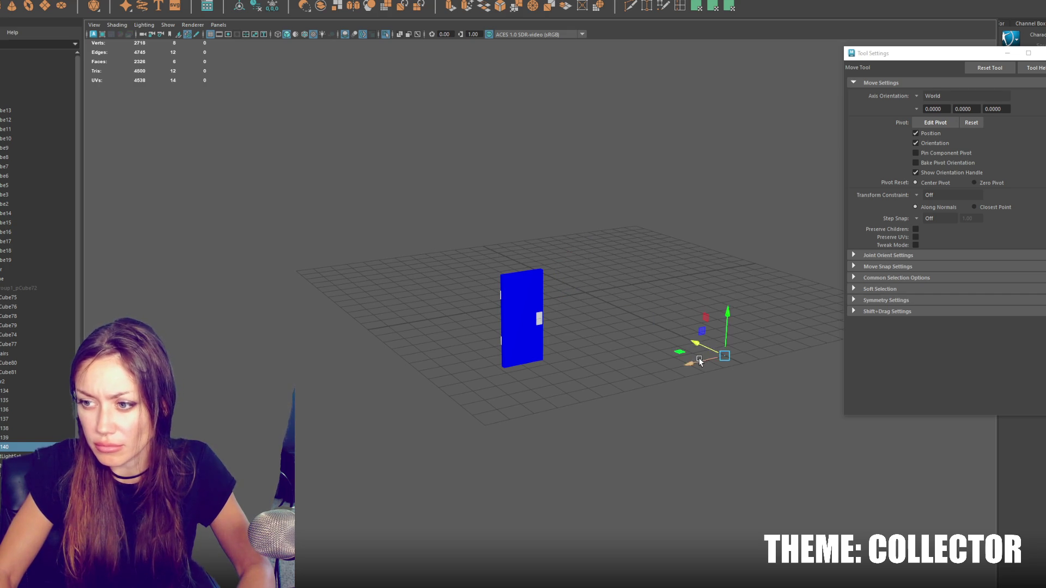
key(f)
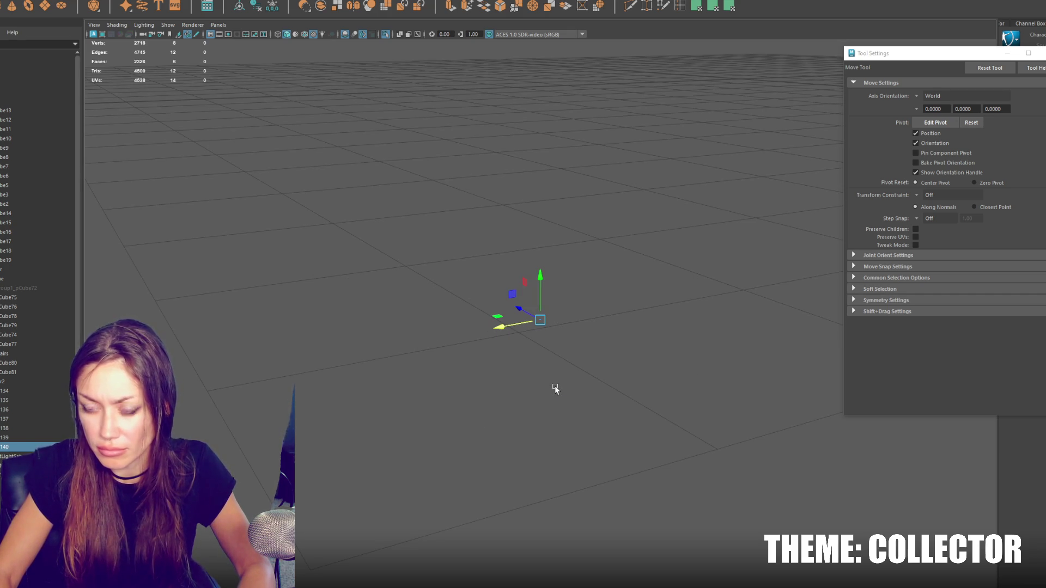
key(q)
scroll(555, 386, down, 5)
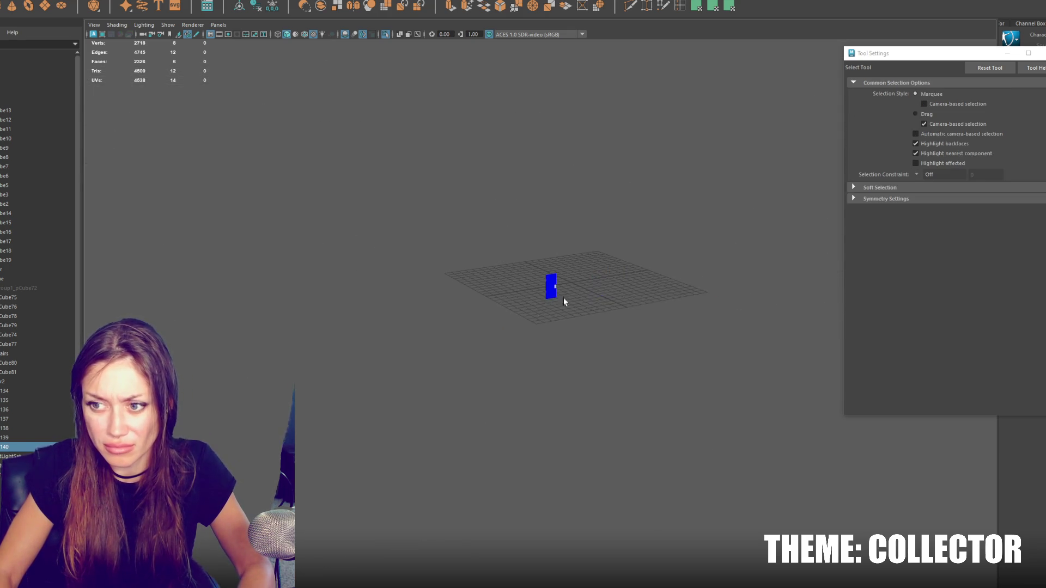
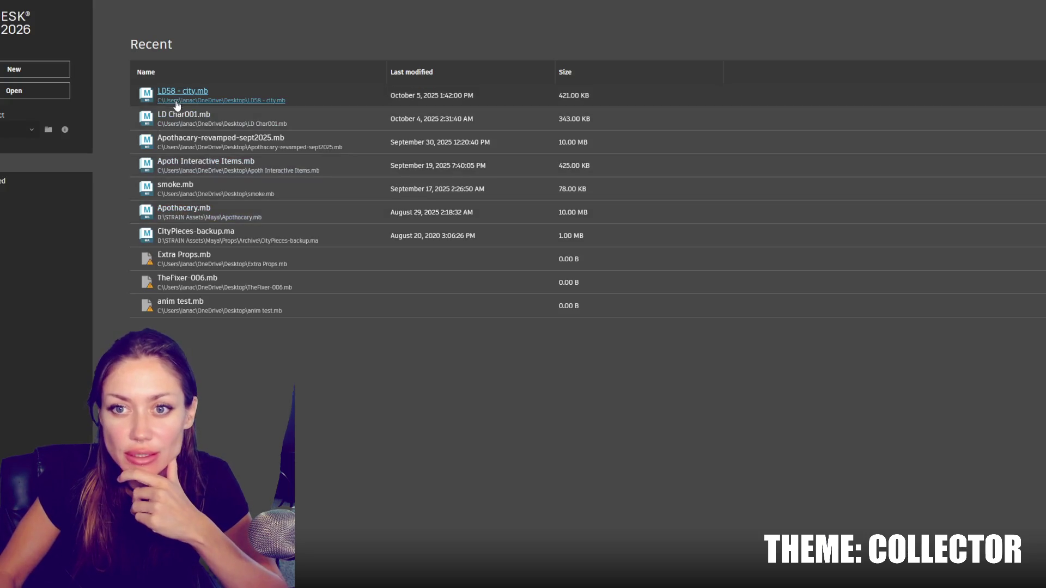
Step: Open the recent LD58 - city.mb scene from Maya's start screen
click(179, 92)
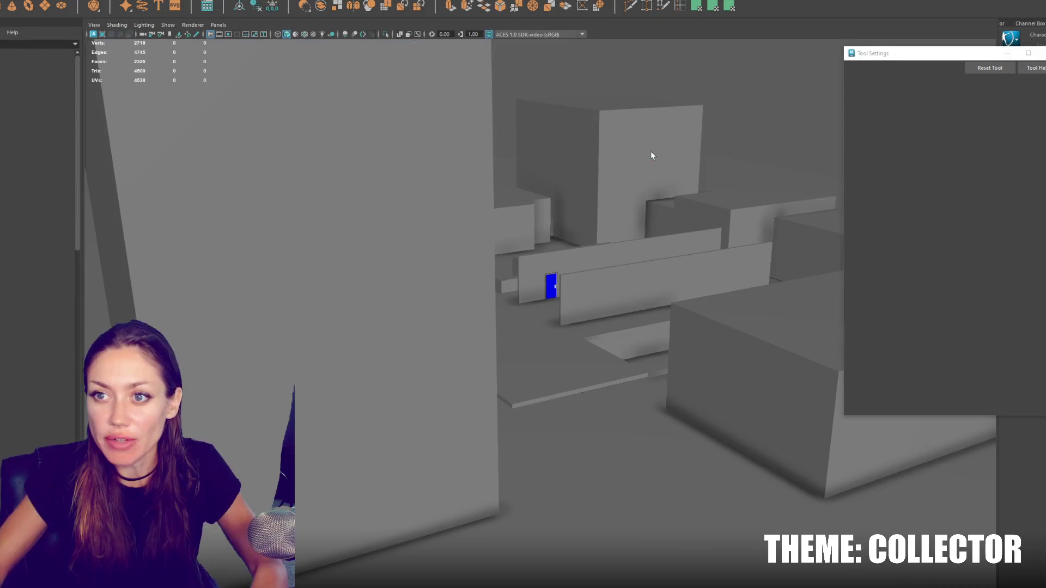
Step: Parent the loose objects 134–140 under the walls group in the Outliner
scroll(506, 277, down, 5)
scroll(577, 296, up, 3)
click(578, 297)
key(f)
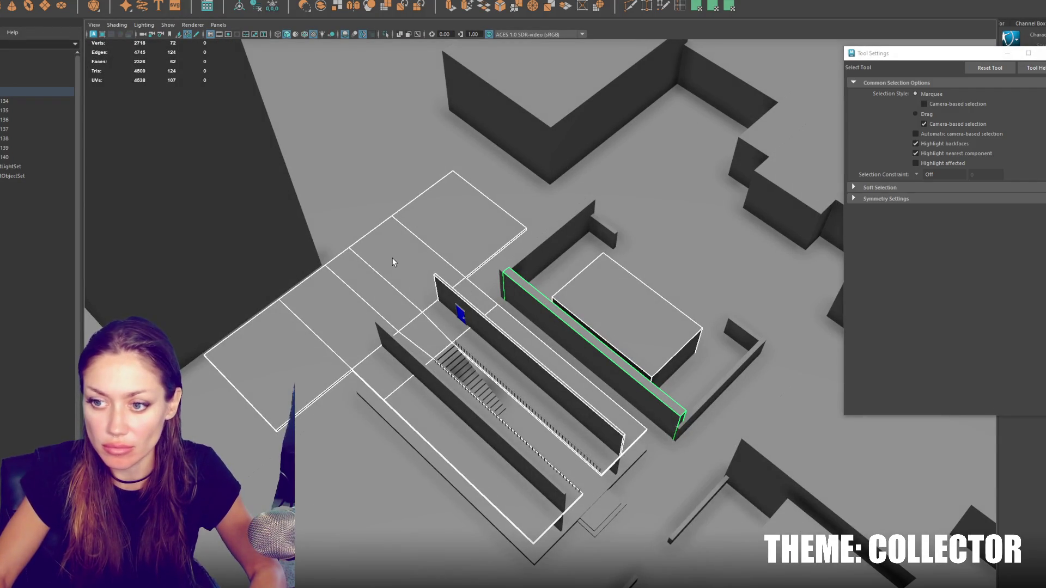
click(44, 157)
scroll(32, 296, up, 5)
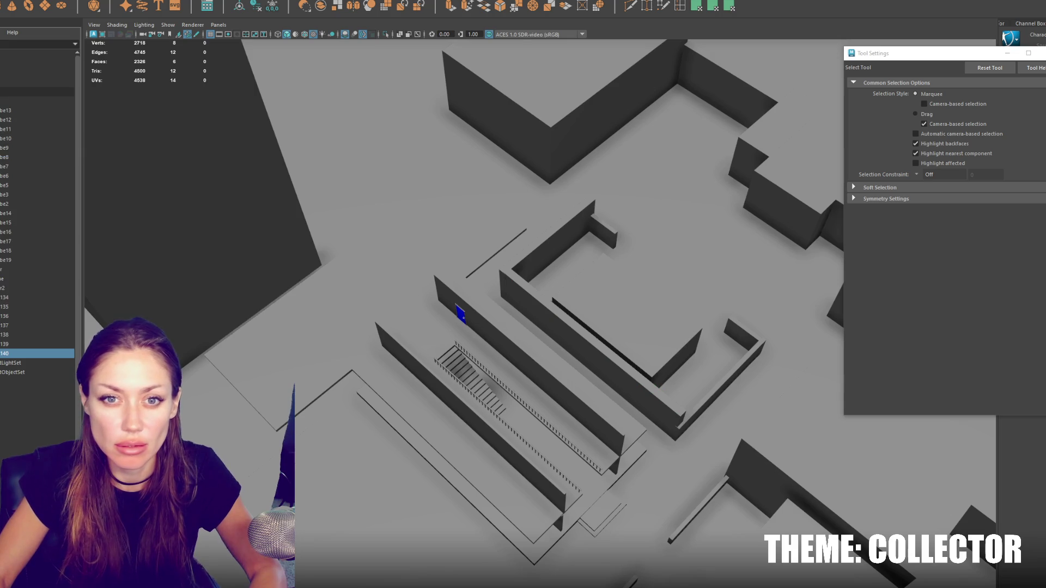
shift+click(31, 298)
middle_drag(32, 297, 16, 279)
Step: Isolate the parented pieces and delete the unneeded cube
key(ctrl+1)
mouse_move(295, 243)
alt+mouse_down()
mouse_move(479, 300)
mouse_move(518, 272)
mouse_move(650, 343)
alt+mouse_up()
click(747, 329)
key(Delete)
Step: Move the remaining cube down along the wall to sit beside the door frame
click(538, 273)
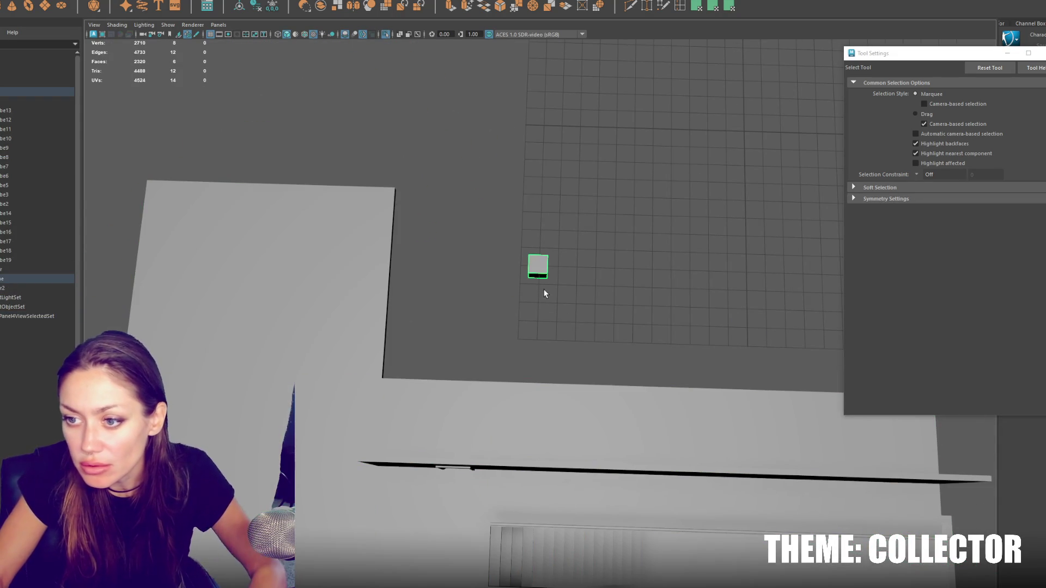
key(w)
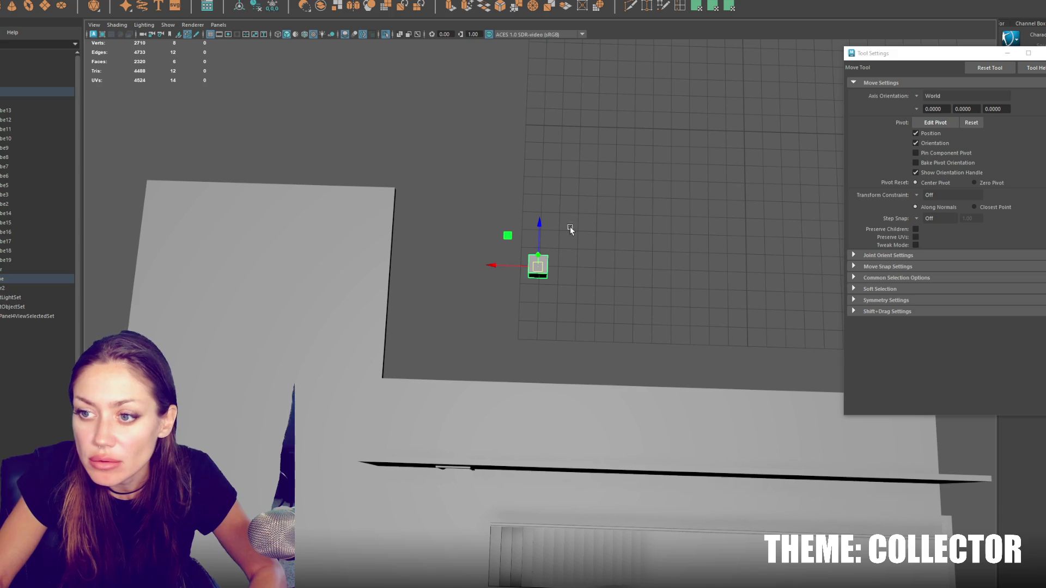
alt+drag(519, 336, 547, 306)
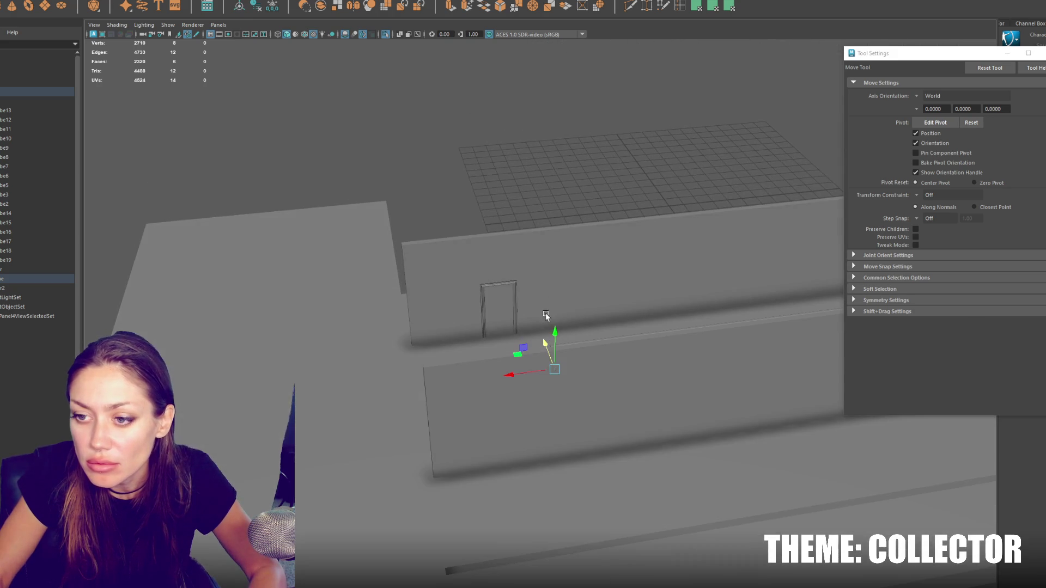
mouse_move(553, 225)
mouse_down()
mouse_move(564, 272)
mouse_move(496, 305)
mouse_move(731, 292)
mouse_move(777, 268)
mouse_up()
key(f)
scroll(402, 309, up, 3)
scroll(402, 309, down, 3)
click(10, 297)
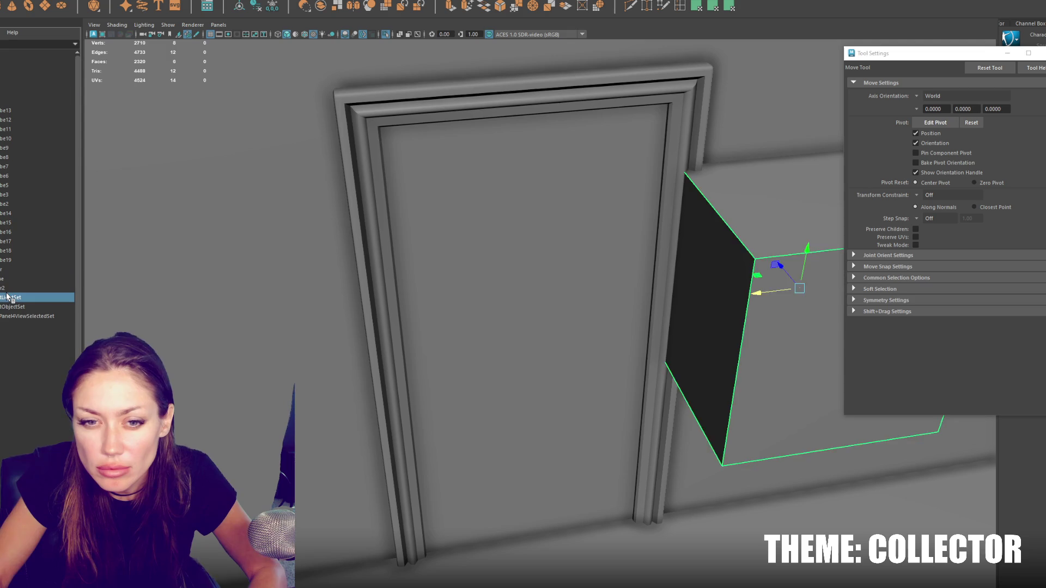
Step: Isolate the blue door and inspect it, then return to the full scene
click(10, 288)
key(ctrl+1)
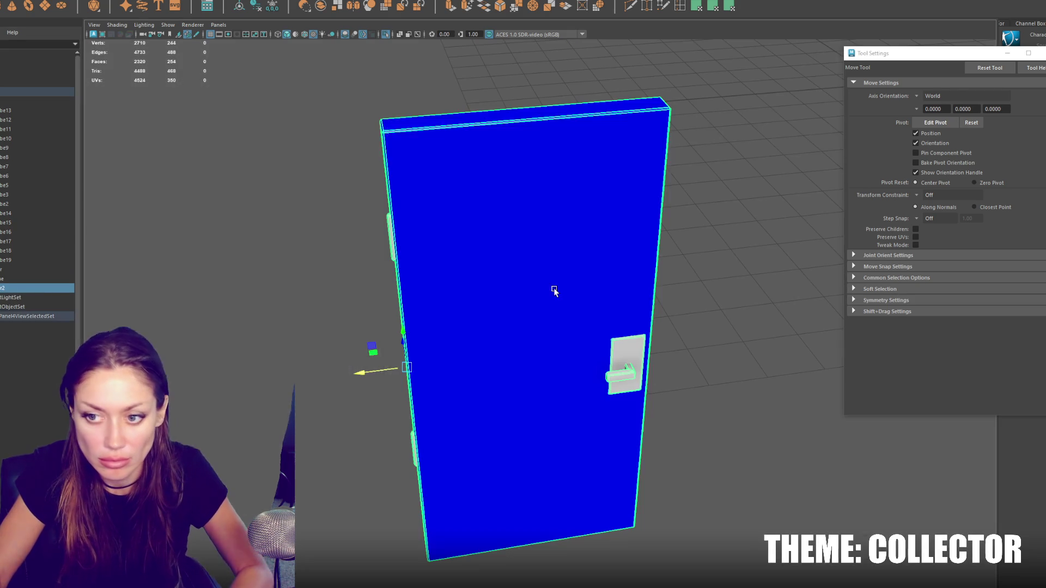
key(ctrl+1)
click(3, 279)
click(5, 288)
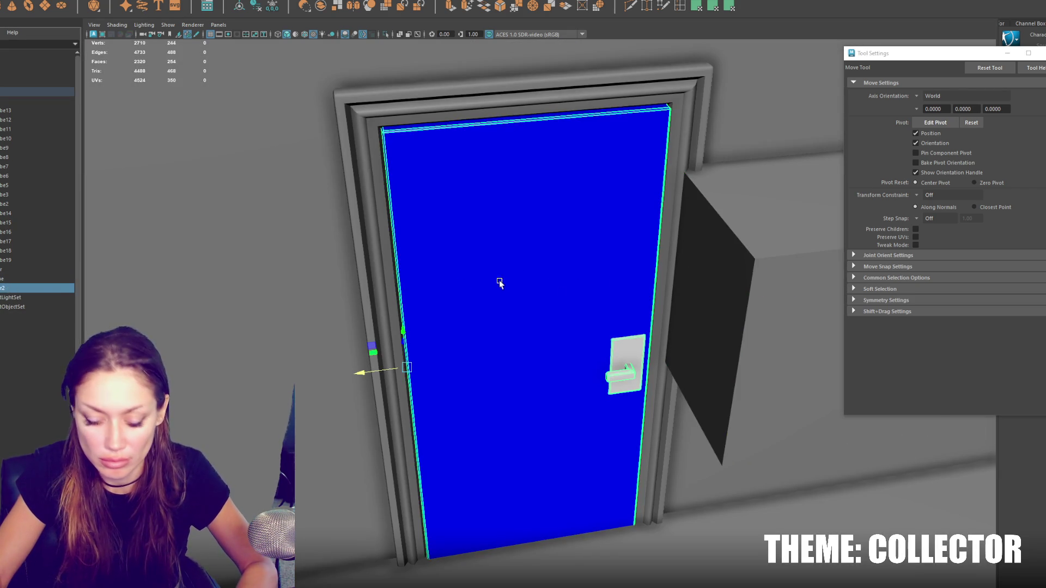
key(ctrl+1)
alt+drag(630, 285, 647, 267)
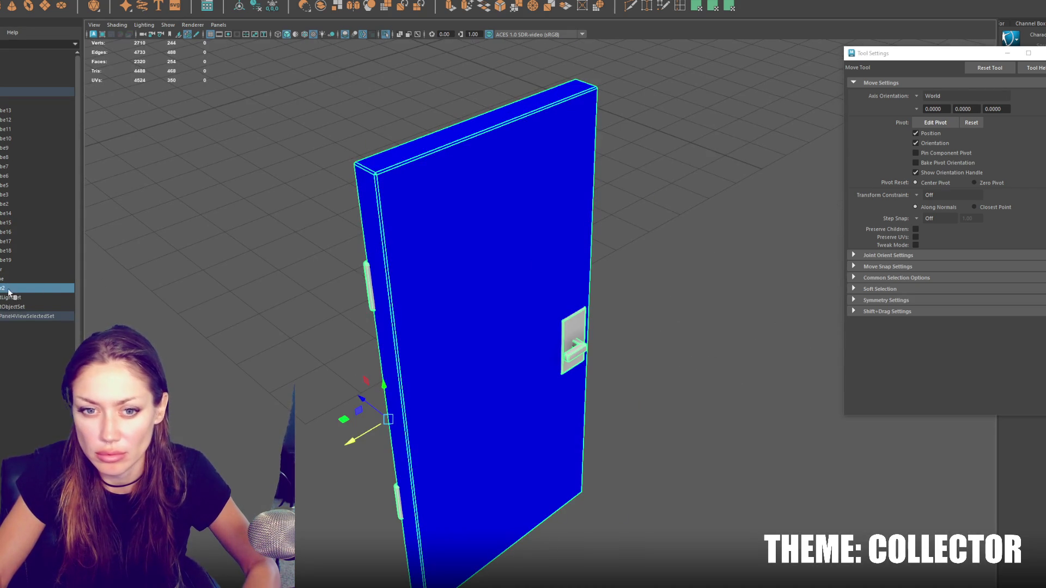
key(ctrl+1)
Step: Reparent the box beside the door in the hierarchy and select its front face
click(730, 227)
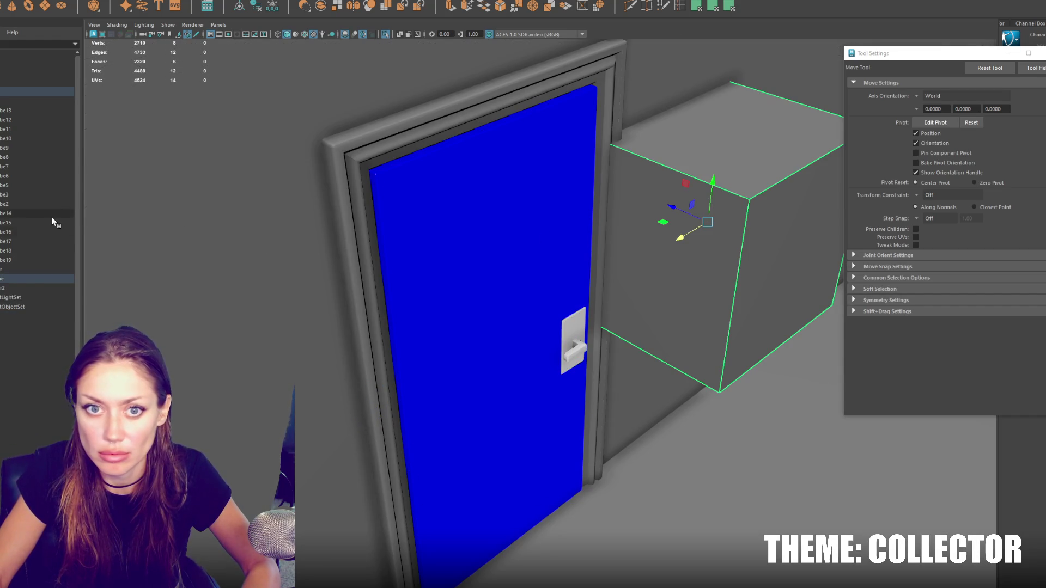
mouse_move(14, 237)
middle_down()
mouse_move(16, 376)
mouse_move(16, 279)
middle_up()
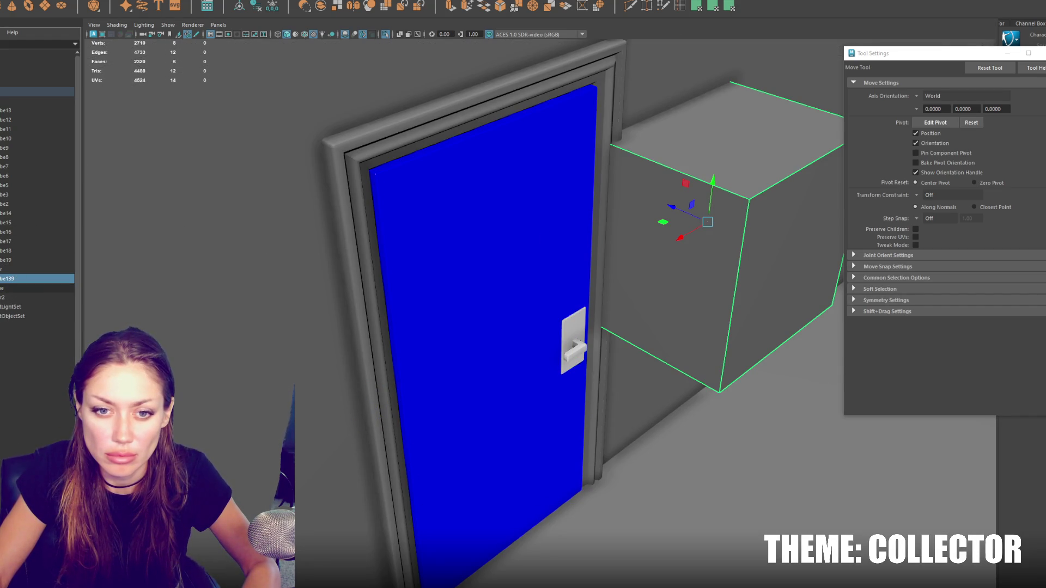
click(11, 307)
shift+click(21, 346)
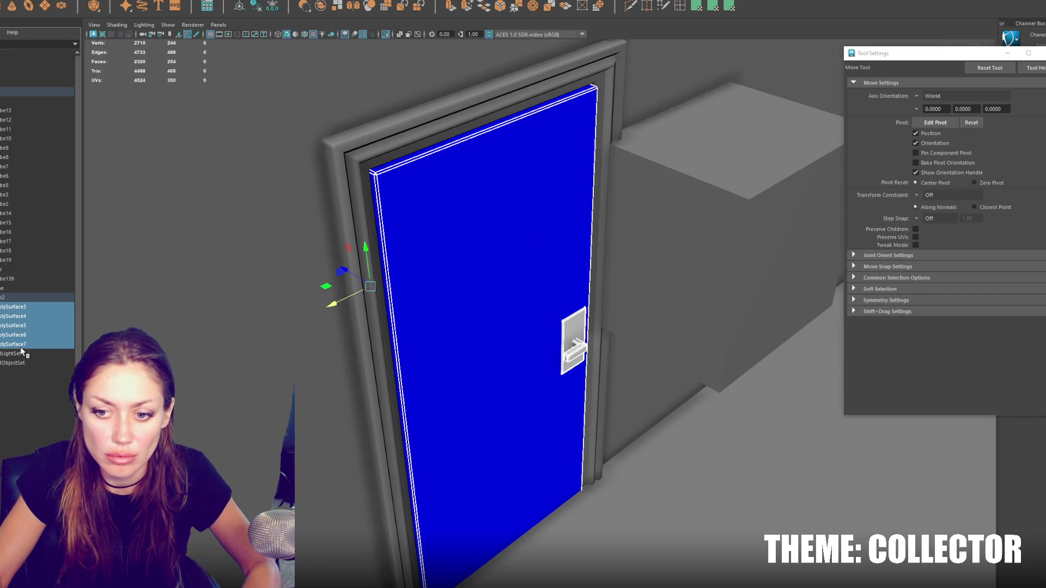
click(19, 279)
mouse_move(479, 245)
alt+mouse_down()
mouse_move(734, 225)
mouse_move(488, 329)
alt+mouse_up()
key(F11)
click(559, 308)
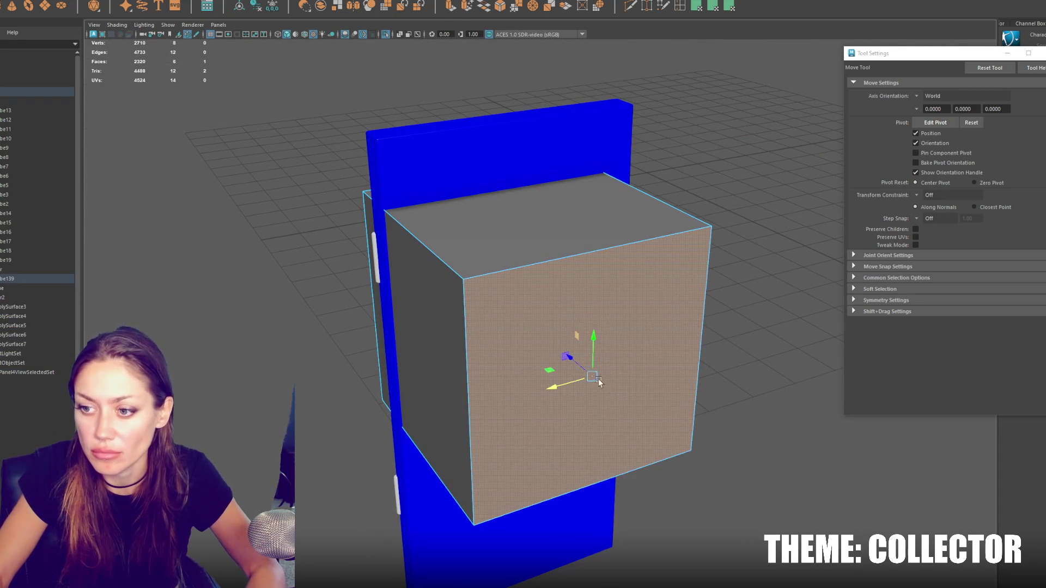
Step: Inset the box's front face, push it inward and delete it, then delete the back face
key(ctrl+e)
key(r)
mouse_move(593, 377)
mouse_down()
mouse_move(583, 381)
mouse_move(567, 348)
mouse_up()
key(w)
key(ctrl+e)
key(Delete)
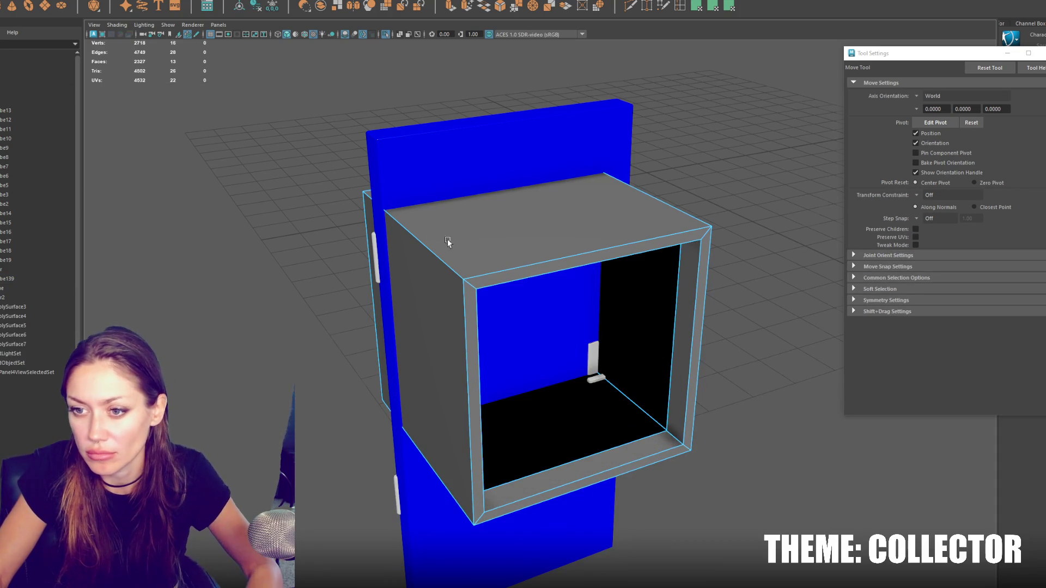
alt+drag(427, 230, 434, 304)
click(430, 305)
key(Delete)
Step: Shorten the box by scaling both ends' vertices together in wireframe
key(4)
mouse_move(563, 103)
alt+mouse_down()
mouse_move(571, 171)
mouse_move(549, 170)
mouse_move(627, 477)
alt+mouse_up()
key(q)
key(F9)
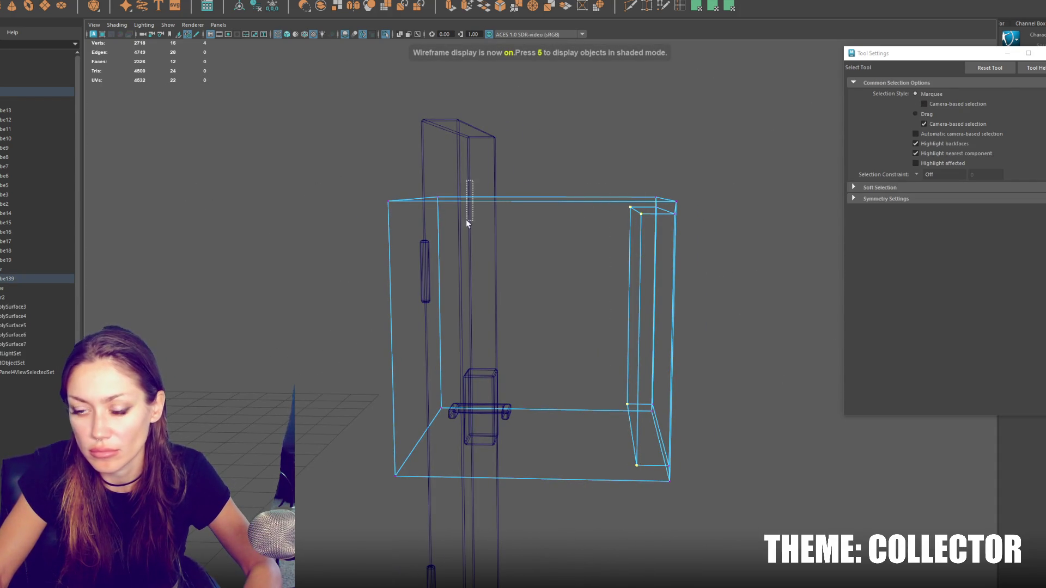
shift+drag(376, 186, 457, 485)
key(r)
drag(488, 322, 626, 115)
click(626, 115)
key(5)
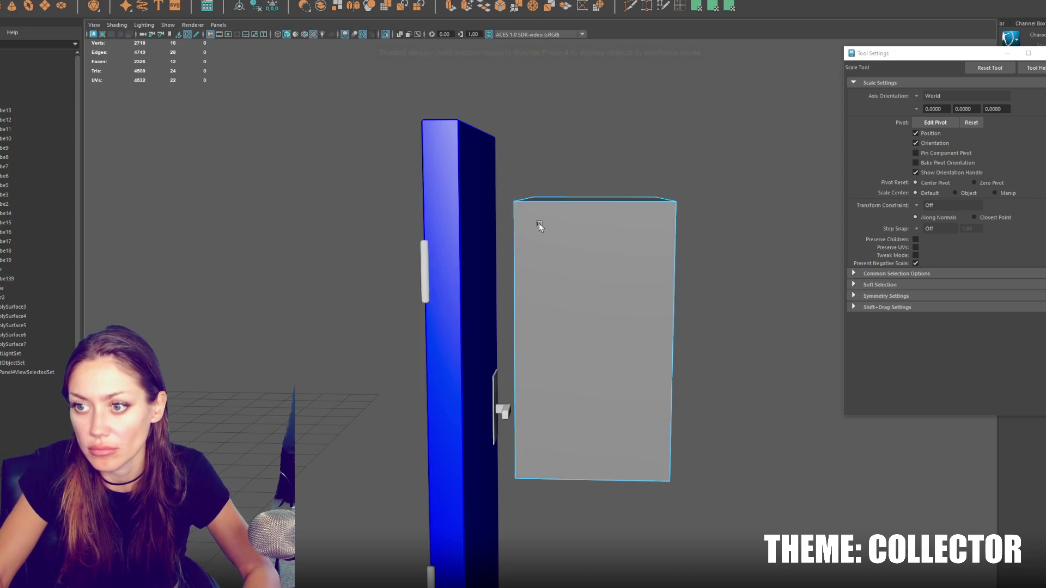
Step: Bridge the open edges on the frame's open side
alt+drag(545, 207, 564, 246)
alt+drag(691, 157, 665, 170)
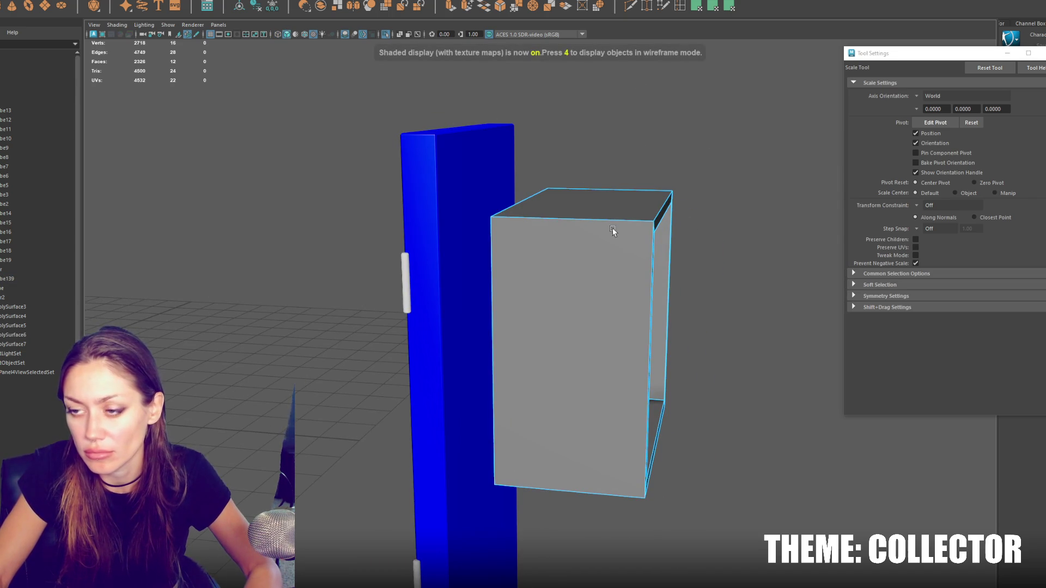
click(589, 276)
alt+drag(507, 326, 560, 159)
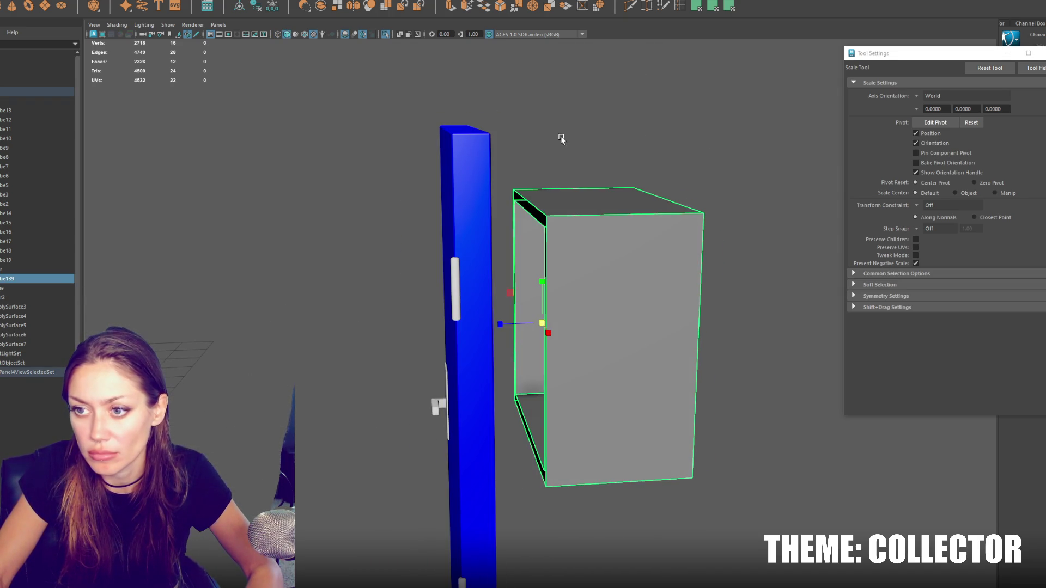
key(F10)
key(q)
click(535, 207)
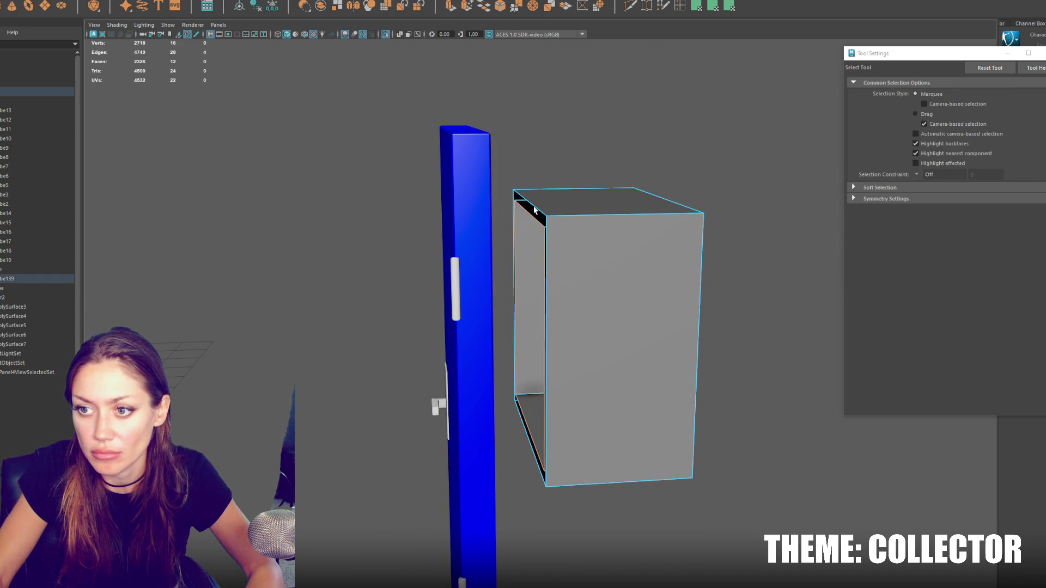
mouse_move(640, 170)
alt+mouse_down()
mouse_move(567, 159)
mouse_move(510, 168)
alt+mouse_up()
click(675, 10)
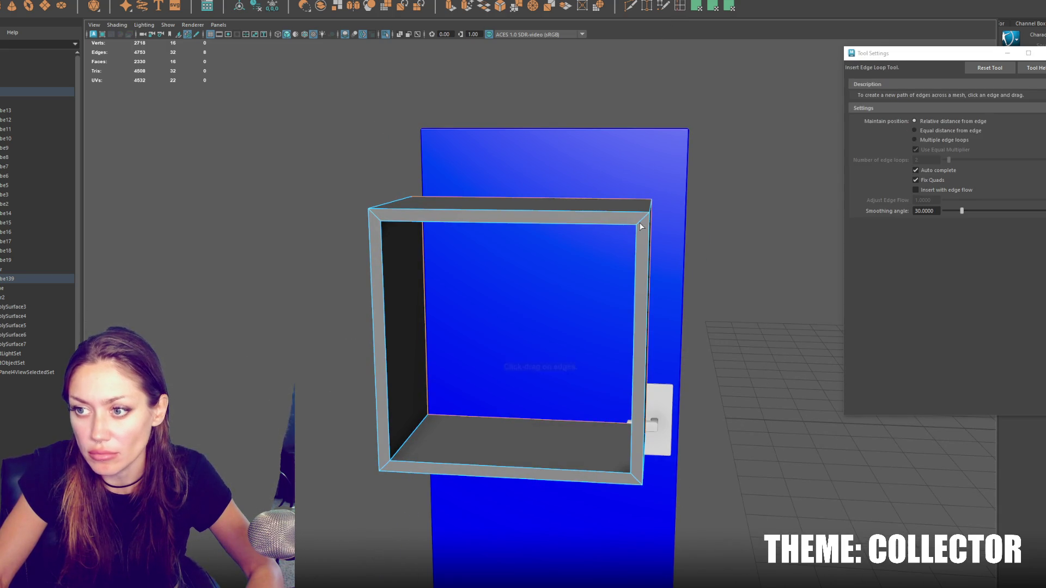
Step: Insert two edge loops on the frame's sides and scale them outward
mouse_move(645, 223)
alt+mouse_down()
mouse_move(553, 226)
mouse_move(571, 226)
alt+mouse_up()
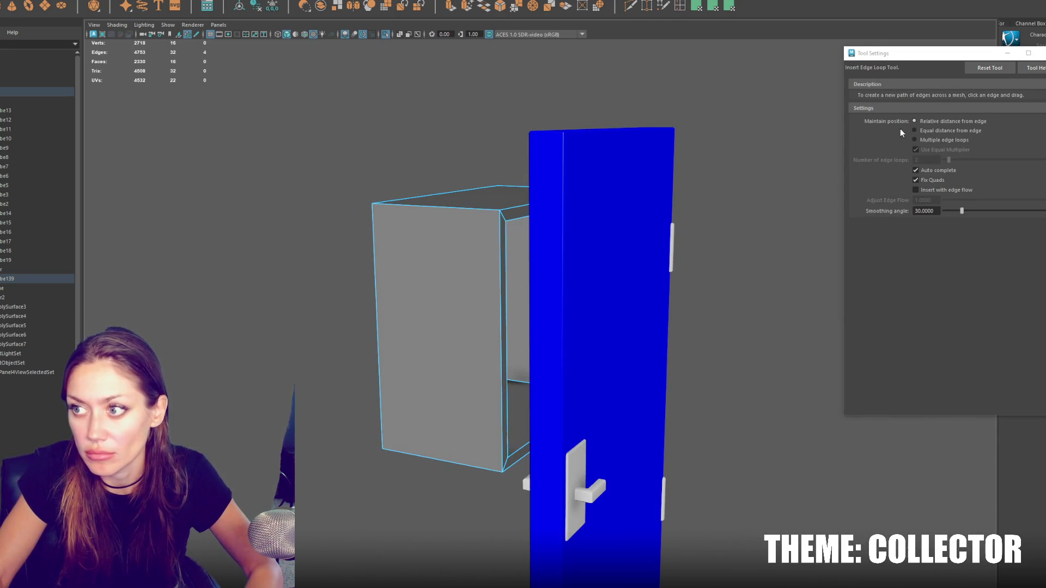
click(933, 141)
click(926, 160)
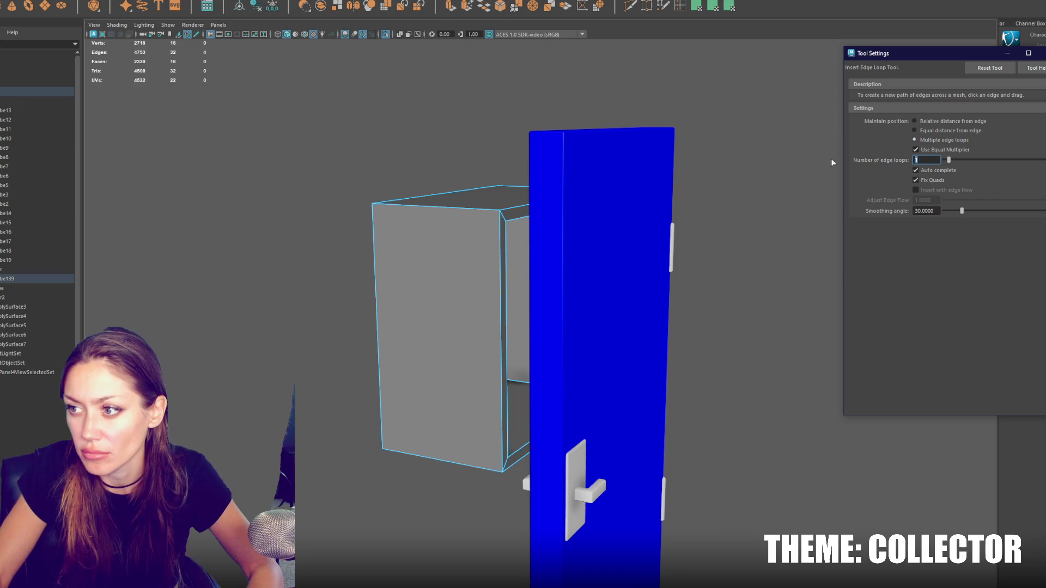
text(2)
scroll(501, 208, up, 2)
mouse_move(482, 160)
alt+mouse_down()
mouse_move(497, 236)
mouse_move(470, 195)
mouse_move(545, 174)
mouse_move(554, 159)
alt+mouse_up()
click(497, 203)
key(q)
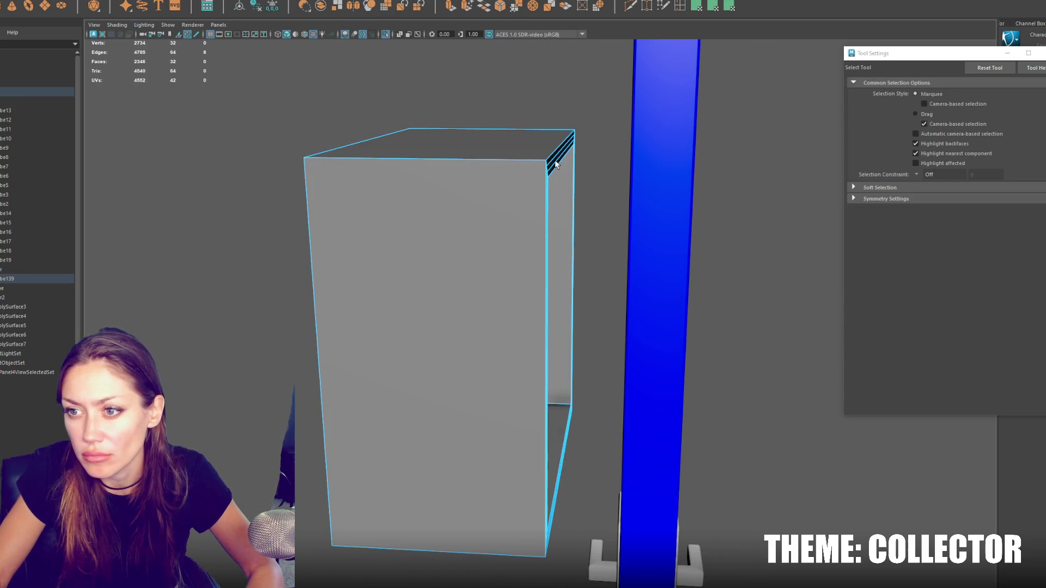
shift+double_click(554, 162)
key(r)
drag(493, 313, 509, 315)
Step: Slide the window frame sideways flat onto the blue door's face
right_drag(220, 174, 256, 175)
mouse_move(495, 290)
alt+mouse_down()
mouse_move(543, 313)
mouse_move(338, 166)
alt+mouse_up()
key(q)
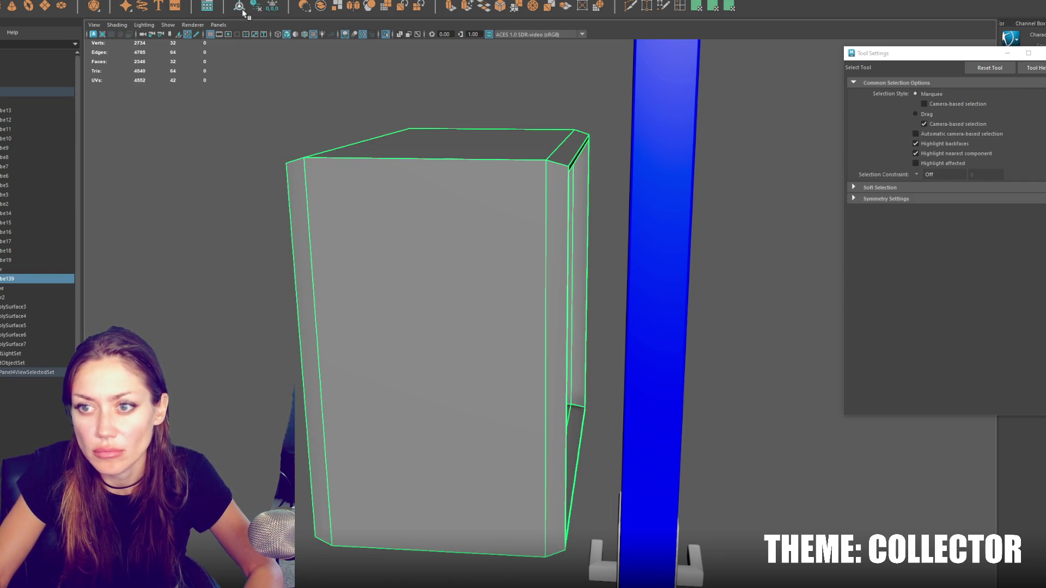
key(w)
mouse_move(536, 309)
alt+mouse_down()
mouse_move(479, 309)
mouse_move(679, 317)
mouse_move(647, 316)
alt+mouse_up()
drag(488, 308, 507, 308)
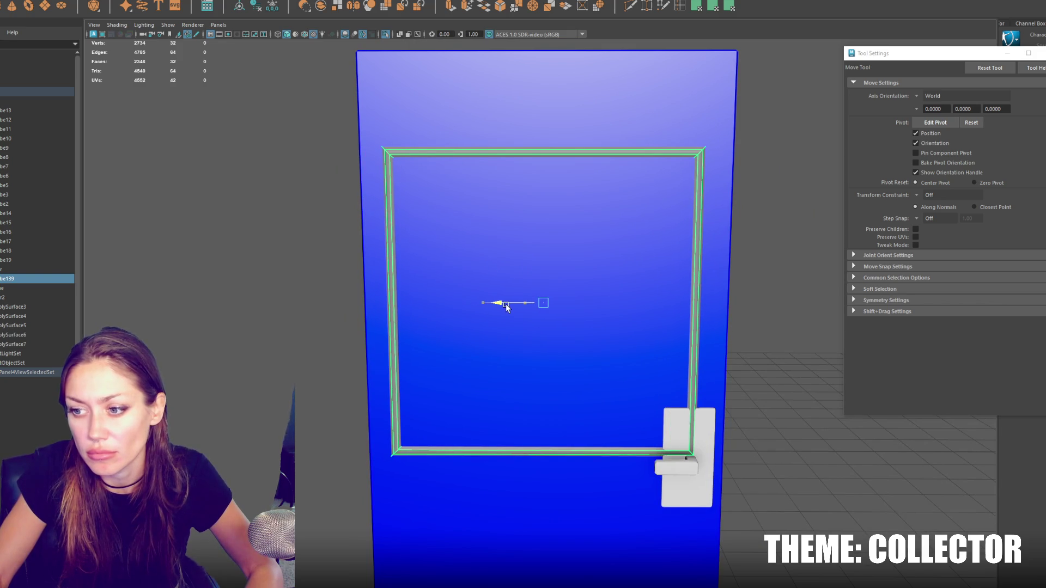
Step: Raise the frame, duplicate it, and lower the copy's top vertices into a short lower panel
mouse_move(543, 261)
mouse_down()
mouse_move(544, 203)
mouse_move(559, 195)
mouse_move(554, 473)
mouse_move(556, 459)
mouse_up()
scroll(560, 195, down, 3)
key(ctrl+d)
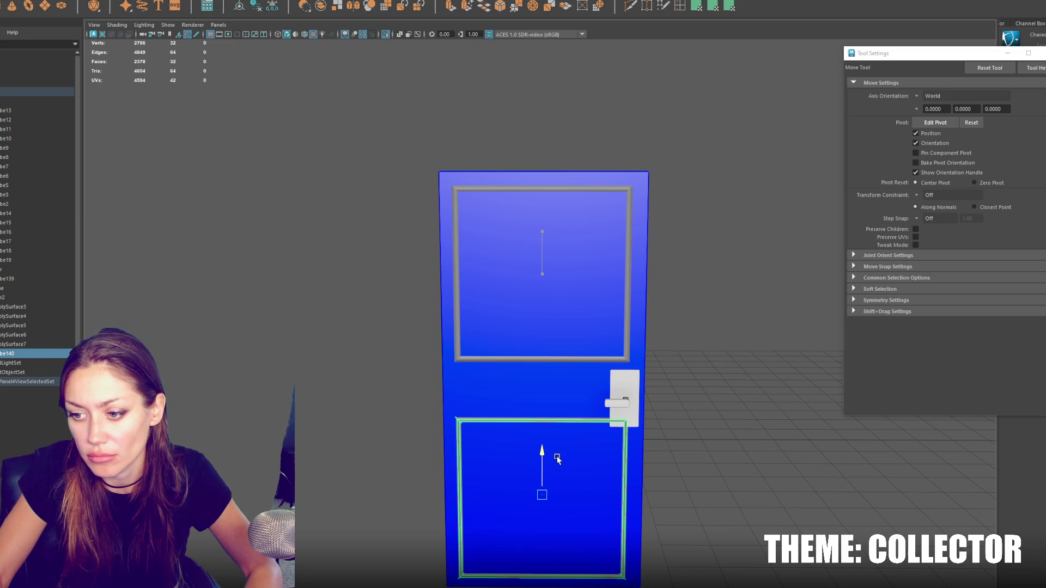
drag(556, 459, 558, 457)
right_drag(702, 173, 667, 173)
drag(681, 315, 384, 442)
right_drag(545, 395, 542, 370)
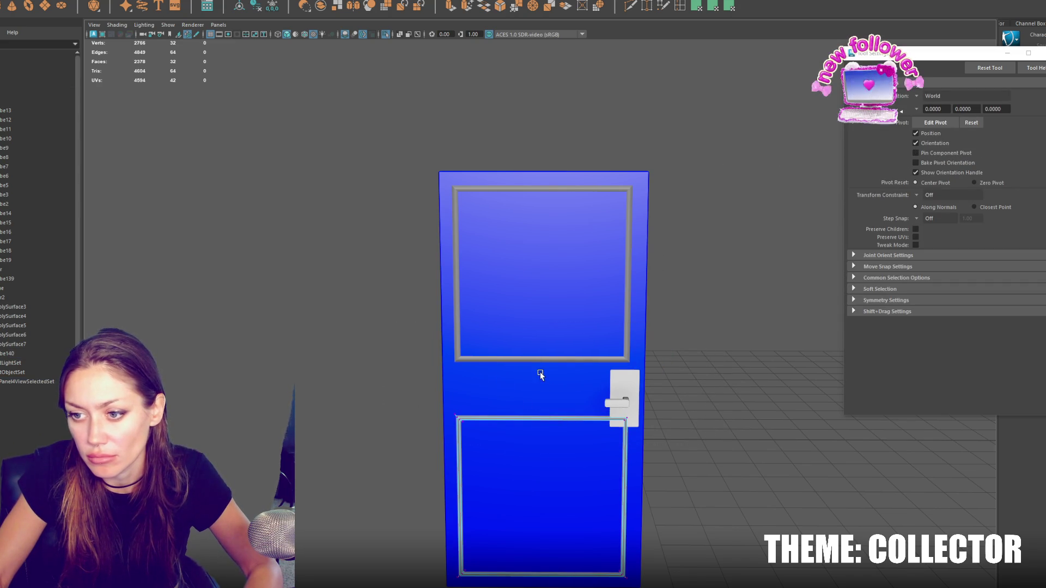
drag(623, 324, 310, 464)
drag(541, 382, 546, 438)
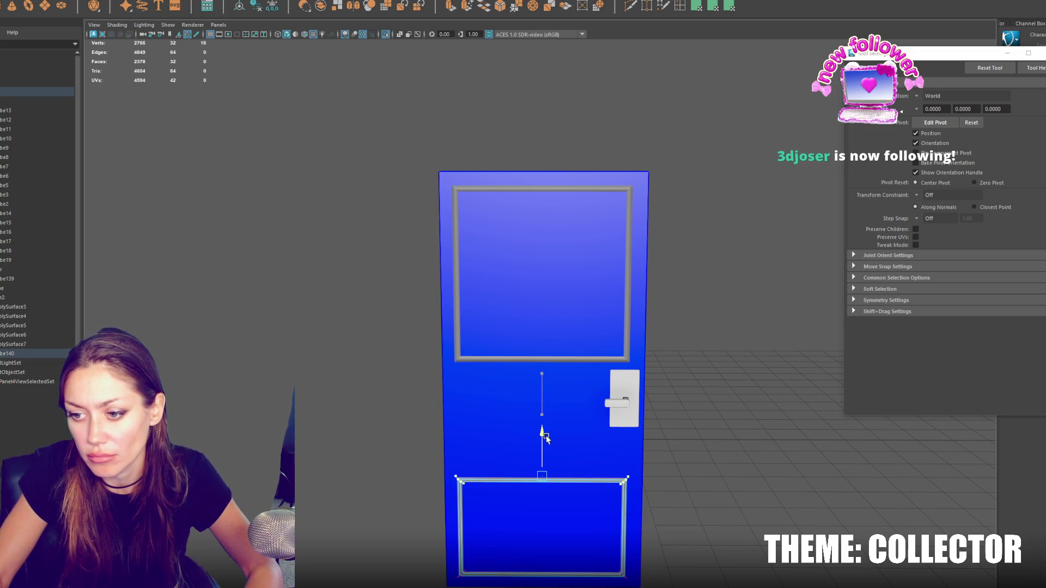
Step: Stretch the upper panel frame up to the door's top
click(565, 360)
mouse_move(542, 231)
mouse_down()
mouse_move(541, 344)
mouse_move(570, 234)
mouse_up()
key(ctrl+d)
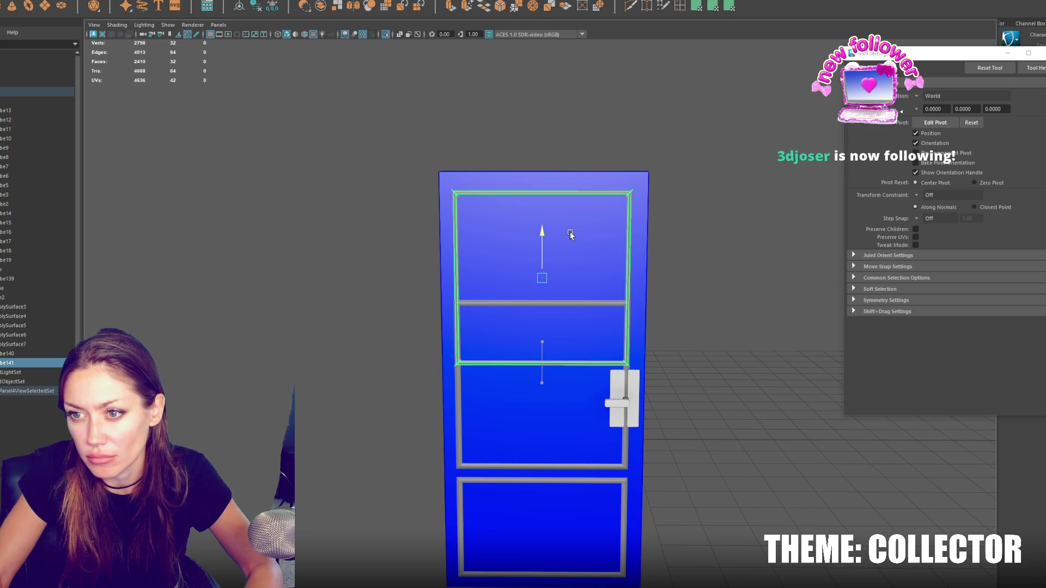
key(Delete)
click(604, 299)
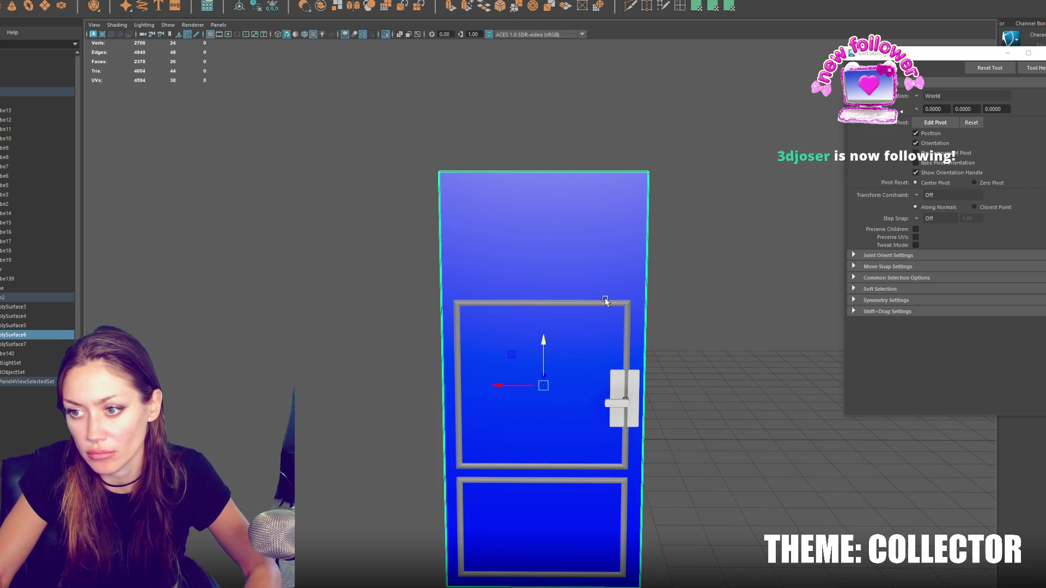
click(606, 306)
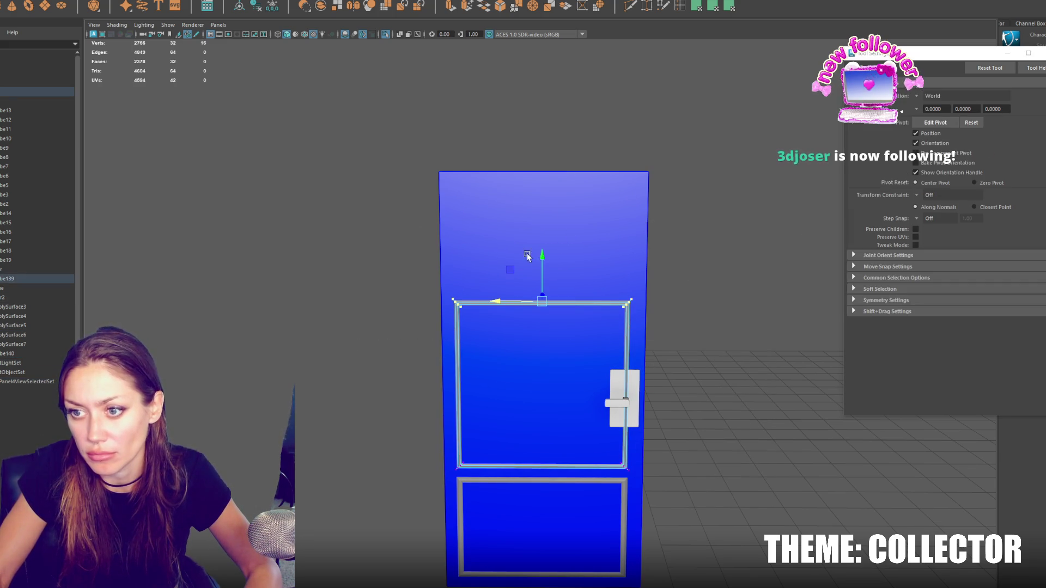
drag(541, 258, 570, 147)
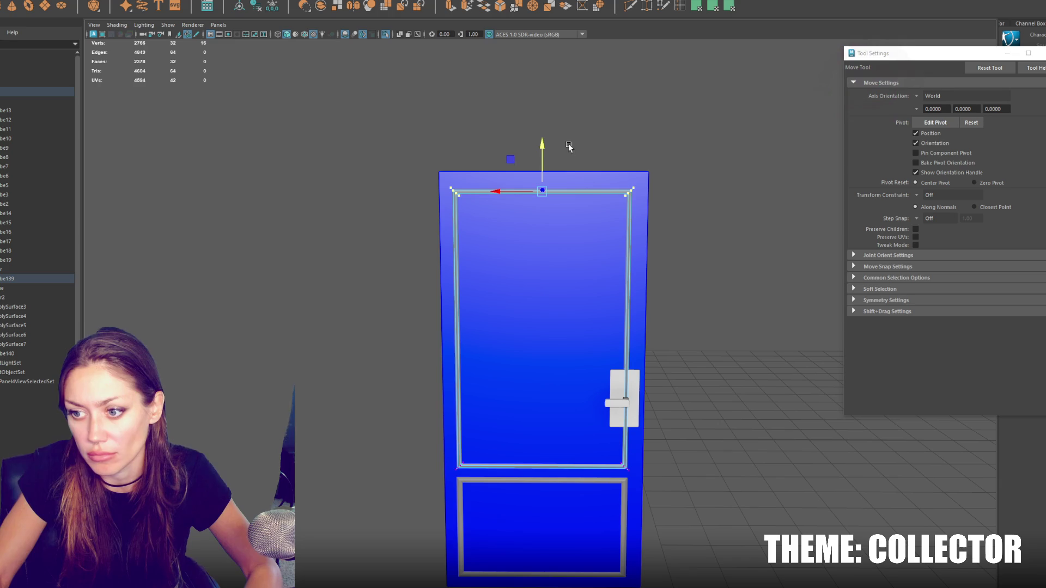
Step: Nudge both panel frames slightly right, then select only the upper frame
click(657, 140)
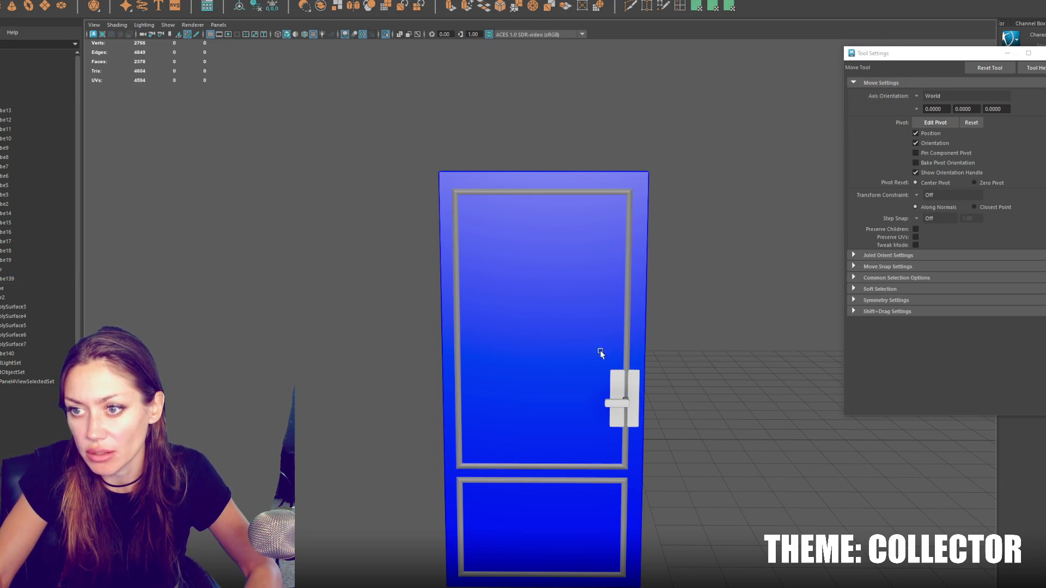
click(634, 471)
shift+click(519, 475)
drag(500, 498, 502, 498)
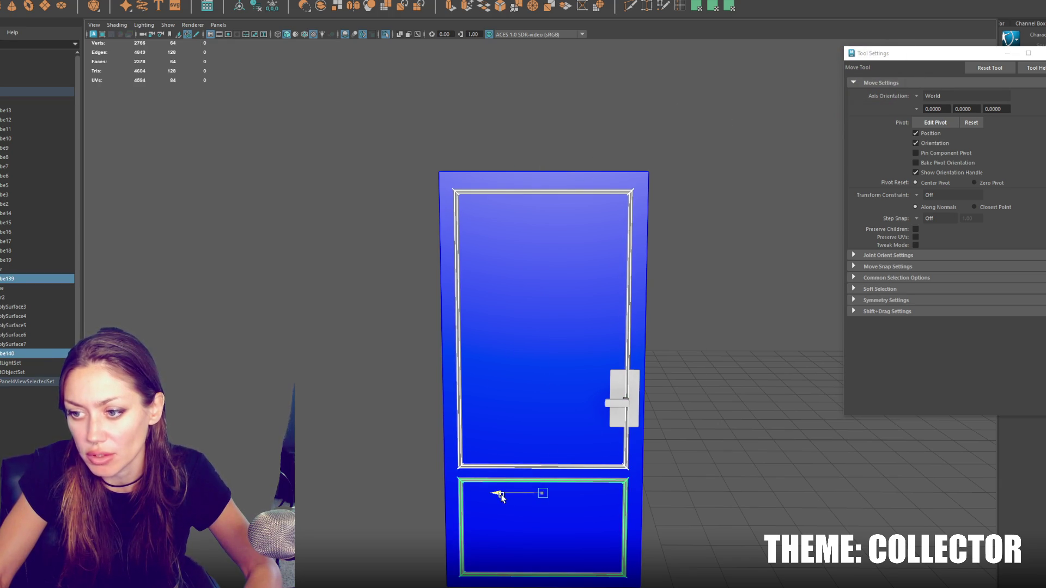
click(652, 340)
click(629, 315)
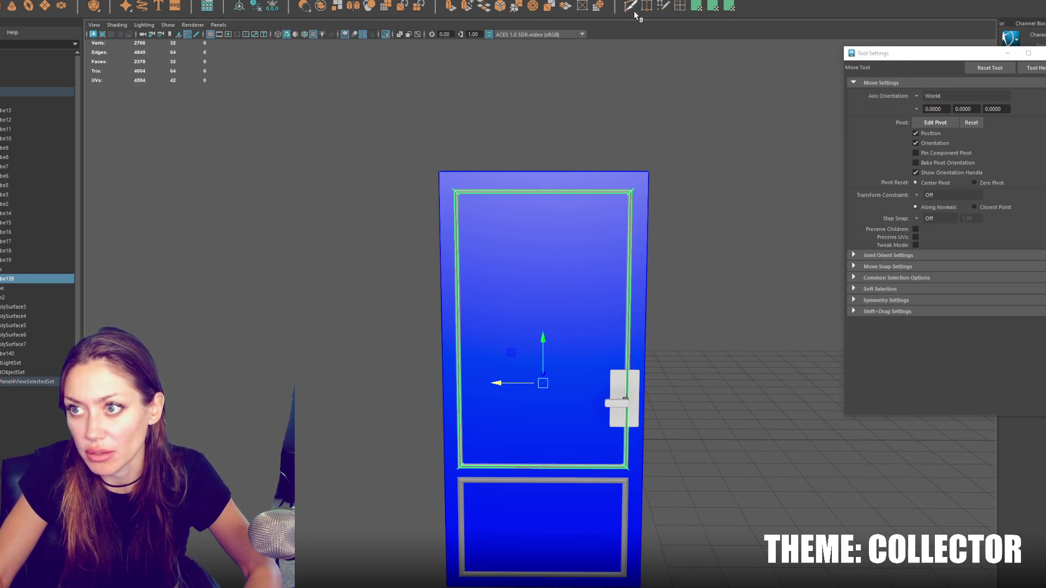
Step: Reset Insert Edge Loop to defaults and cut two vertical loops through the handle backplate
click(679, 5)
scroll(661, 384, up, 5)
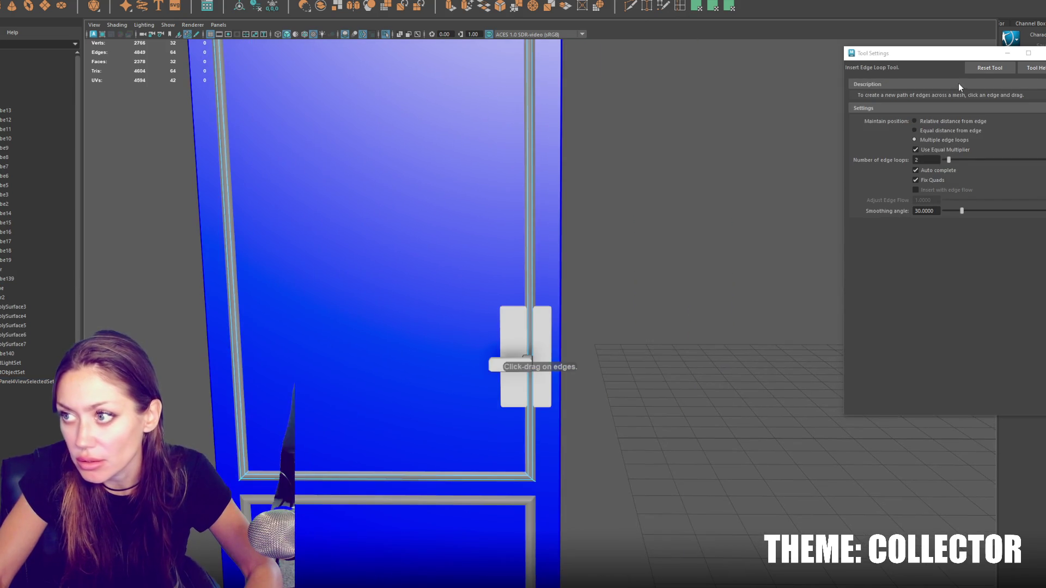
click(985, 74)
scroll(642, 292, up, 4)
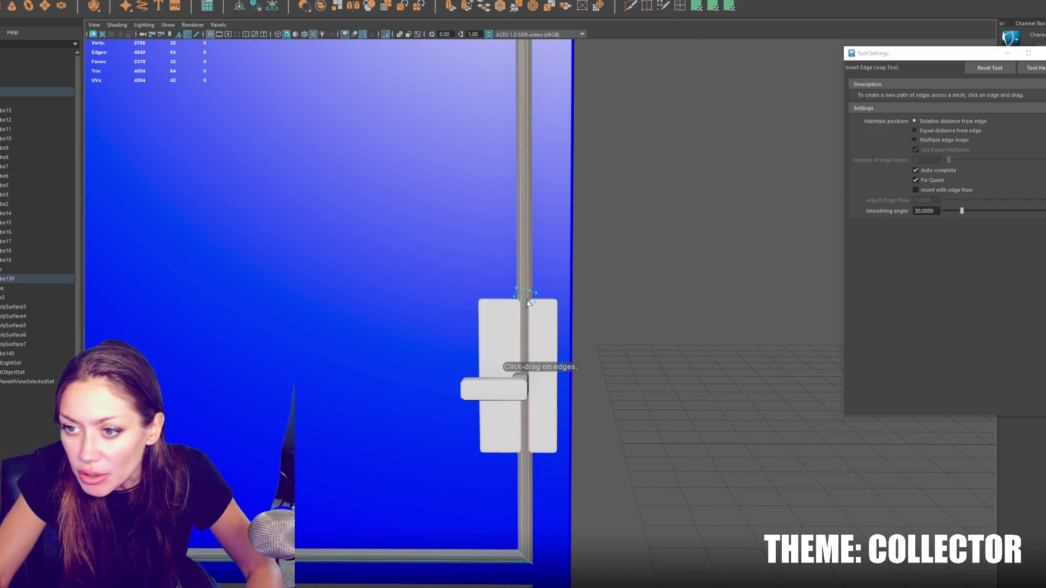
click(526, 305)
key(w)
key(q)
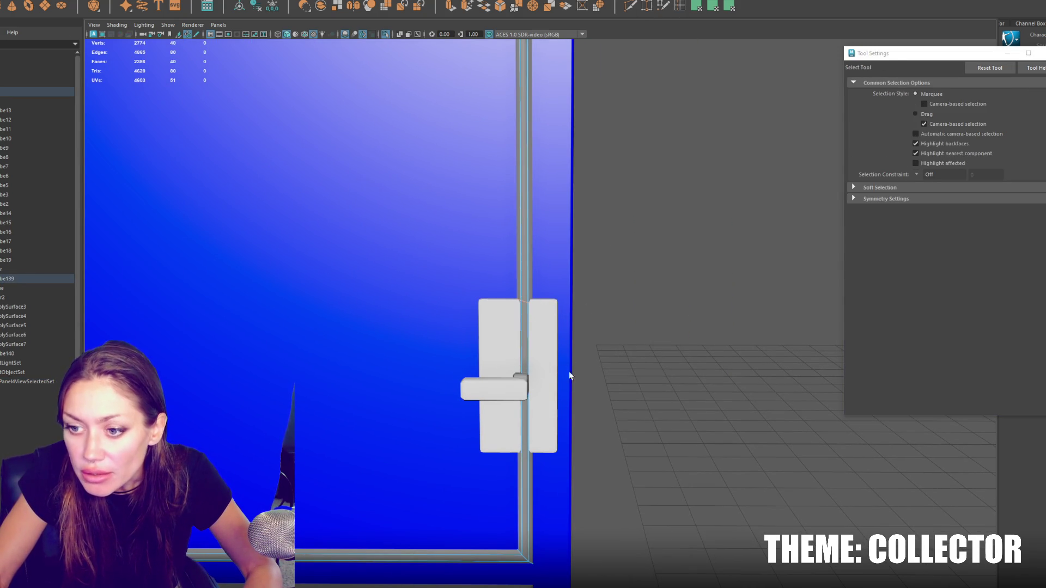
key(g)
drag(529, 455, 523, 412)
key(r)
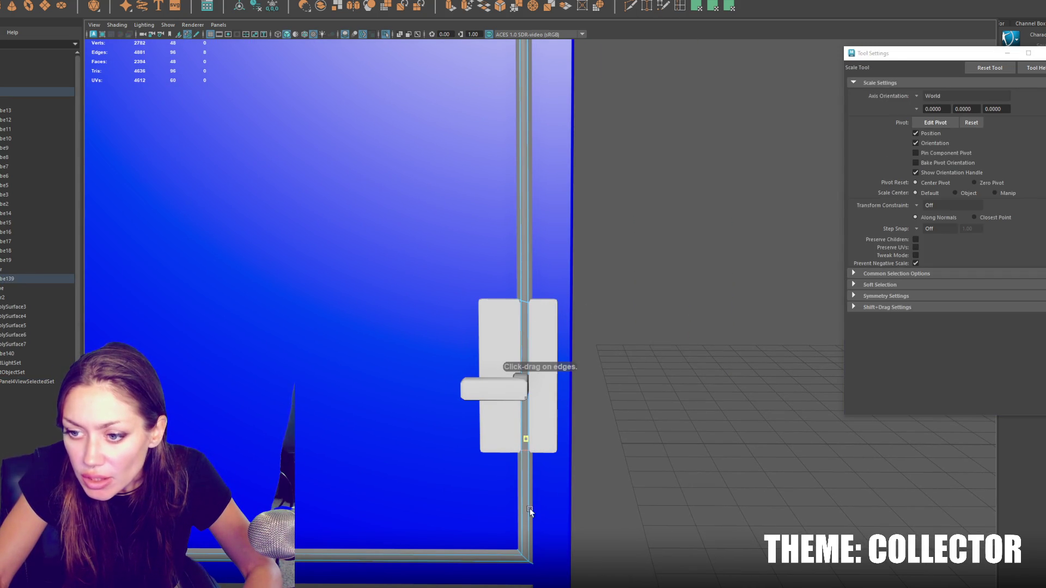
key(w)
scroll(526, 406, down, 5)
click(550, 273)
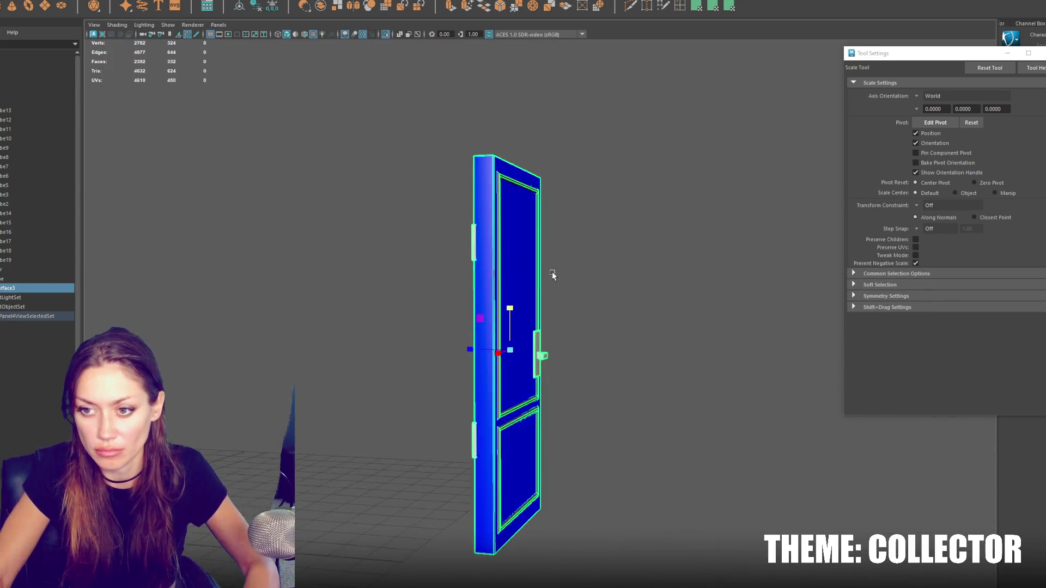
Step: Snap the door's pivot to its hinge end using the four-view layout
key(r)
key(space)
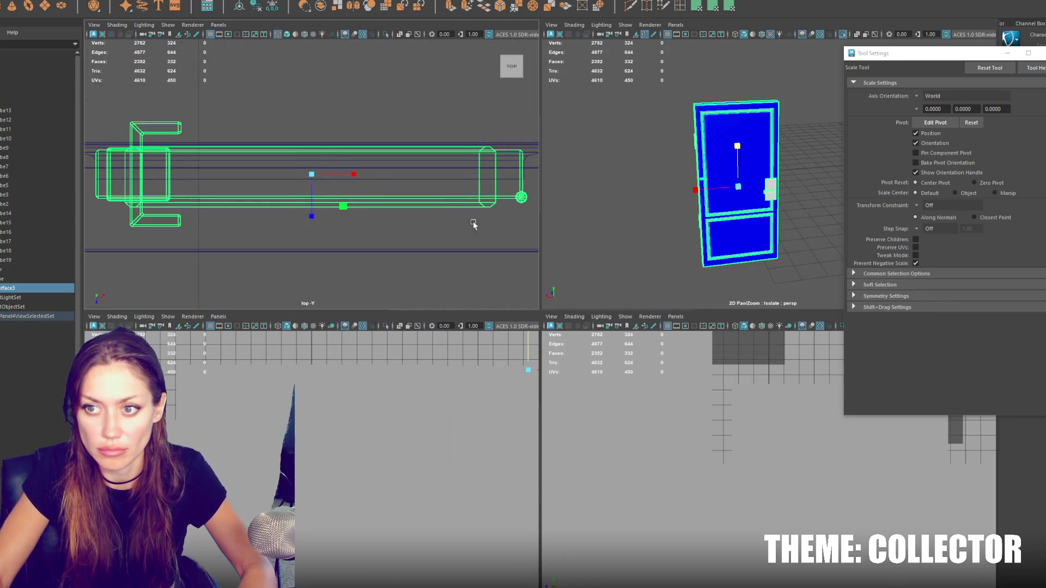
key(d)
middle_drag(556, 186, 550, 188)
drag(510, 229, 509, 239)
scroll(515, 218, up, 3)
alt+middle_drag(524, 205, 327, 225)
drag(348, 227, 356, 227)
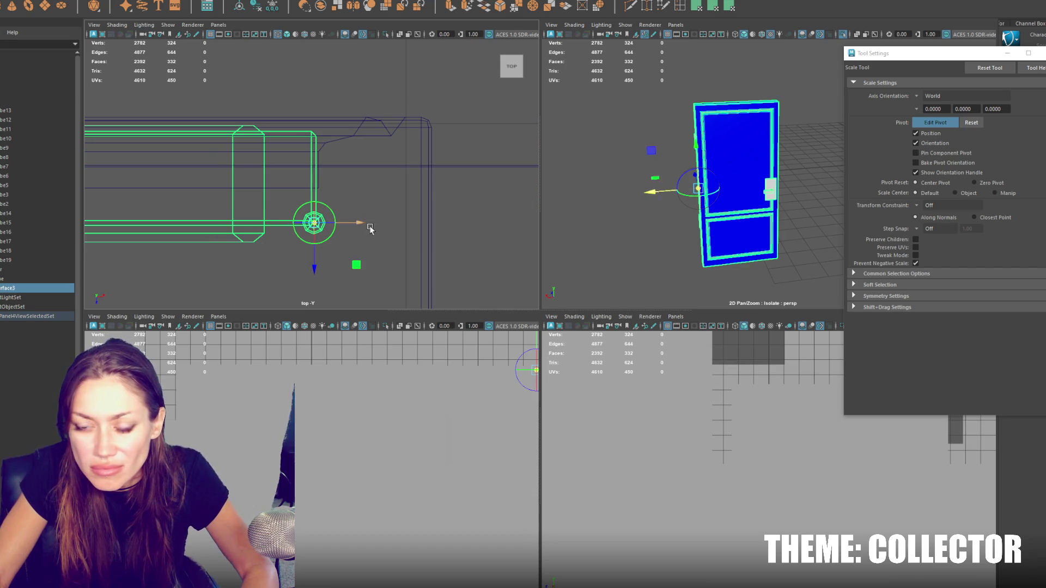
click(606, 156)
Step: Back in the full perspective scene, group the door pieces and begin renaming the group
key(ctrl+1)
key(space)
key(w)
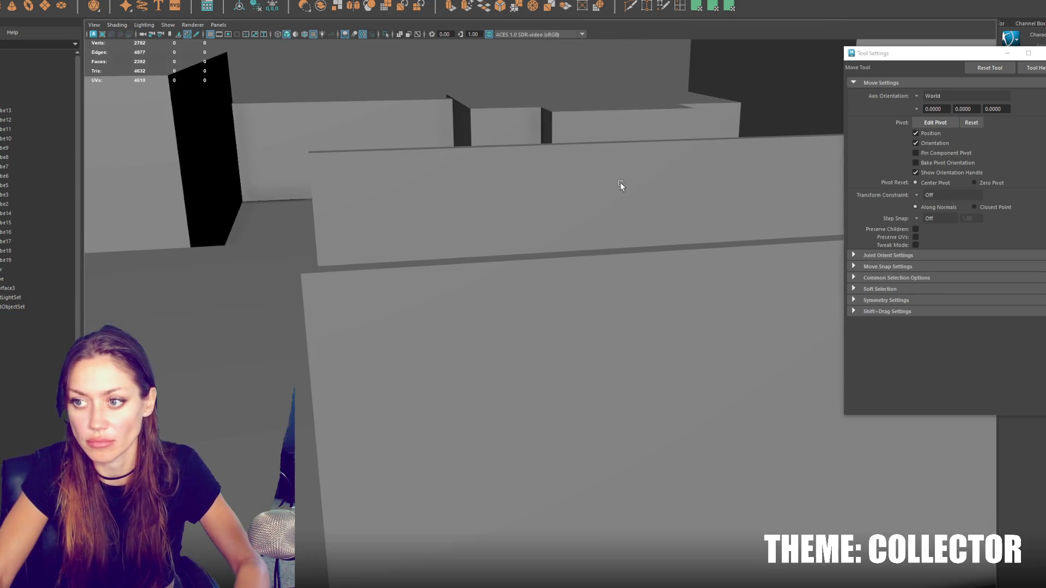
alt+drag(557, 268, 546, 329)
key(4)
scroll(535, 296, up, 3)
key(5)
click(551, 290)
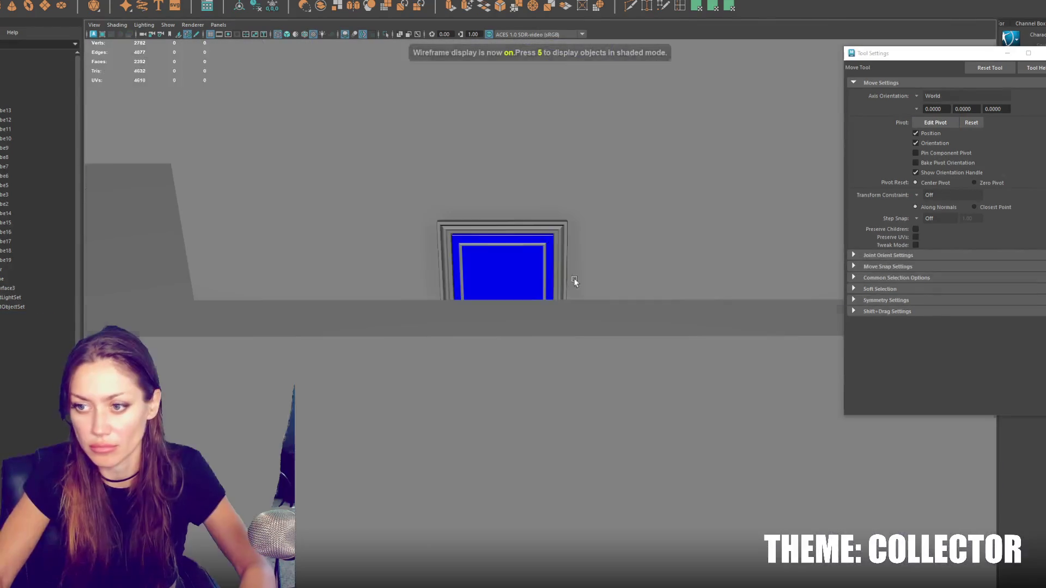
alt+drag(551, 290, 252, 305)
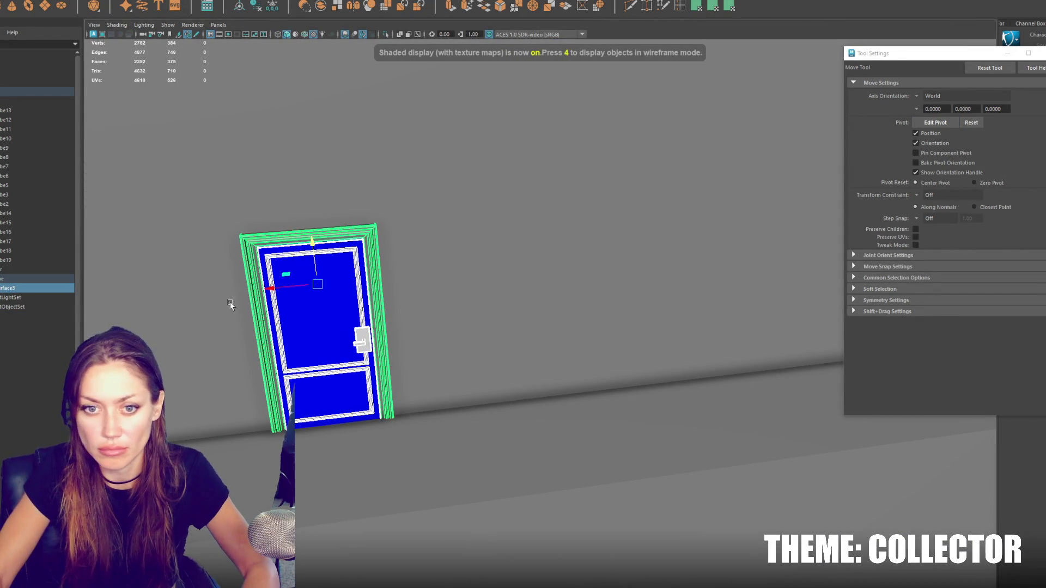
key(ctrl+g)
double_click(10, 287)
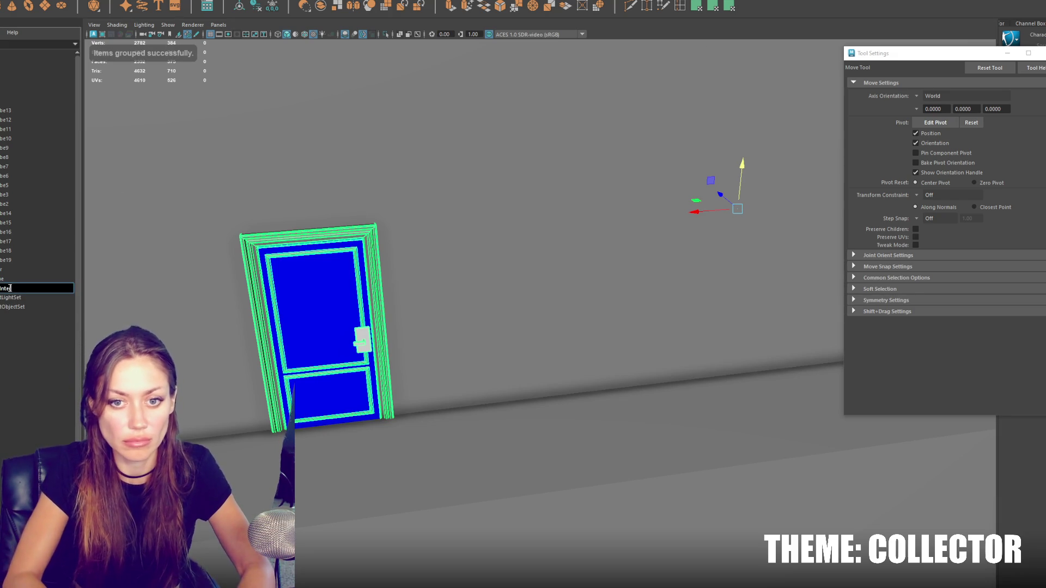
Step: Name the group Interior, the door body Door_Interior and the frame 'Door Interior Frame', parented under Interior
text(rior)
key(Return)
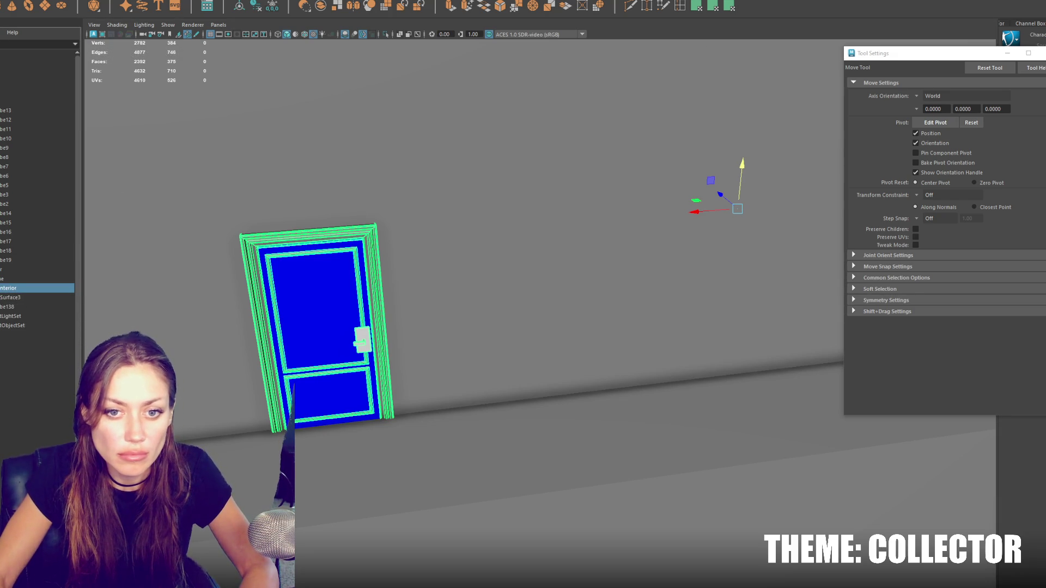
click(25, 298)
text(Door_Interior)
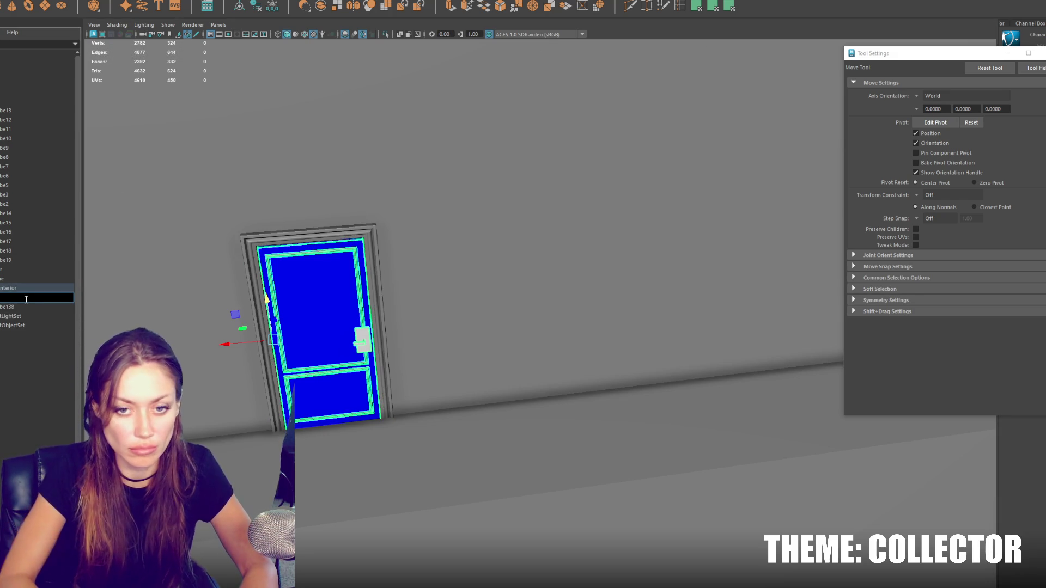
key(Return)
double_click(12, 307)
text(Door Interior Frame)
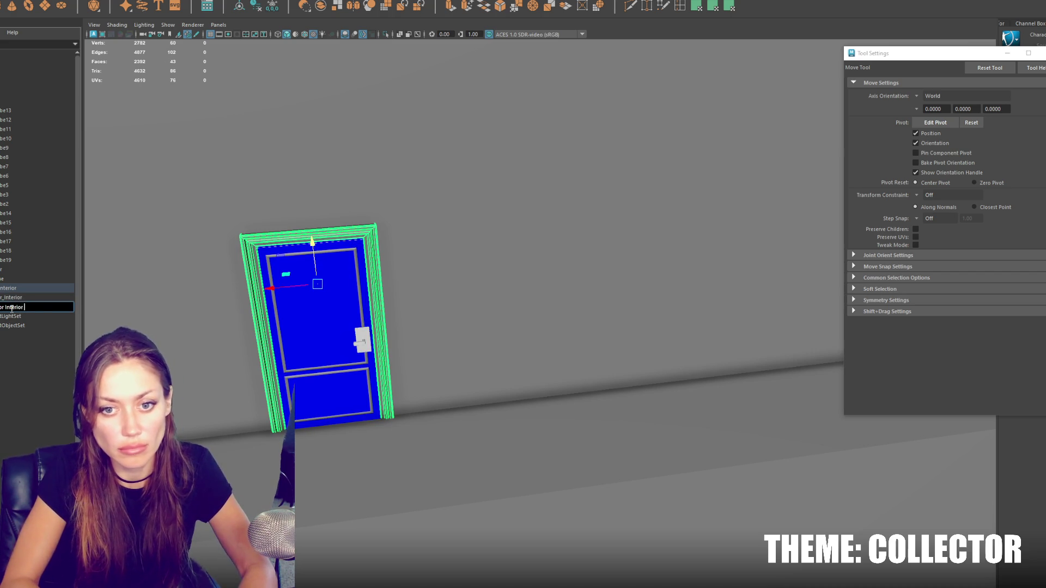
key(Return)
middle_drag(9, 305, 10, 294)
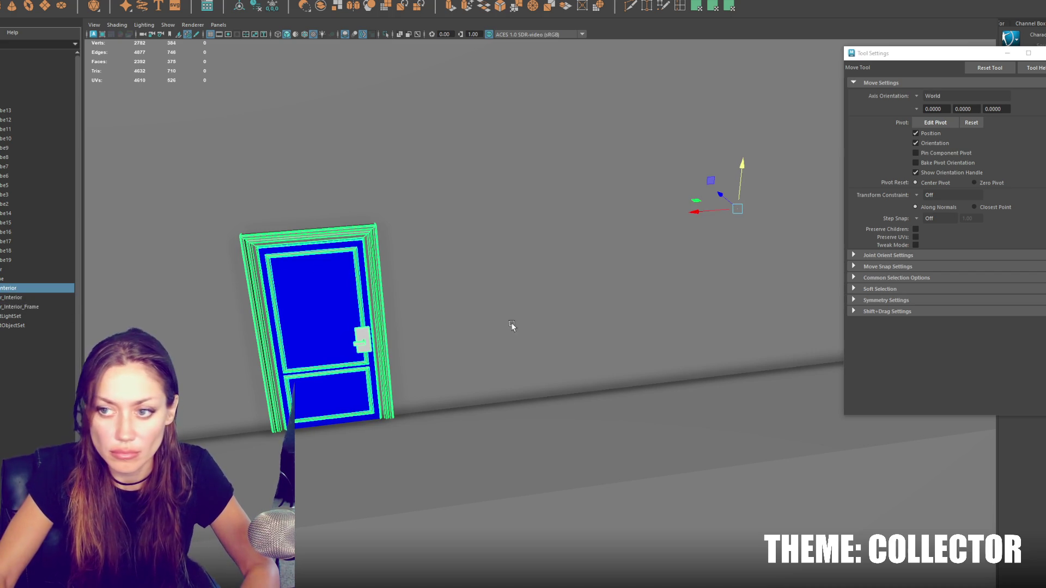
Step: Centre the door group's pivot, then duplicate it and slide the copy right along the wall
click(256, 8)
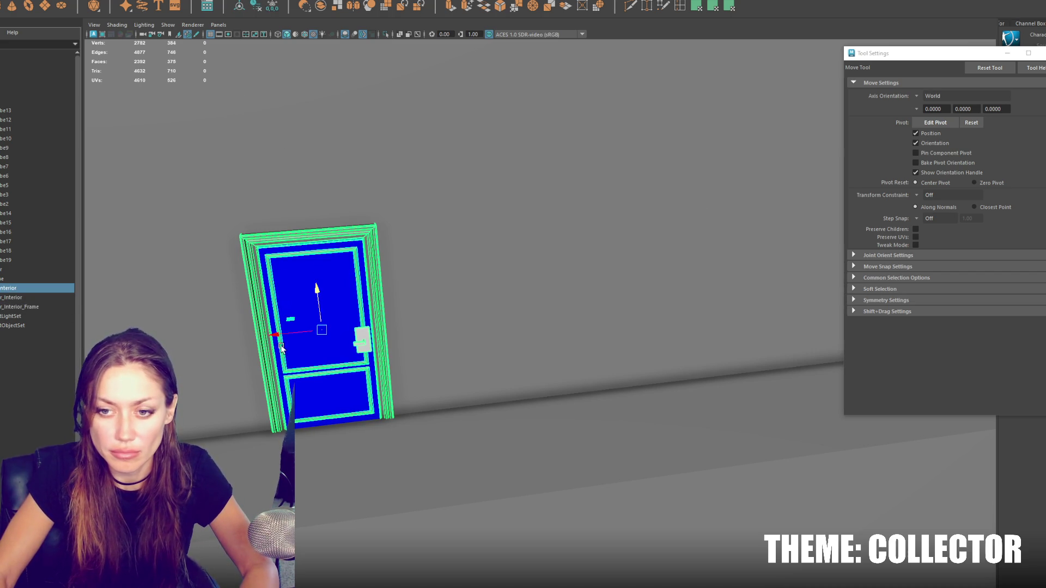
key(ctrl+d)
middle_drag(278, 338, 534, 338)
scroll(534, 338, down, 5)
alt+drag(518, 327, 517, 306)
mouse_move(517, 305)
middle_down()
mouse_move(569, 306)
mouse_move(507, 305)
middle_up()
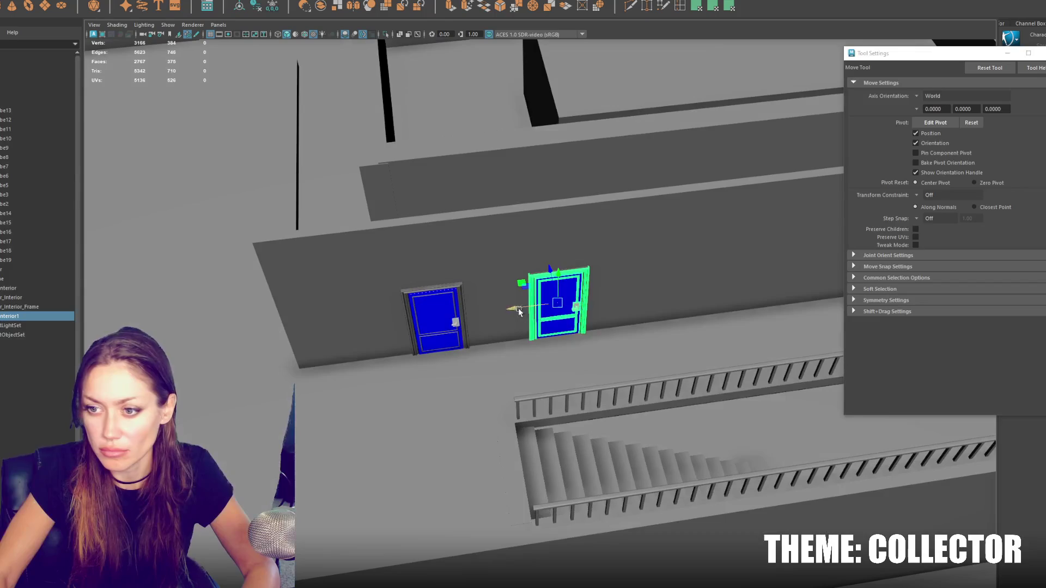
scroll(506, 305, down, 5)
mouse_move(425, 320)
mouse_down()
mouse_move(652, 308)
mouse_move(490, 328)
mouse_move(540, 317)
mouse_move(439, 317)
mouse_up()
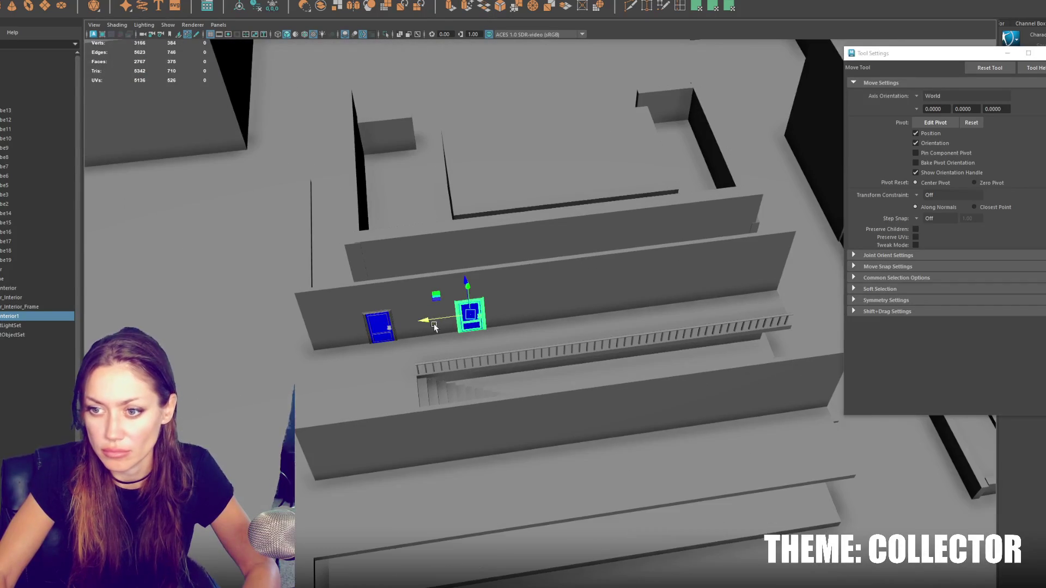
Step: Add another door copy, then duplicate all four doors along the corridor
key(ctrl+d)
key(ctrl+d)
drag(17, 334, 11, 316)
key(f)
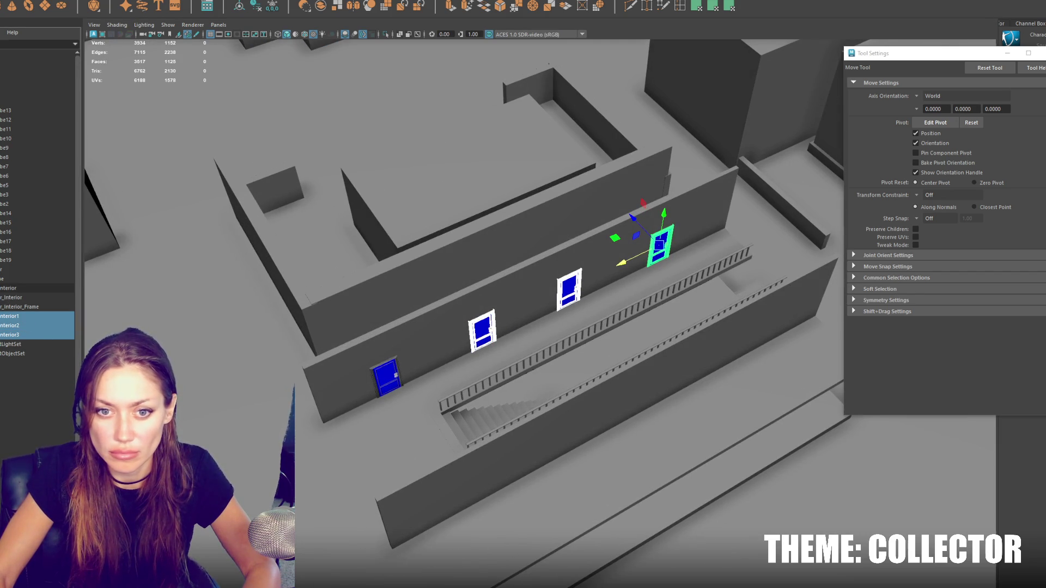
ctrl+click(11, 288)
key(ctrl+d)
mouse_move(354, 381)
alt+mouse_down()
mouse_move(440, 431)
mouse_move(577, 467)
mouse_move(702, 409)
alt+mouse_up()
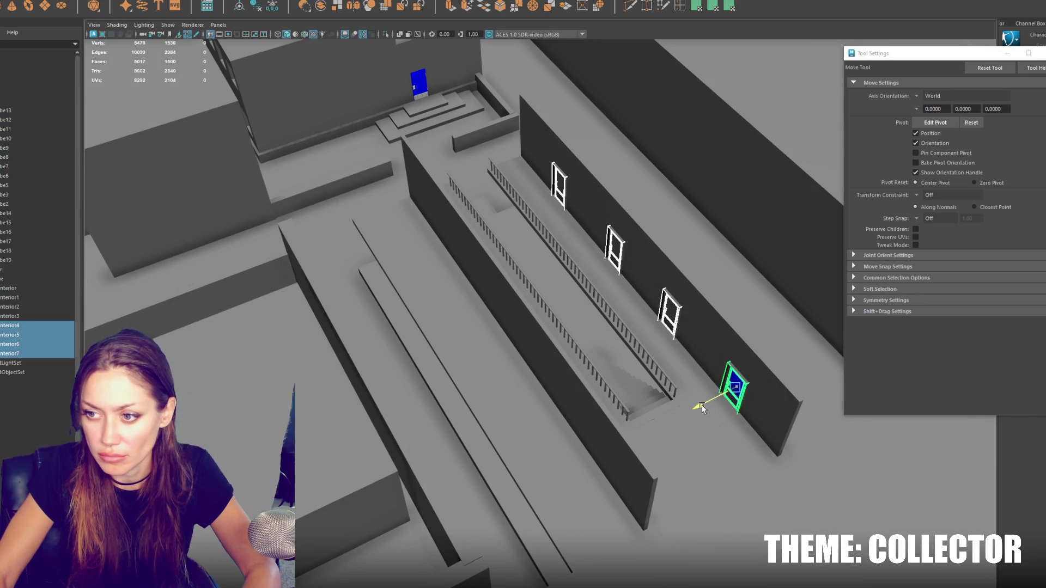
scroll(694, 409, up, 3)
mouse_move(695, 409)
alt+mouse_down()
mouse_move(602, 381)
mouse_move(619, 380)
alt+mouse_up()
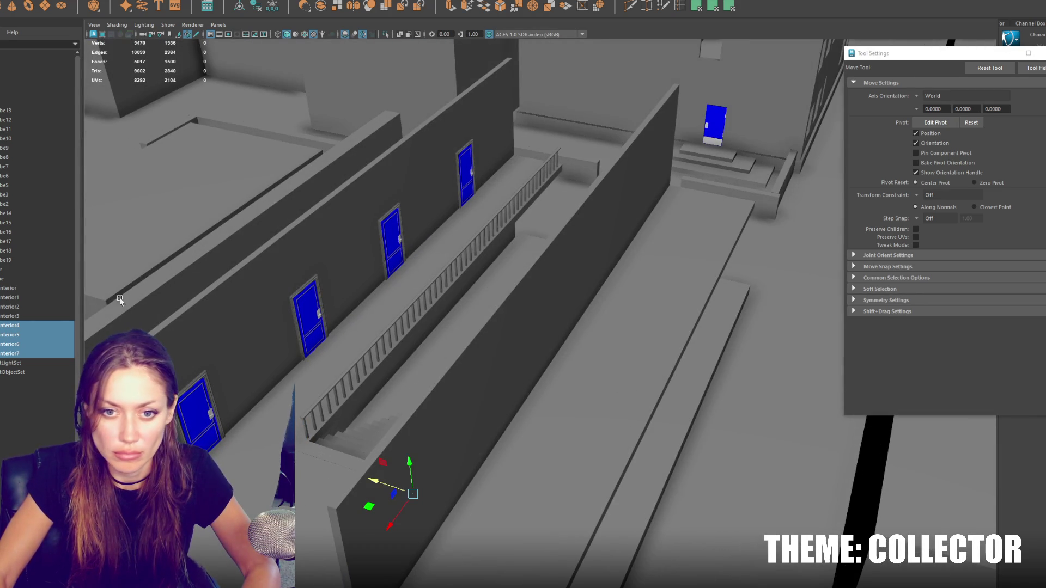
Step: Delete the extra left-wall doors and isolate the remaining blue door with Ctrl+1
shift+click(53, 297)
key(Delete)
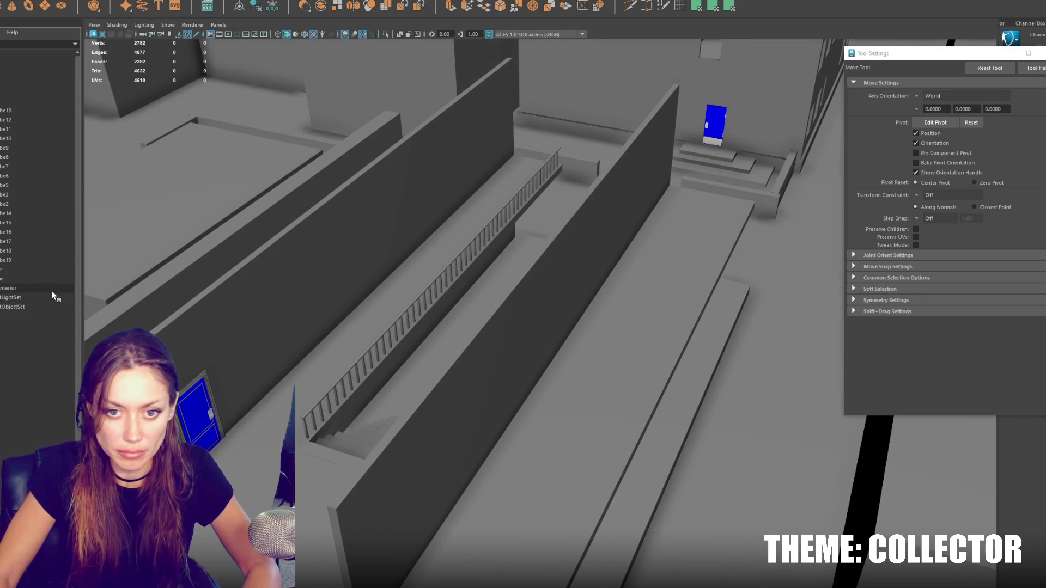
click(187, 394)
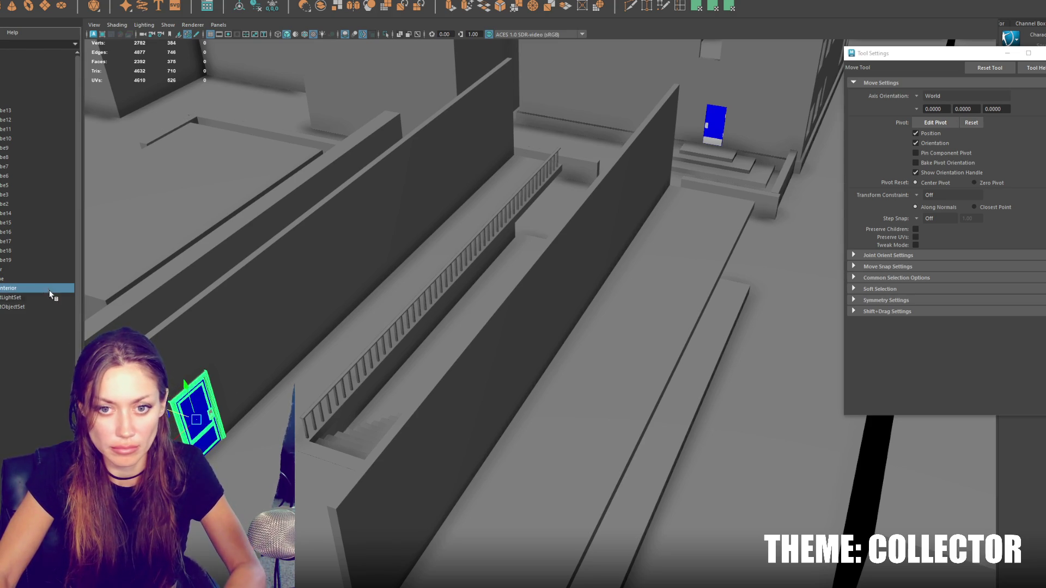
key(ctrl+1)
key(f)
mouse_move(449, 243)
alt+mouse_down()
mouse_move(562, 244)
mouse_move(414, 252)
alt+mouse_up()
Step: Mirror the door frame with Mesh > Mirror, switching the mirror axis from X to Z
click(117, 2)
click(149, 117)
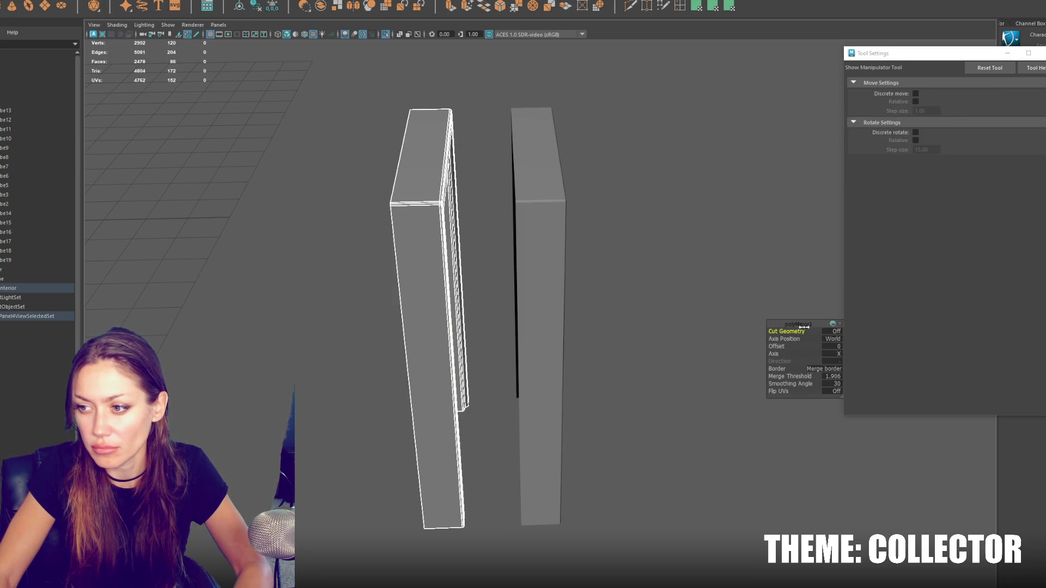
click(831, 354)
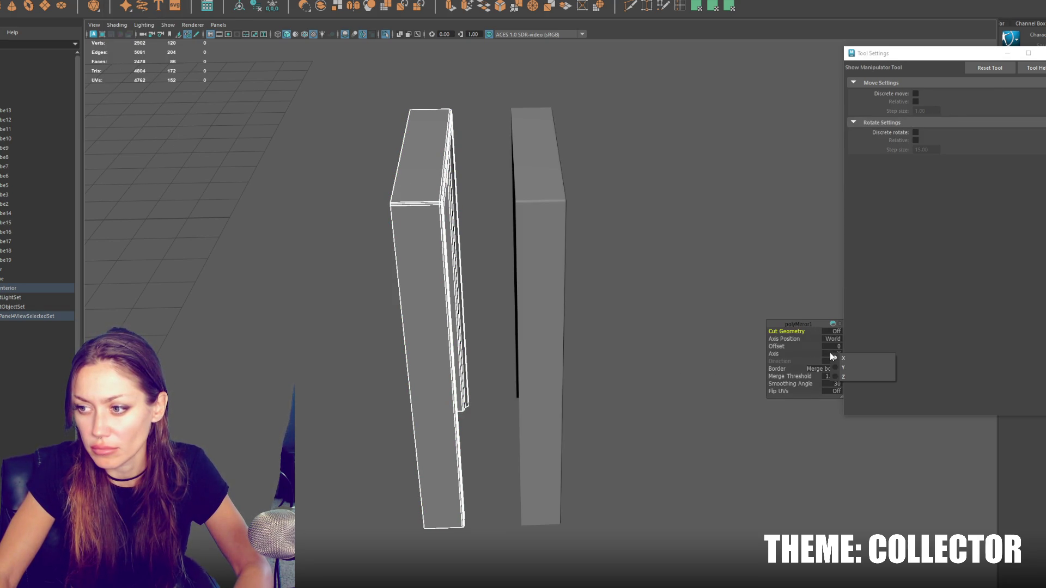
click(871, 377)
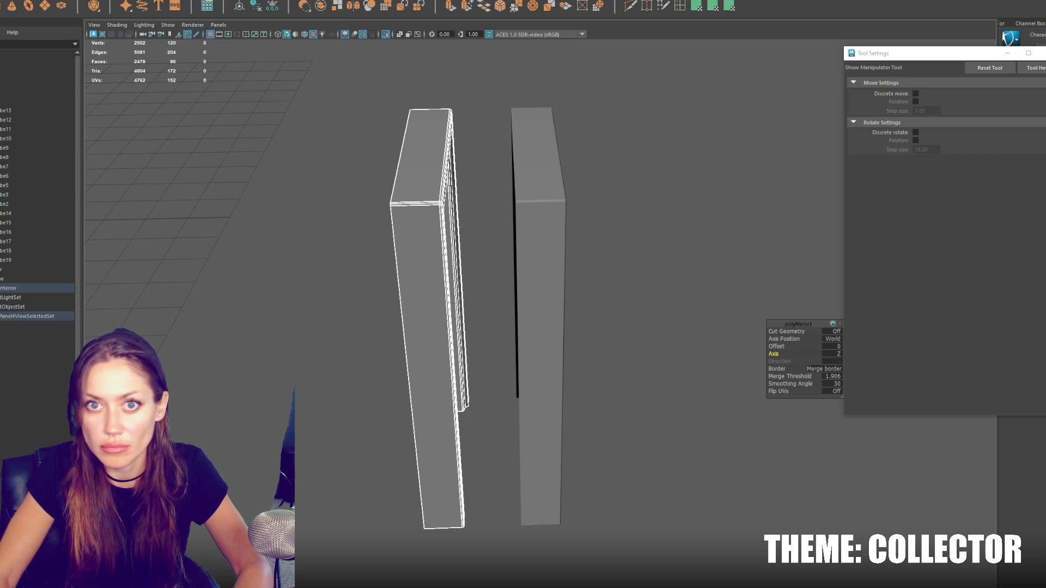
click(125, 1)
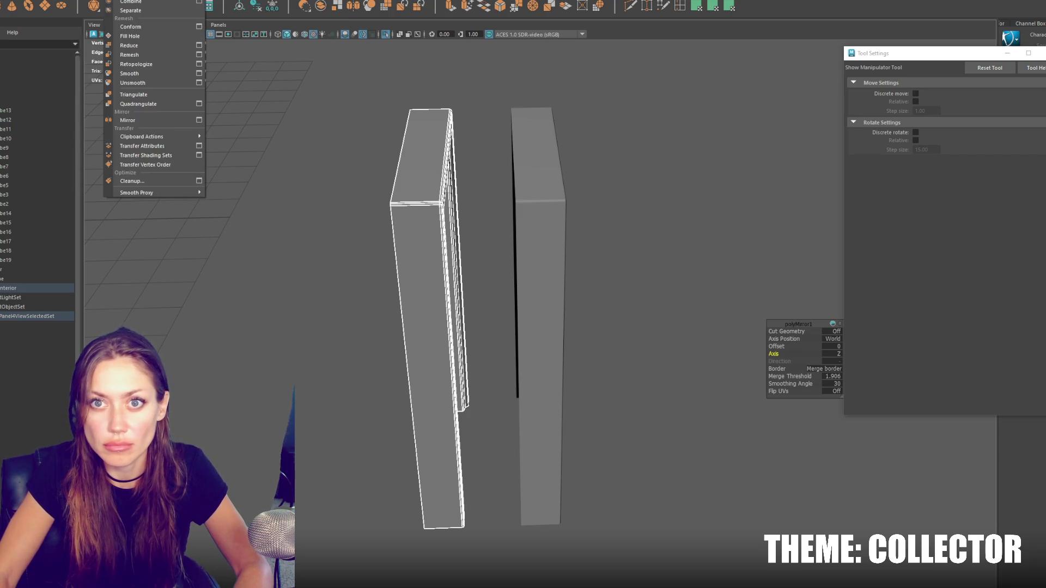
click(144, 123)
Step: In Mirror options, set Geometry Type to Instance and axis X, then apply it to the tall frame piece
click(125, 1)
click(204, 123)
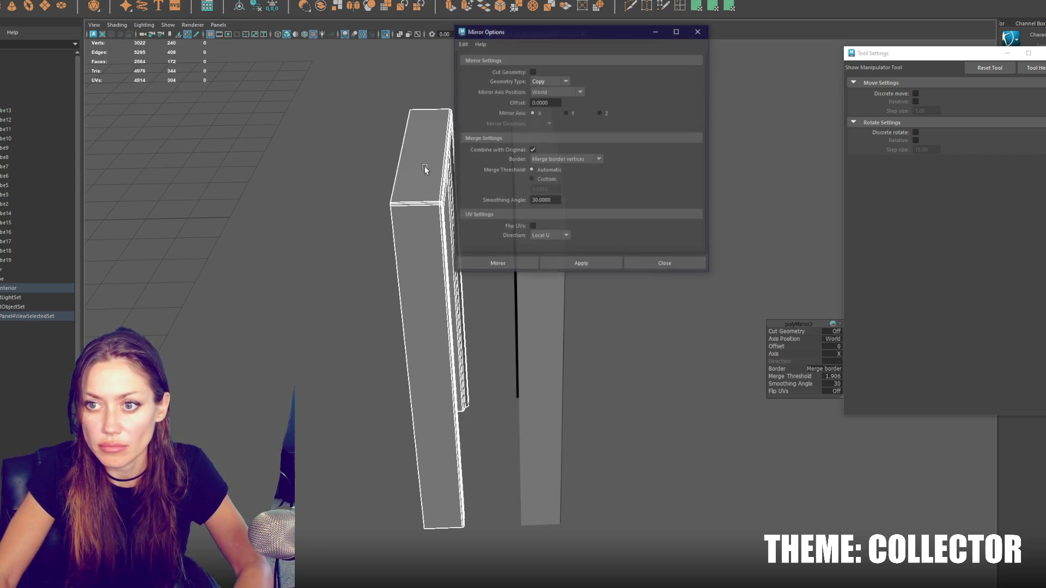
double_click(574, 264)
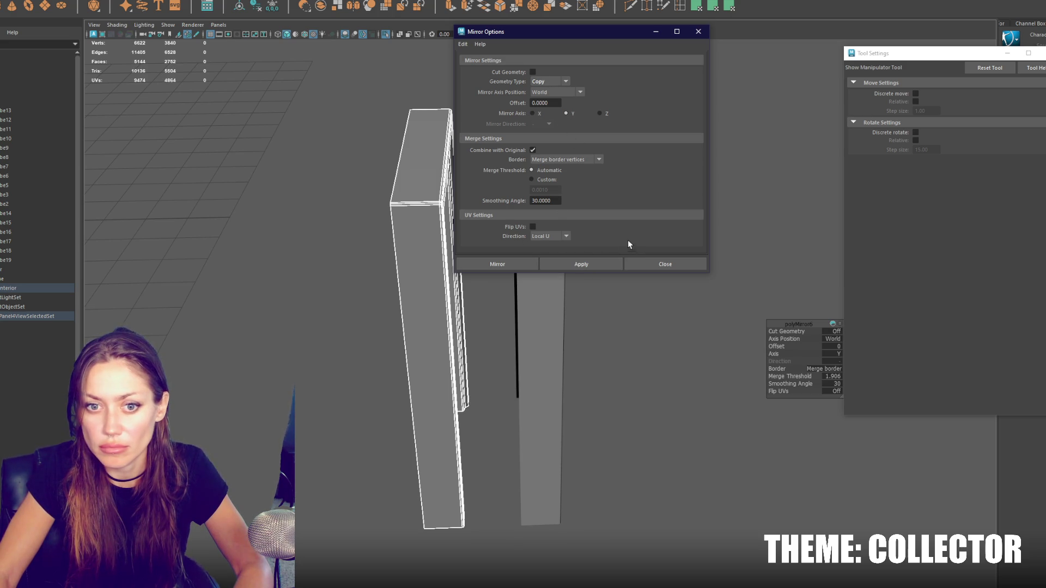
click(401, 212)
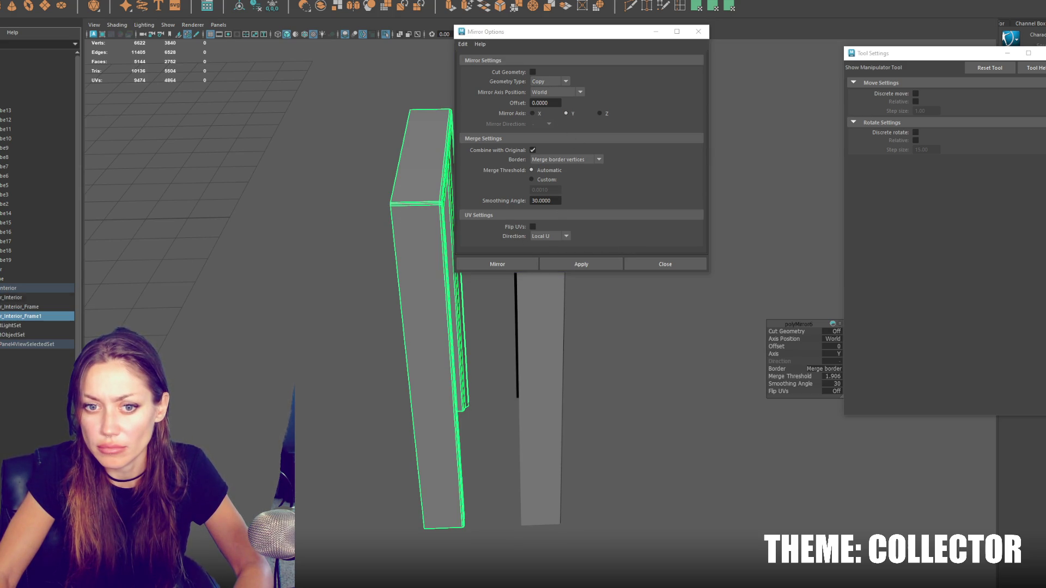
click(542, 83)
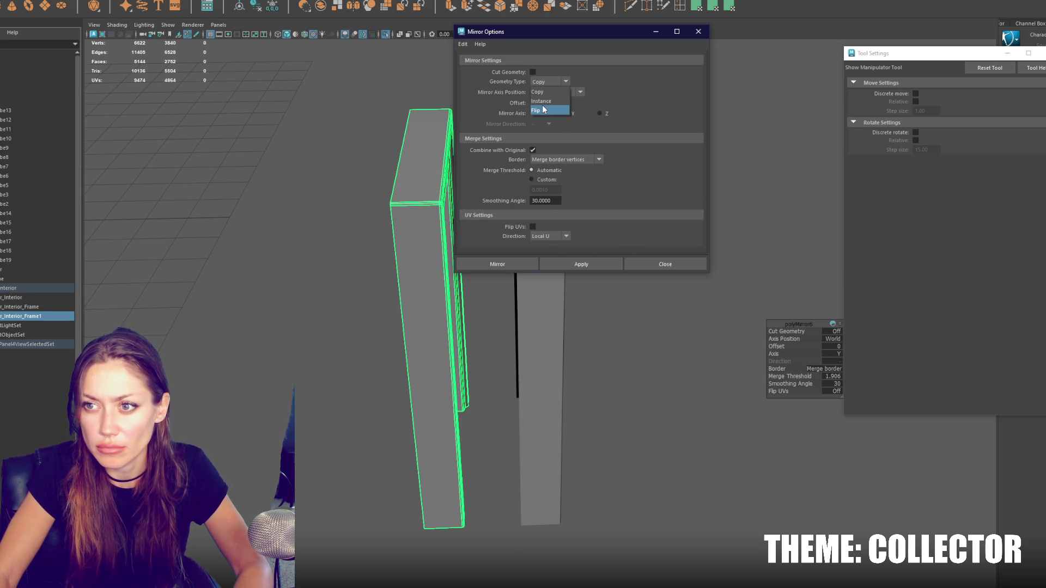
click(544, 102)
click(532, 114)
click(585, 264)
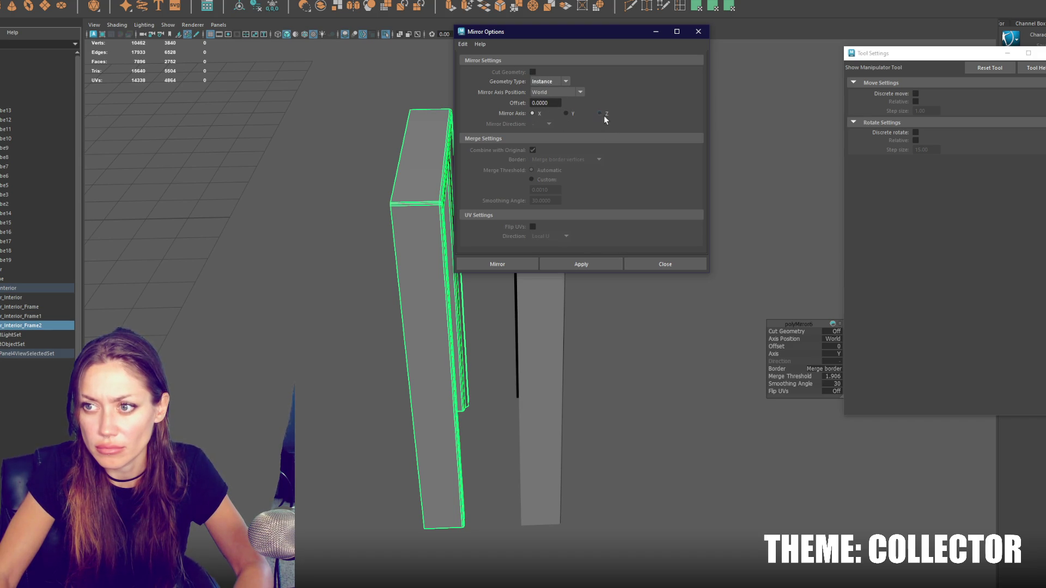
Step: Undo the unwanted mirror copies, close Mirror options, and select the r_Interior_Frame1 copy
key(ctrl+z)
click(336, 264)
key(ctrl+z)
key(ctrl+z)
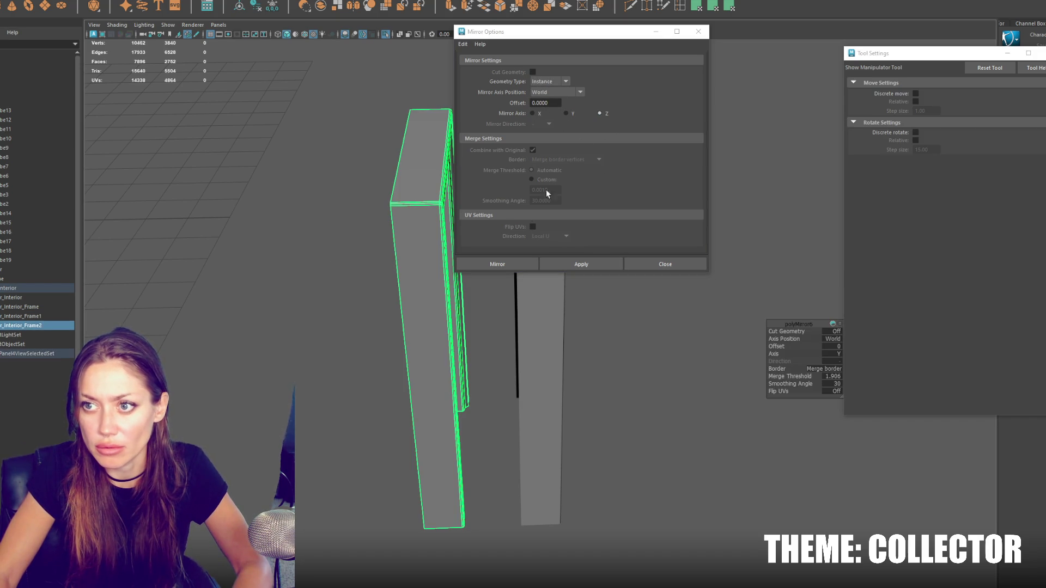
click(698, 31)
click(42, 309)
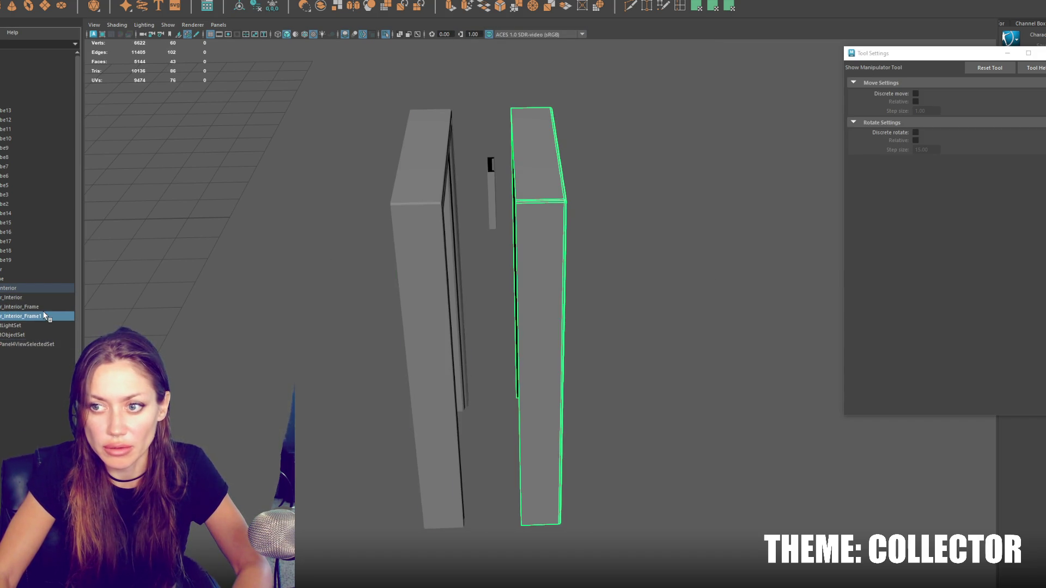
click(44, 314)
click(42, 307)
click(43, 316)
Step: Delete the mirrored r_Interior_Frame1 copies, keeping the blue door and its original frame
alt+drag(371, 251, 339, 239)
scroll(340, 243, down, 10)
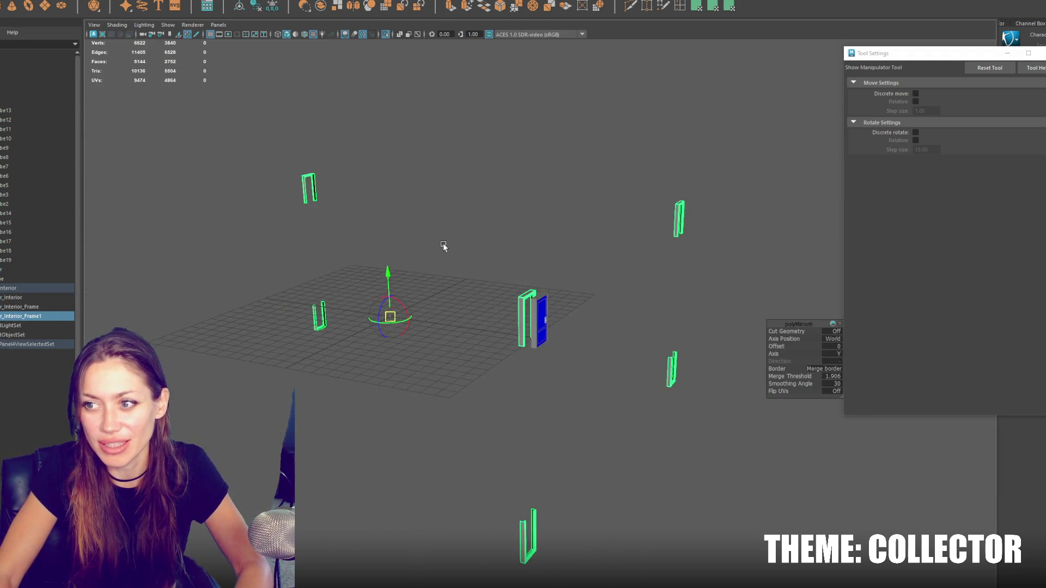
click(31, 297)
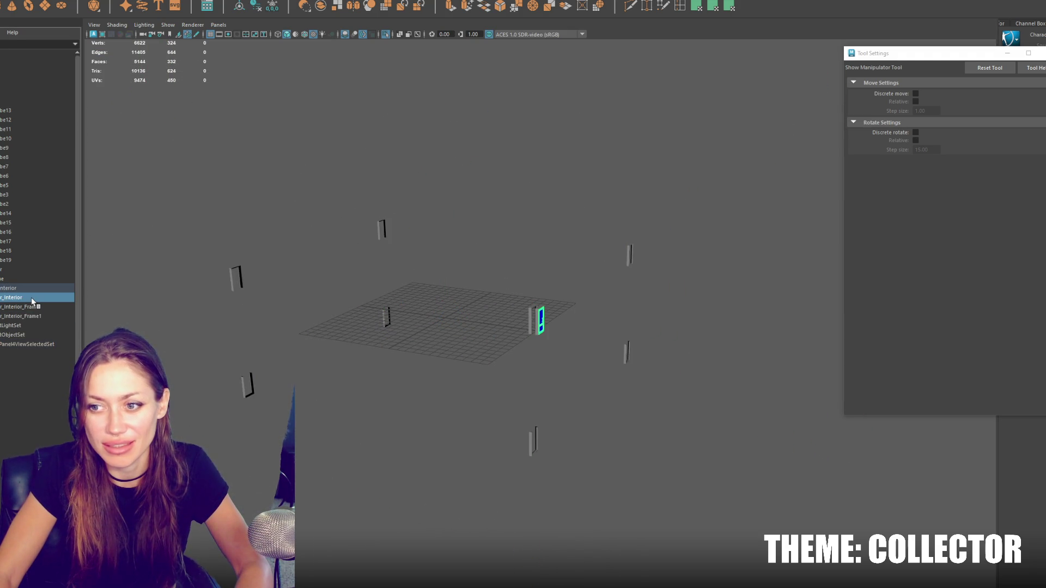
click(30, 307)
click(31, 315)
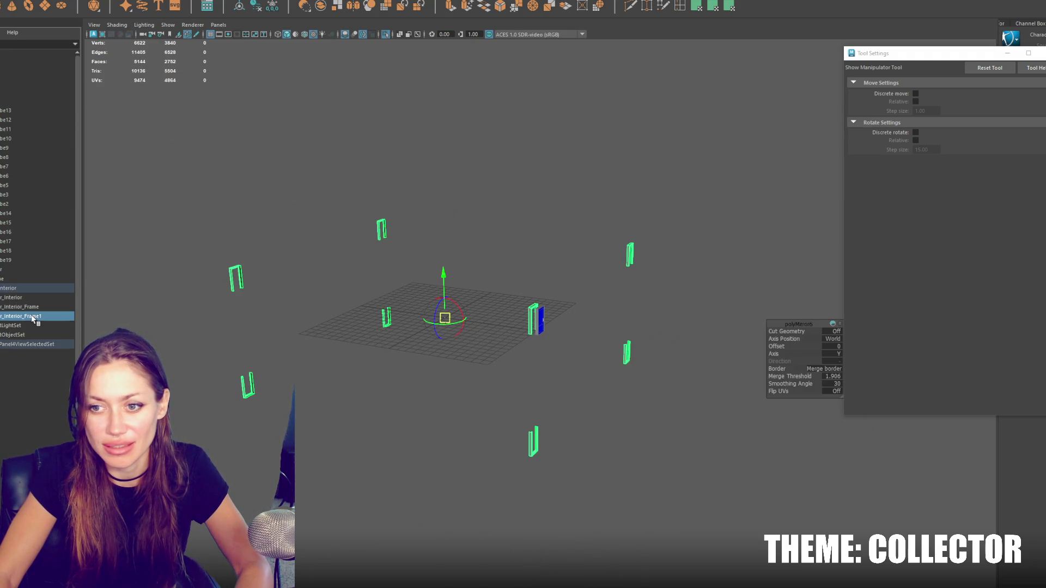
key(Delete)
key(f)
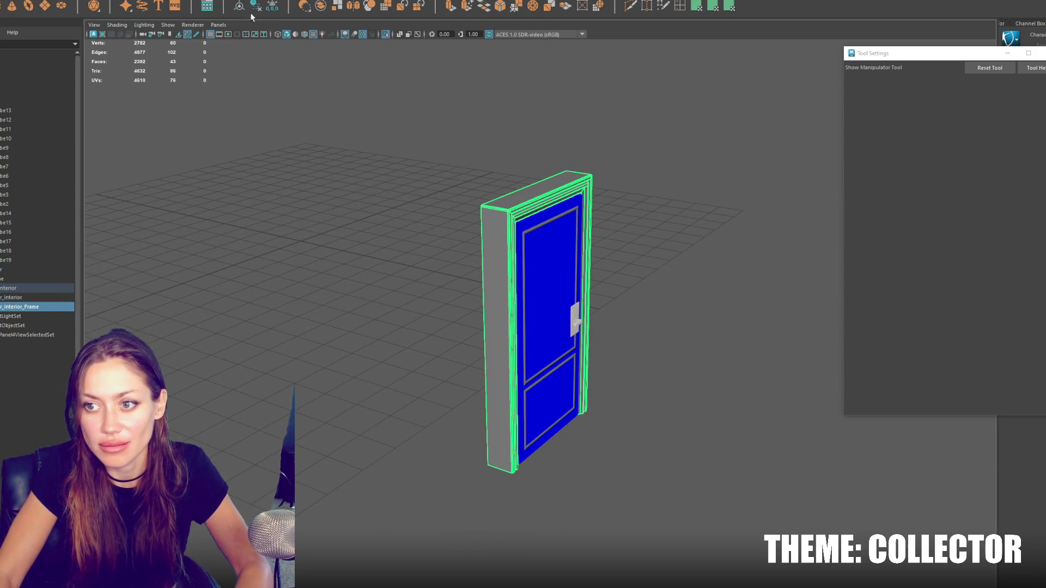
Step: Duplicate the frame piece, slide it across, and combine both pieces into one object
key(ctrl+d)
key(w)
mouse_move(517, 313)
mouse_down()
mouse_move(471, 303)
mouse_move(605, 318)
mouse_up()
key(e)
key(ctrl+z)
shift+click(587, 305)
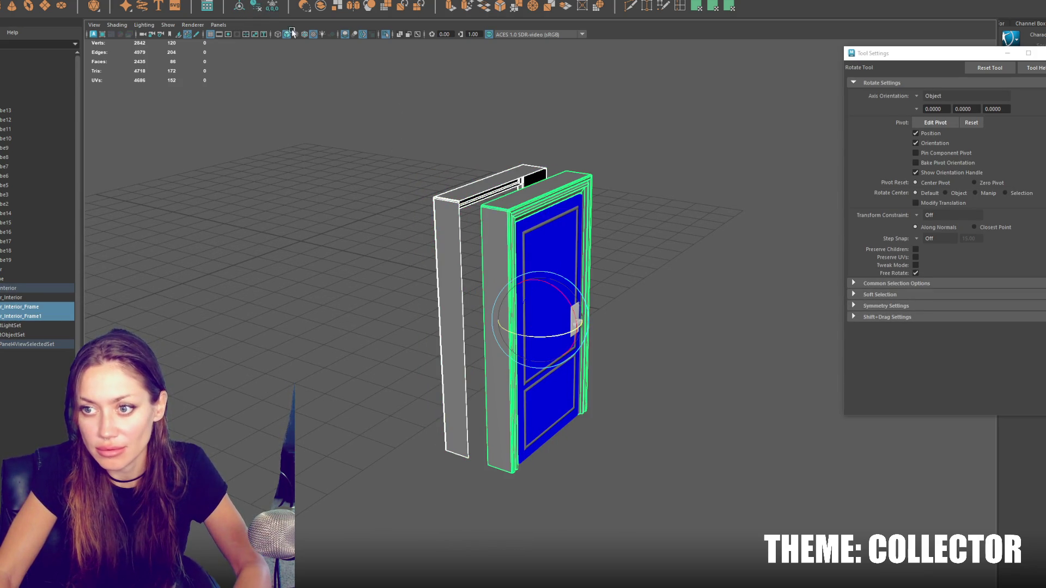
click(163, 1)
click(125, 2)
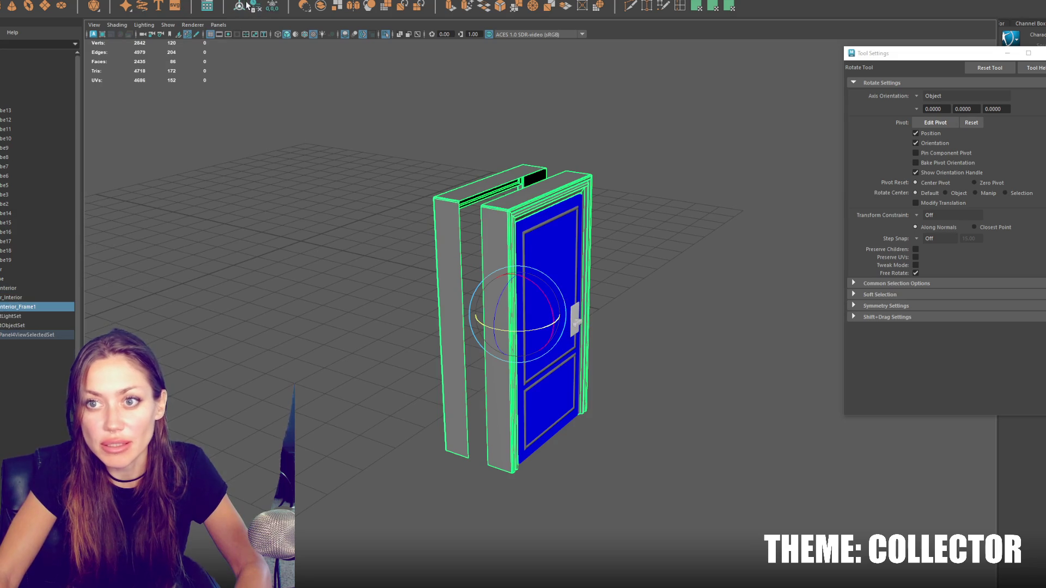
Step: Bridge the gap between the two frame pieces using their matching top inner edges
scroll(493, 149, up, 5)
key(q)
click(493, 149)
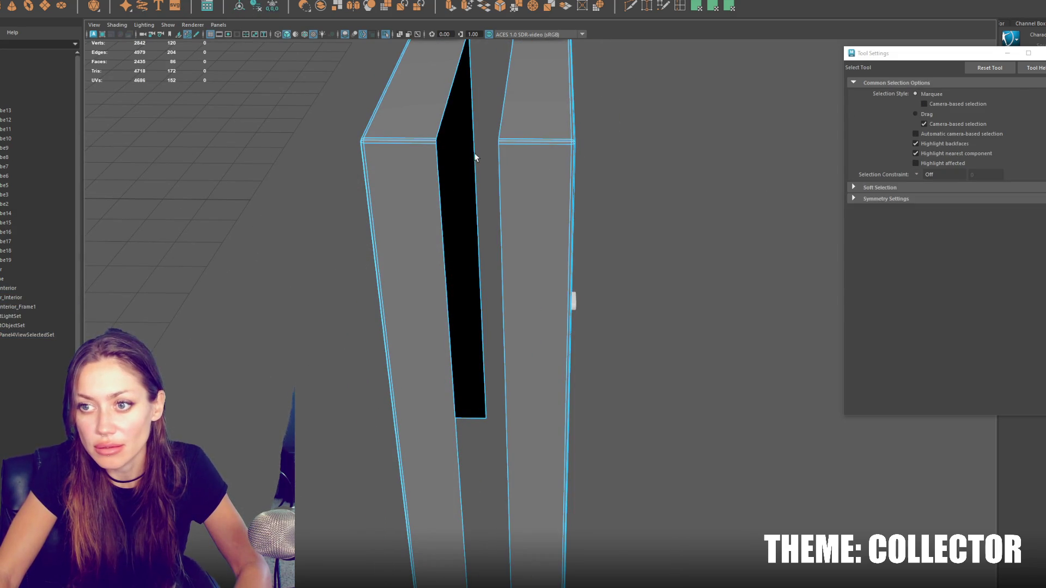
alt+drag(469, 183, 479, 152)
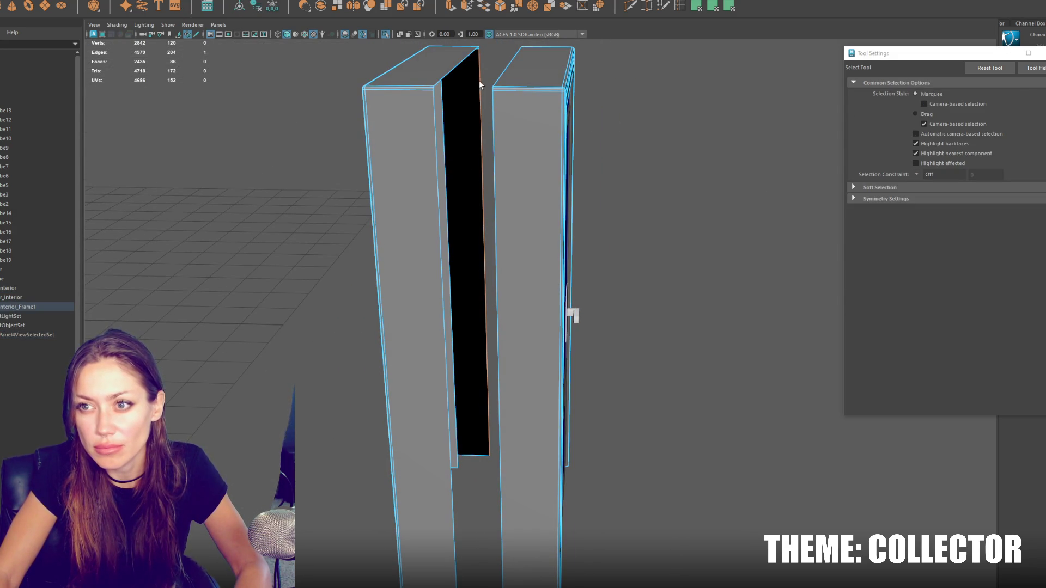
shift+click(466, 59)
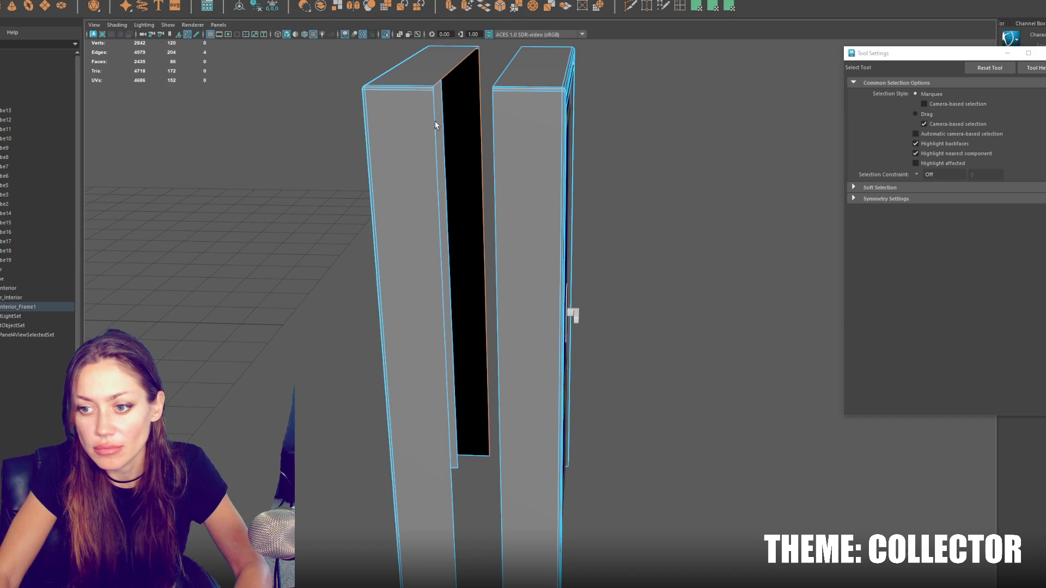
mouse_move(453, 146)
alt+mouse_down()
mouse_move(490, 136)
mouse_move(493, 102)
alt+mouse_up()
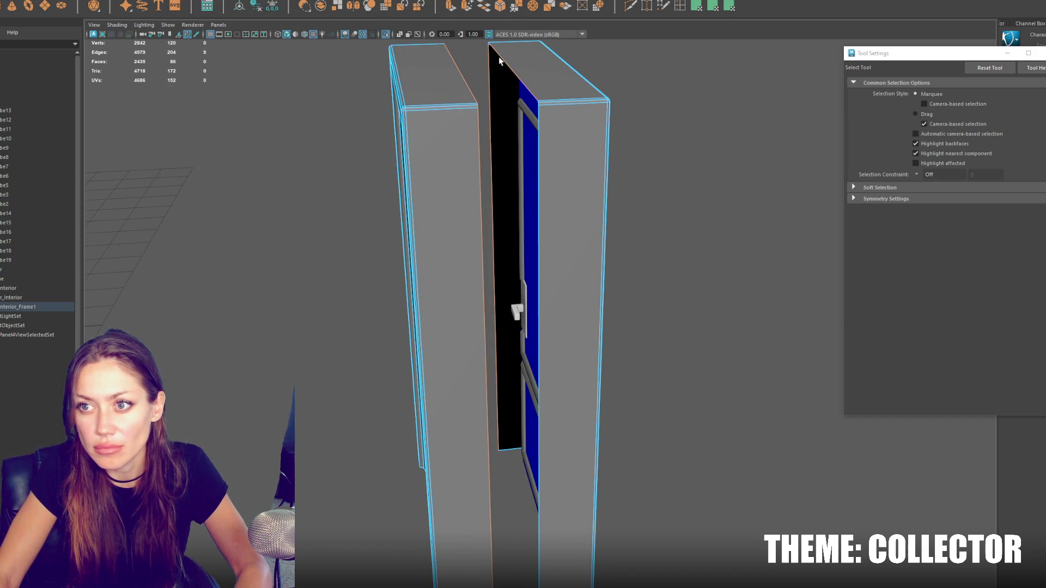
shift+click(537, 145)
alt+drag(609, 168, 567, 161)
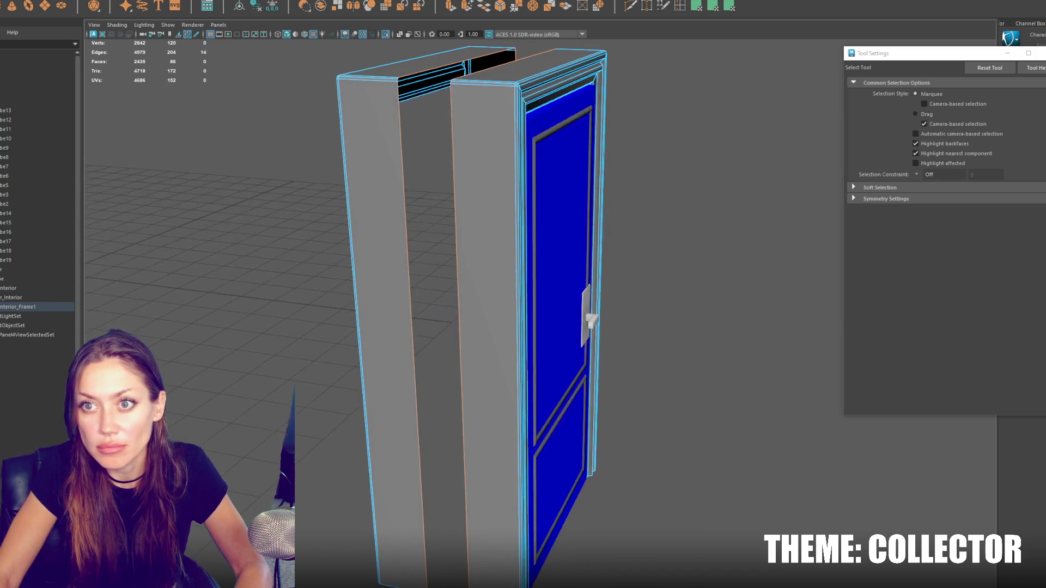
click(483, 8)
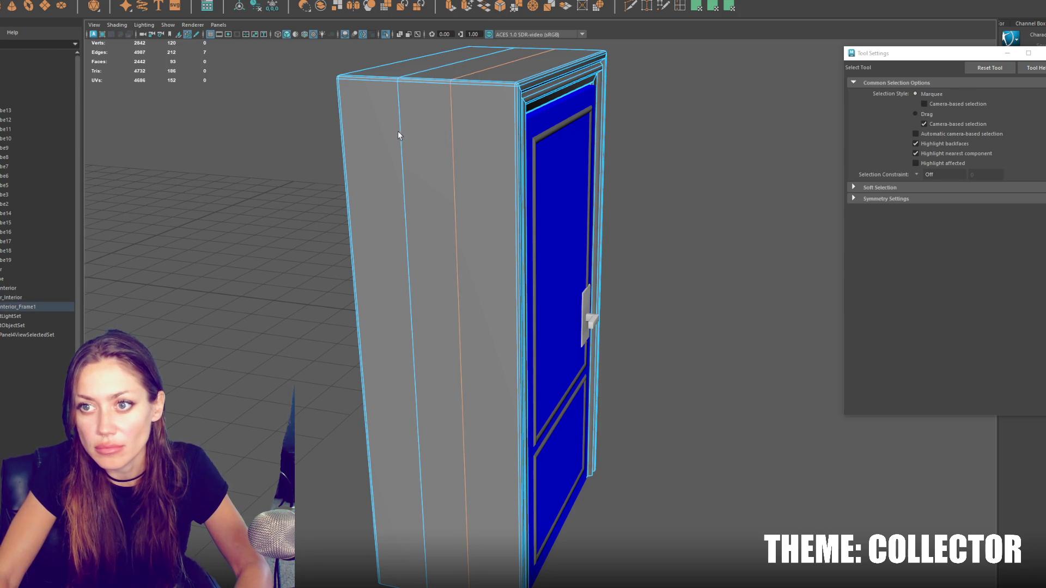
Step: Remove the leftover vertical front edges and select the door opening's side and top edges
key(ctrl+Delete)
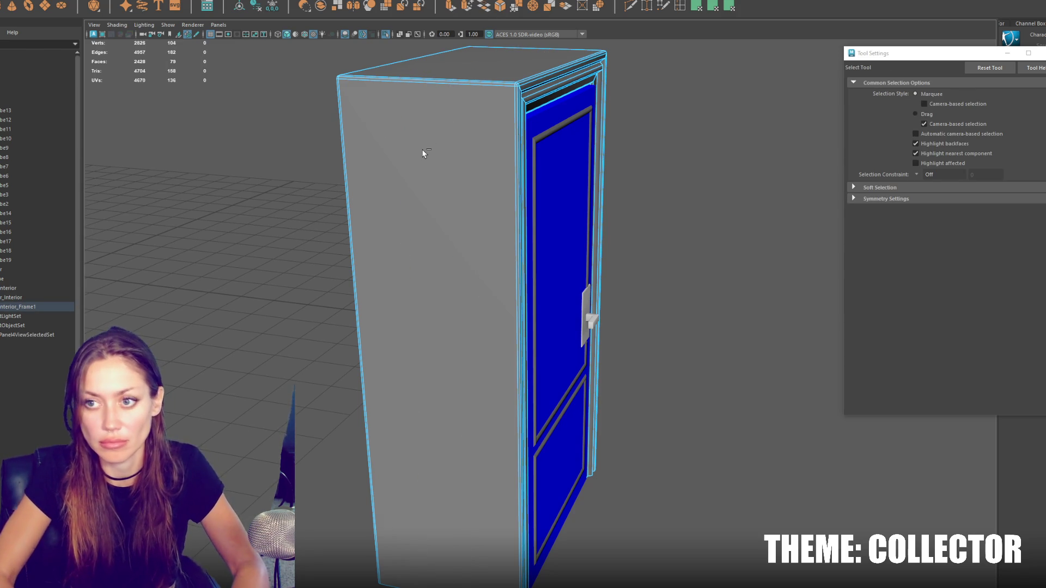
alt+drag(422, 157, 518, 147)
scroll(515, 142, up, 5)
scroll(465, 139, down, 6)
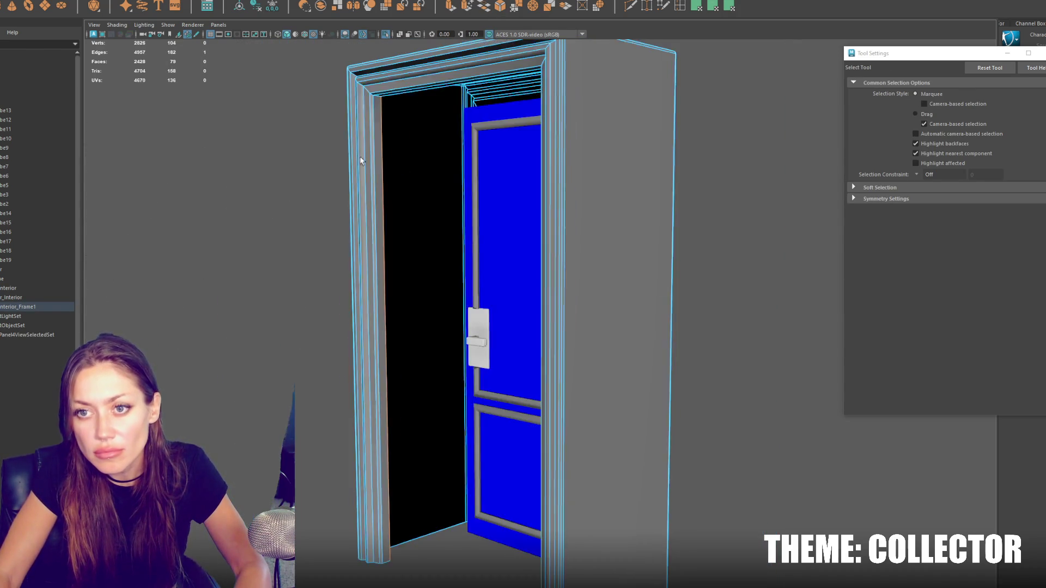
click(397, 99)
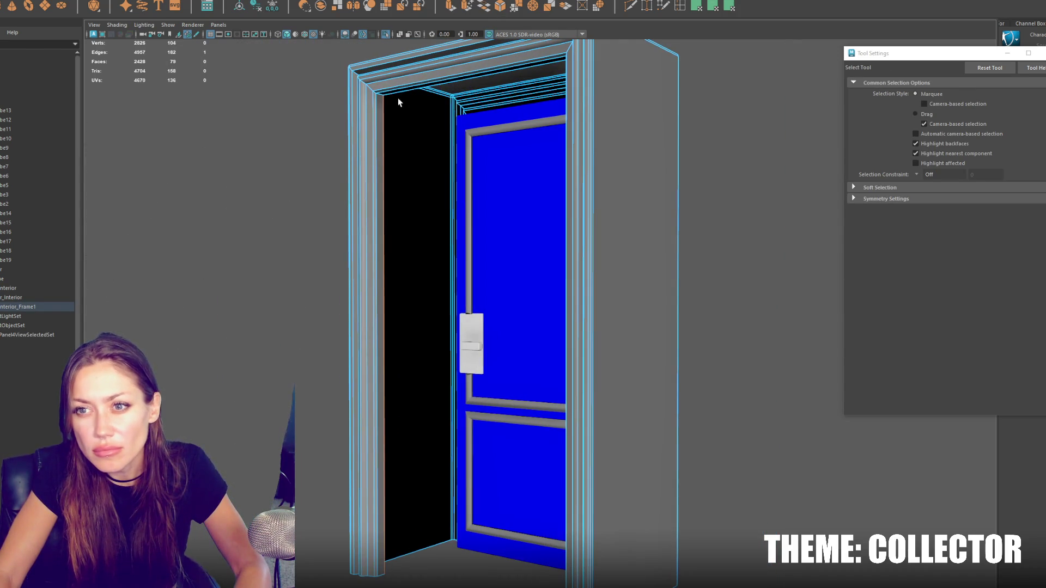
mouse_move(406, 102)
alt+mouse_down()
mouse_move(661, 140)
mouse_move(695, 96)
alt+mouse_up()
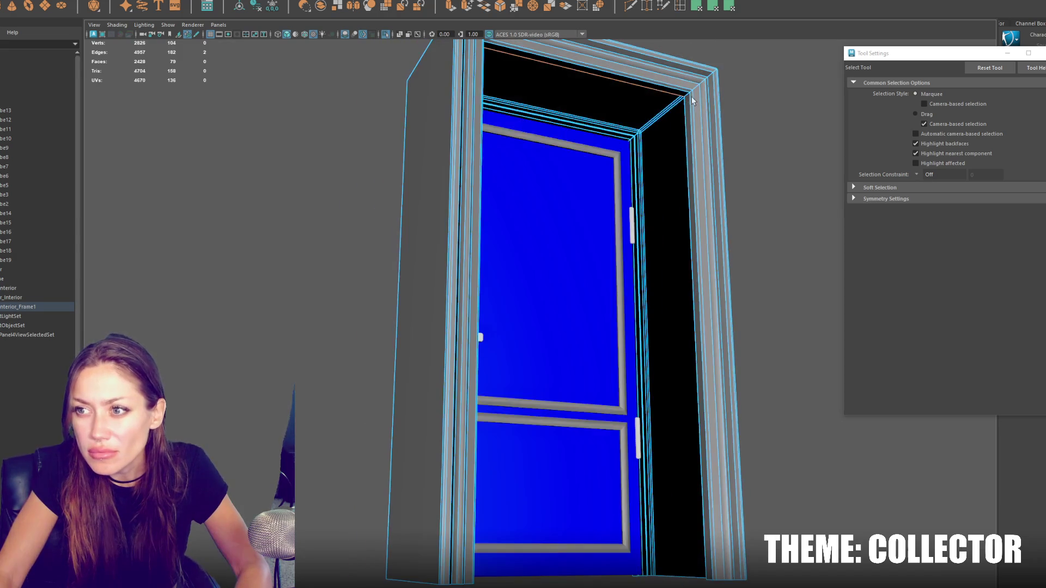
shift+click(686, 105)
scroll(645, 145, up, 4)
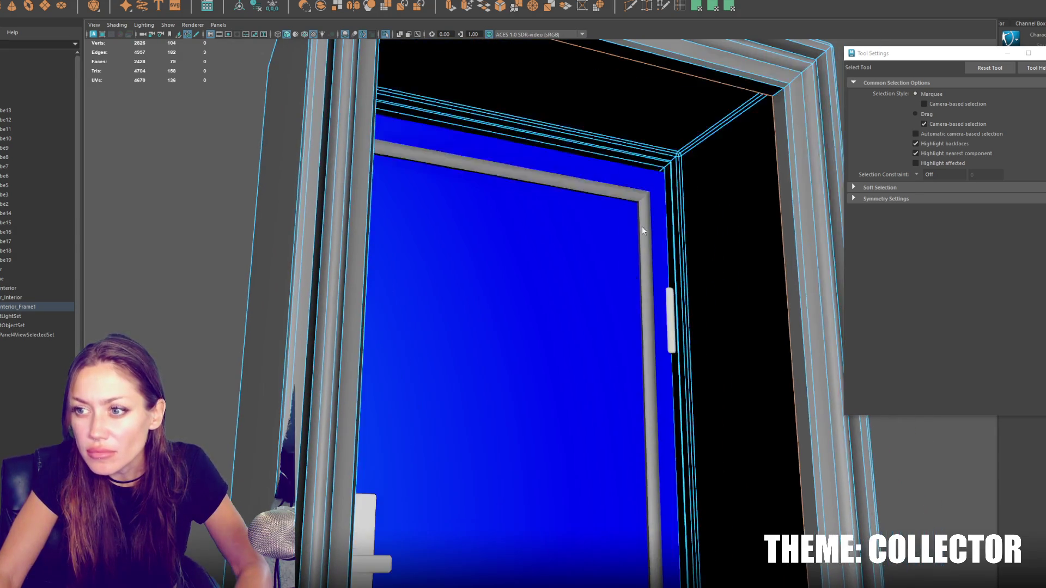
mouse_move(648, 175)
alt+mouse_down()
mouse_move(670, 191)
mouse_move(687, 188)
mouse_move(478, 134)
alt+mouse_up()
scroll(689, 187, up, 3)
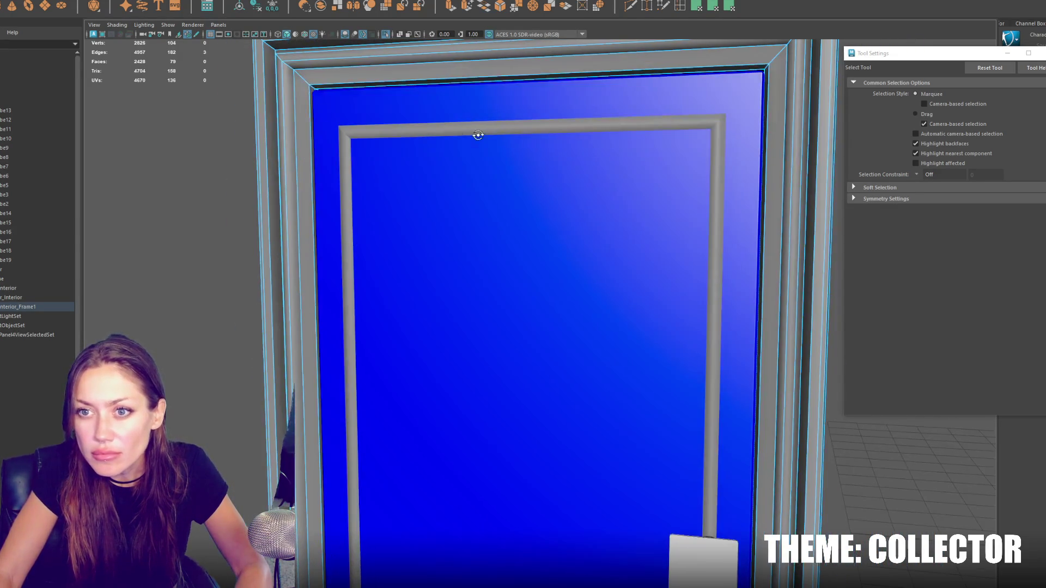
shift+click(352, 93)
mouse_move(352, 92)
alt+mouse_down()
mouse_move(366, 129)
mouse_move(373, 112)
mouse_move(382, 131)
alt+mouse_up()
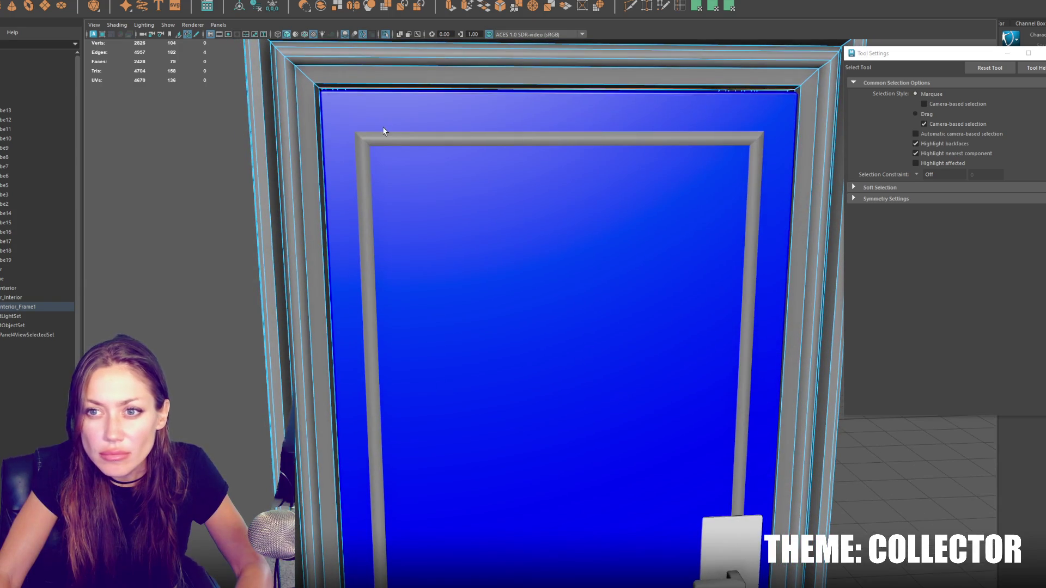
Step: Isolate the frame and bridge the selected edges across the top, then restore the full scene
key(F8)
key(ctrl+1)
alt+drag(284, 142, 504, 230)
key(F8)
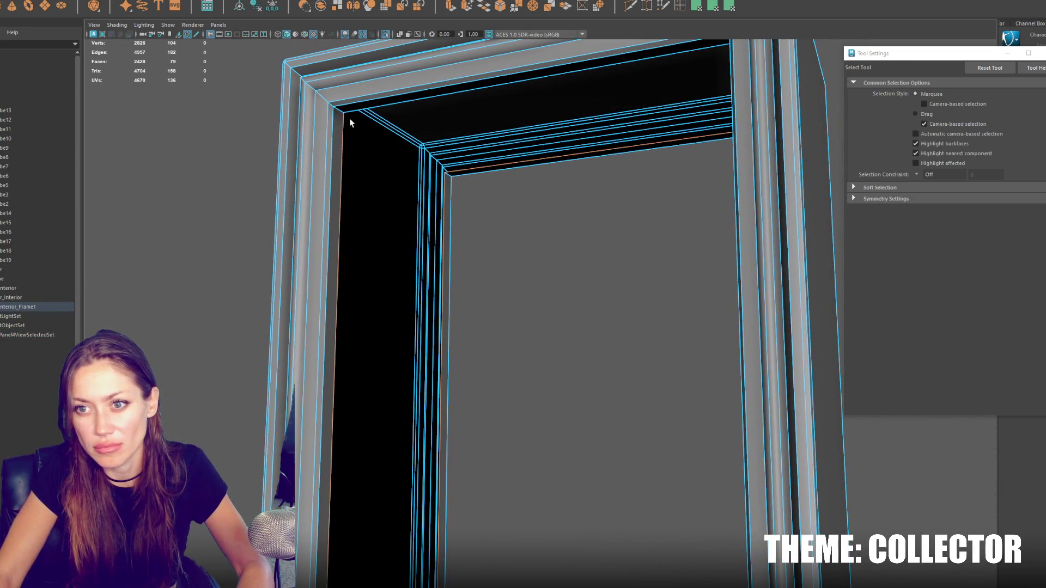
alt+drag(357, 112, 730, 239)
key(g)
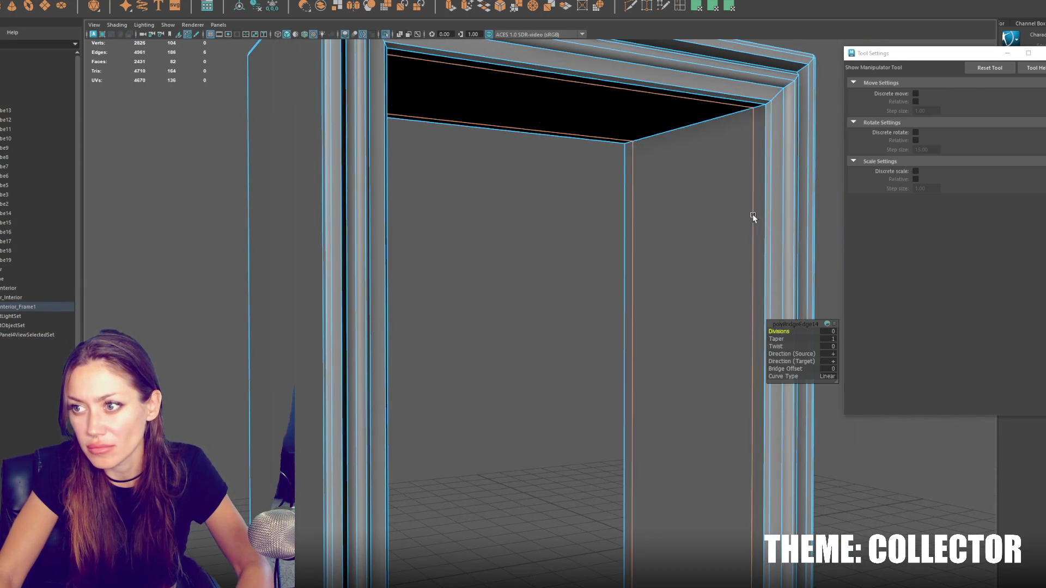
alt+right_drag(753, 214, 665, 222)
alt+drag(515, 229, 462, 266)
key(F8)
key(q)
key(ctrl+1)
scroll(525, 291, up, 5)
Step: Select one side's vertices in X-ray and move them inward along X to slim the frame
key(F9)
key(4)
drag(569, 194, 656, 501)
key(6)
key(w)
mouse_move(624, 373)
mouse_down()
mouse_move(388, 376)
mouse_move(571, 363)
mouse_up()
key(F8)
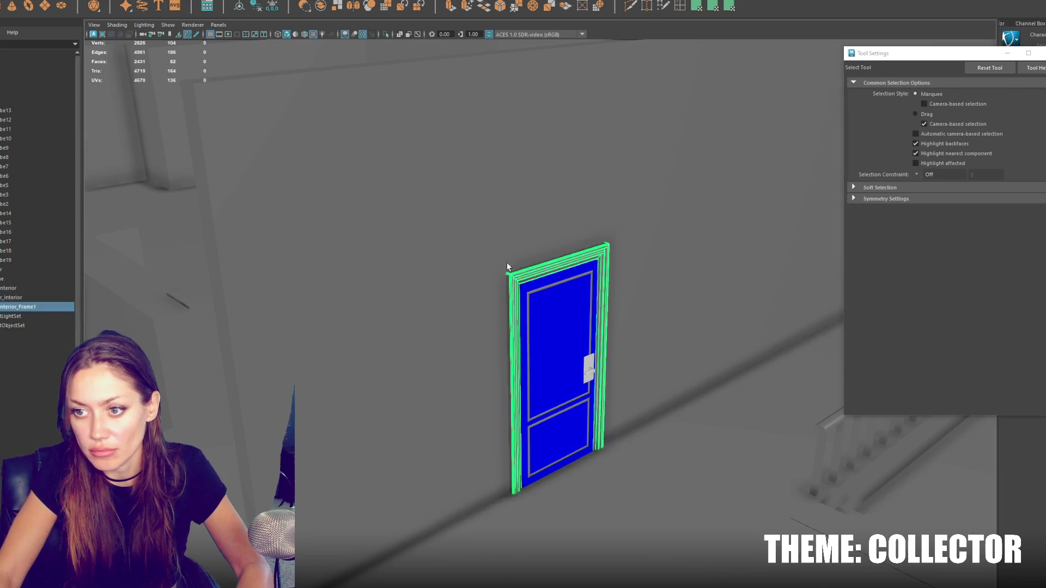
Step: Select the Interior door together with Interior_Frame1
scroll(505, 262, down, 5)
click(11, 278)
key(f)
click(32, 288)
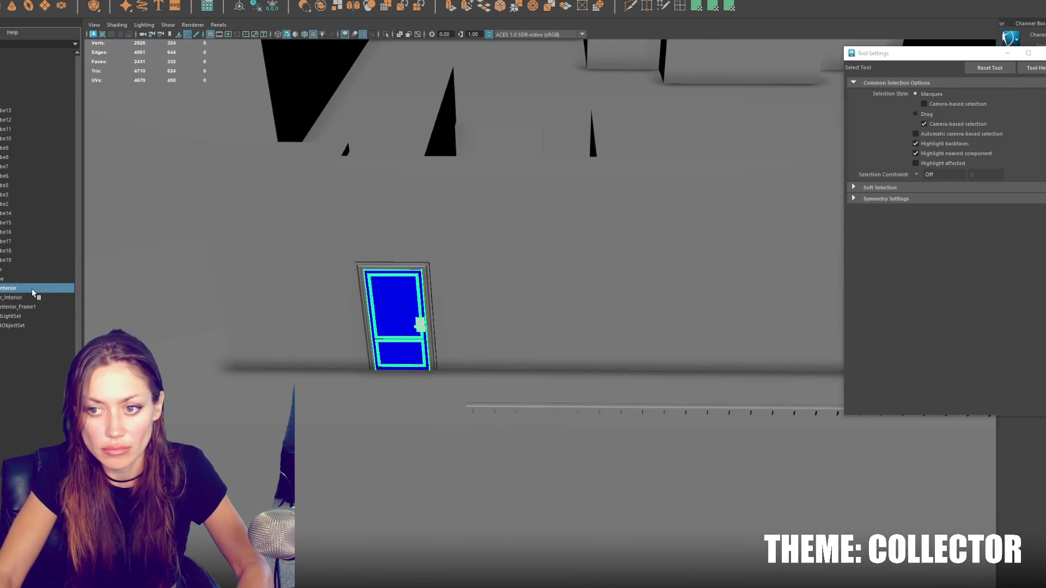
drag(60, 305, 24, 289)
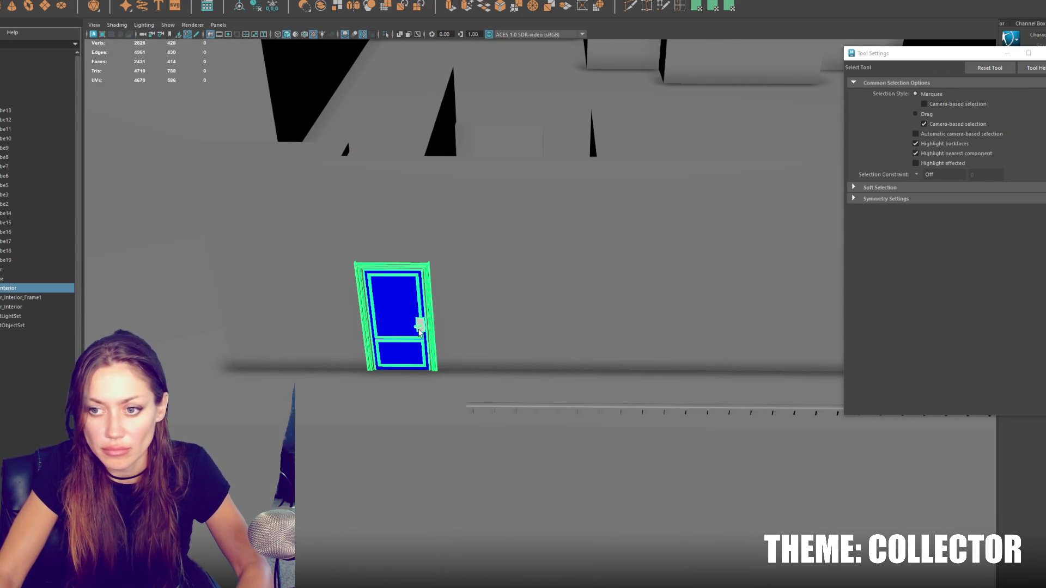
Step: Test duplicating the framed door and sliding the copy right along the wall
key(ctrl+d)
key(w)
mouse_move(357, 317)
mouse_down()
mouse_move(621, 338)
mouse_move(589, 339)
mouse_up()
scroll(561, 348, down, 4)
mouse_move(532, 359)
alt+mouse_down()
mouse_move(497, 375)
mouse_move(597, 351)
mouse_move(535, 349)
alt+mouse_up()
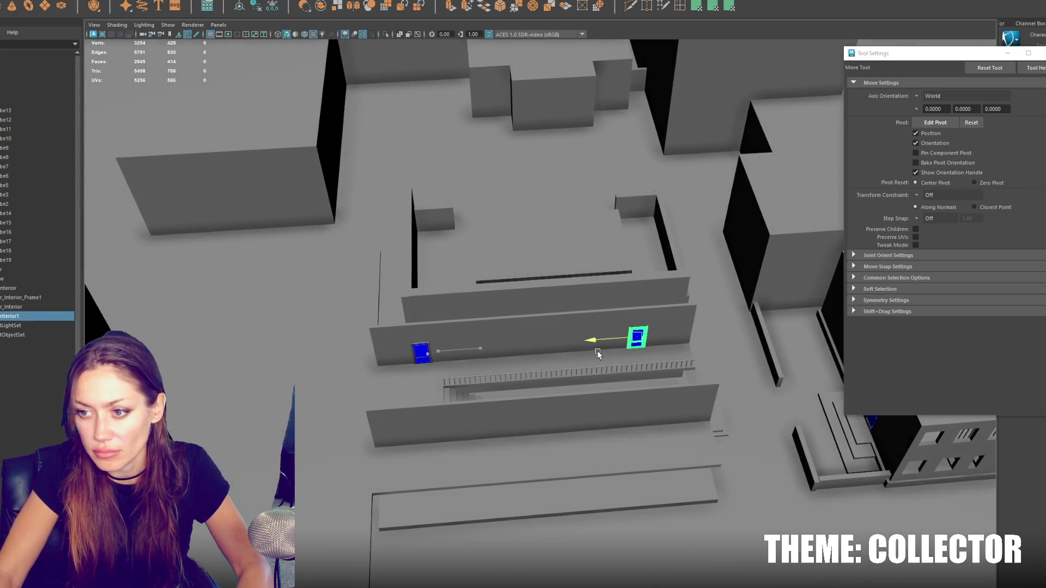
key(ctrl+d)
key(ctrl+z)
key(ctrl+z)
key(ctrl+z)
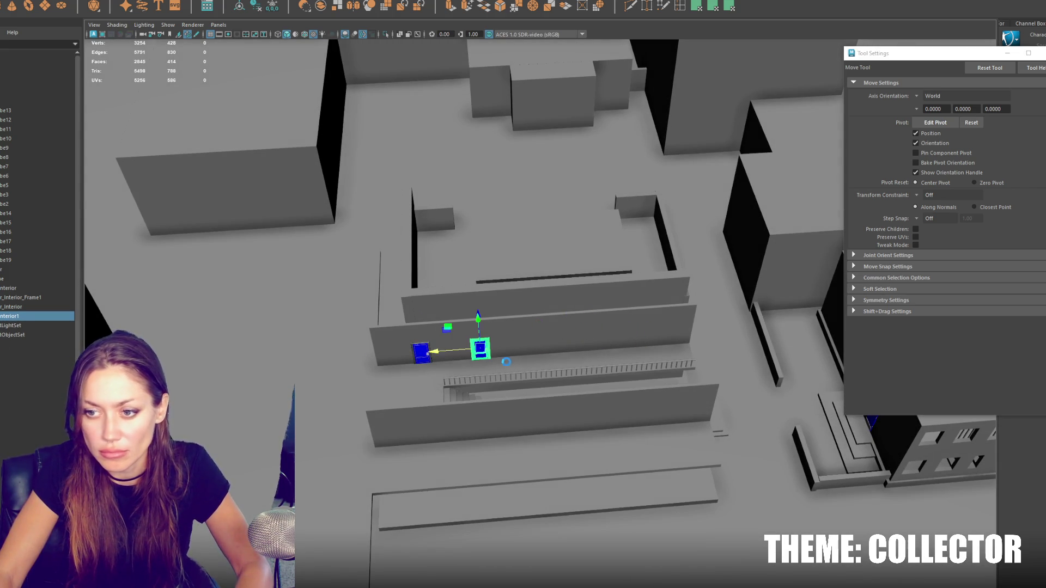
Step: Undo back to the single original door and open Edit > Duplicate Special options
click(21, 0)
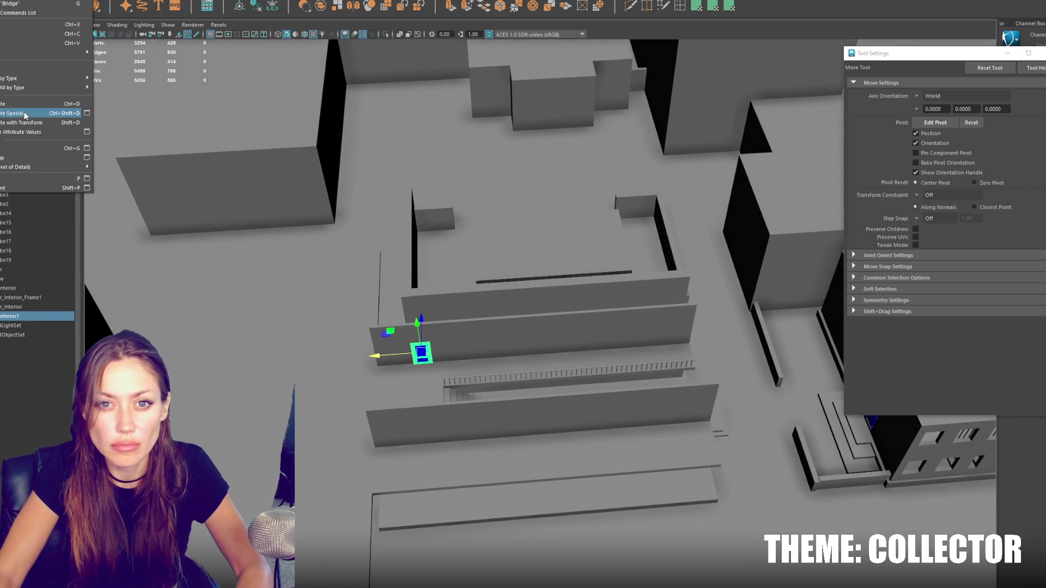
key(Escape)
key(ctrl+z)
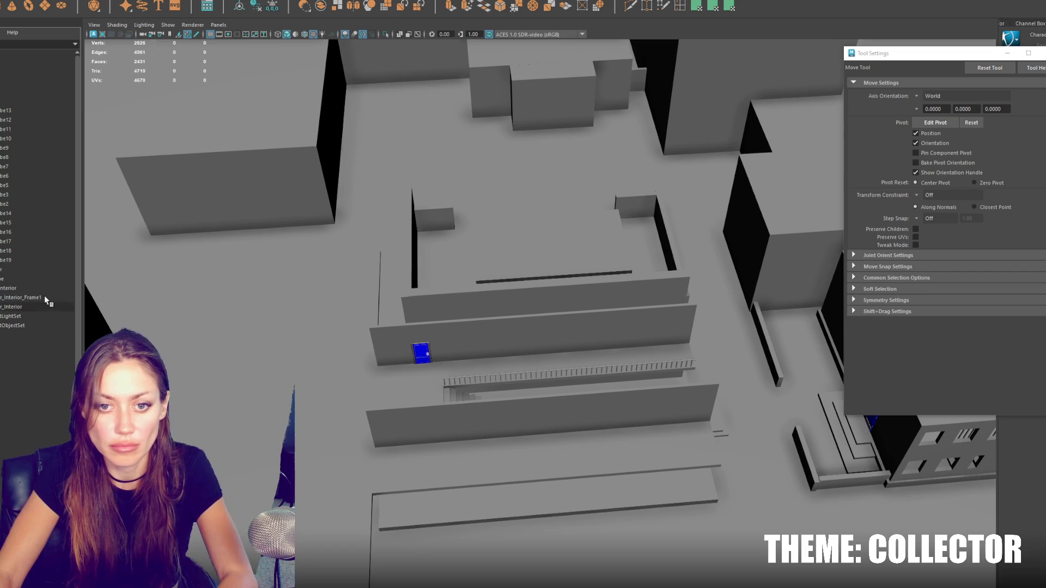
click(22, 0)
mouse_move(33, 88)
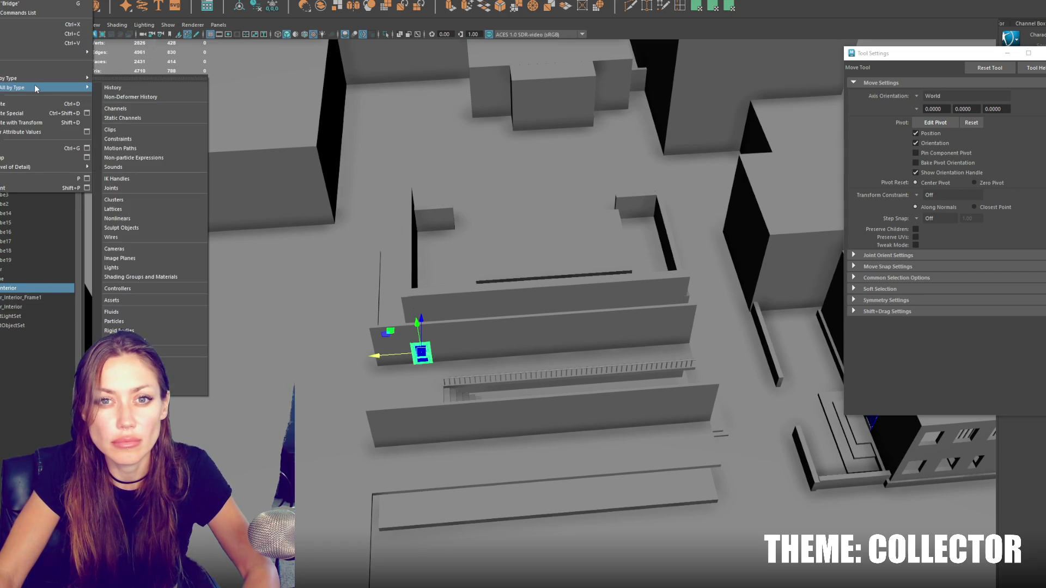
click(86, 113)
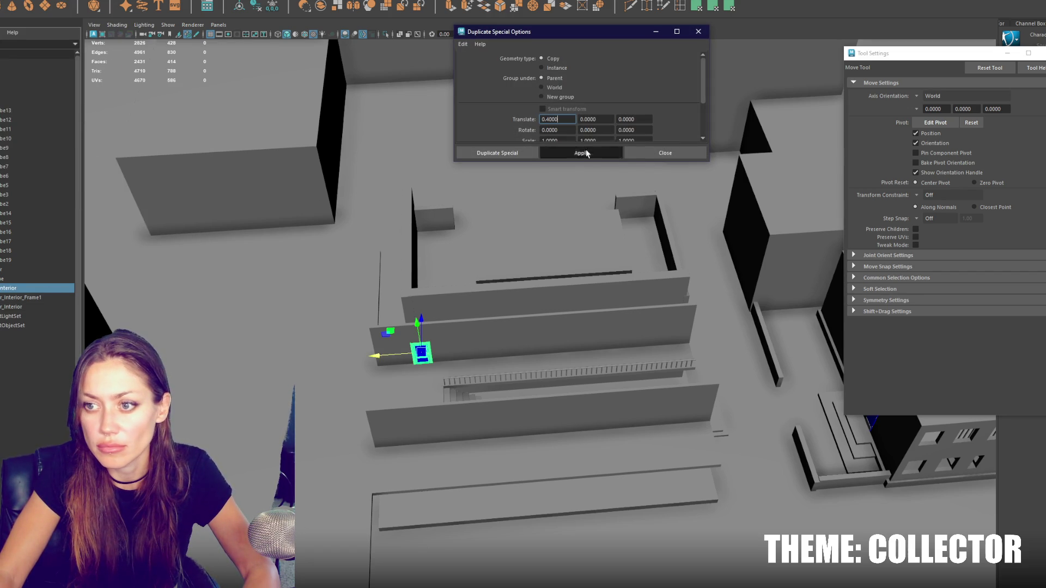
Step: Try Duplicate Special door copies with an X offset of -4, then undo them
key(ctrl+z)
click(575, 174)
scroll(574, 115, down, 3)
click(562, 60)
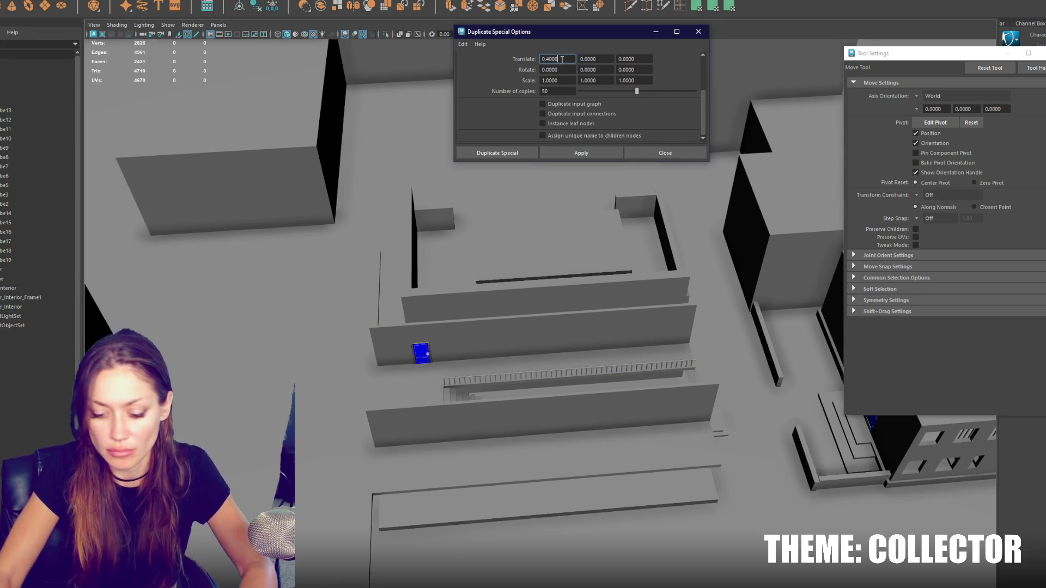
text(-4)
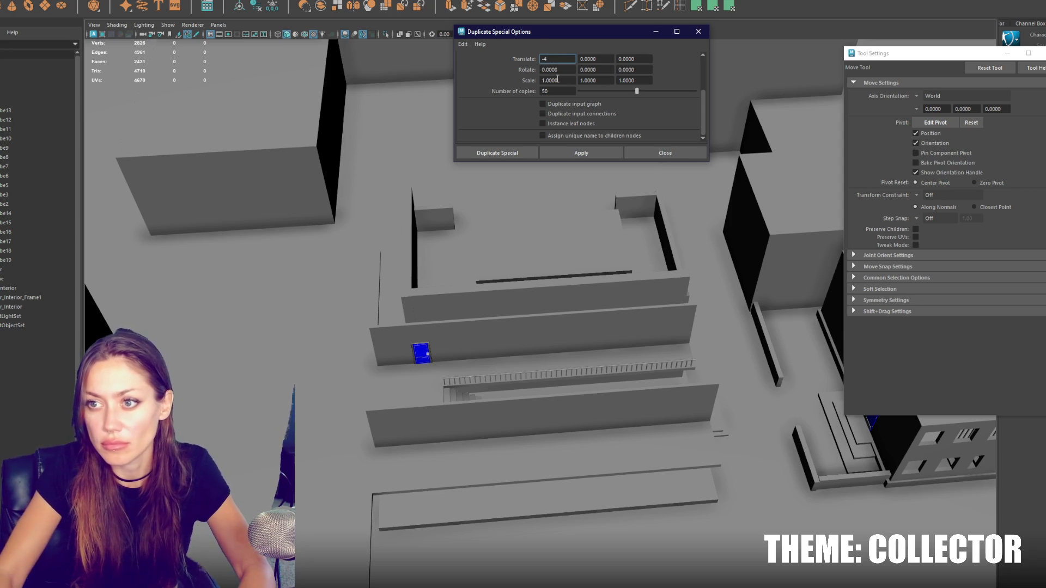
click(570, 153)
scroll(591, 215, down, 5)
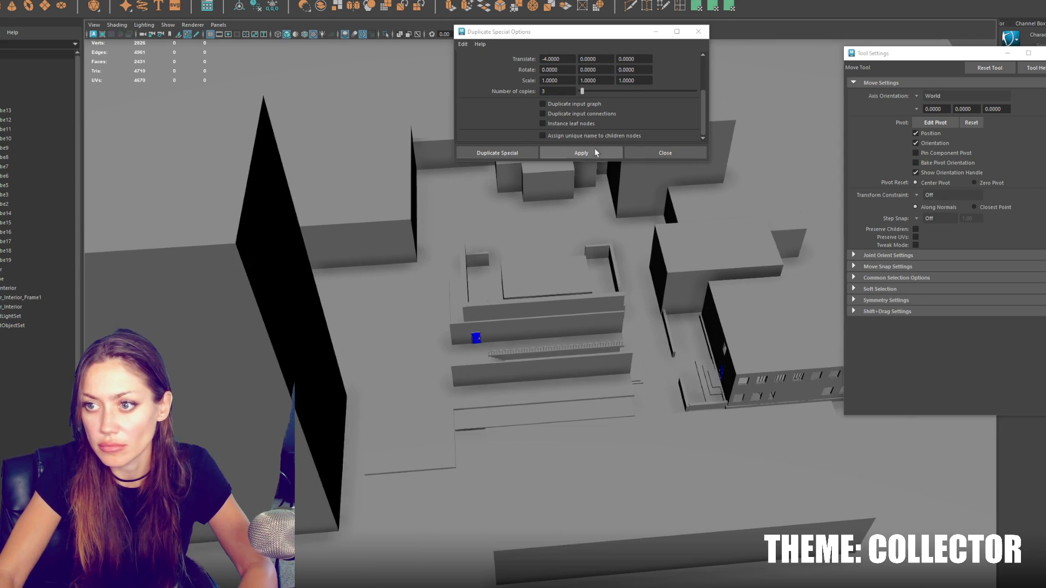
click(55, 289)
click(568, 154)
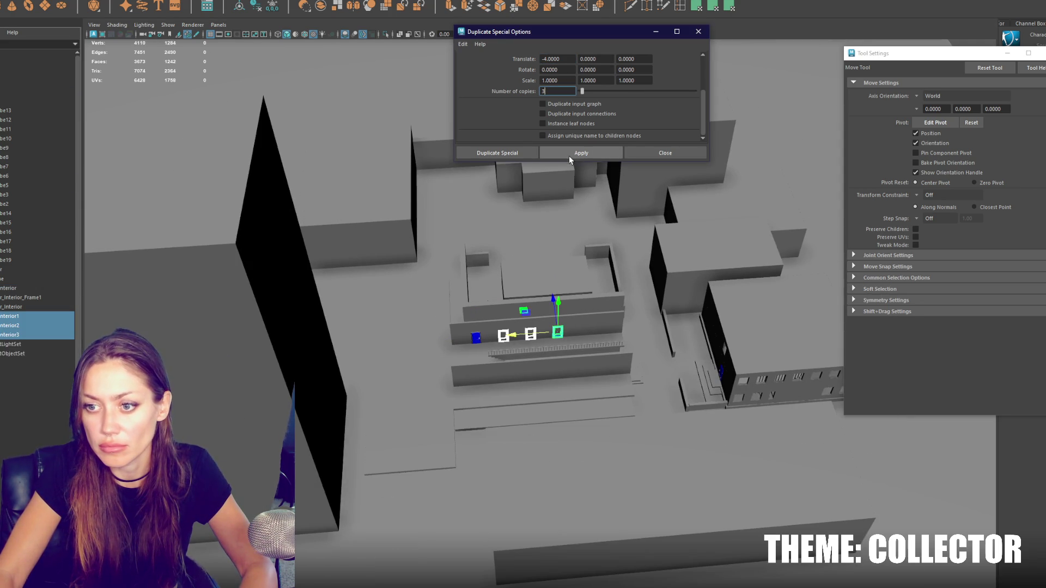
click(271, 294)
key(ctrl+z)
key(ctrl+z)
key(ctrl+z)
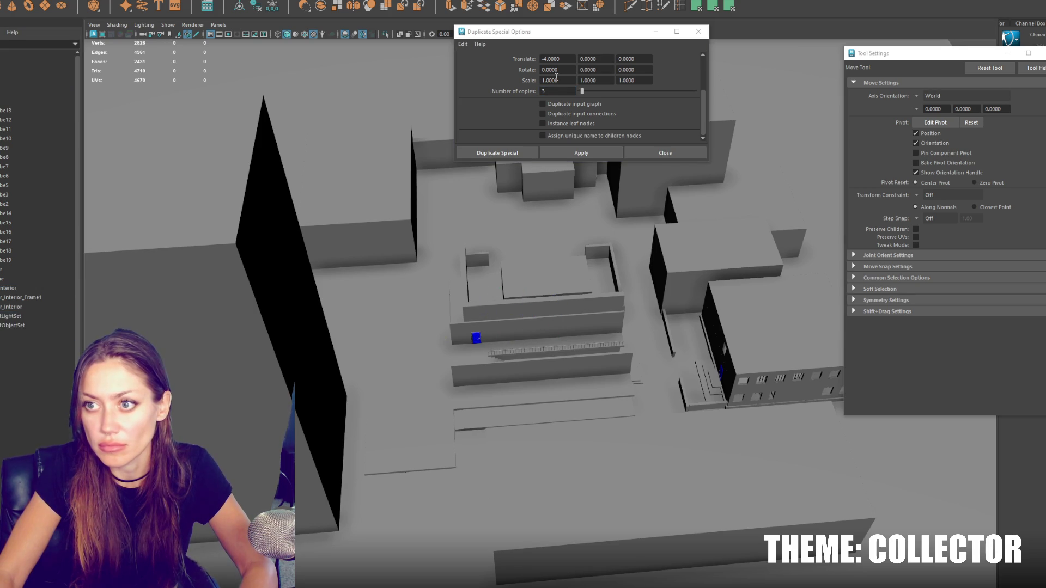
Step: Make three door copies 6 units apart along X and select all four doors
click(546, 60)
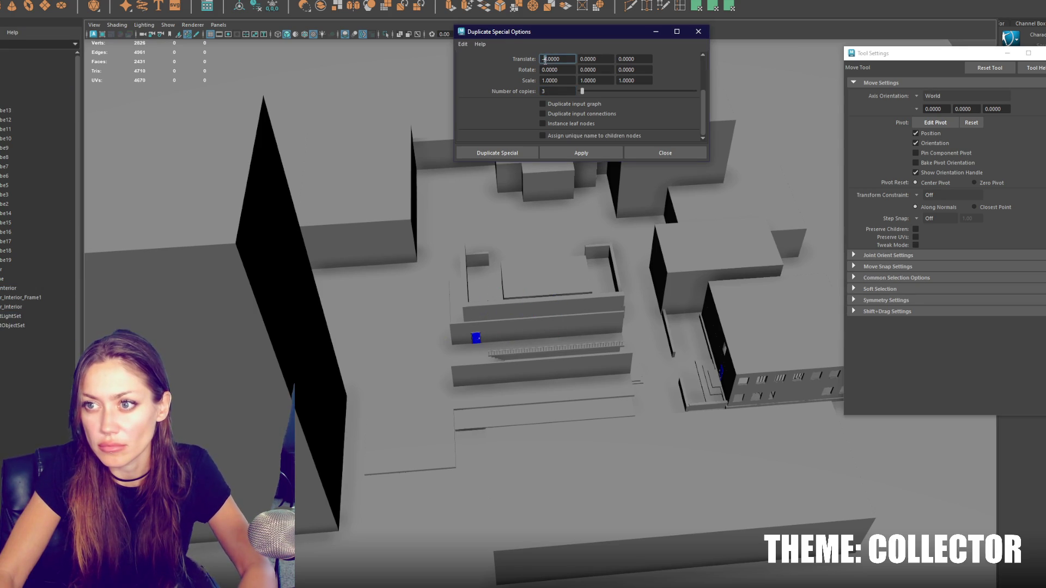
text(-6.0000)
click(600, 153)
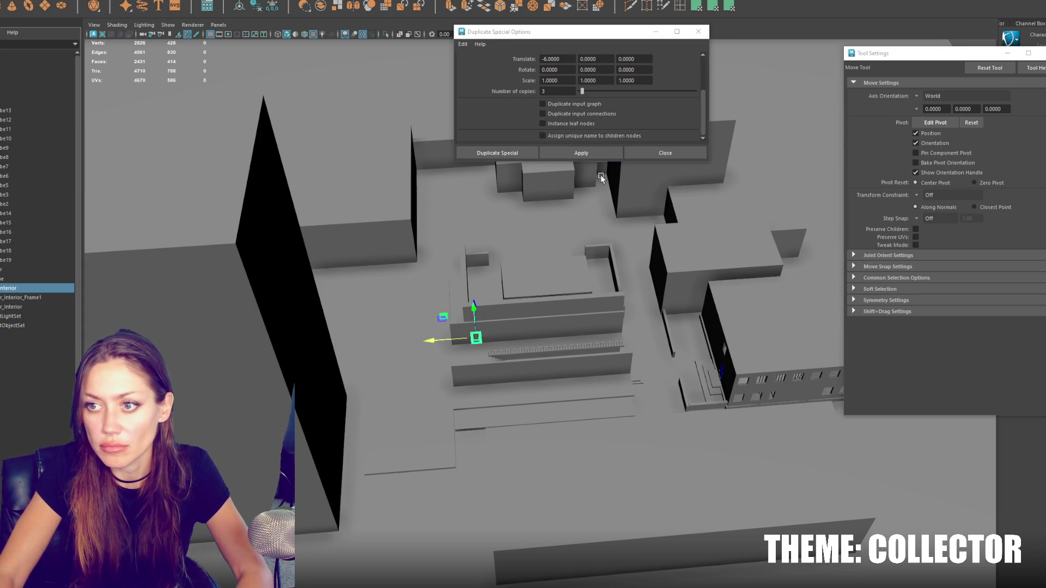
click(612, 153)
scroll(538, 383, up, 3)
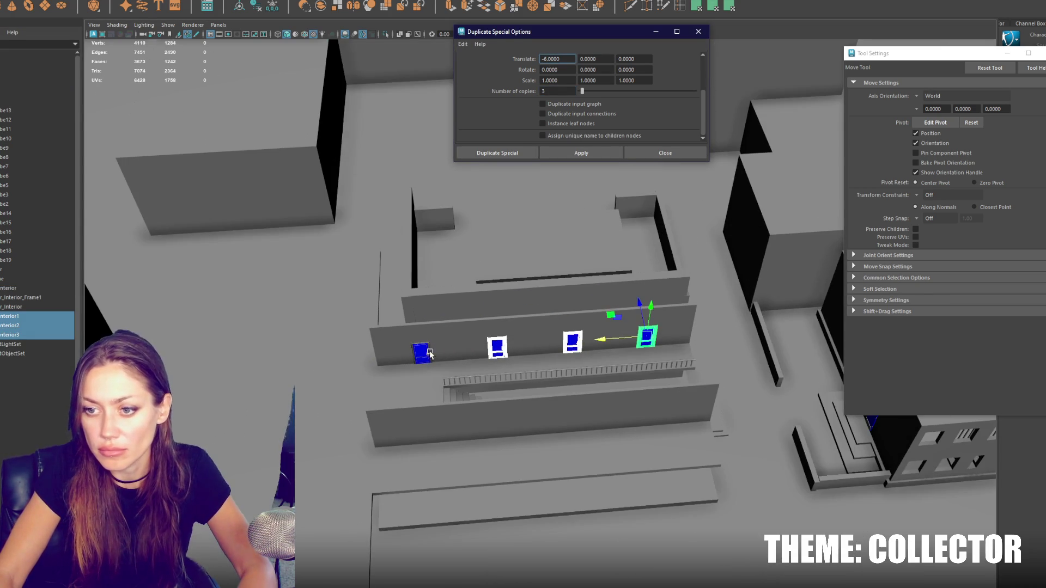
ctrl+click(55, 288)
drag(379, 361, 378, 360)
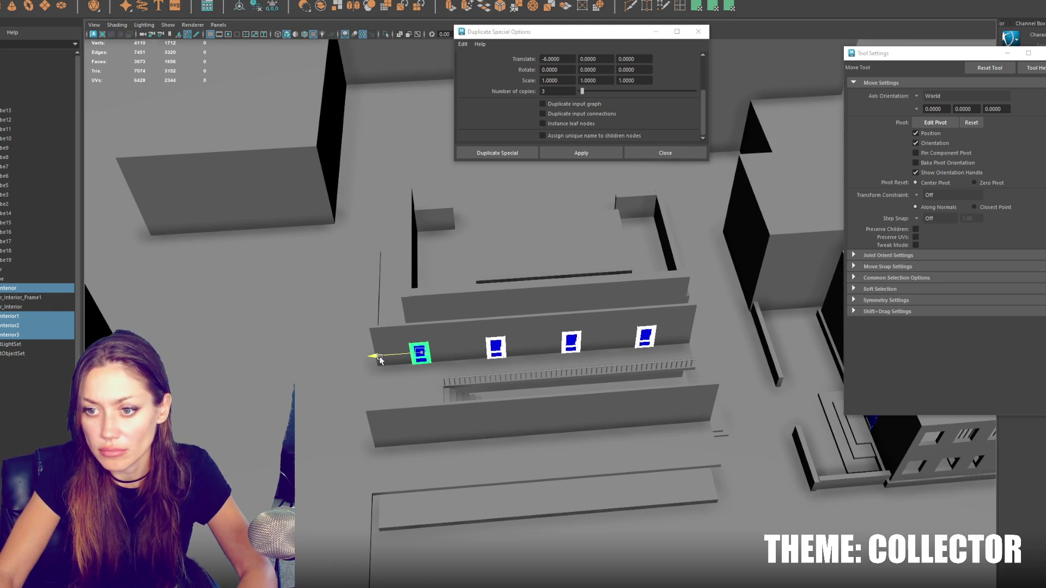
Step: Duplicate the four-door row, group the copies, and rotate the group toward another wall
key(ctrl+d)
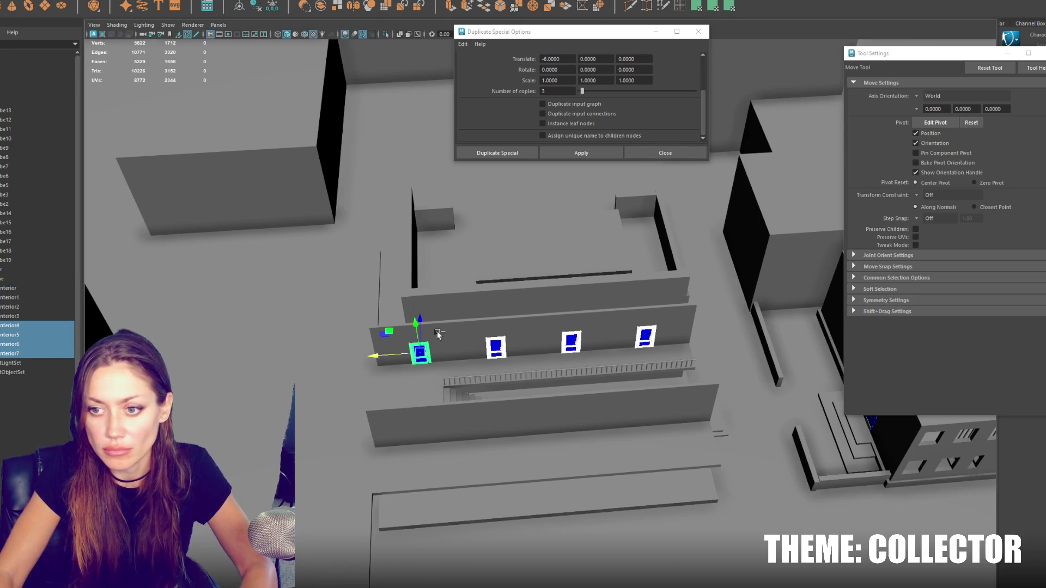
alt+drag(414, 376, 584, 365)
key(ctrl+g)
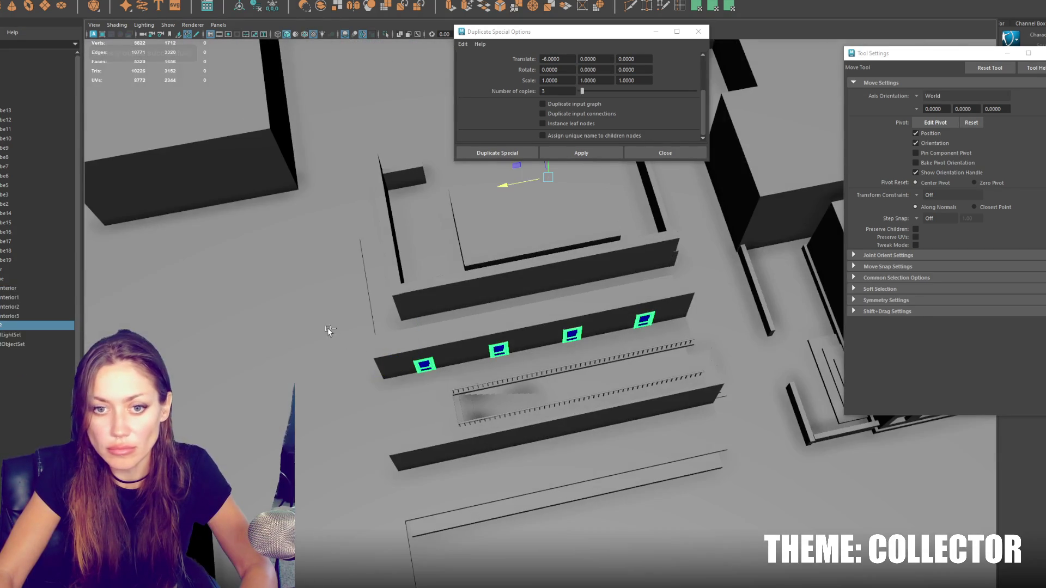
key(e)
mouse_move(573, 208)
mouse_down()
mouse_move(482, 213)
mouse_move(569, 229)
mouse_move(573, 293)
mouse_up()
Step: Duplicate the selected doors again, close the tool settings panel, and browse the mesh menu
scroll(457, 205, down, 5)
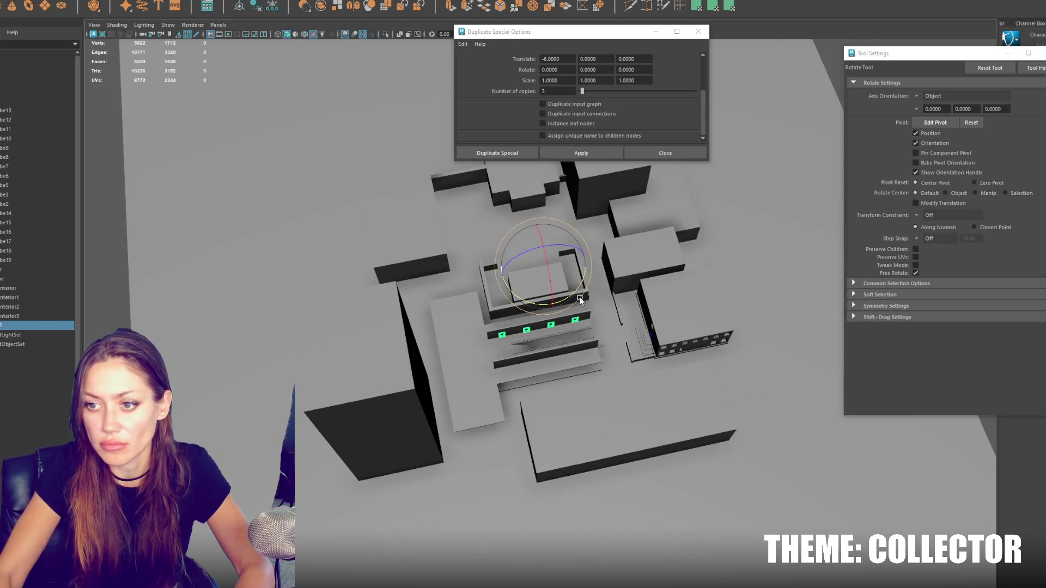
key(ctrl+shift+d)
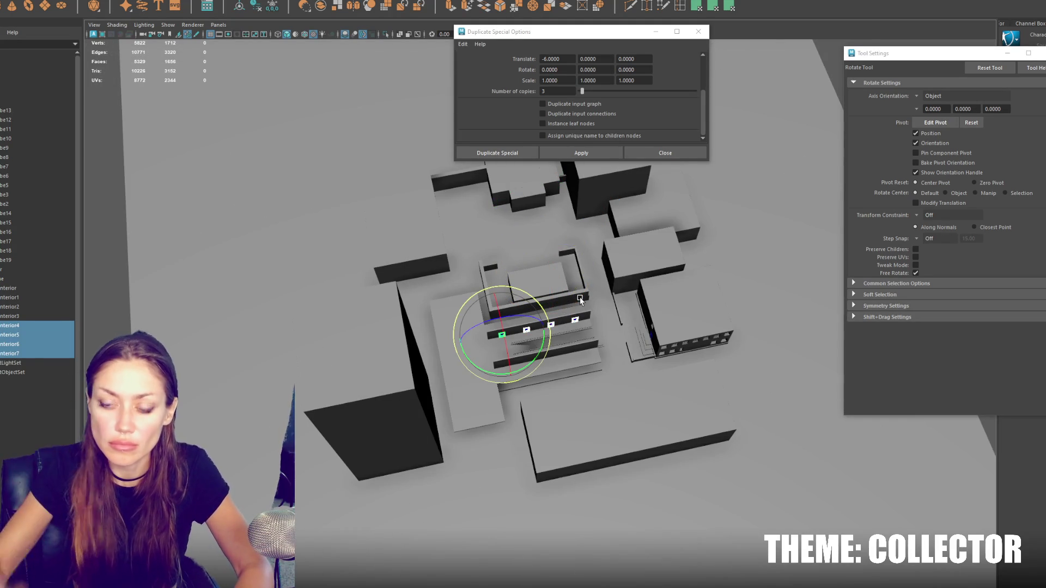
scroll(586, 295, up, 3)
click(1041, 53)
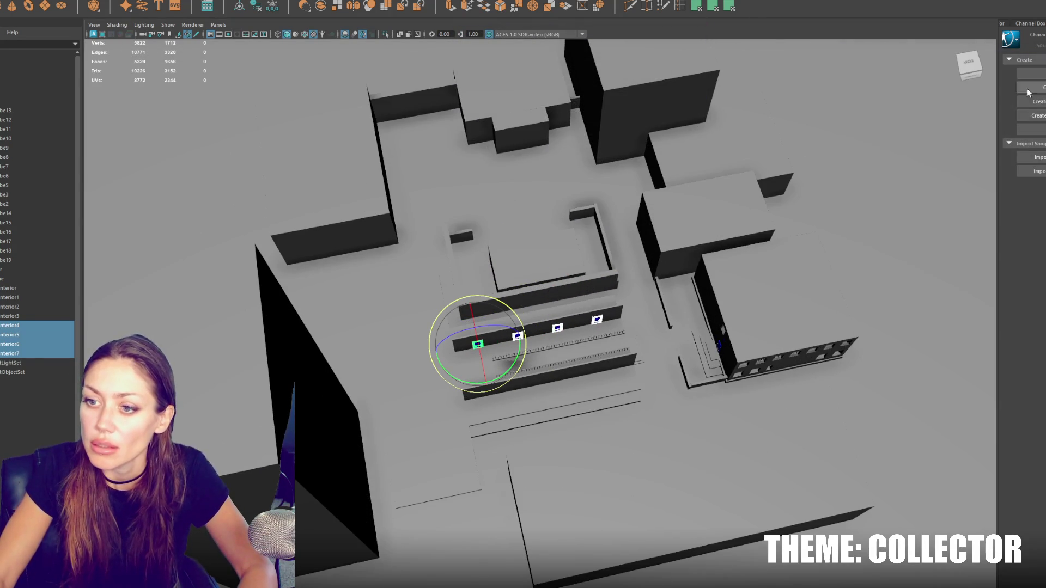
scroll(396, 388, up, 8)
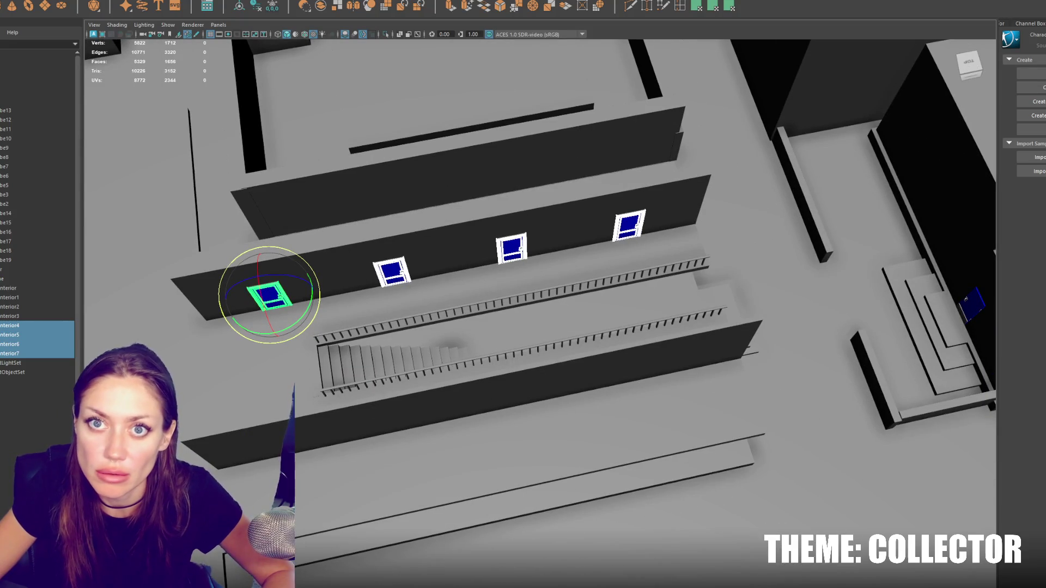
click(120, 1)
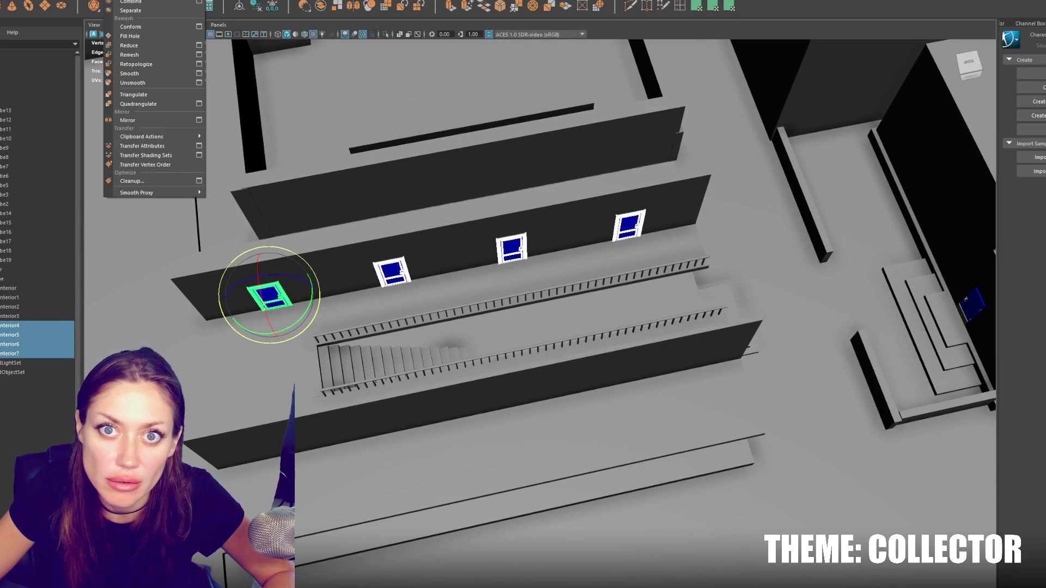
mouse_move(145, 1)
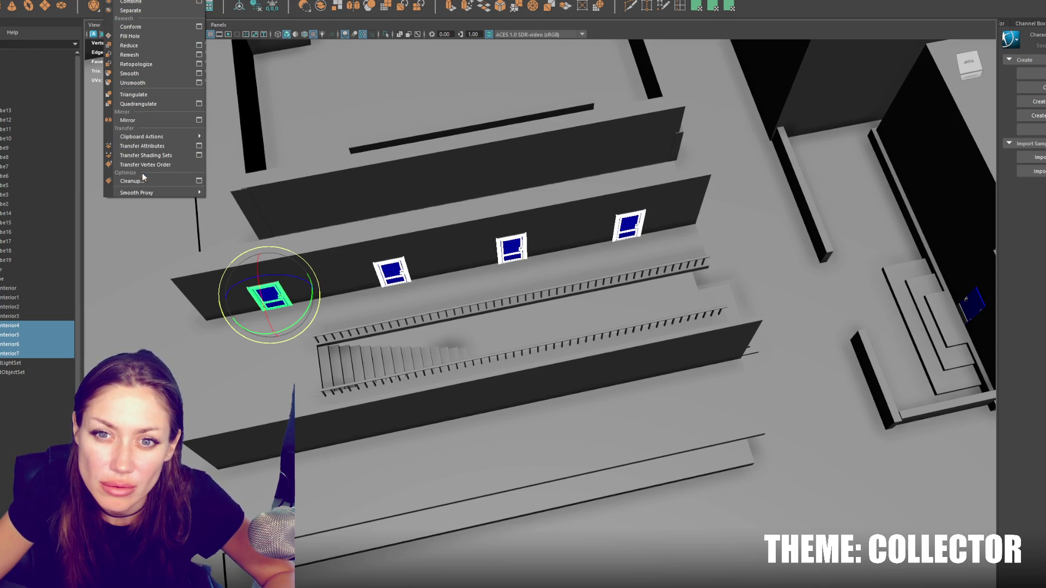
mouse_move(11, 0)
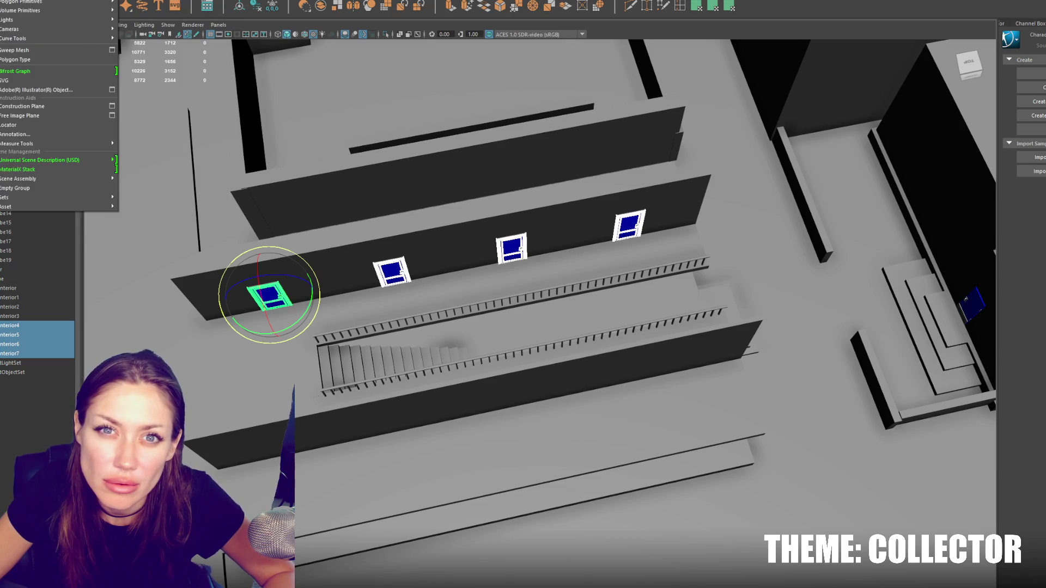
mouse_move(44, 46)
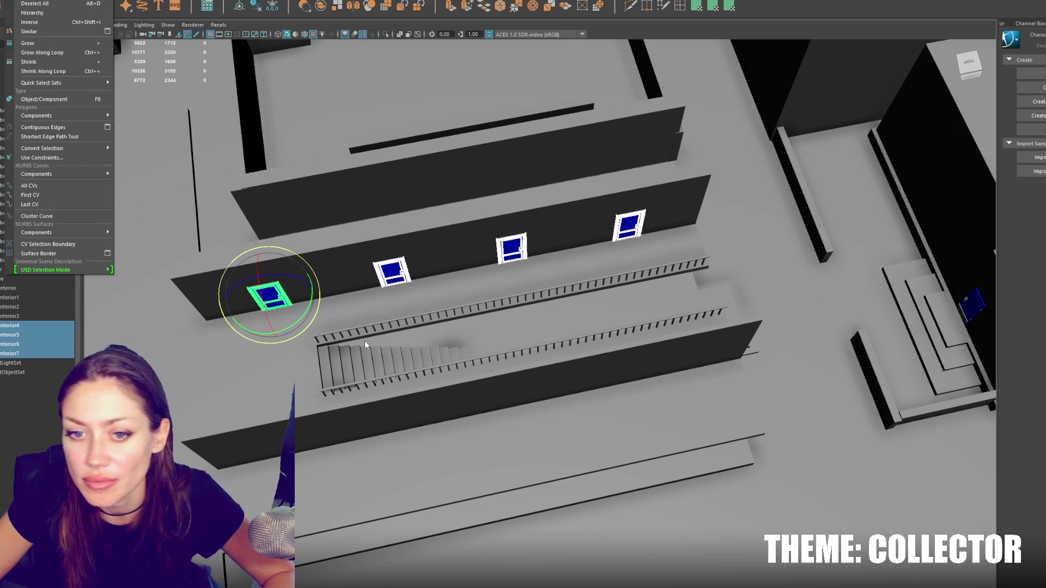
Step: Select the next two door frames along the wall and lower them to the stairs level
click(268, 289)
click(392, 272)
key(w)
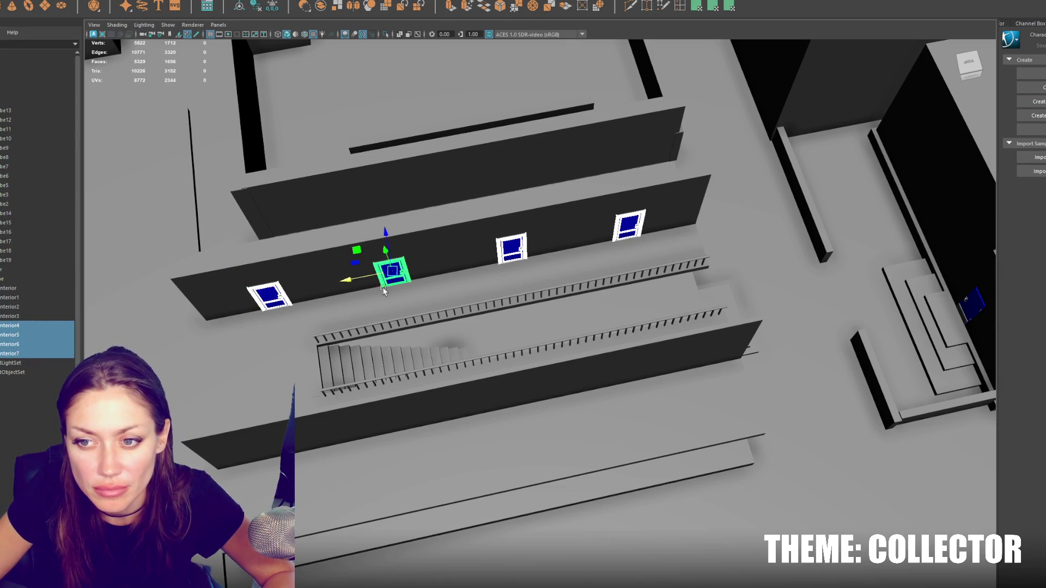
mouse_move(384, 234)
mouse_down()
mouse_move(408, 366)
mouse_move(511, 335)
mouse_move(572, 378)
mouse_move(598, 382)
mouse_up()
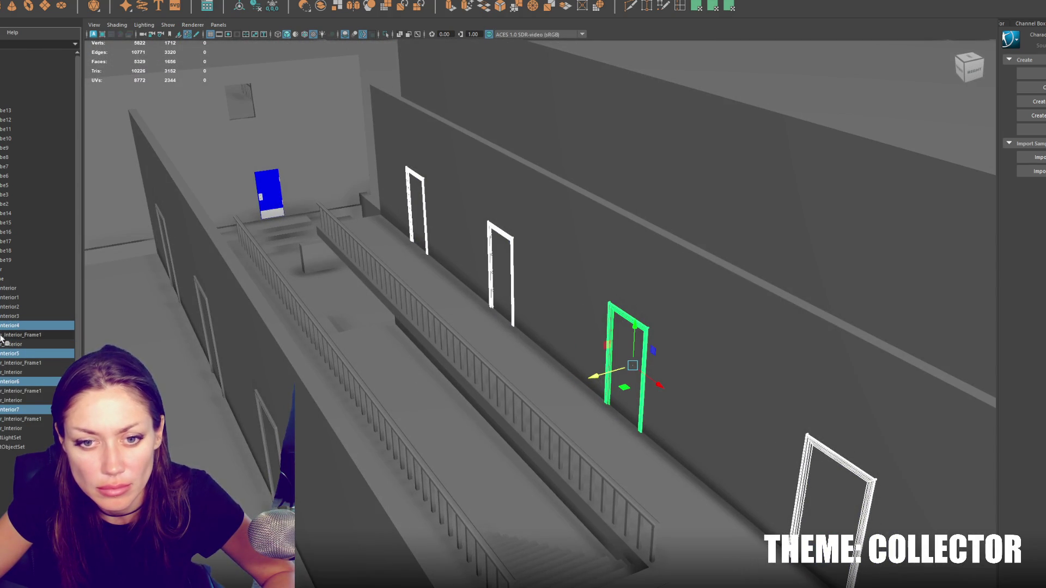
Step: Select several door interiors in the Outliner and inspect the corridor wall and floor
click(14, 334)
click(14, 344)
ctrl+click(29, 373)
ctrl+click(38, 400)
ctrl+click(41, 428)
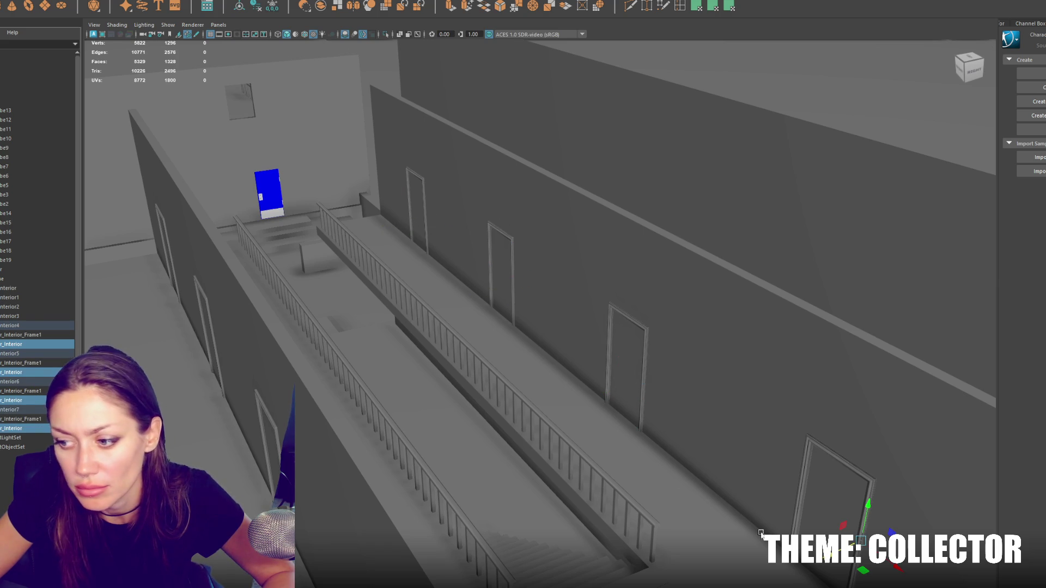
mouse_move(822, 564)
alt+mouse_down()
mouse_move(697, 415)
mouse_move(512, 381)
mouse_move(420, 329)
mouse_move(426, 306)
mouse_move(466, 316)
mouse_move(590, 306)
mouse_move(613, 294)
mouse_move(612, 277)
mouse_move(312, 299)
mouse_move(416, 299)
mouse_move(479, 278)
alt+mouse_up()
click(509, 124)
mouse_move(508, 123)
alt+mouse_down()
mouse_move(502, 159)
mouse_move(581, 257)
mouse_move(530, 243)
mouse_move(558, 264)
mouse_move(572, 233)
mouse_move(562, 231)
mouse_move(523, 348)
alt+mouse_up()
click(581, 257)
click(558, 264)
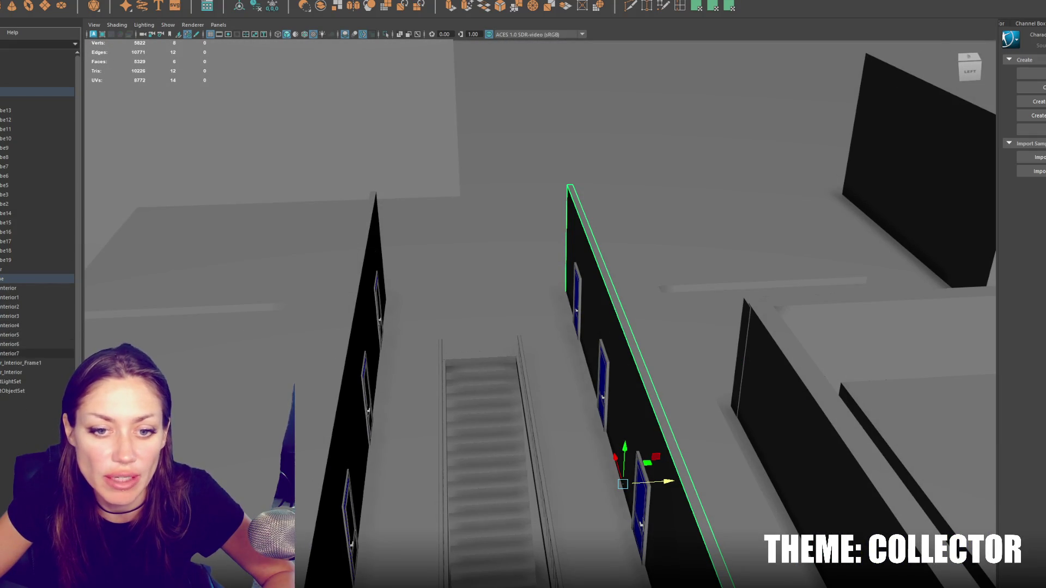
Step: Duplicate the upper-floor door frames through interior7 and move the copies down to the lower floor
click(11, 288)
shift+click(20, 355)
click(20, 354)
shift+click(41, 289)
mouse_move(325, 344)
alt+mouse_down()
mouse_move(436, 46)
mouse_move(531, 153)
alt+mouse_up()
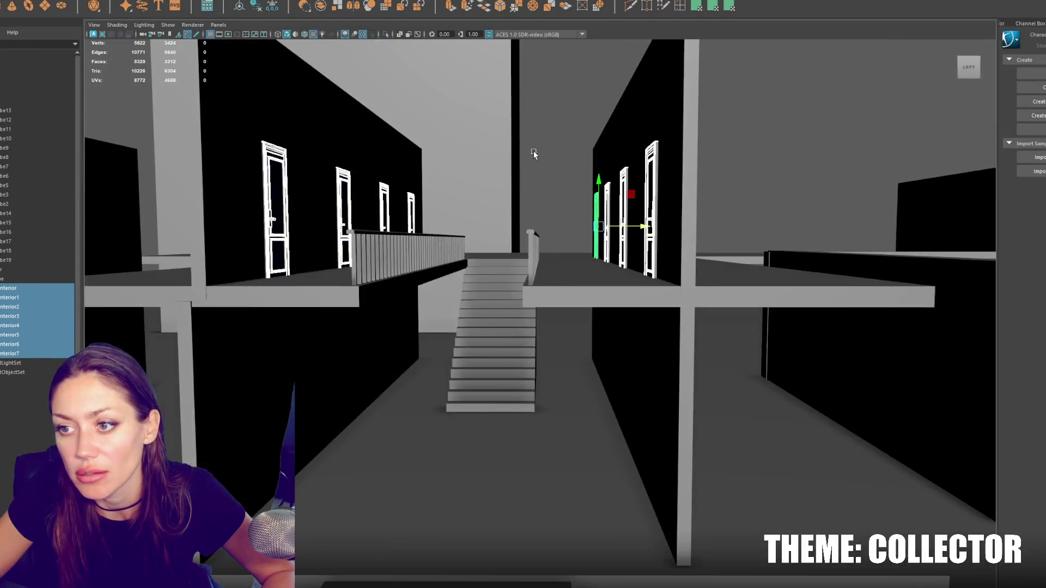
key(ctrl+d)
drag(599, 184, 614, 297)
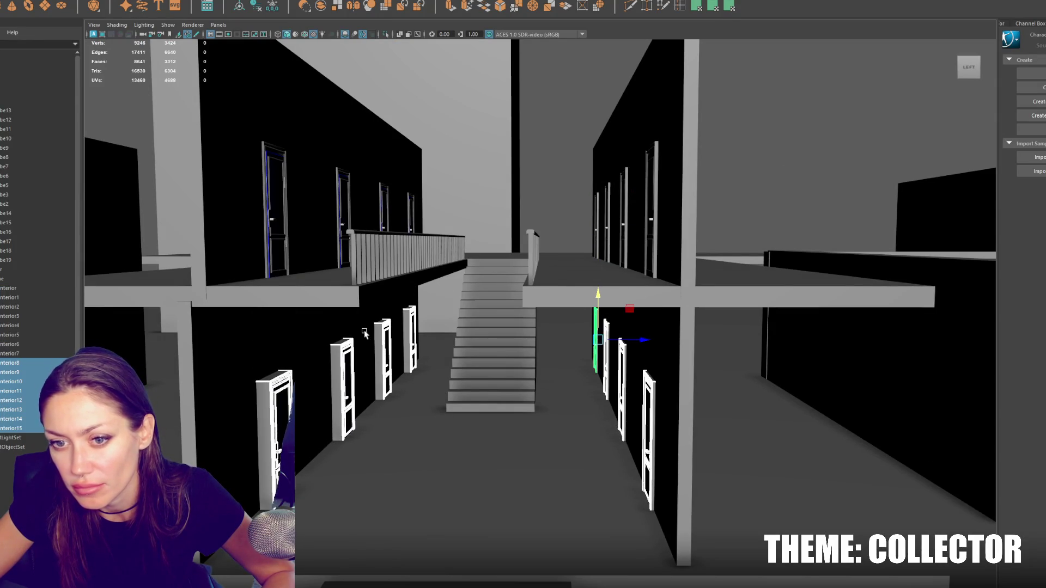
click(320, 361)
drag(394, 432, 402, 433)
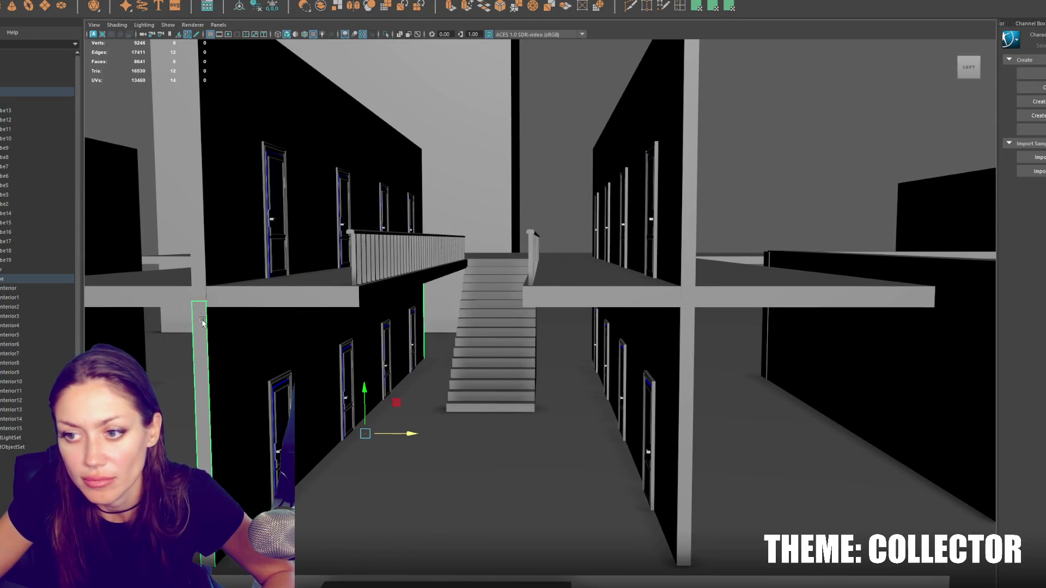
Step: Group all door frames from interior through interior15
click(24, 288)
shift+click(22, 426)
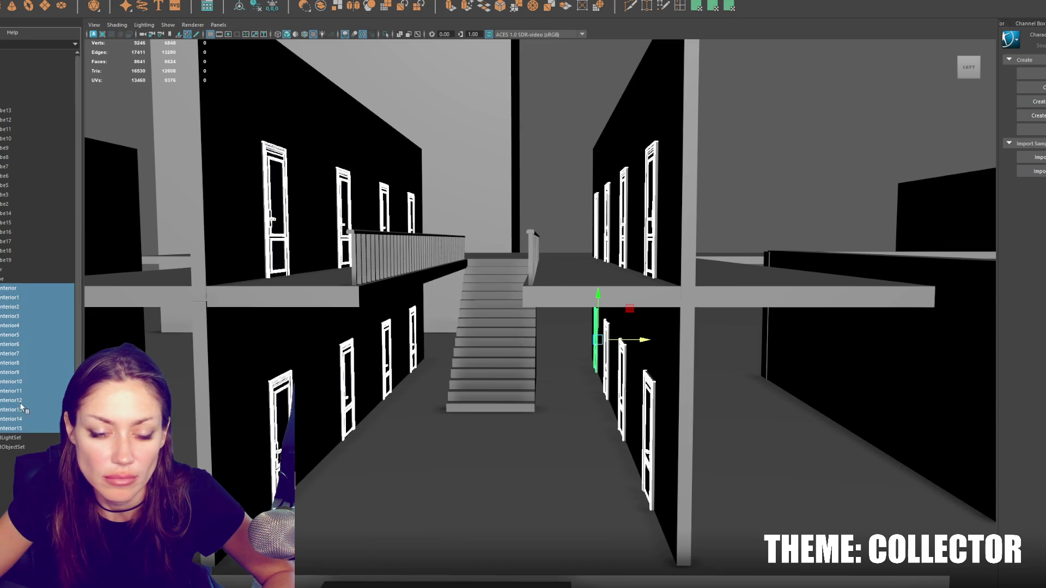
key(ctrl+g)
Step: Select everything in the scene and export it with File > Export Selection
click(11, 91)
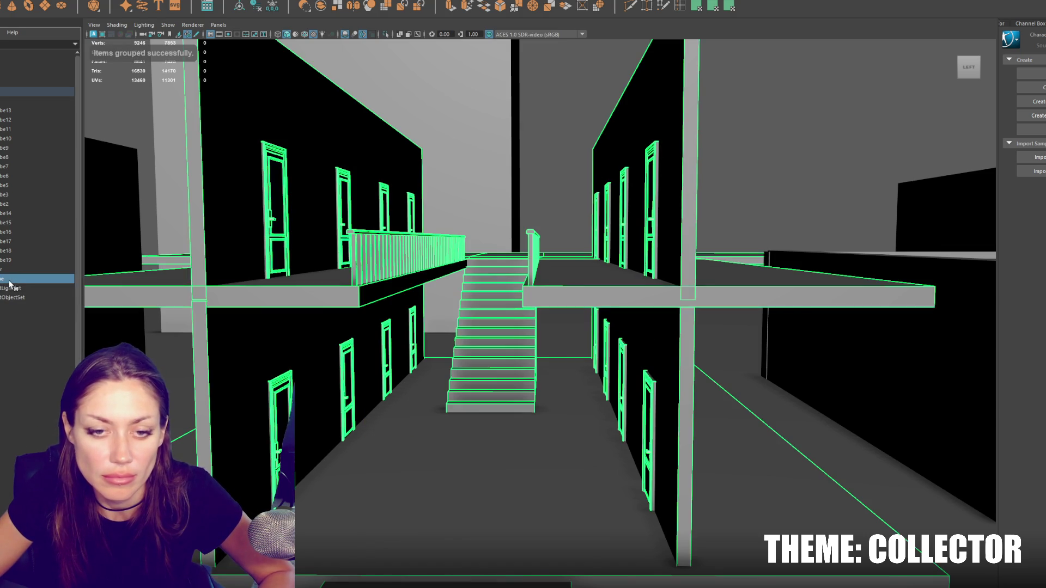
click(8, 1)
click(22, 89)
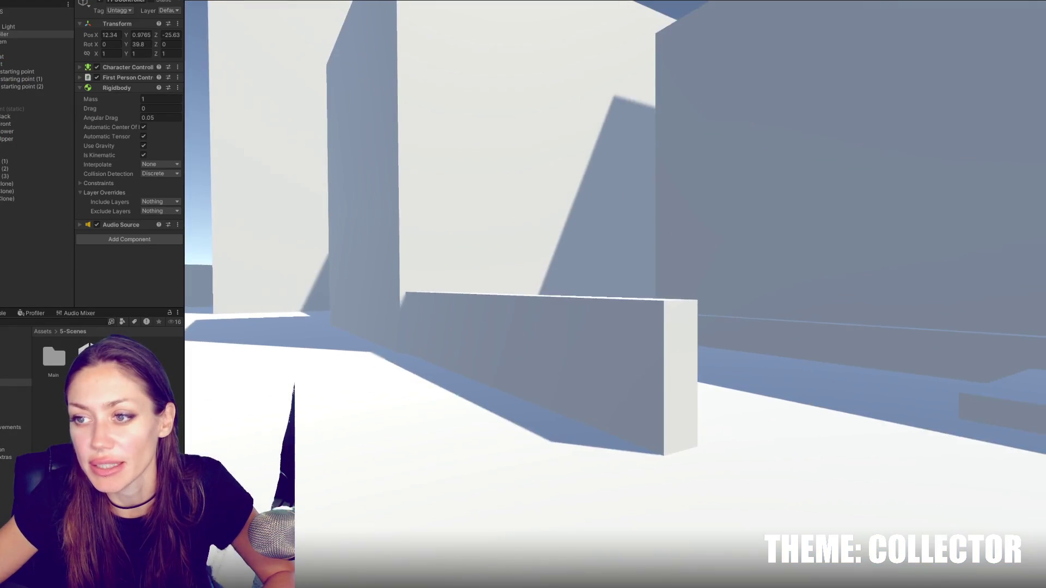
Step: Walk down the corridor, climb the stairs, and look around the upper corridor
key(w)
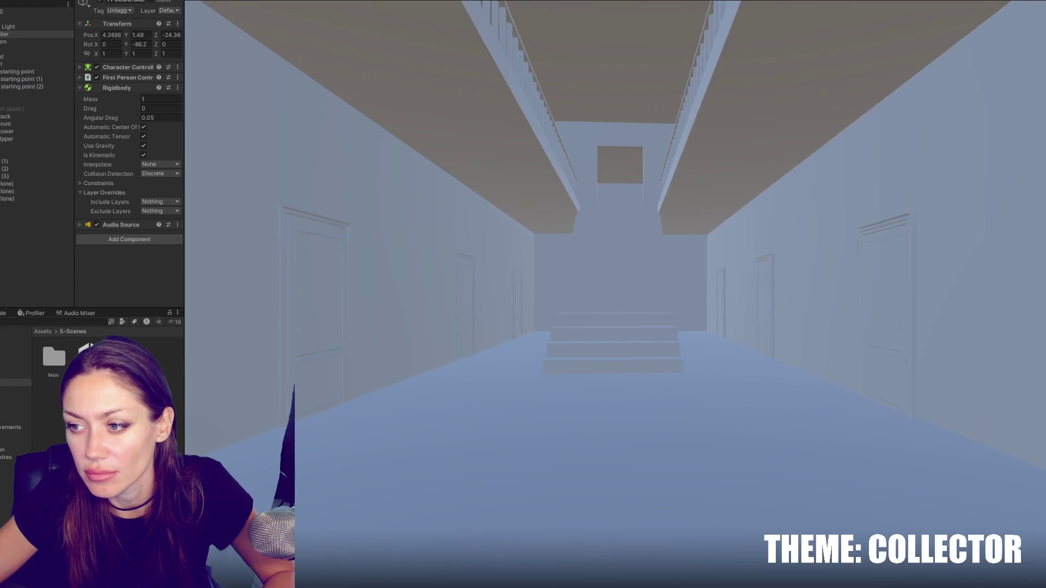
key(w)
key(w)
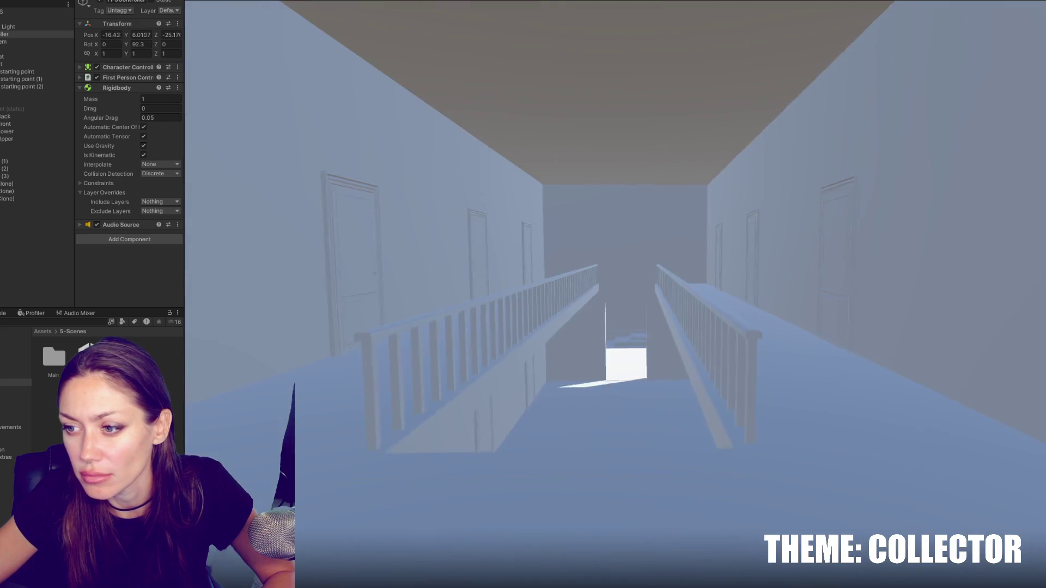
key(w)
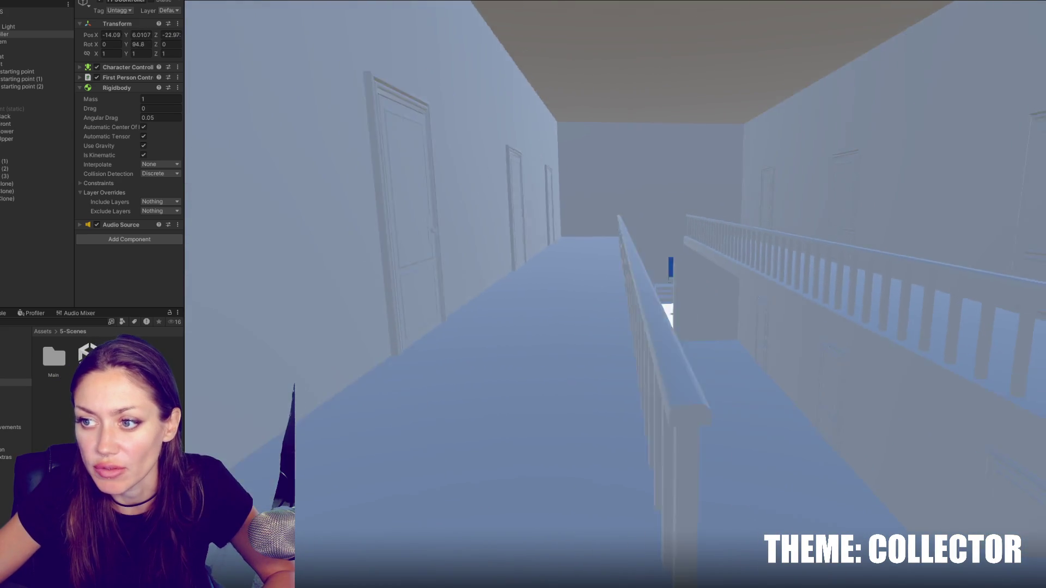
key(s)
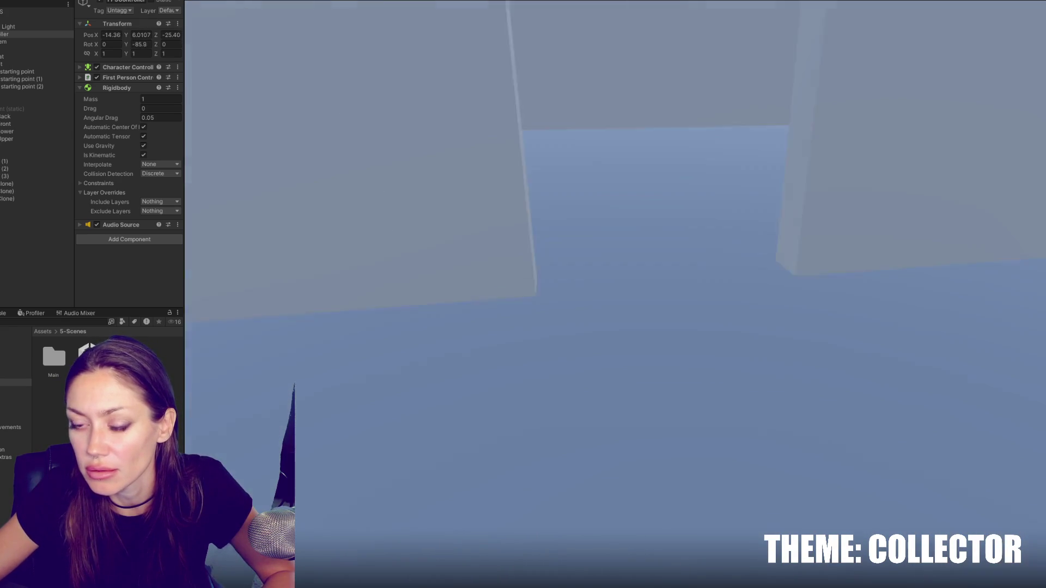
key(w)
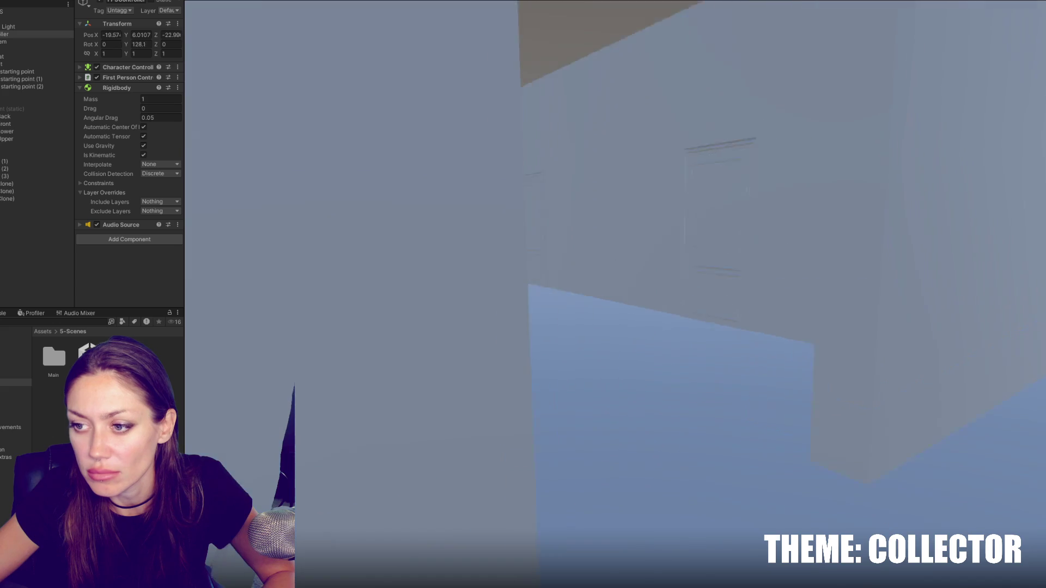
Step: Walk through the end doorway to the blue door, then pause and exit Play mode
key(w)
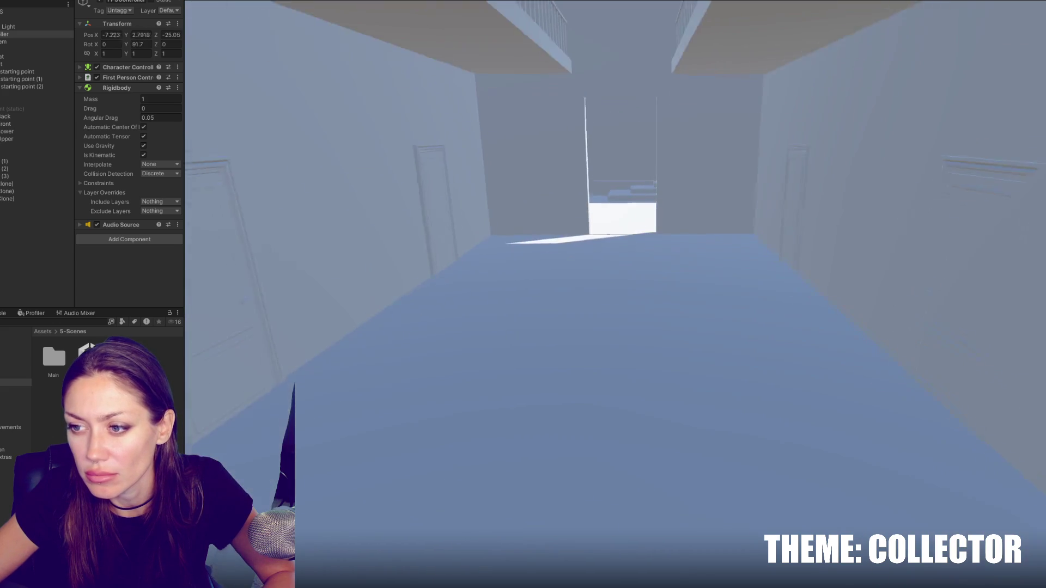
key(w)
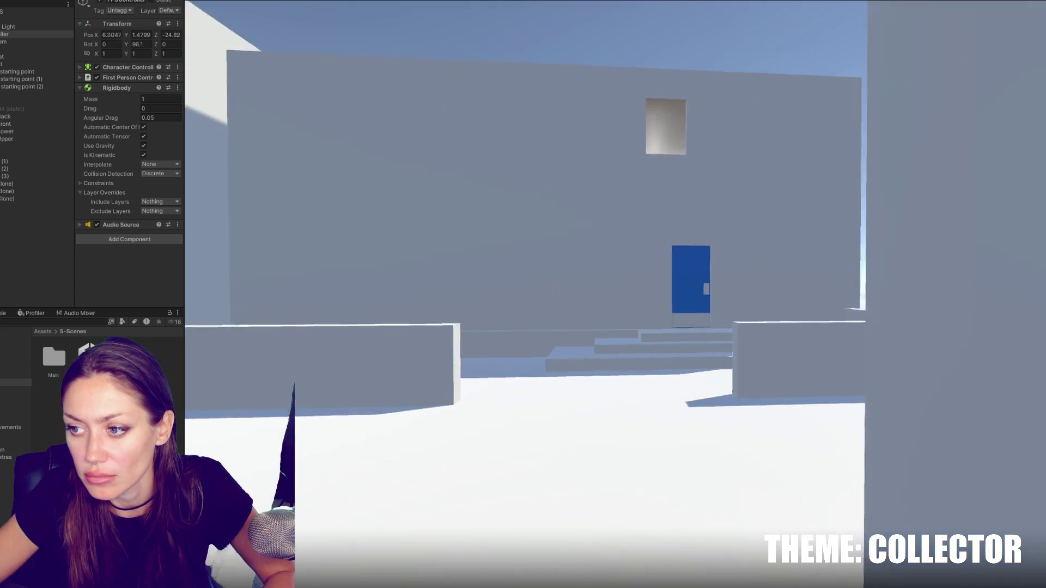
key(w)
key(Escape)
key(ctrl+p)
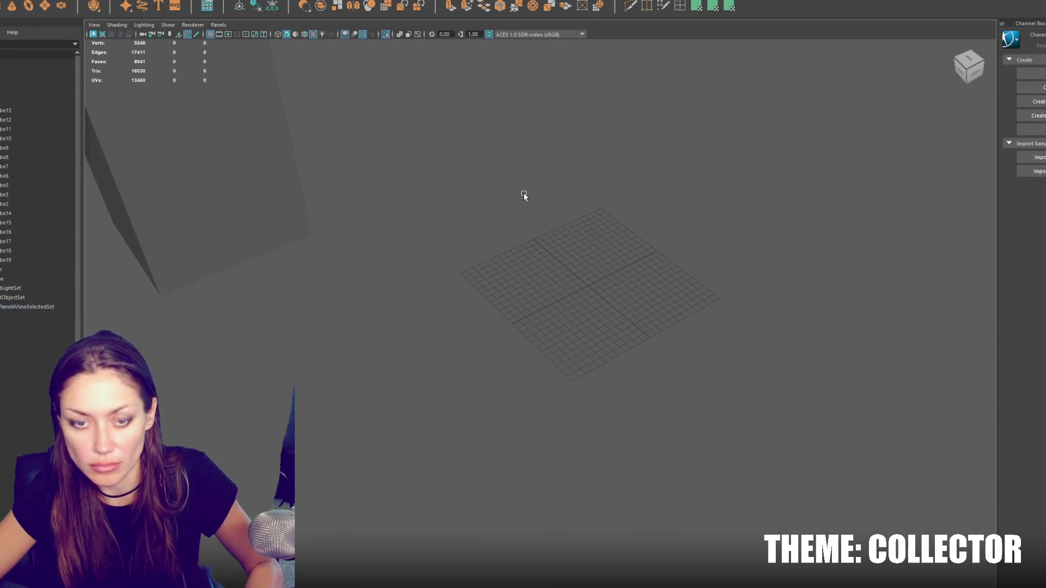
Step: Show the whole level and frame the door by the end stairs, undoing an accidental duplicate
click(524, 191)
key(ctrl+1)
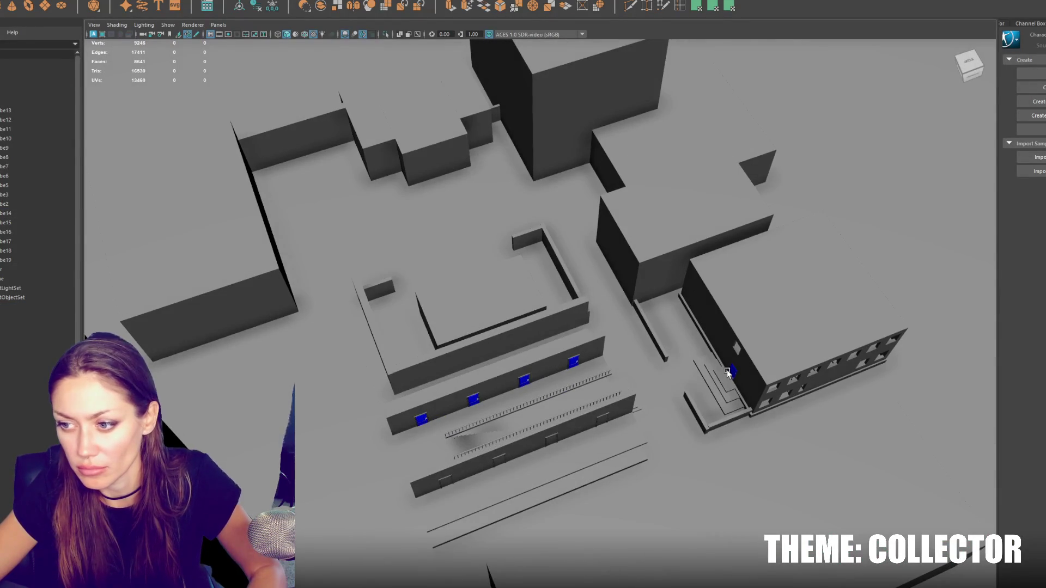
click(730, 372)
key(ctrl+d)
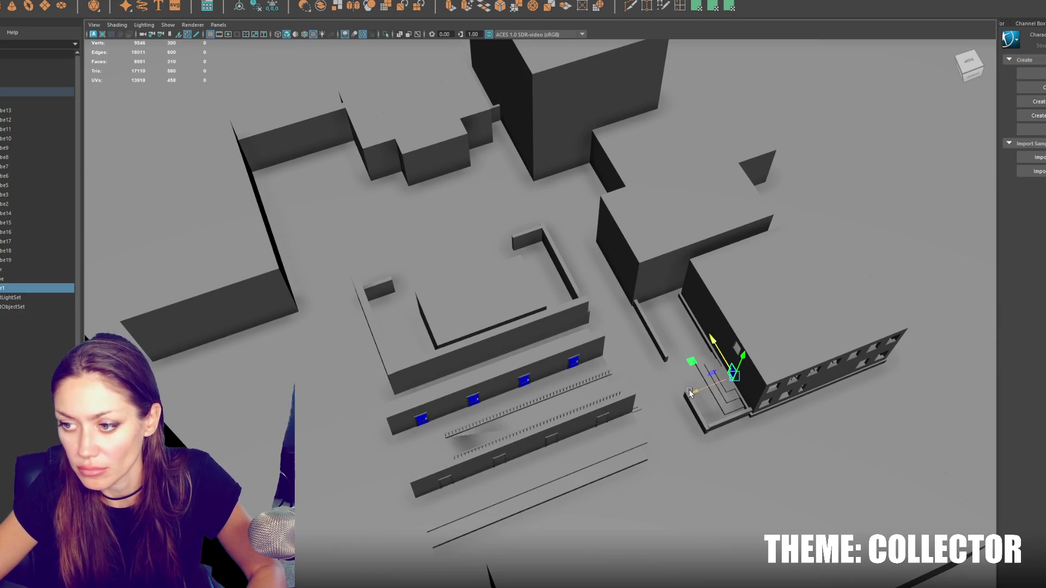
key(f)
alt+drag(619, 349, 552, 355)
mouse_move(552, 355)
alt+right_down()
mouse_move(35, 240)
mouse_move(146, 294)
alt+right_up()
key(ctrl+z)
key(ctrl+z)
key(ctrl+z)
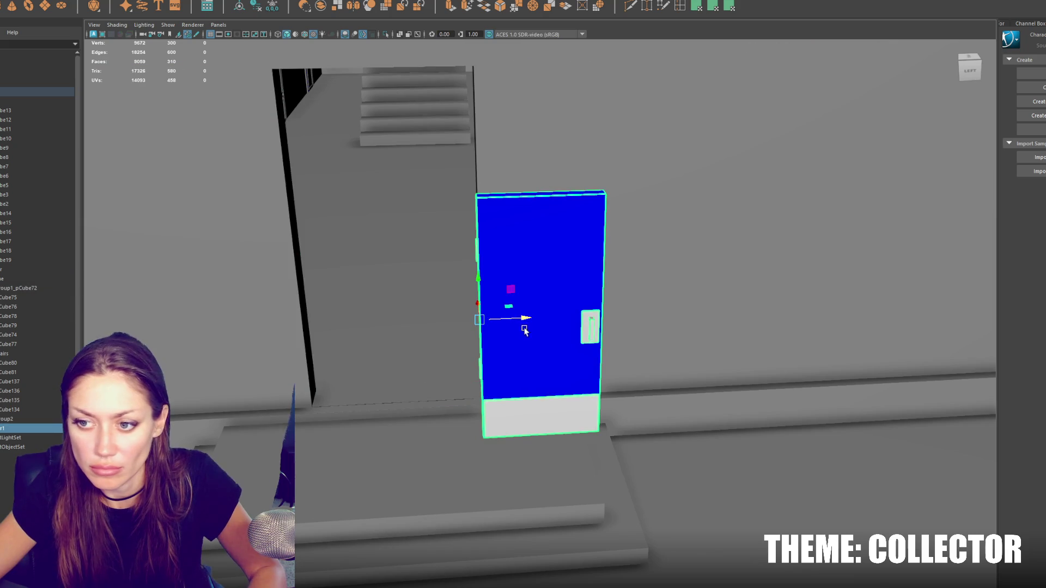
scroll(523, 327, down, 3)
mouse_move(518, 320)
alt+mouse_down()
mouse_move(462, 320)
mouse_move(397, 273)
mouse_move(439, 297)
mouse_move(350, 319)
mouse_move(359, 324)
mouse_move(291, 353)
mouse_move(403, 316)
mouse_move(388, 335)
mouse_move(363, 305)
alt+mouse_up()
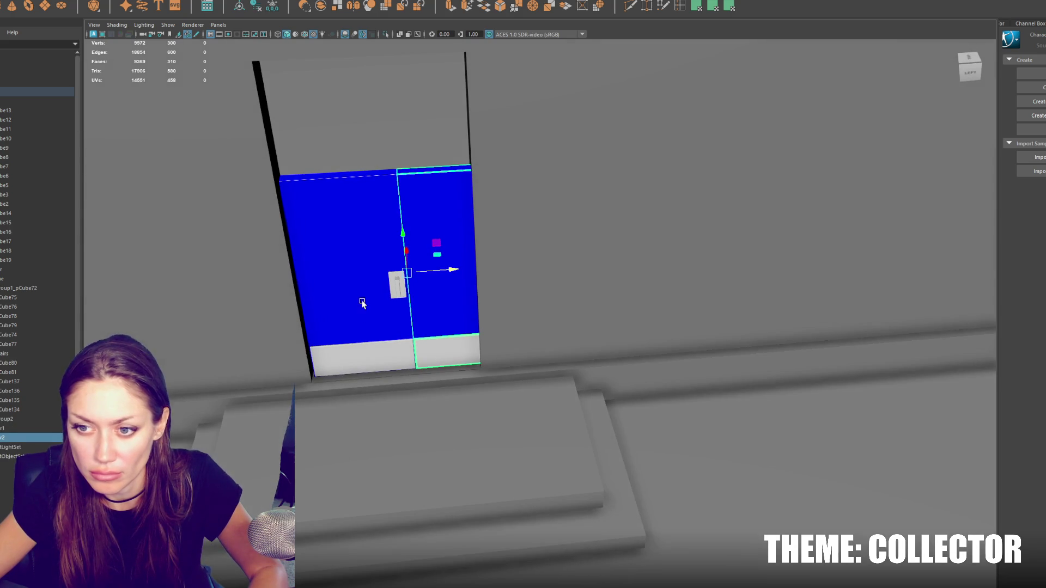
Step: Slide the black door-frame strip in the wall opening to the left and inspect the top strip
shift+click(364, 305)
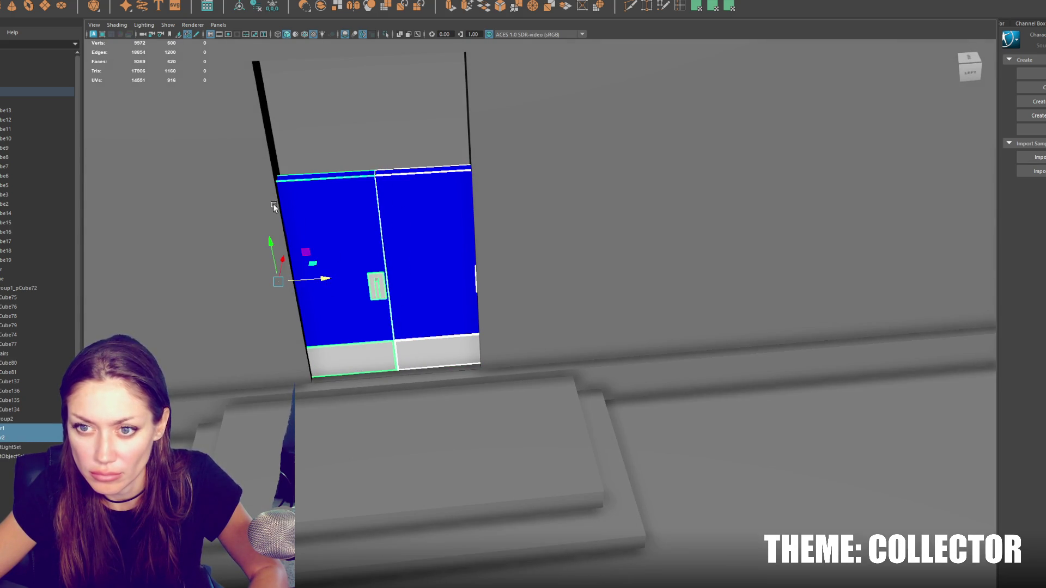
click(240, 104)
alt+middle_drag(239, 103, 270, 205)
click(298, 216)
click(269, 234)
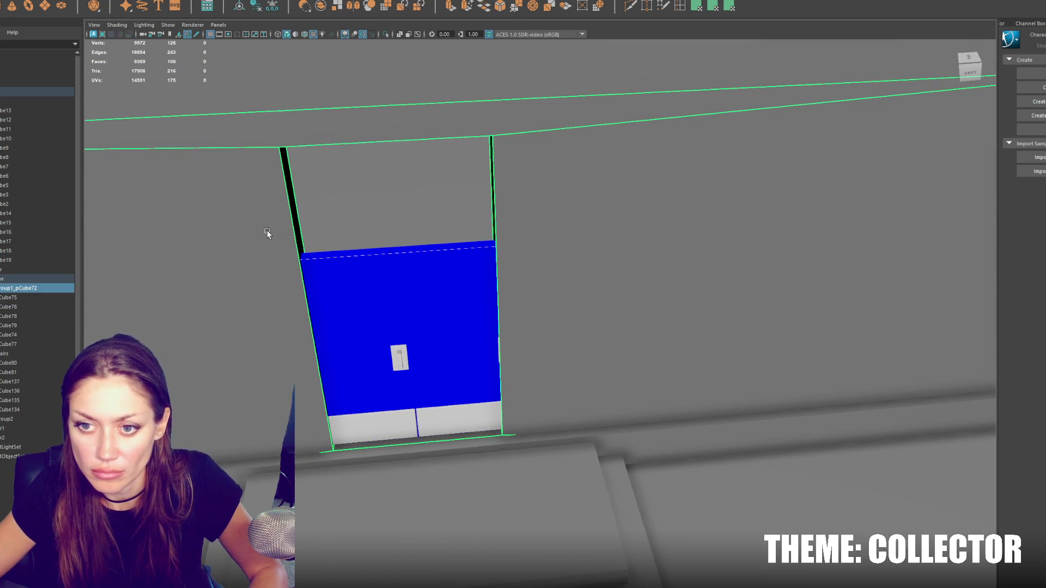
click(295, 228)
drag(338, 291, 339, 304)
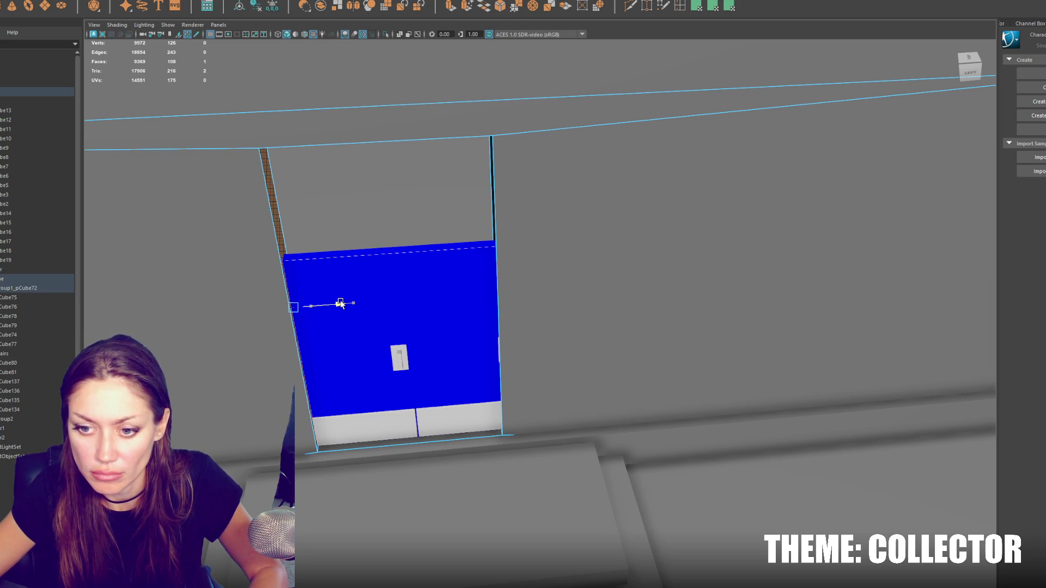
alt+drag(503, 213, 530, 281)
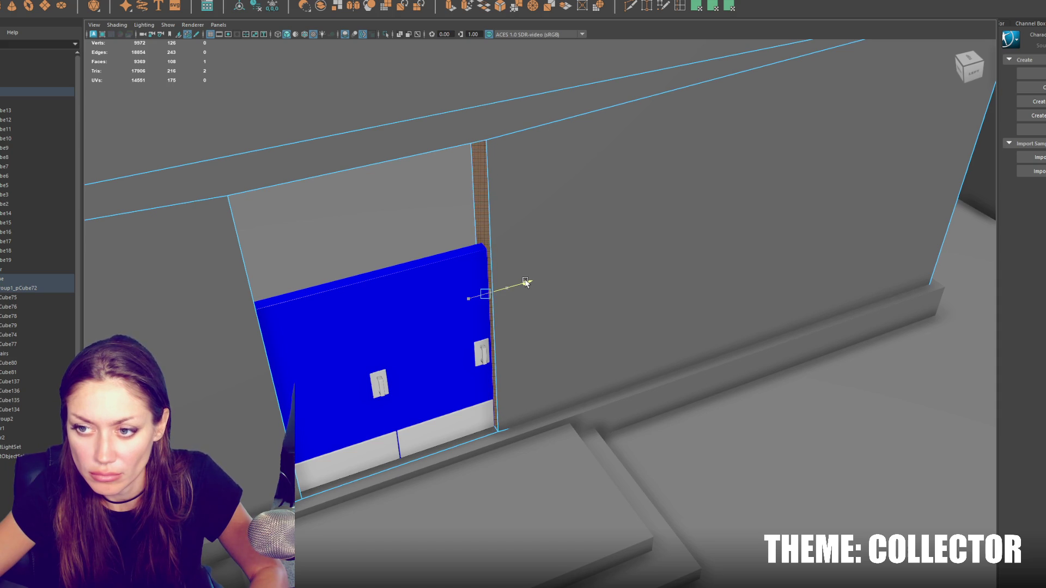
mouse_move(525, 280)
alt+mouse_down()
mouse_move(581, 338)
mouse_move(545, 273)
mouse_move(446, 281)
mouse_move(411, 353)
mouse_move(439, 159)
alt+mouse_up()
Step: Delete the placeholder blue door and pull back to view the whole corridor
click(413, 303)
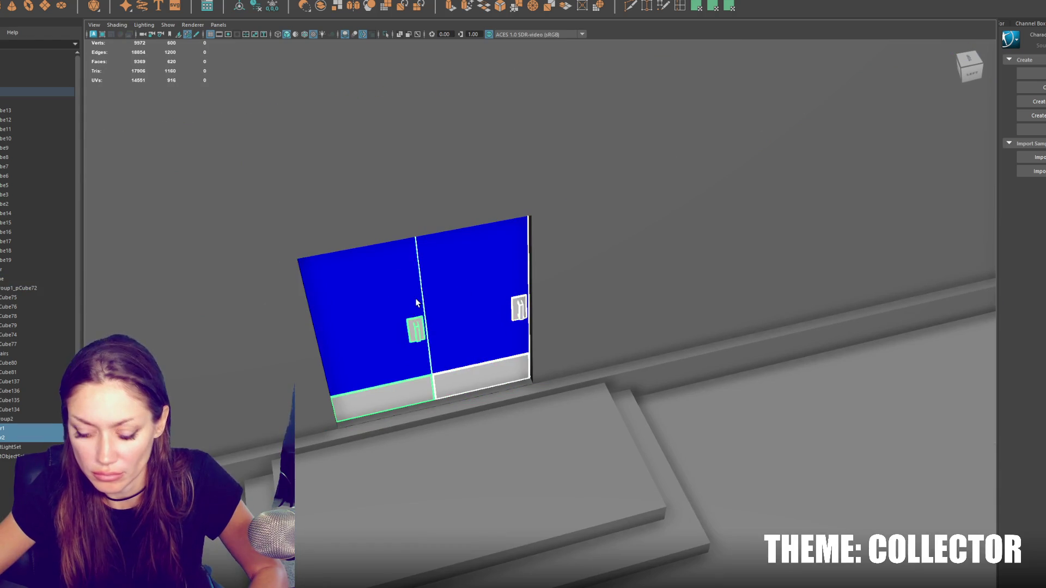
key(Delete)
scroll(417, 299, down, 3)
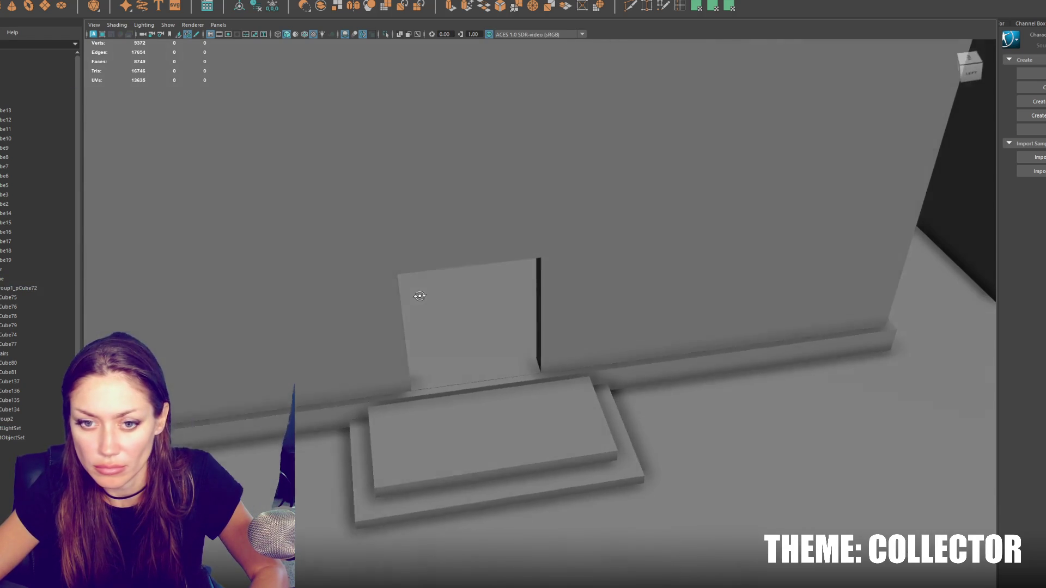
alt+right_drag(404, 182, 542, 429)
mouse_move(542, 428)
alt+mouse_down()
mouse_move(486, 253)
mouse_move(439, 231)
alt+mouse_up()
Step: Select Door_Interior in the Outliner and test-rotate it open, then undo the rotation
click(454, 228)
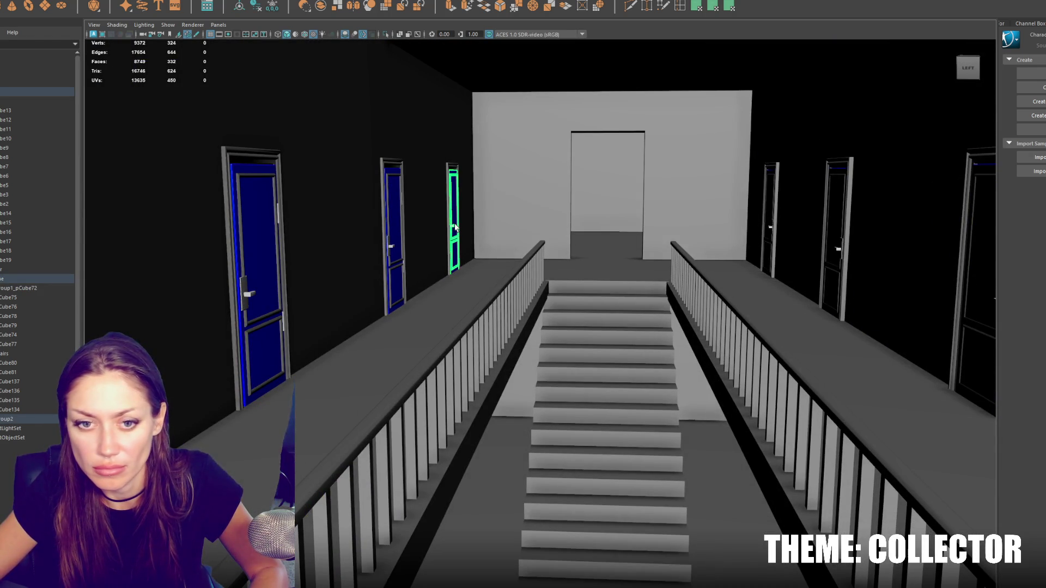
click(16, 419)
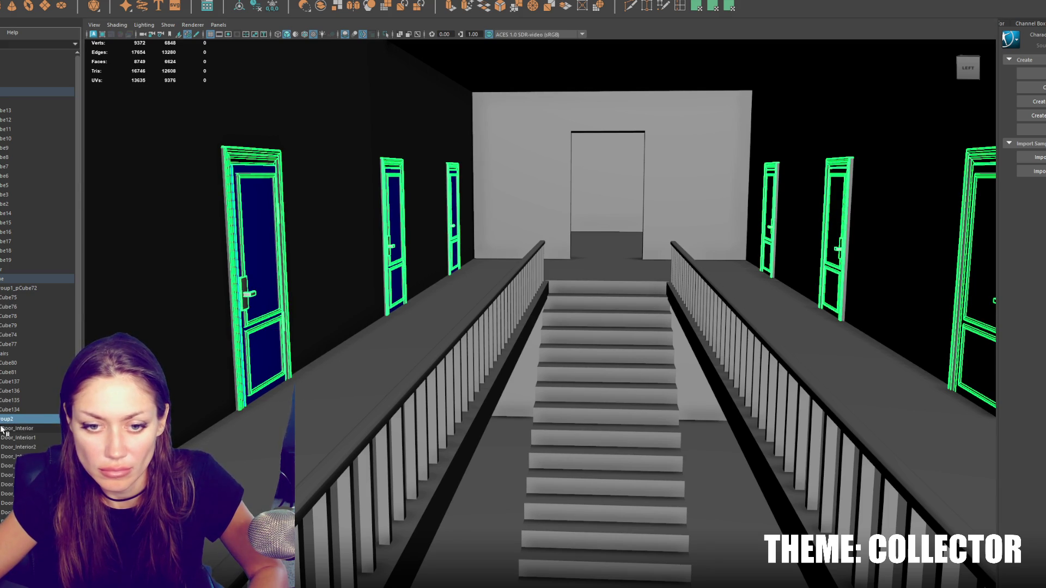
click(24, 430)
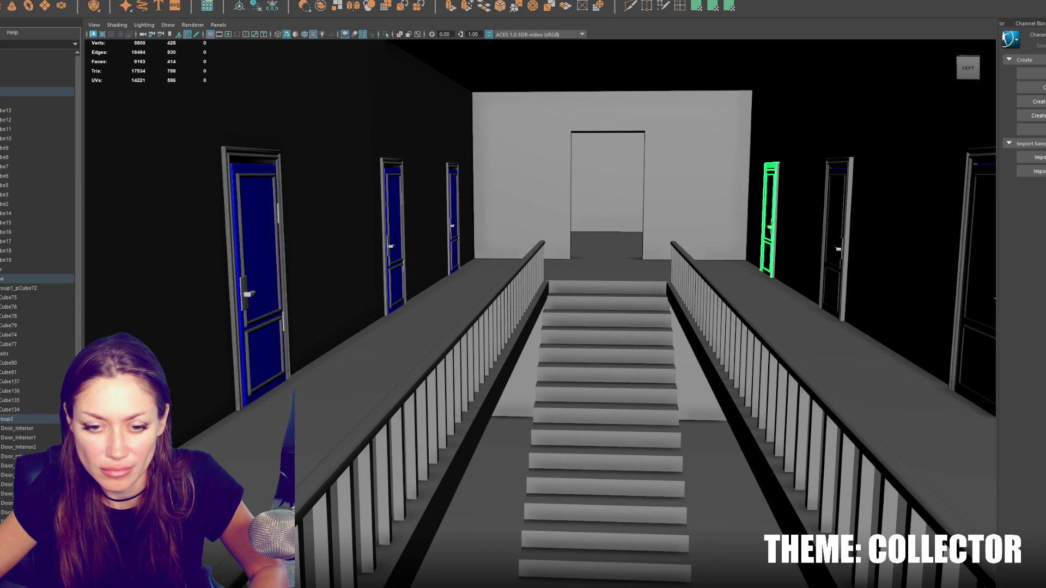
key(Escape)
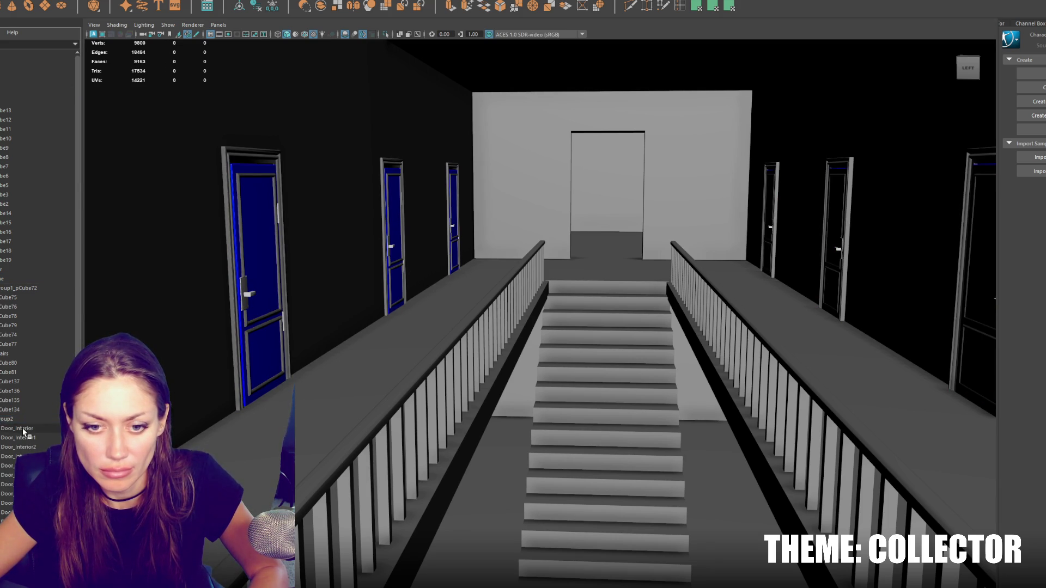
click(24, 430)
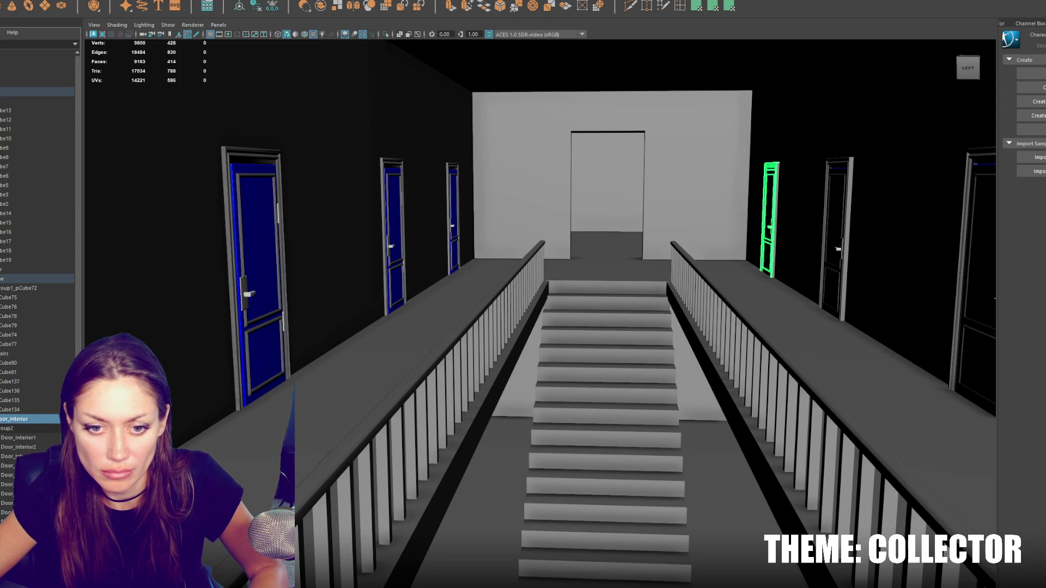
key(e)
drag(782, 235, 857, 218)
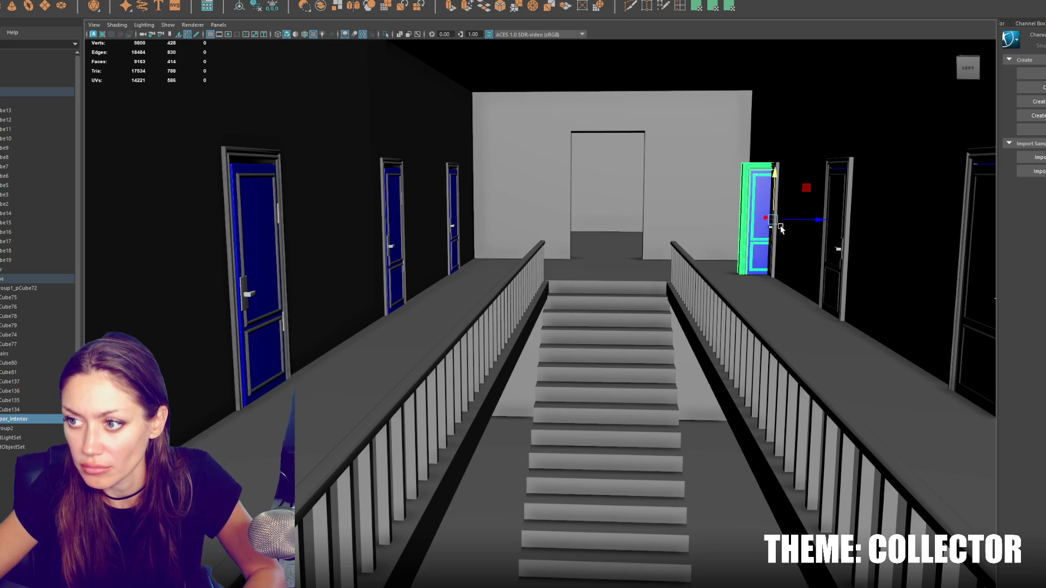
key(ctrl+z)
key(ctrl+z)
Step: Slide the door left along X into the end doorway and view it head-on
click(743, 212)
key(w)
drag(789, 213, 649, 220)
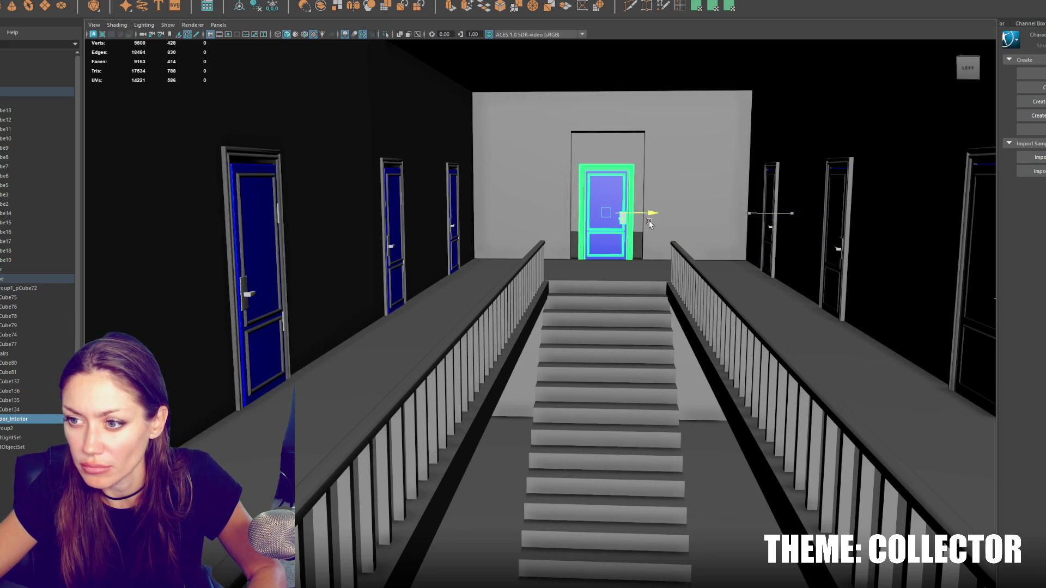
key(f)
alt+drag(570, 291, 642, 279)
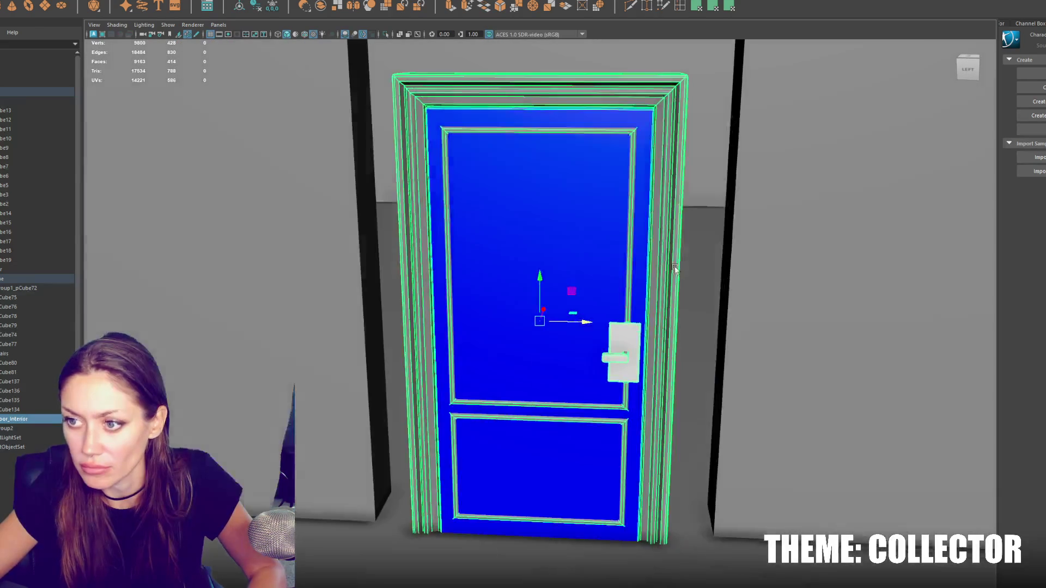
Step: Lower the top edge of the wall opening down to the door frame
scroll(642, 280, down, 5)
click(759, 233)
key(f)
scroll(675, 134, down, 3)
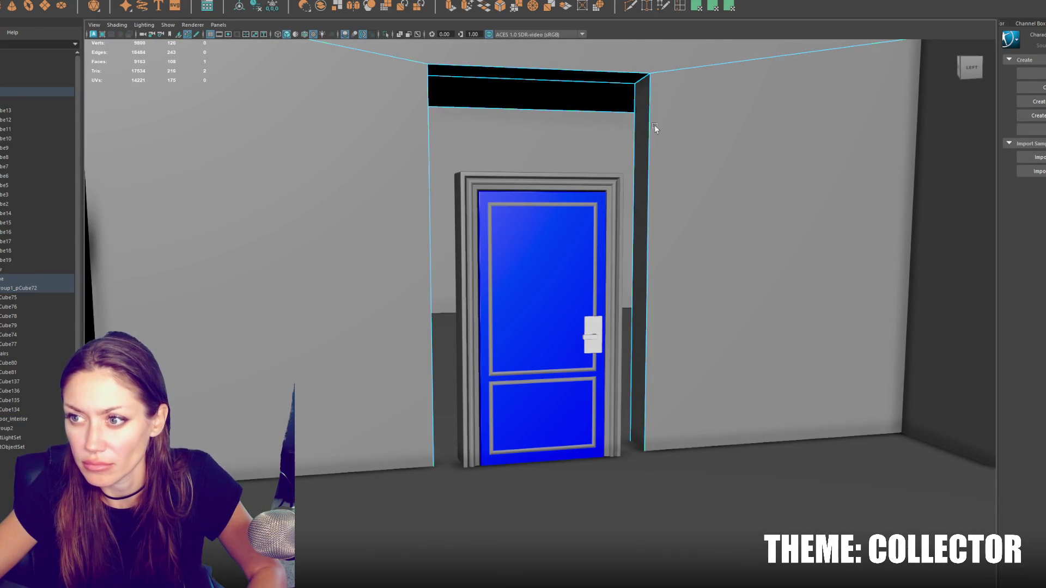
click(638, 272)
click(539, 284)
mouse_move(539, 283)
alt+mouse_down()
mouse_move(492, 160)
mouse_move(502, 196)
mouse_move(589, 303)
mouse_move(575, 299)
mouse_move(551, 233)
mouse_move(561, 220)
alt+mouse_up()
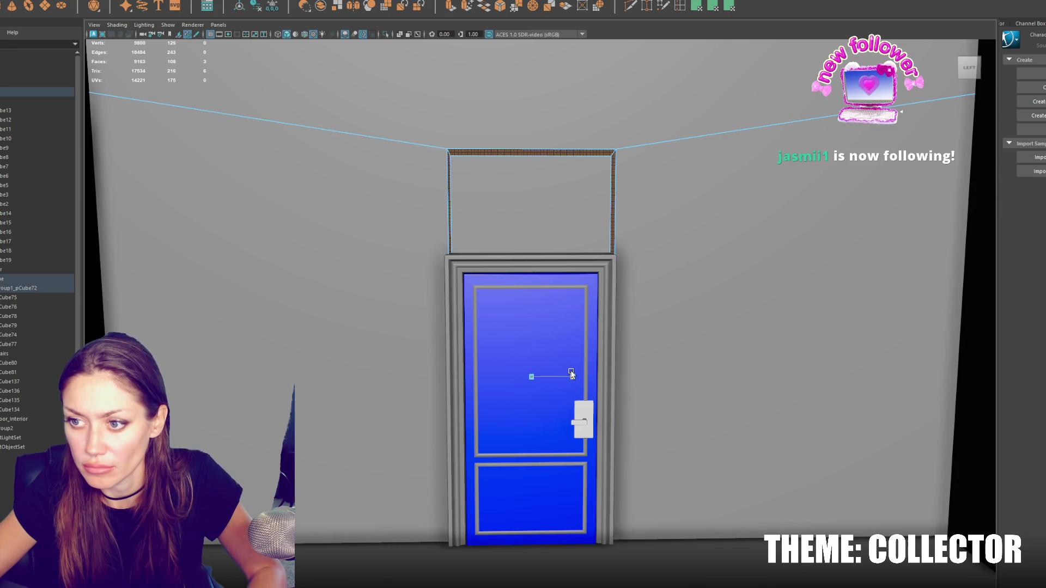
drag(531, 121, 531, 216)
Step: Select the wall group1_pCube72 and Door_Interior to check the fit in perspective
click(5, 290)
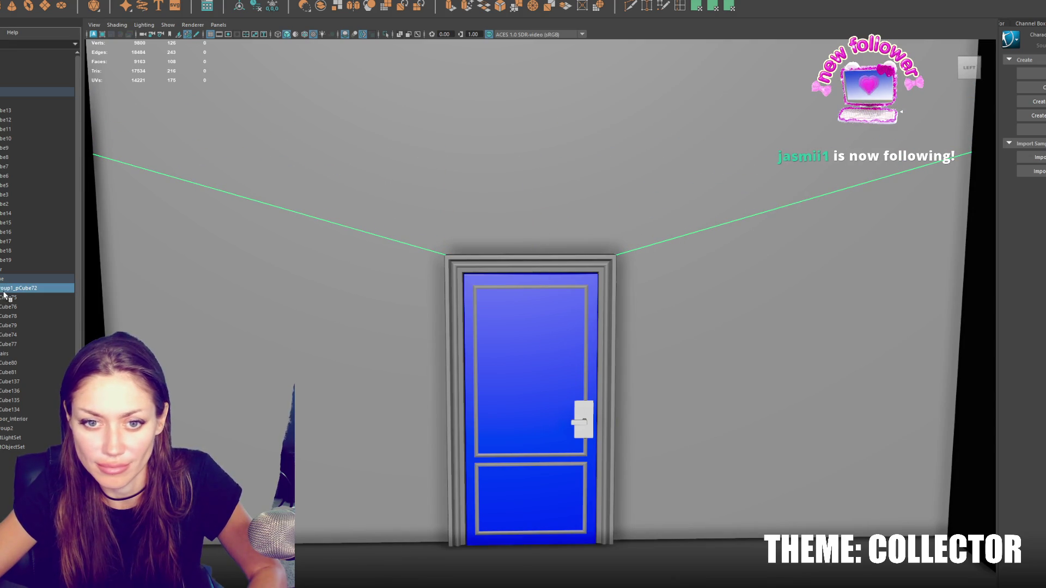
click(25, 419)
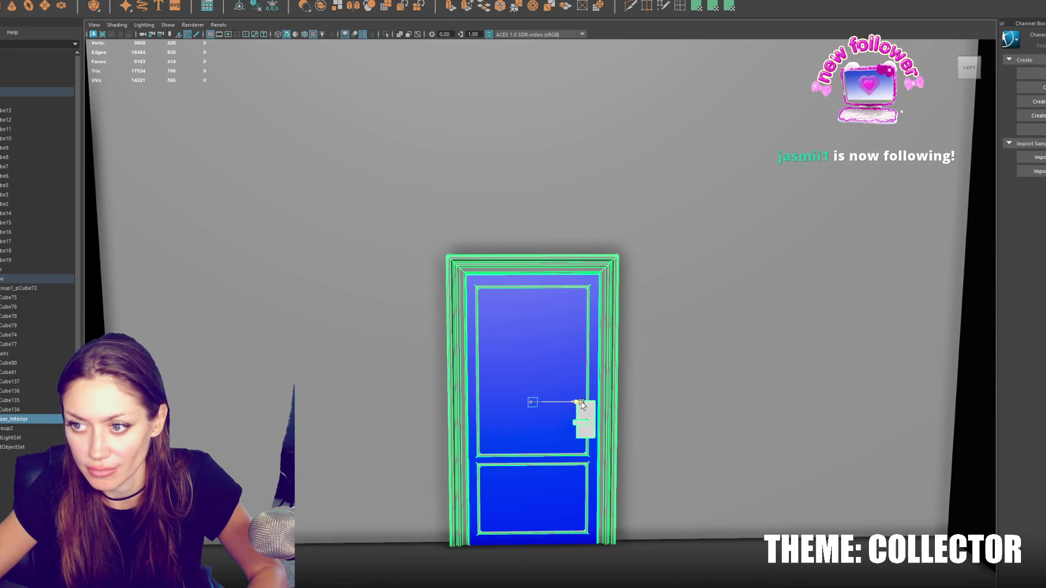
scroll(581, 403, down, 2)
mouse_move(581, 403)
alt+mouse_down()
mouse_move(545, 381)
mouse_move(736, 380)
mouse_move(527, 407)
mouse_move(526, 418)
mouse_move(534, 405)
mouse_move(491, 381)
mouse_move(519, 411)
alt+mouse_up()
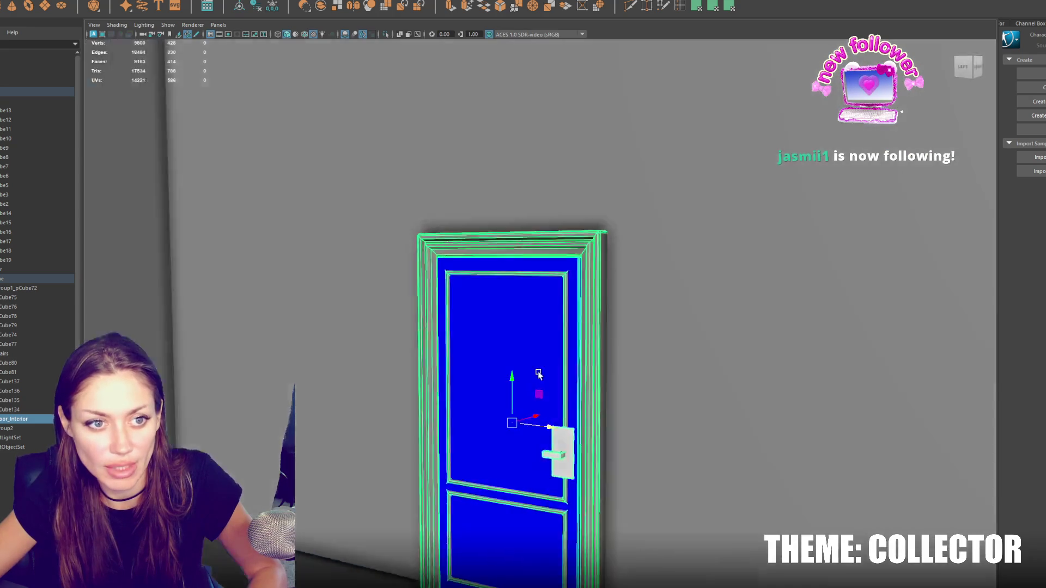
scroll(538, 386, up, 5)
scroll(493, 382, down, 5)
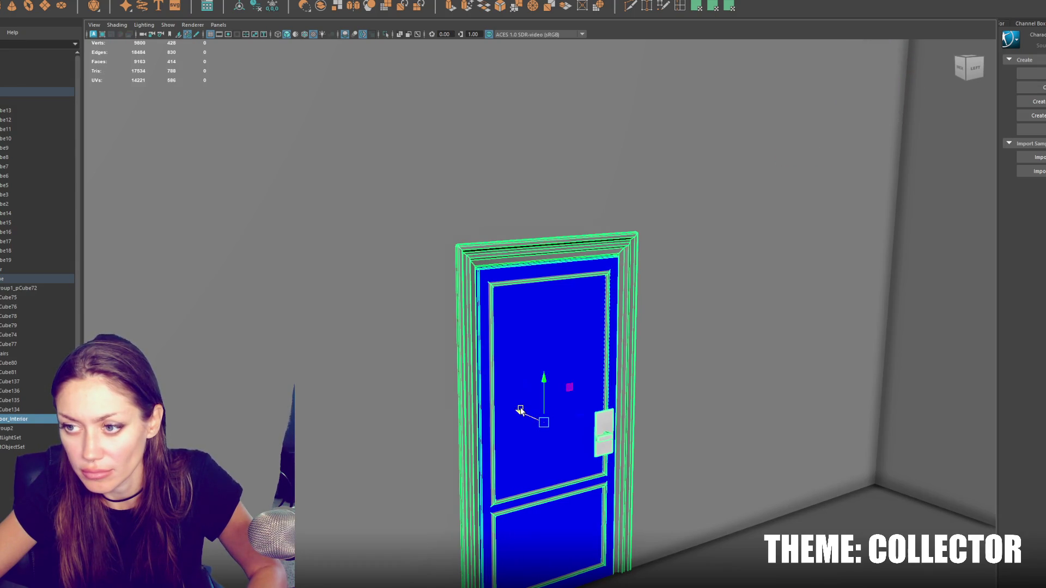
Step: Shift the upper, right and left wall faces slightly left and select the face above the door
click(717, 276)
right_drag(689, 221, 689, 240)
click(670, 234)
shift+click(516, 235)
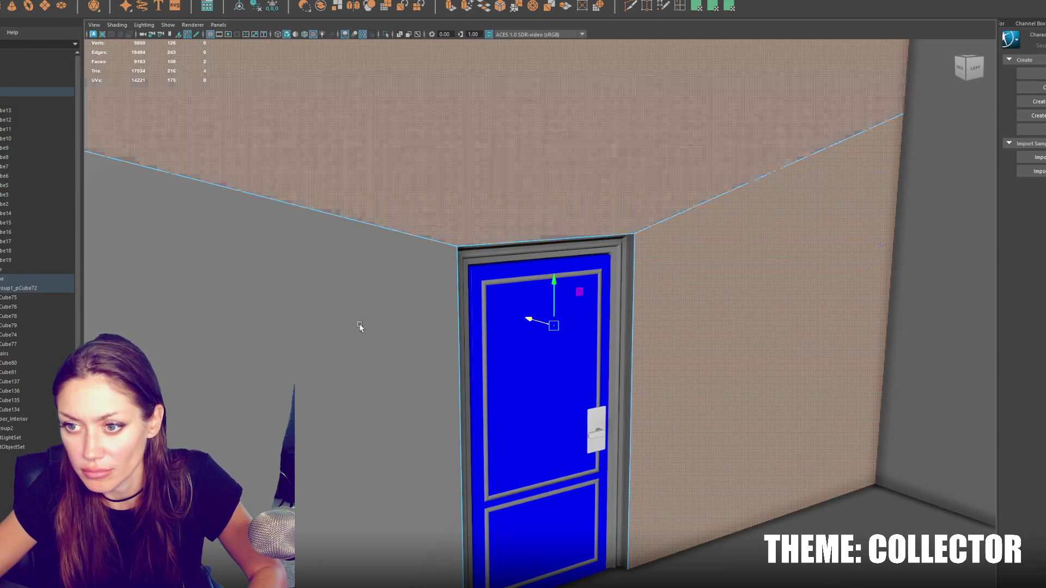
shift+click(414, 298)
drag(528, 319, 524, 322)
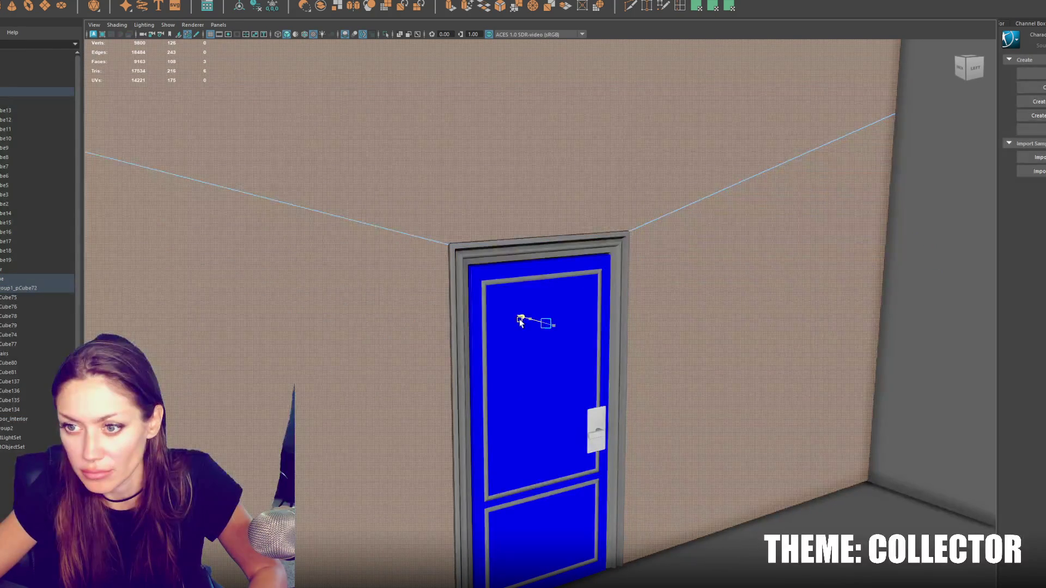
click(554, 257)
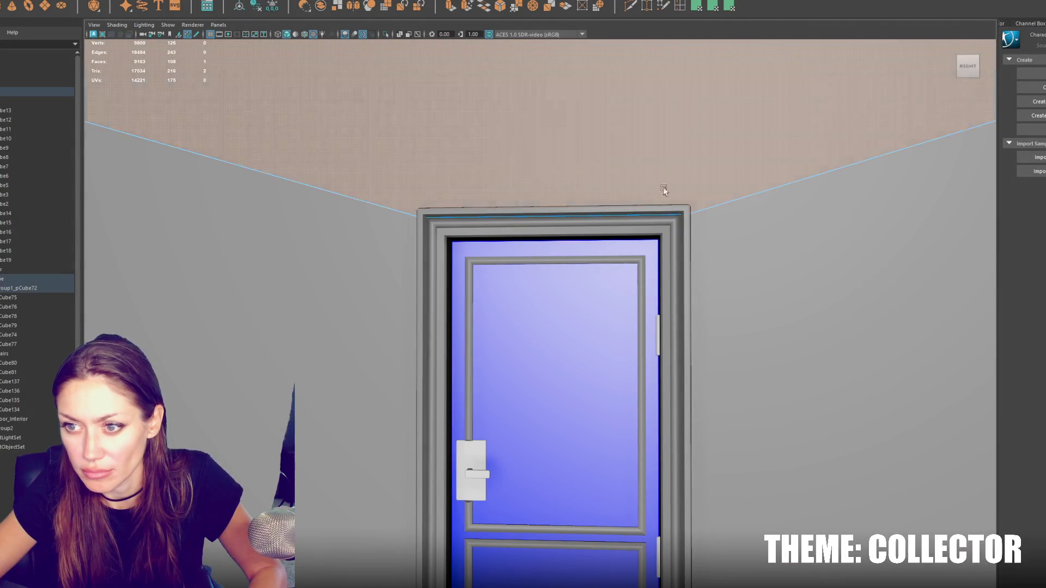
right_drag(612, 143, 614, 148)
Step: Check the face above the door in wireframe, then return to shaded display
key(4)
mouse_move(588, 228)
alt+mouse_down()
mouse_move(600, 212)
mouse_move(572, 233)
mouse_move(553, 218)
mouse_move(570, 193)
alt+mouse_up()
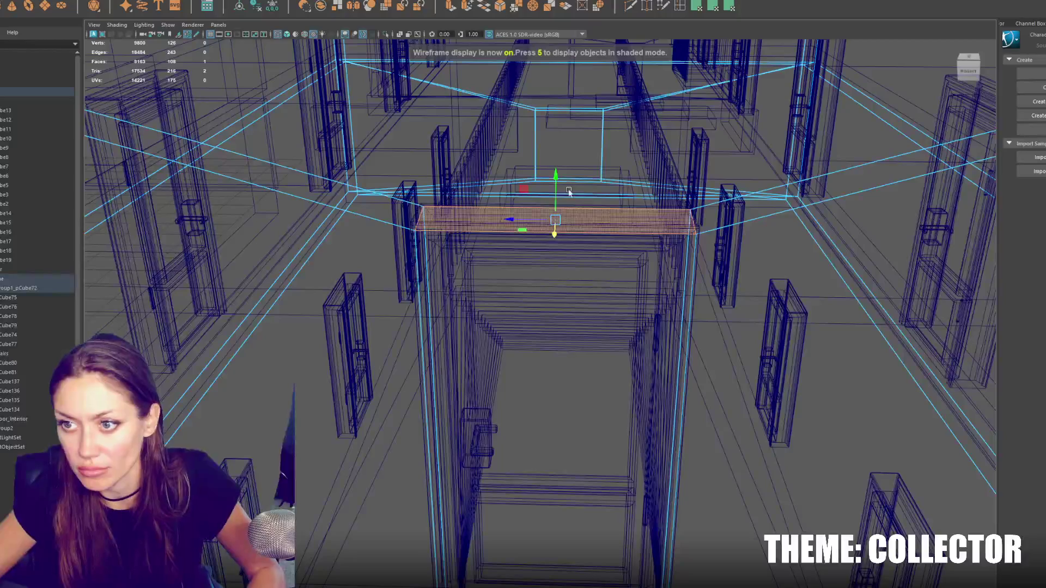
key(6)
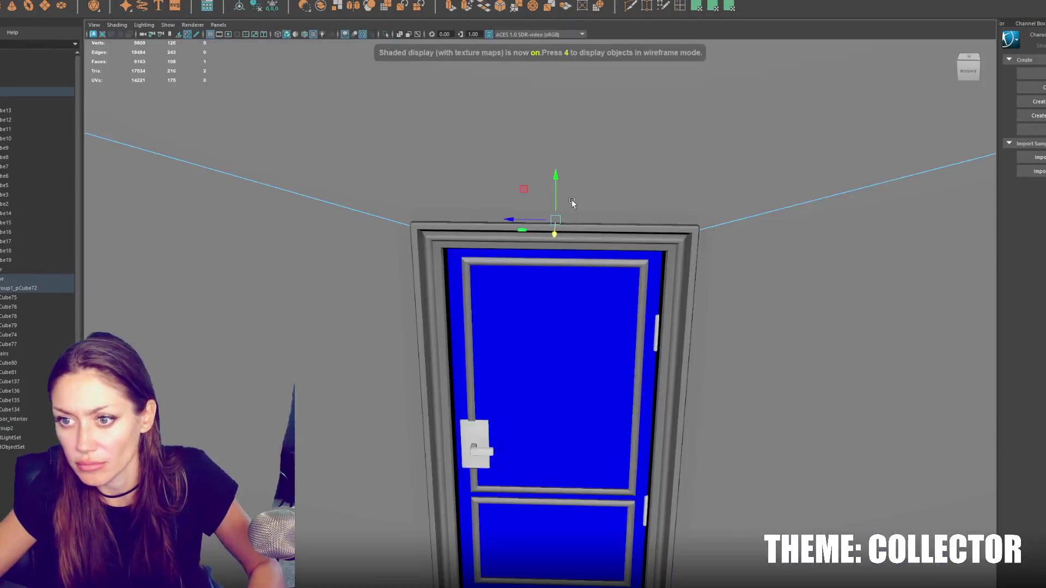
alt+drag(564, 172, 499, 182)
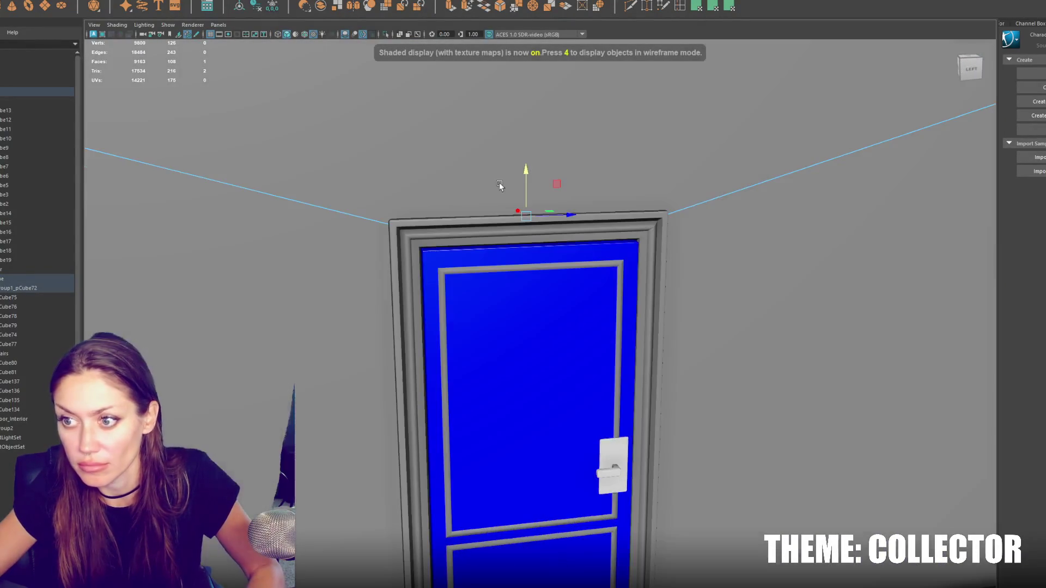